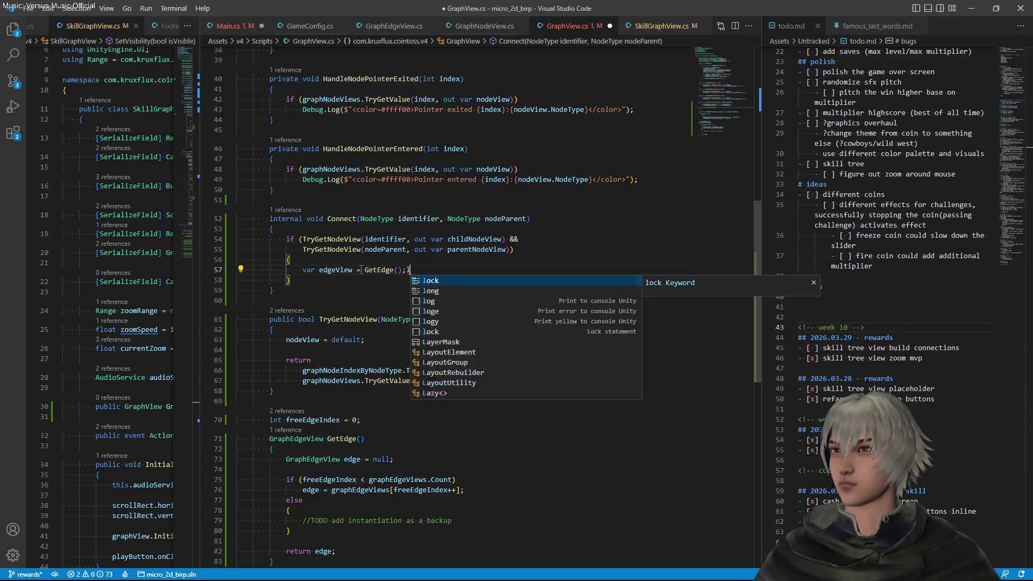
Save GraphView.cs with the edgeView = GetEdge() line completed, and start a new line below it
{"action": "key", "text": "ctrl+s"}
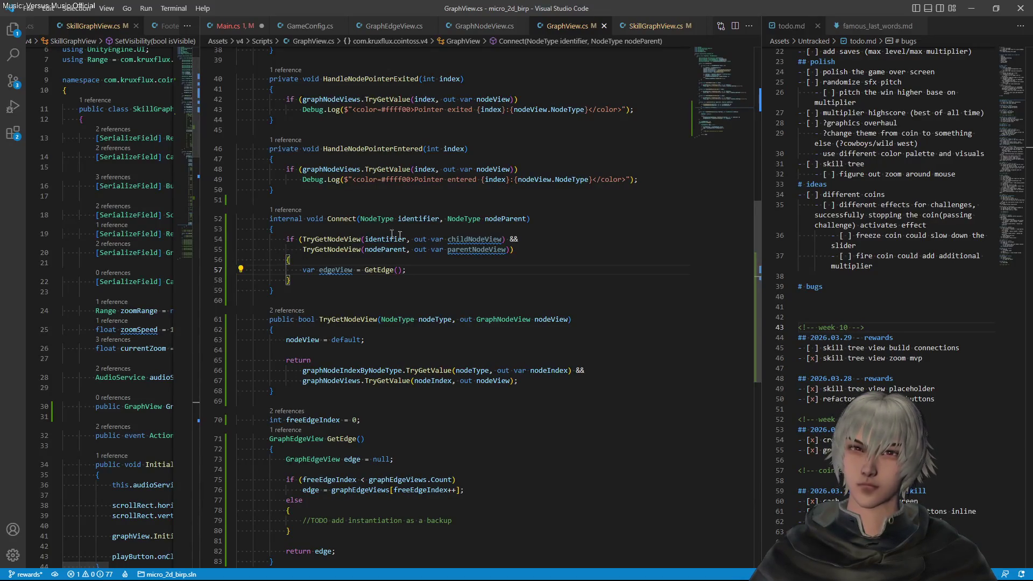
{"action": "key", "text": "Return"}
{"action": "key", "text": "Return"}
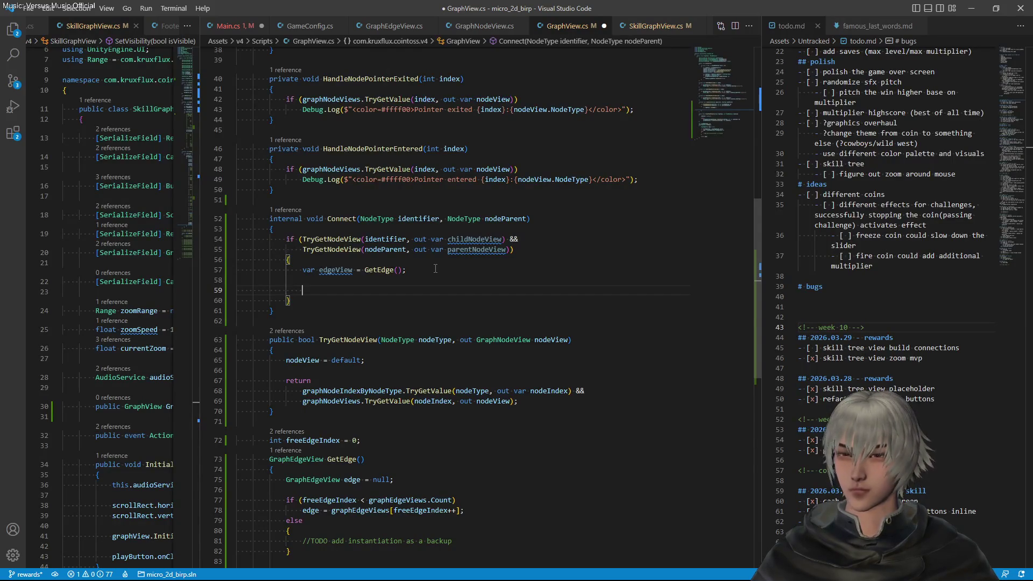
Begin a childPos variable in Connect assigned from childNodeView
{"action": "type", "text": "var c"}
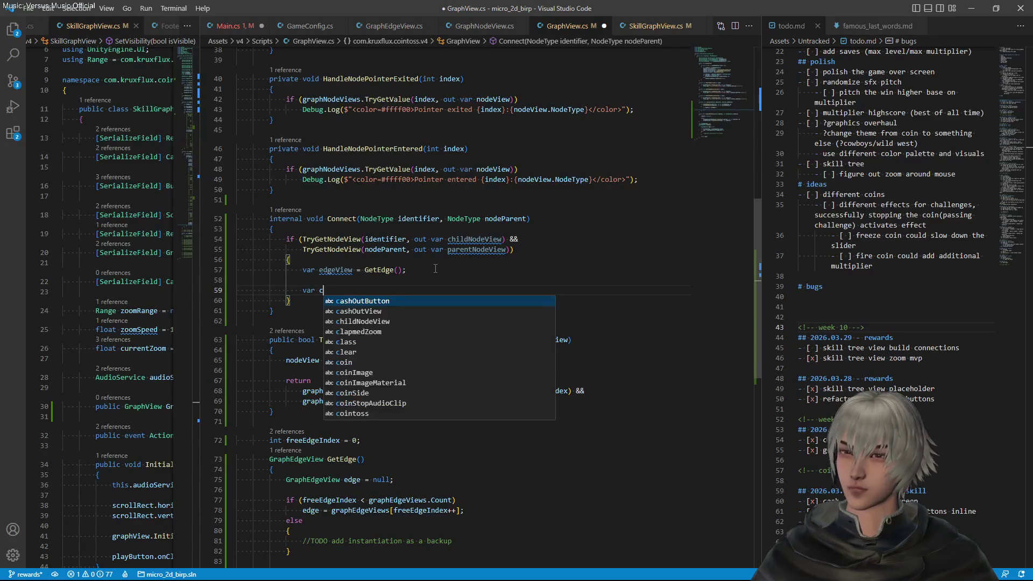
{"action": "type", "text": "hildPo"}
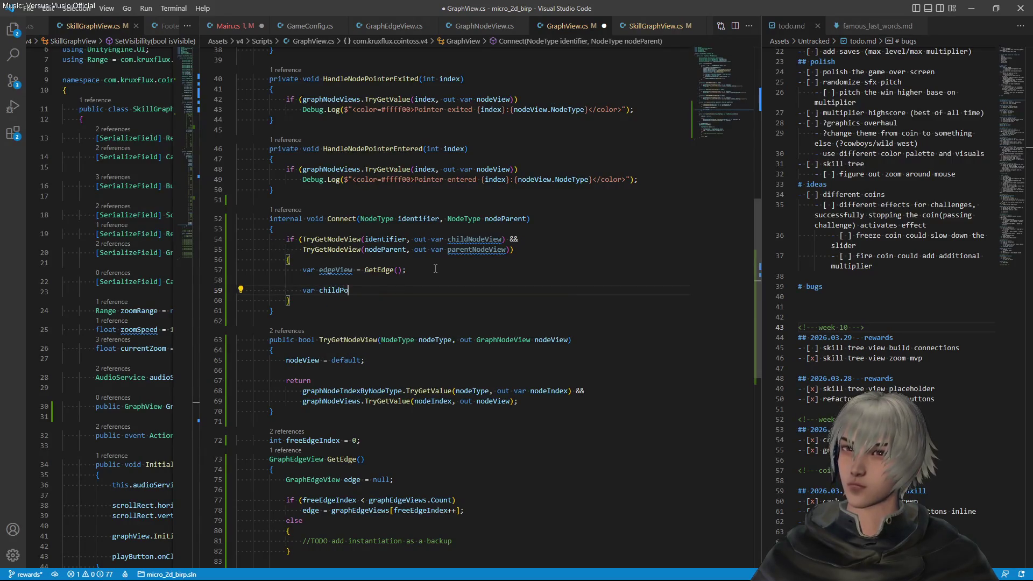
{"action": "type", "text": "s = child"}
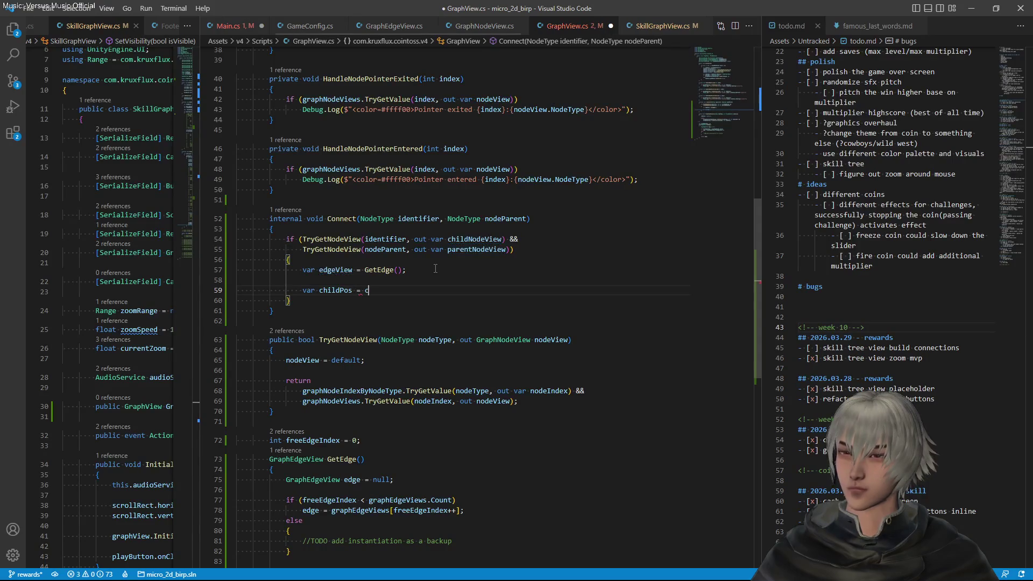
{"action": "key", "text": "Tab"}
{"action": "type", "text": "."}
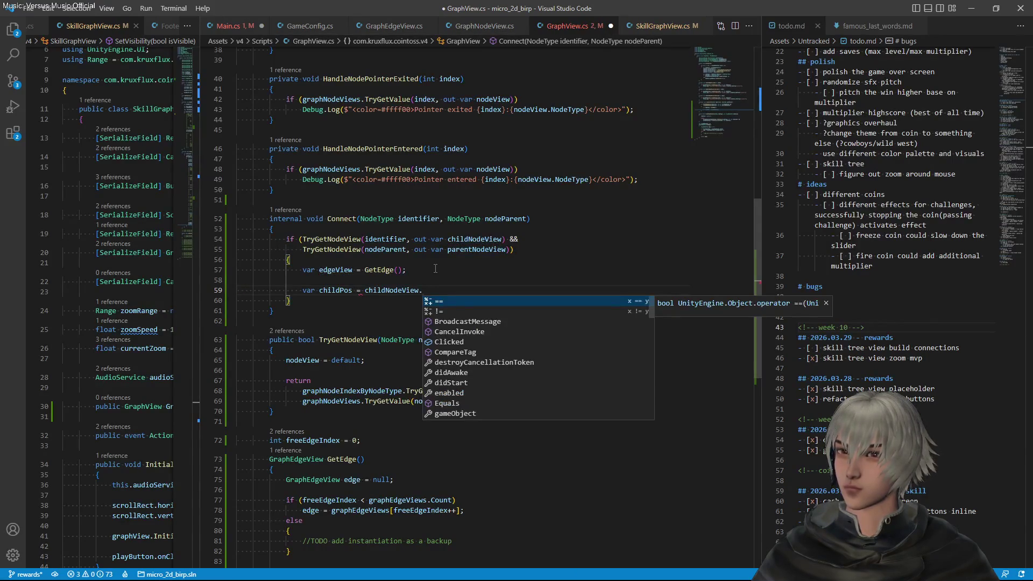
{"action": "key", "text": "BackSpace"}
{"action": "type", "text": "."}
{"action": "key", "text": "BackSpace"}
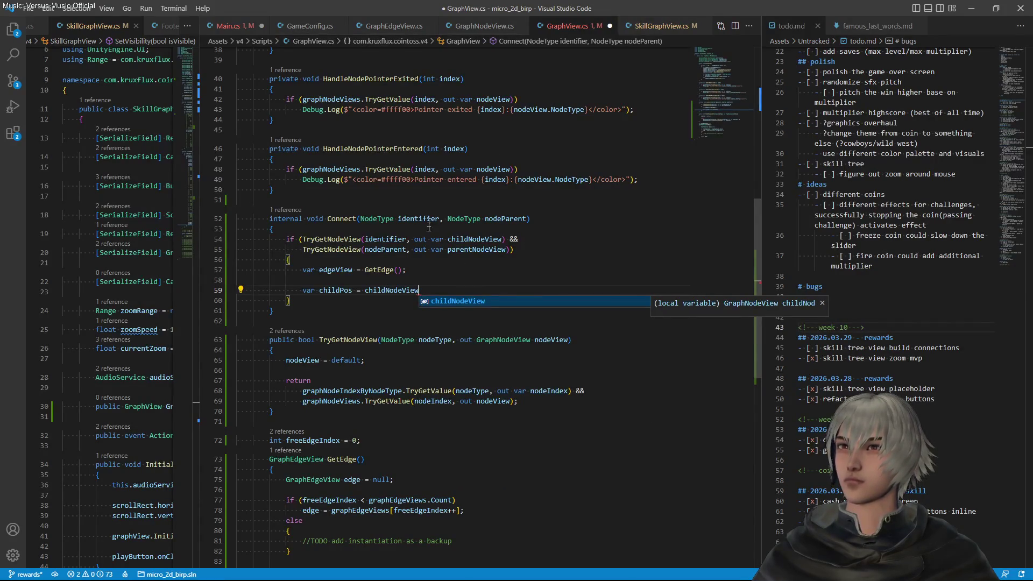
Go to the GraphNodeView class definition
{"action": "key", "text": "Escape"}
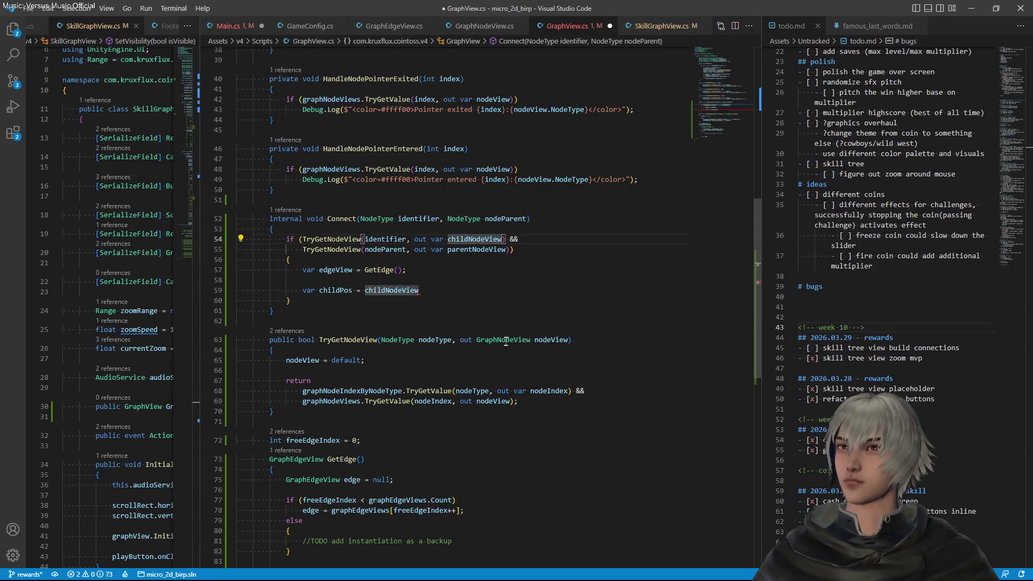
{"action": "left_click", "coordinate": [505, 339]}
{"action": "key", "text": "F12"}
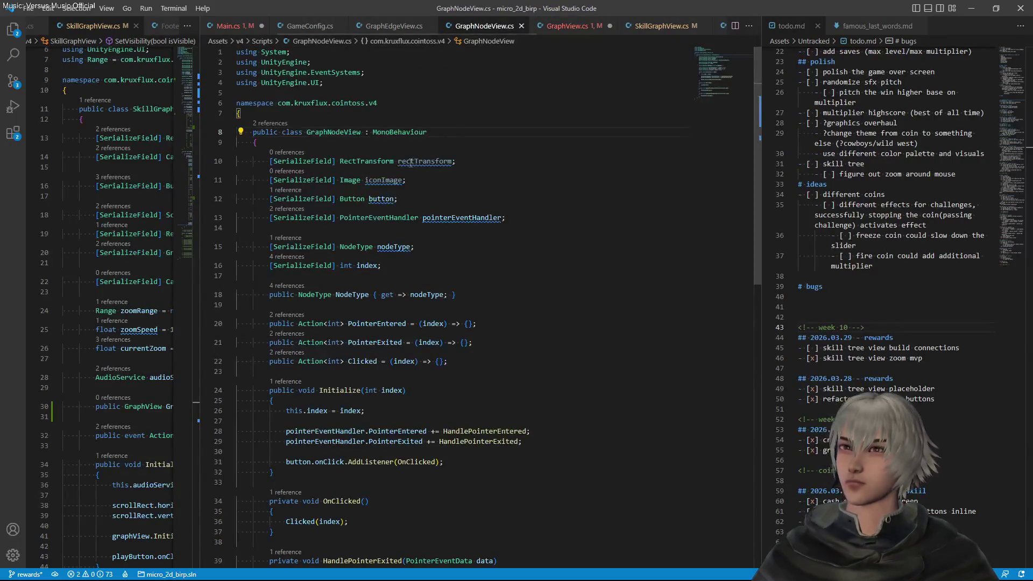
Encapsulate rectTransform into a getter-only RectTransform property and save GraphNodeView.cs
{"action": "double_click", "coordinate": [424, 161]}
{"action": "key", "text": "shift+Left"}
{"action": "key", "text": "shift+Left"}
{"action": "key", "text": "shift+Left"}
{"action": "key", "text": "Right"}
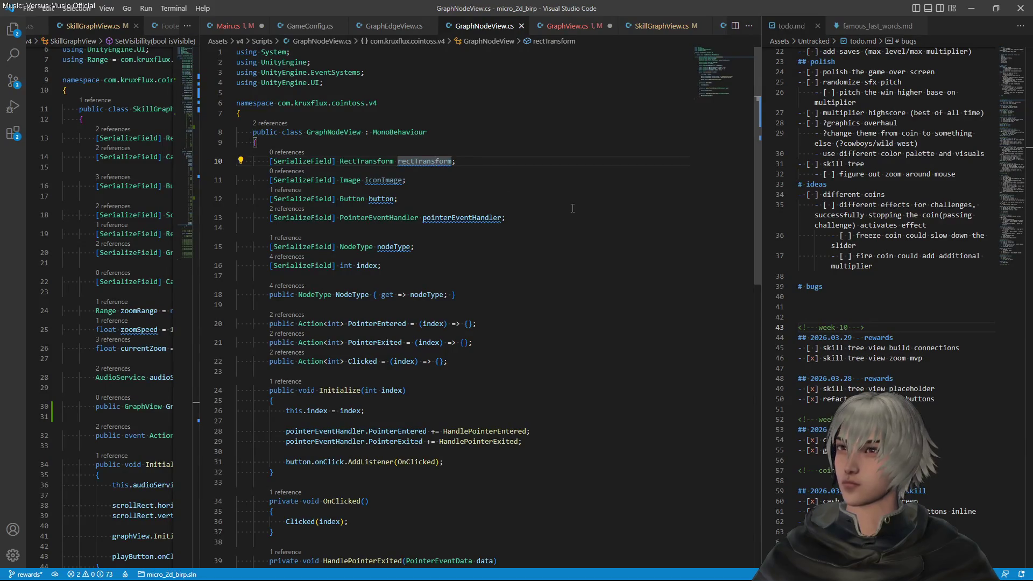
{"action": "key", "text": "ctrl+period"}
{"action": "key", "text": "Down"}
{"action": "key", "text": "Down"}
{"action": "key", "text": "Down"}
{"action": "key", "text": "Down"}
{"action": "key", "text": "Down"}
{"action": "key", "text": "Return"}
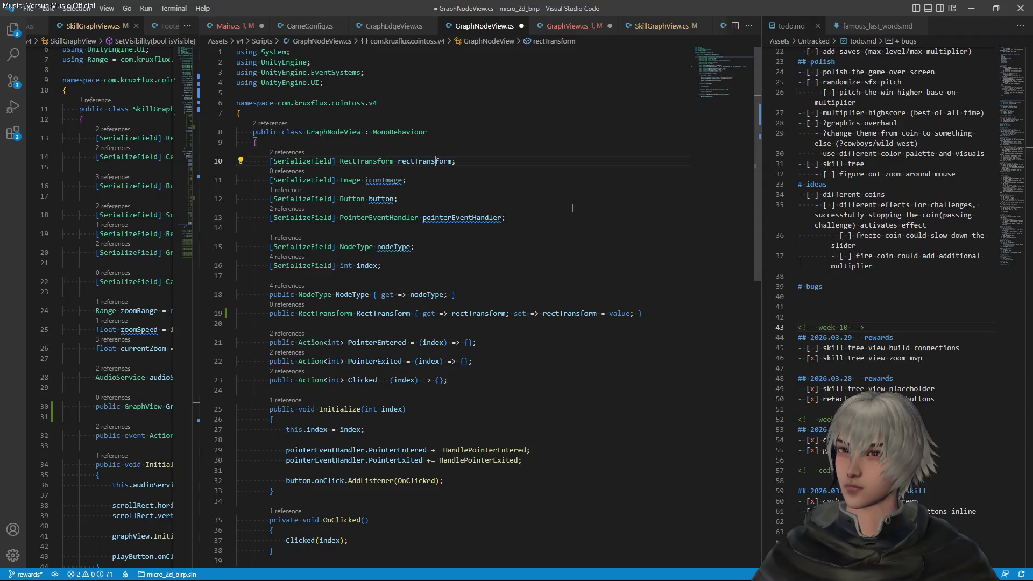
{"action": "left_click_drag", "start_coordinate": [510, 313], "coordinate": [641, 314]}
{"action": "key", "text": "BackSpace"}
{"action": "key", "text": "ctrl+s"}
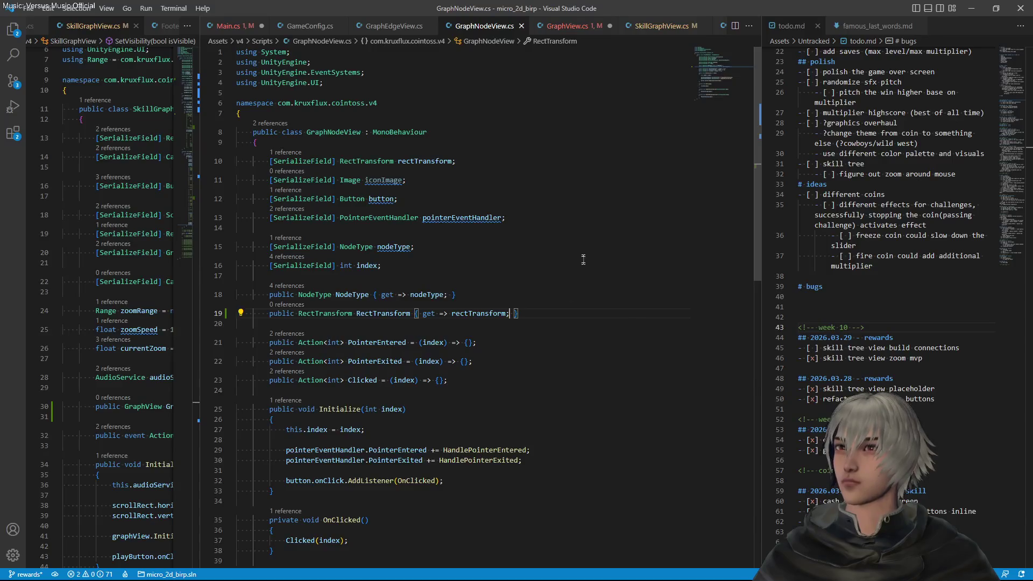
Back in GraphView.cs, start accessing a member of childNodeView on the childPos line
{"action": "left_click", "coordinate": [570, 26]}
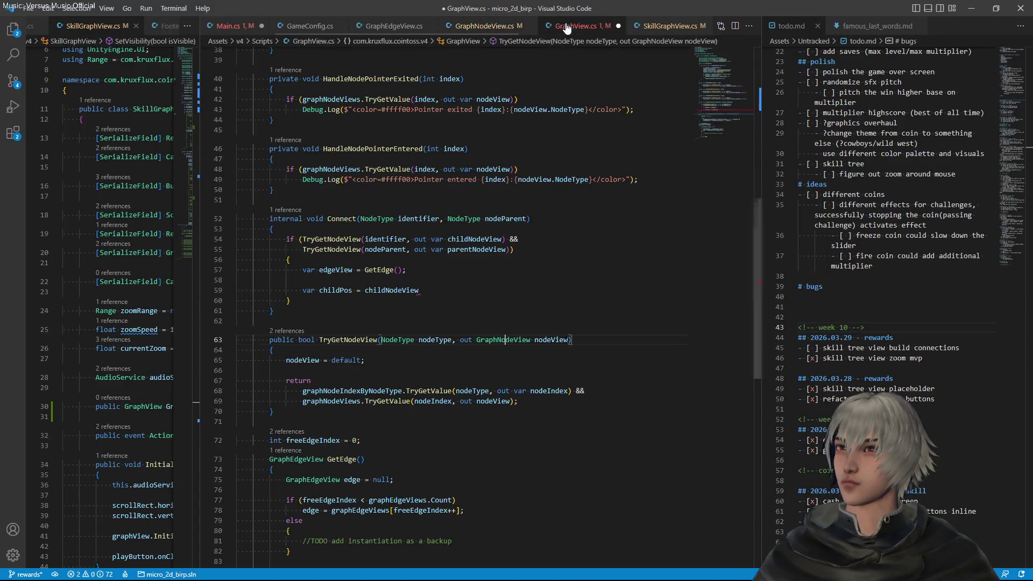
{"action": "left_click", "coordinate": [438, 289]}
{"action": "type", "text": "."}
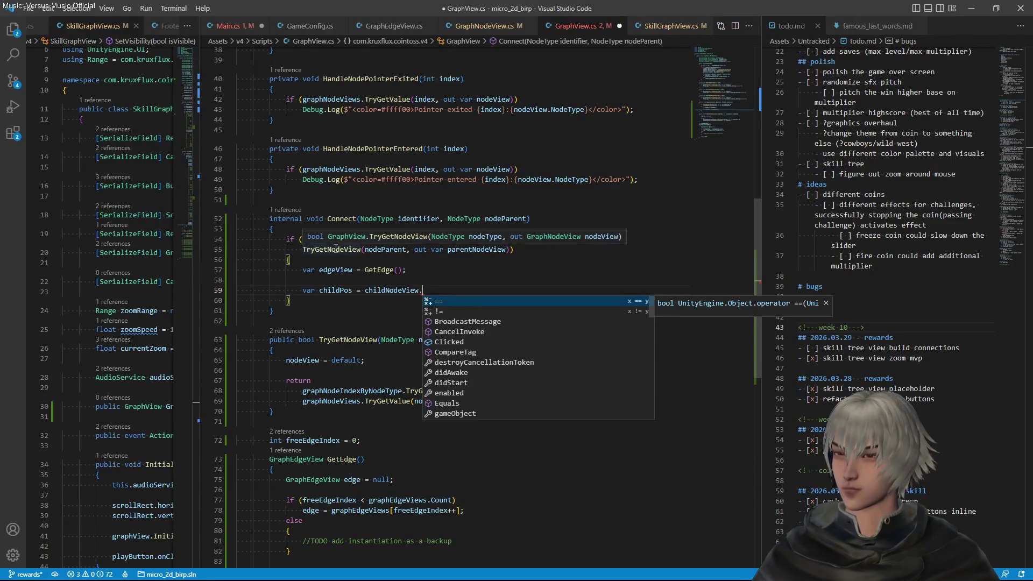
Set childPos to childNodeView.RectTransform.anchoredPosition
{"action": "type", "text": "an"}
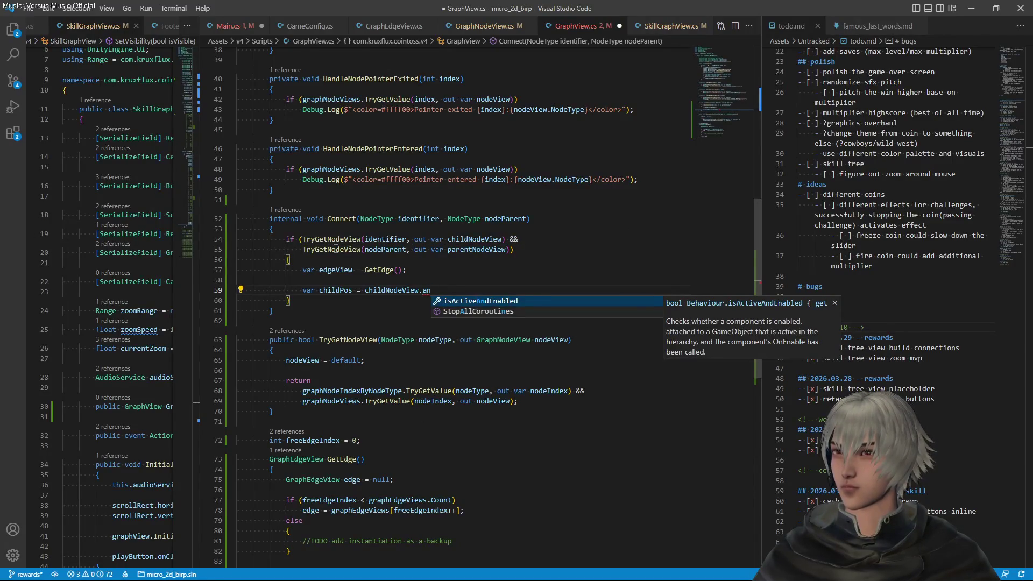
{"action": "key", "text": "BackSpace"}
{"action": "key", "text": "BackSpace"}
{"action": "type", "text": "RectTransform.anm"}
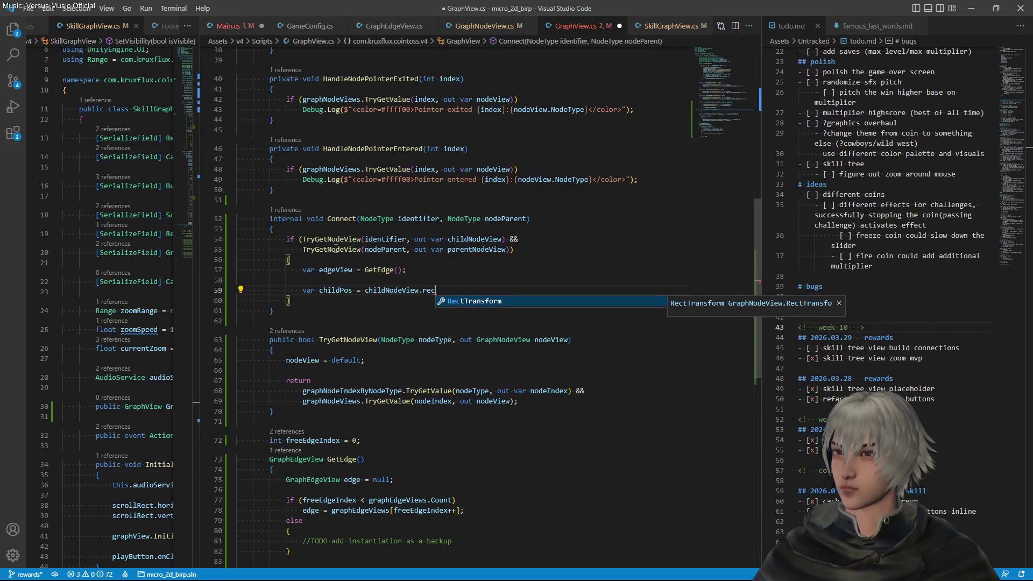
{"action": "key", "text": "BackSpace"}
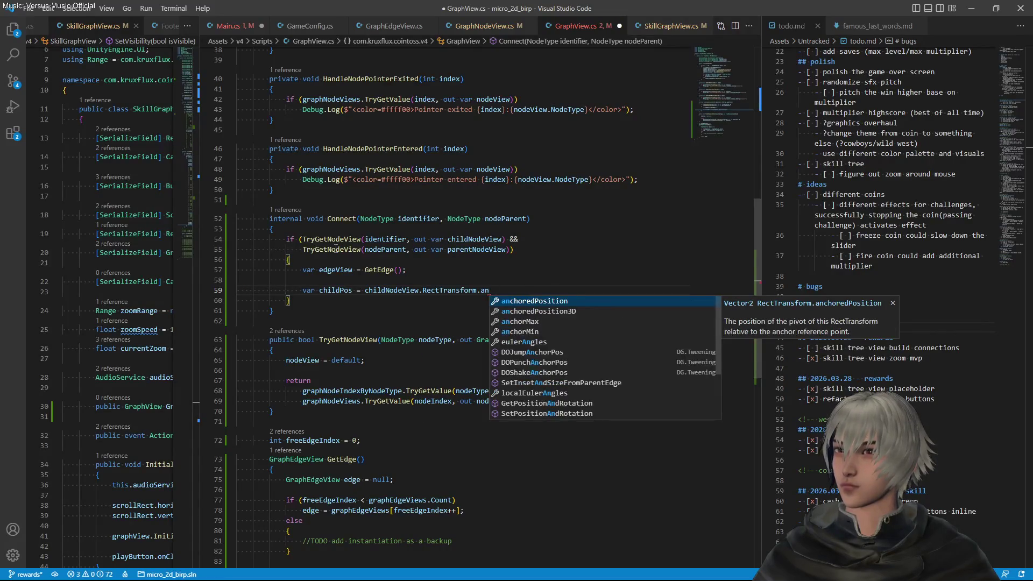
{"action": "key", "text": "Tab"}
{"action": "type", "text": ";"}
Duplicate the line as parentPos from parentNodeView, save, and open a new line
{"action": "key", "text": "shift+alt+Down"}
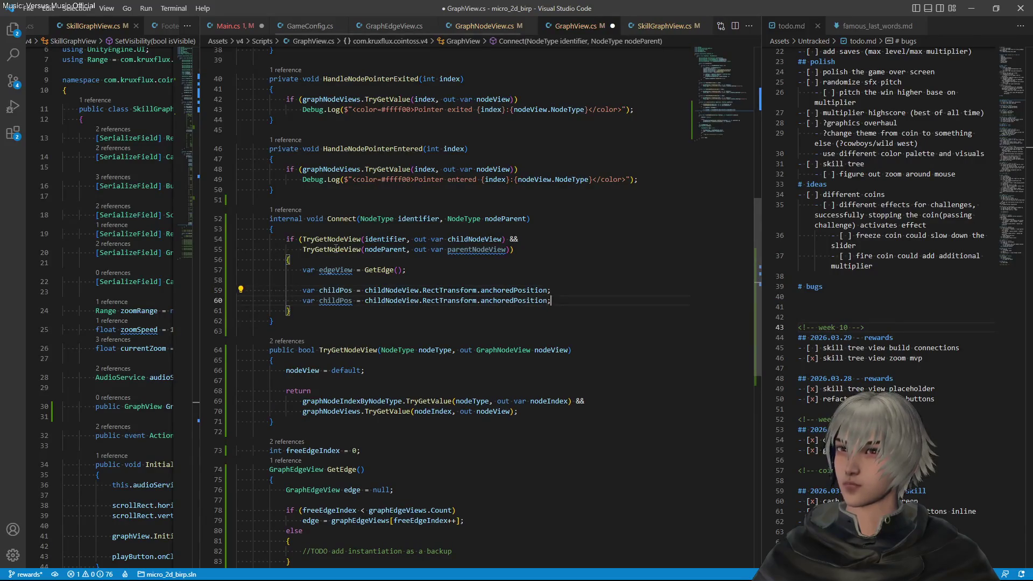
{"action": "double_click", "coordinate": [477, 250]}
{"action": "left_click", "coordinate": [393, 301]}
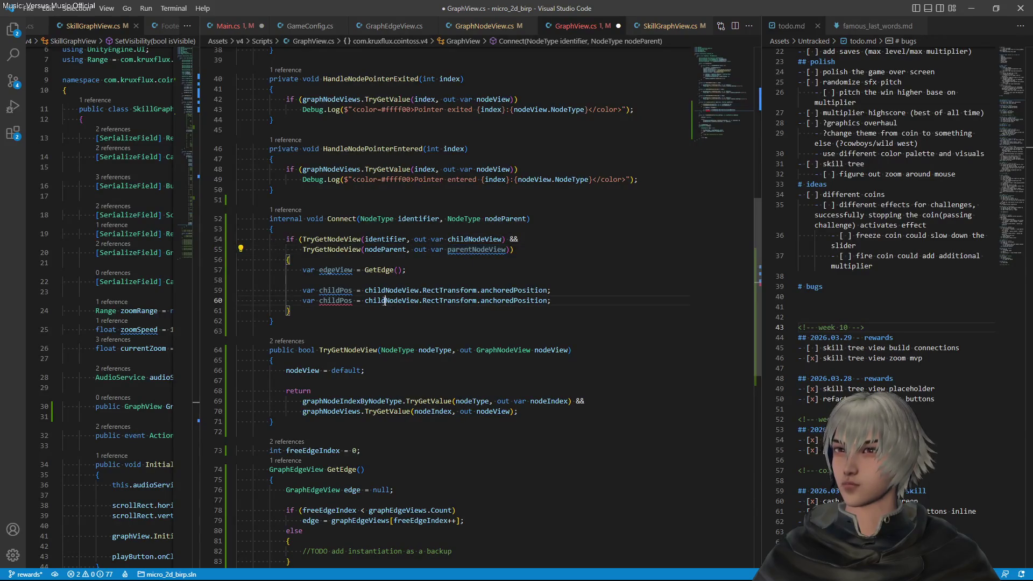
{"action": "left_click", "coordinate": [319, 300]}
{"action": "left_click_drag", "start_coordinate": [319, 300], "coordinate": [340, 300]}
{"action": "key", "text": "ctrl+f"}
{"action": "type", "text": "parent"}
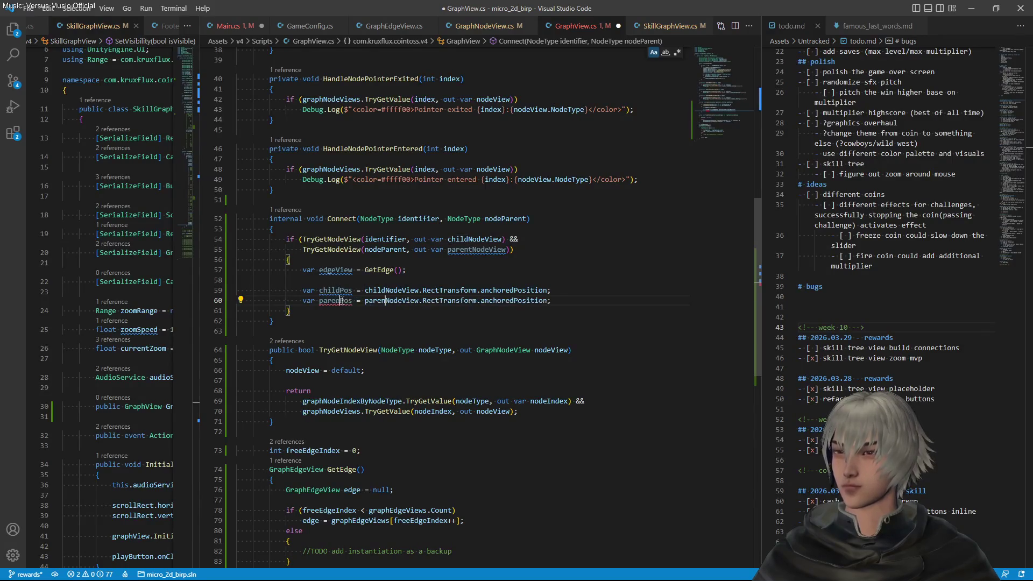
{"action": "key", "text": "Escape"}
{"action": "key", "text": "ctrl+s"}
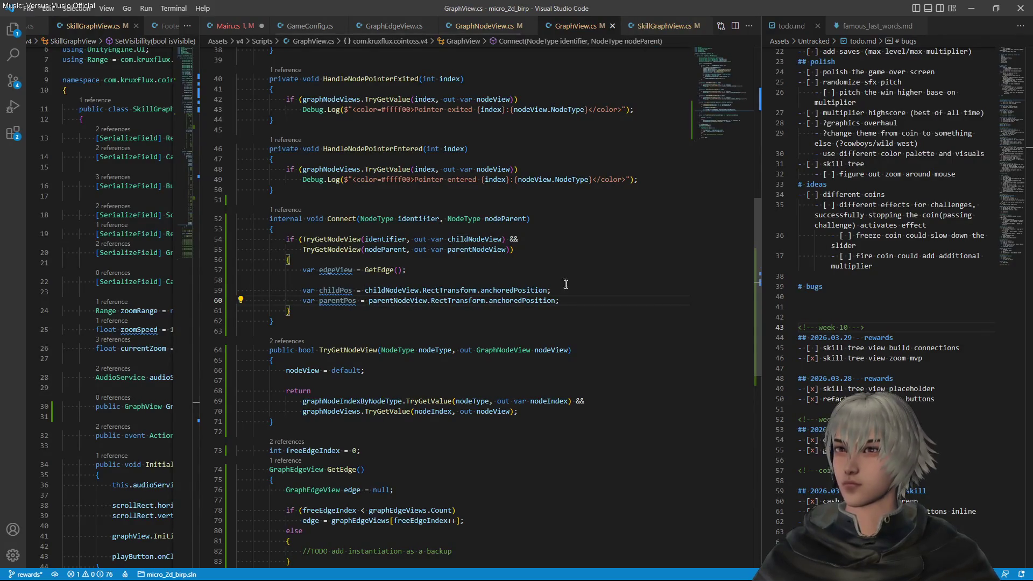
{"action": "left_click", "coordinate": [573, 299]}
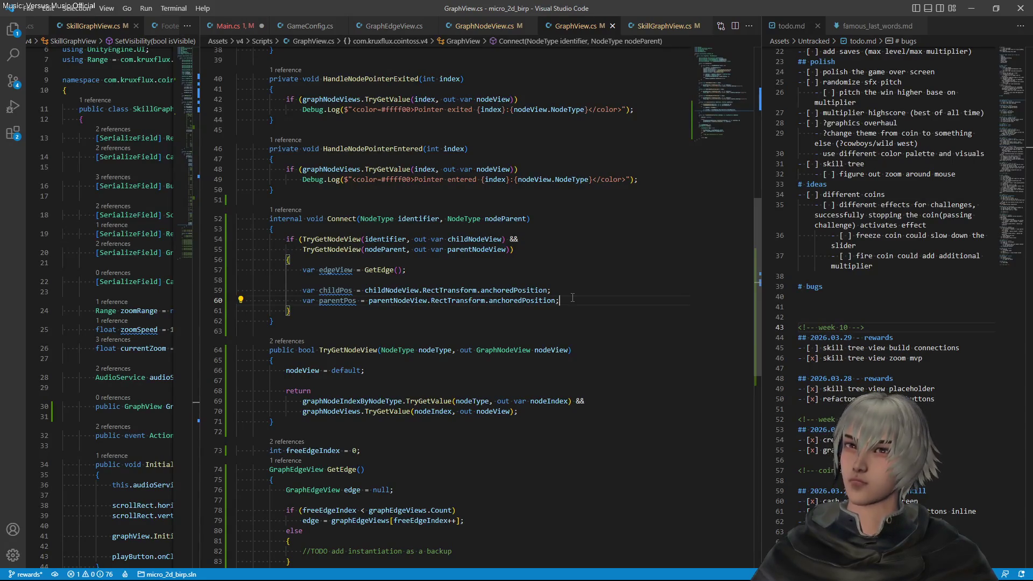
{"action": "key", "text": "Return"}
{"action": "key", "text": "Return"}
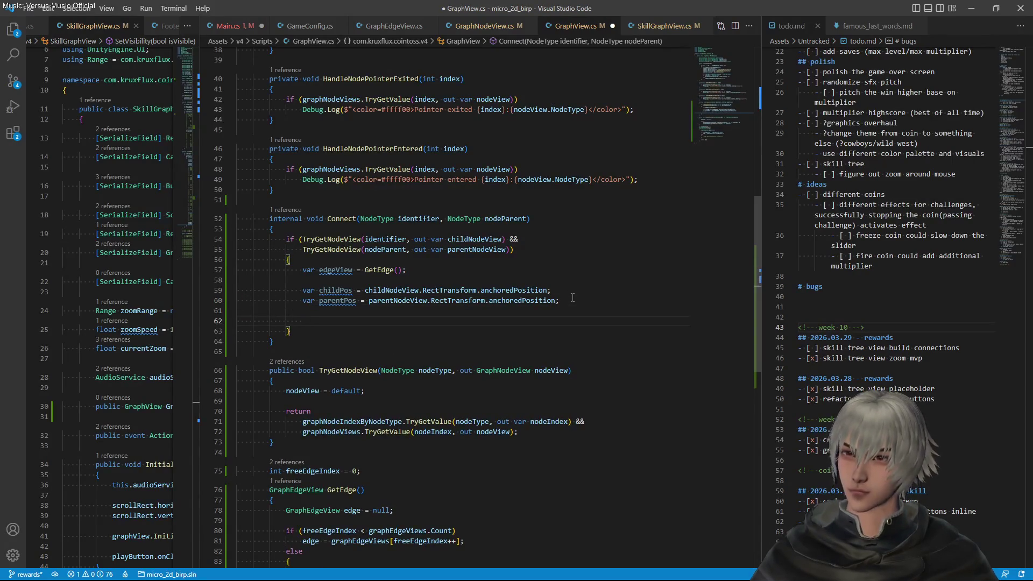
Add var delta = parentPos - childPos in Connect
{"action": "type", "text": "var "}
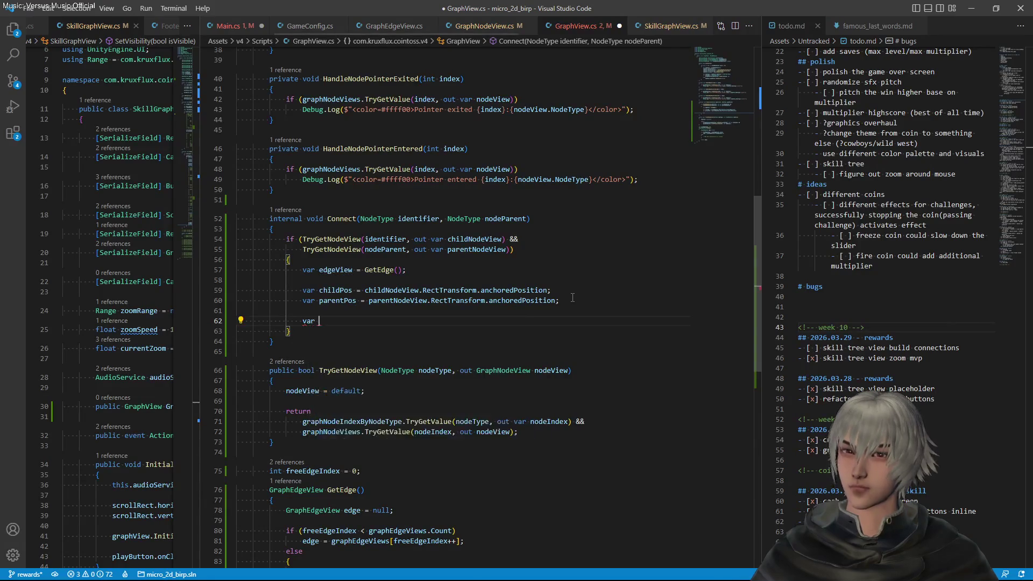
{"action": "type", "text": "delta = "}
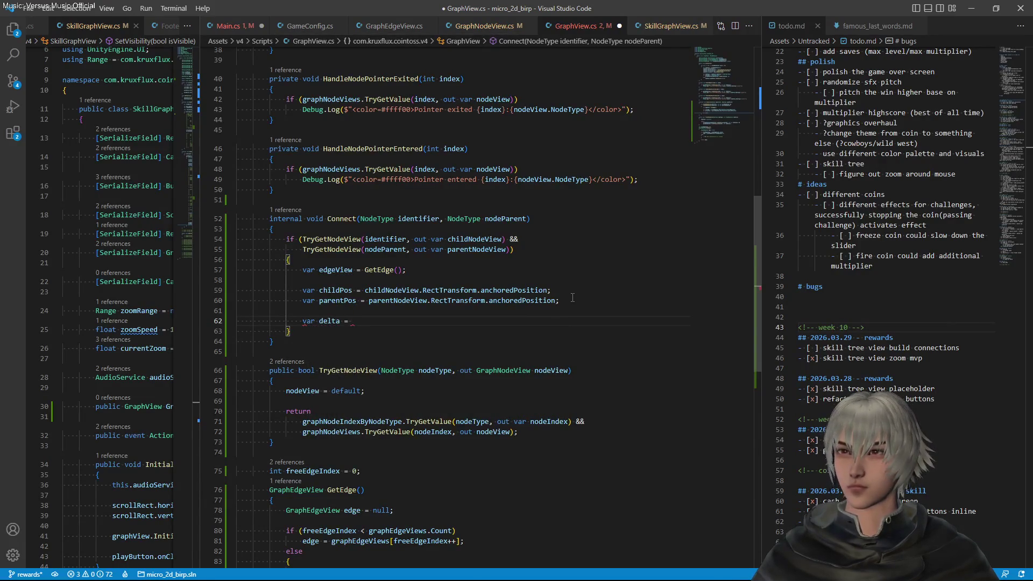
{"action": "type", "text": "pare"}
{"action": "key", "text": "Down"}
{"action": "key", "text": "Tab"}
{"action": "key", "text": "ctrl+space"}
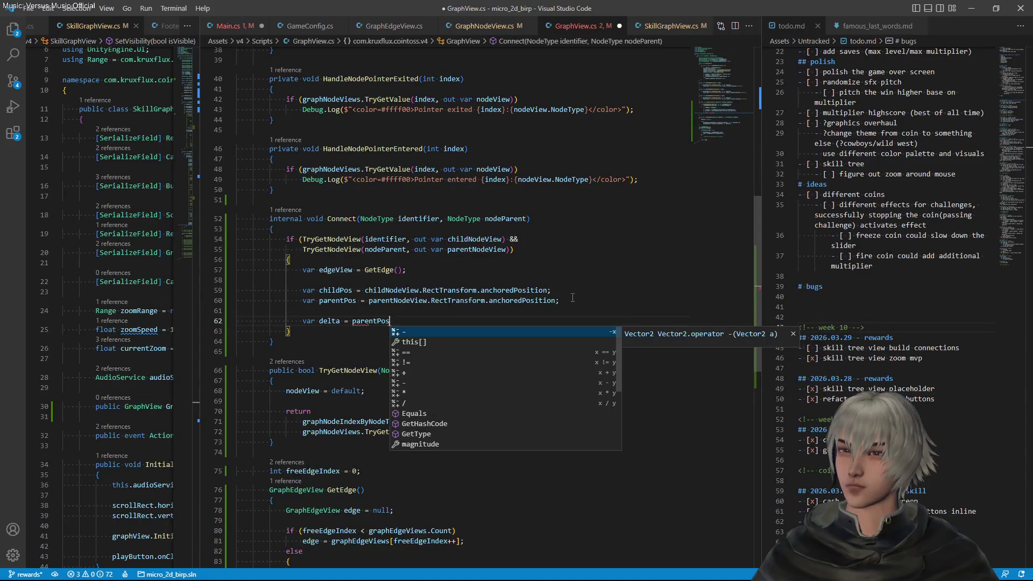
{"action": "type", "text": " - chi"}
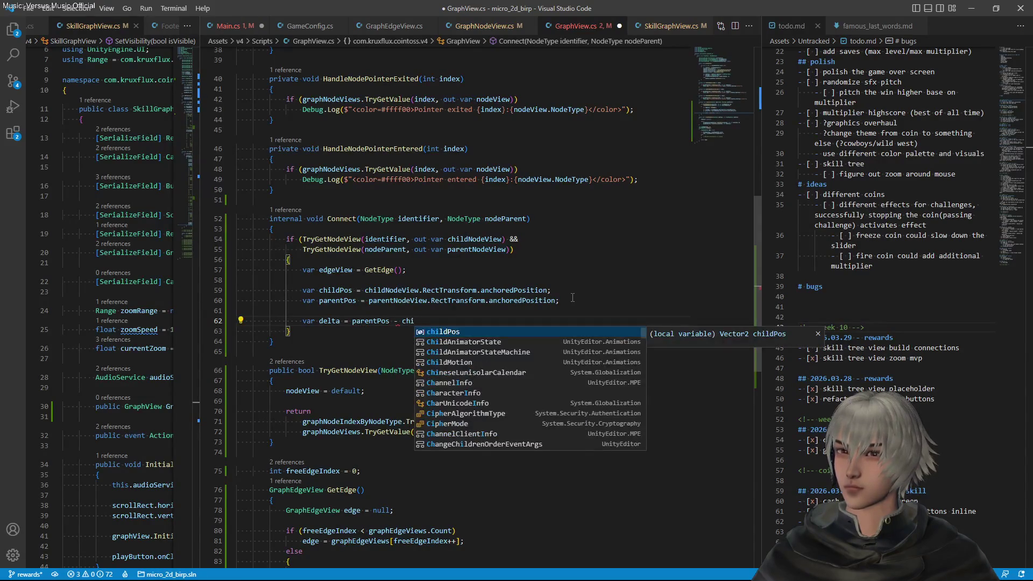
{"action": "key", "text": "Tab"}
{"action": "type", "text": ";"}
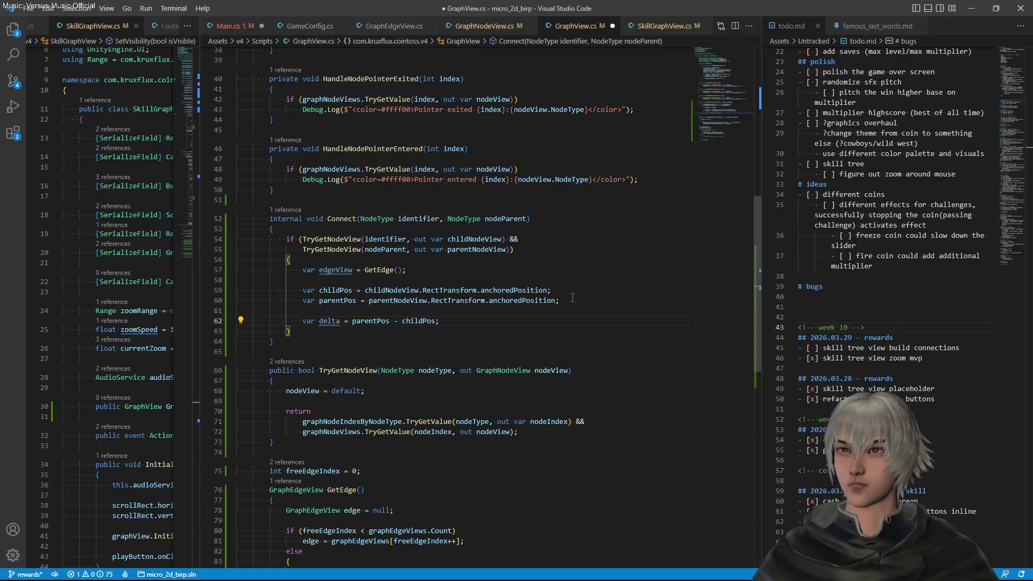
Add var deltaNorm = delta.normalized and save GraphView.cs
{"action": "key", "text": "Return"}
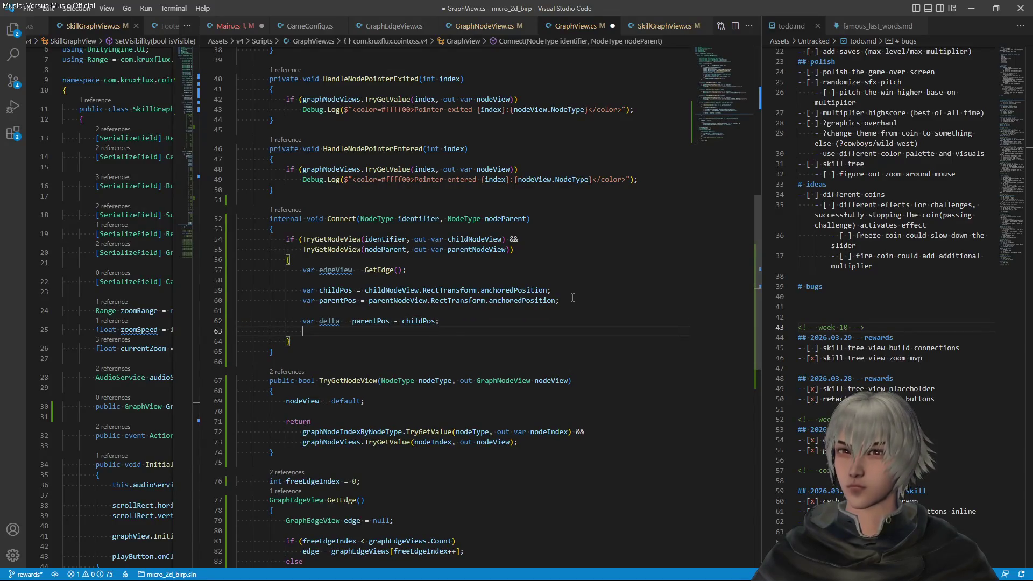
{"action": "type", "text": "var"}
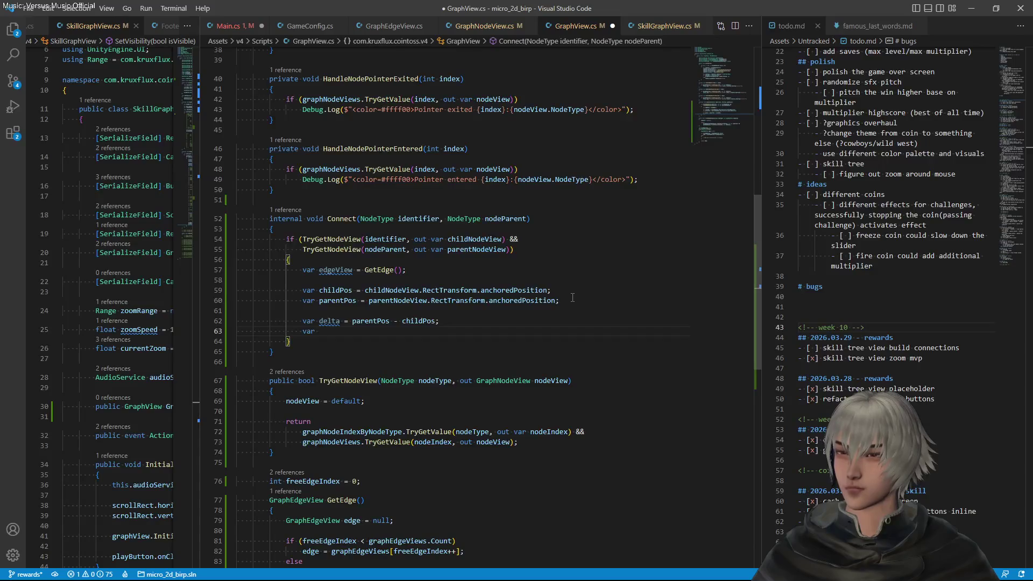
{"action": "type", "text": " deltaNo"}
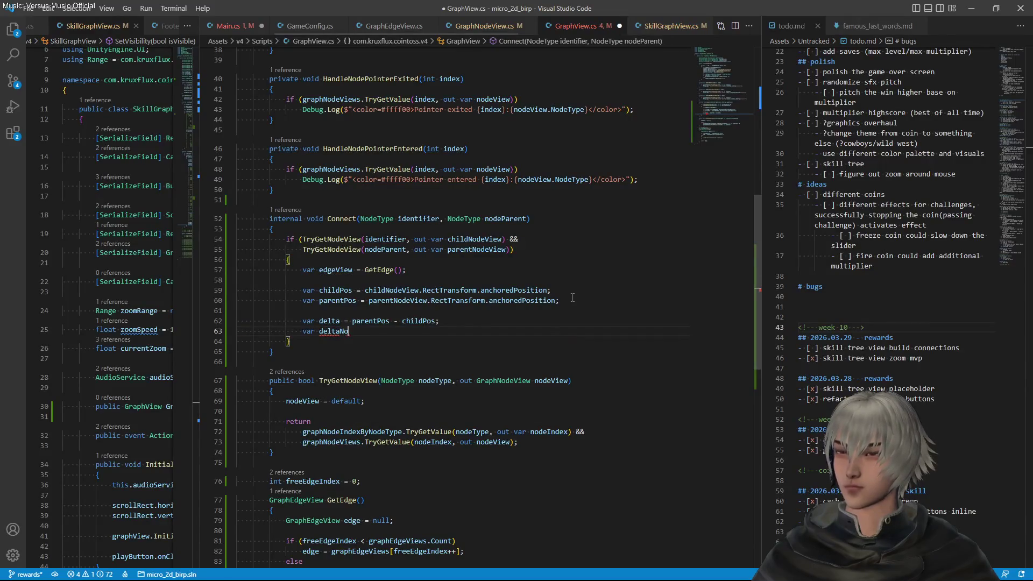
{"action": "type", "text": "rm = dt"}
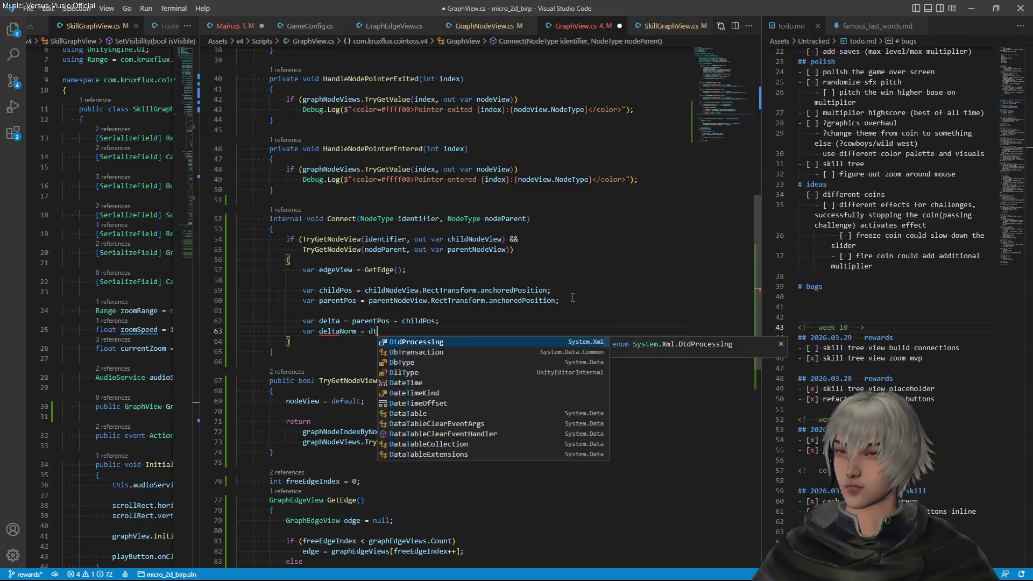
{"action": "key", "text": "BackSpace"}
{"action": "type", "text": "elta"}
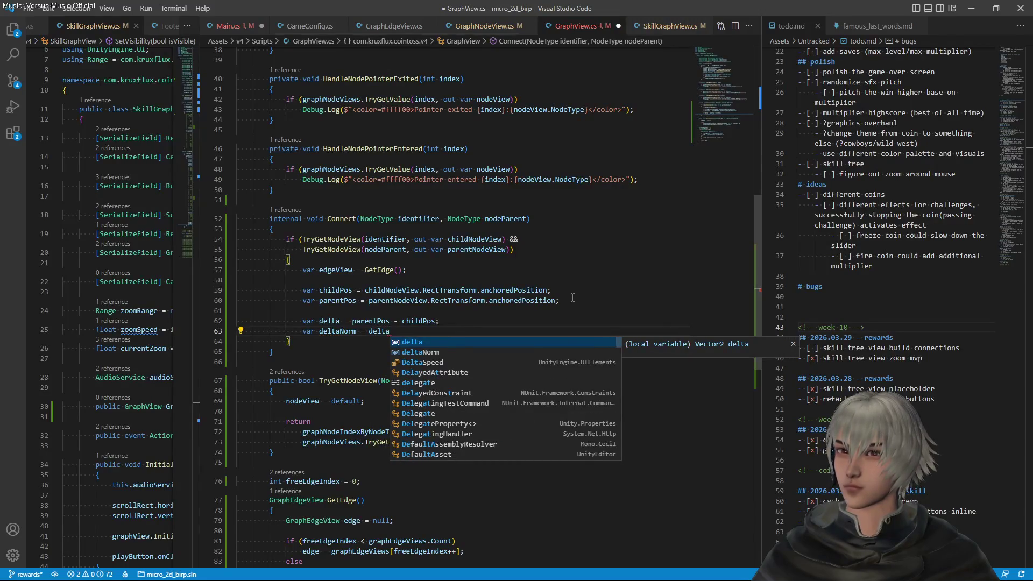
{"action": "type", "text": ".no"}
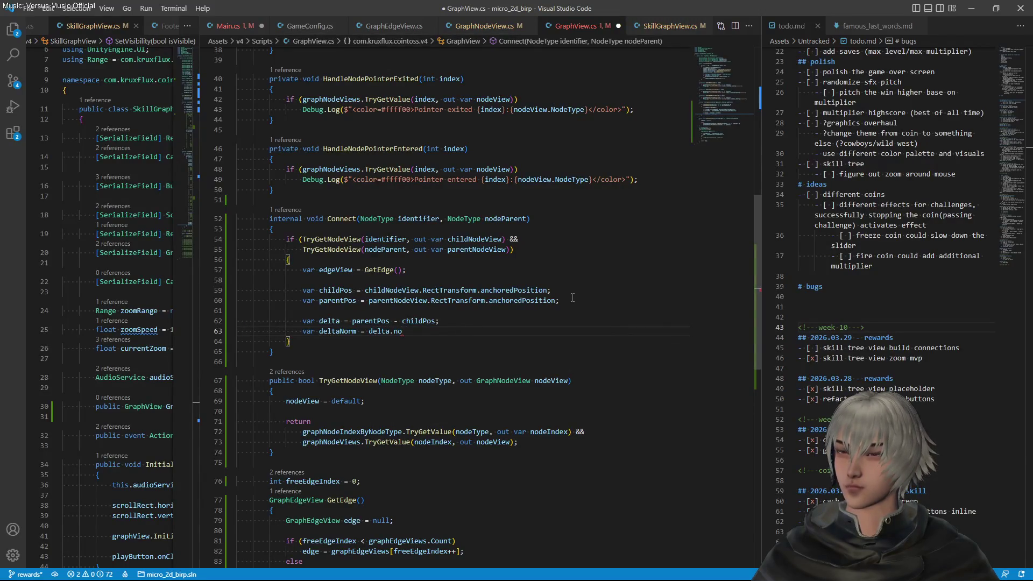
{"action": "key", "text": "Tab"}
{"action": "type", "text": ";"}
{"action": "key", "text": "ctrl+s"}
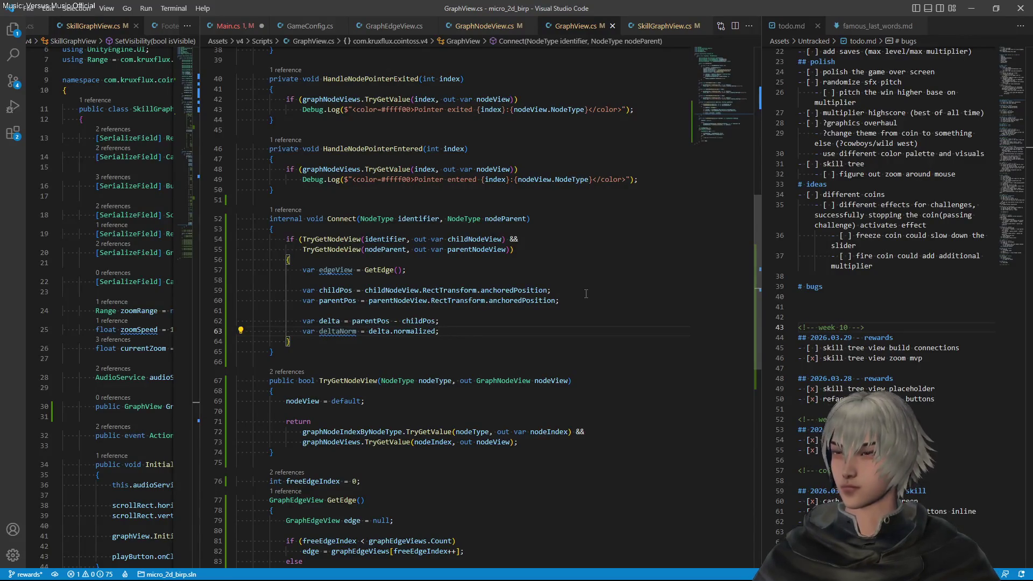
Leave blank lines after deltaNorm and bring the Paint sketch window forward
{"action": "key", "text": "Return"}
{"action": "key", "text": "Return"}
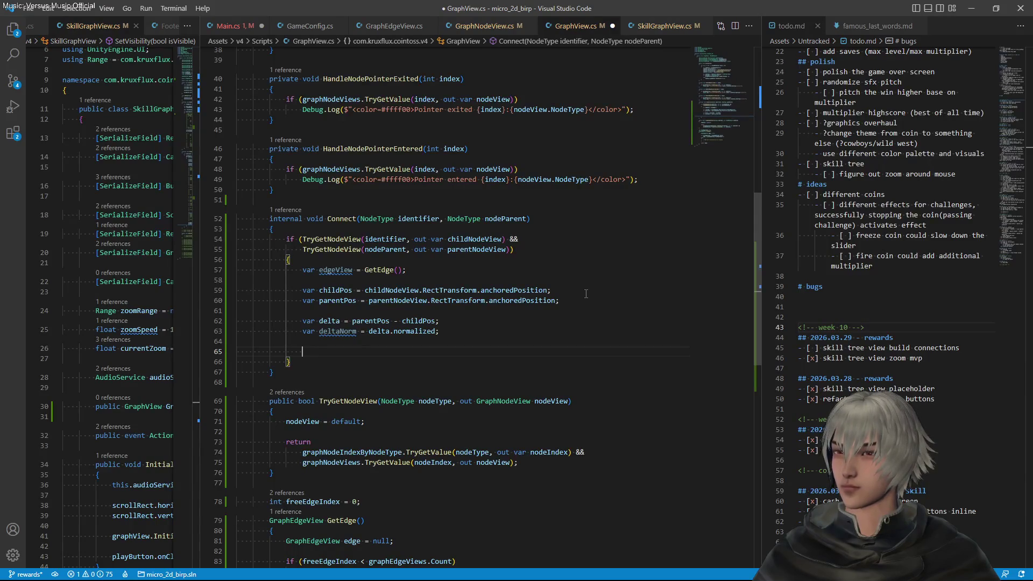
{"action": "key", "text": "alt+Tab"}
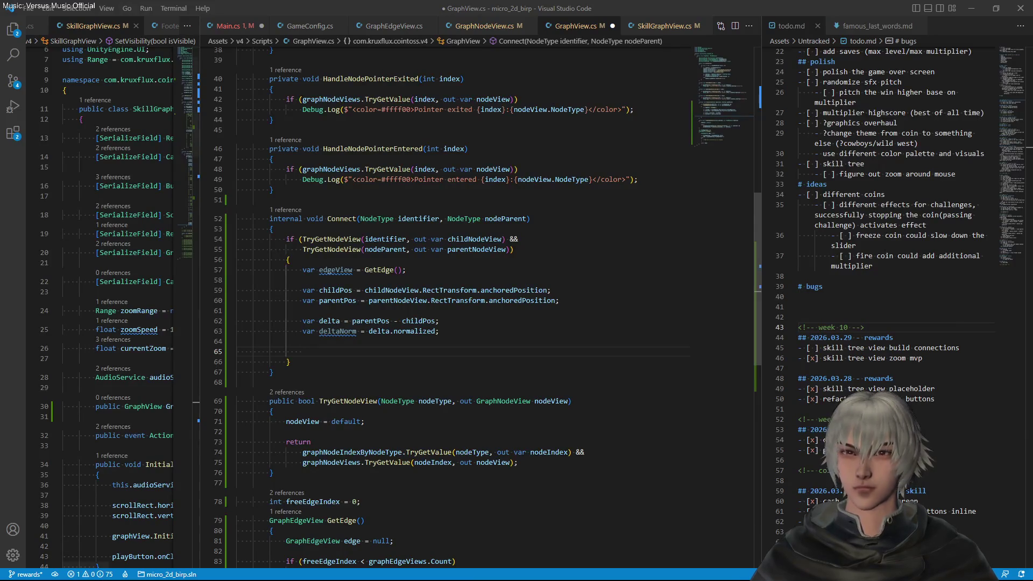
{"action": "key", "text": "alt+Tab"}
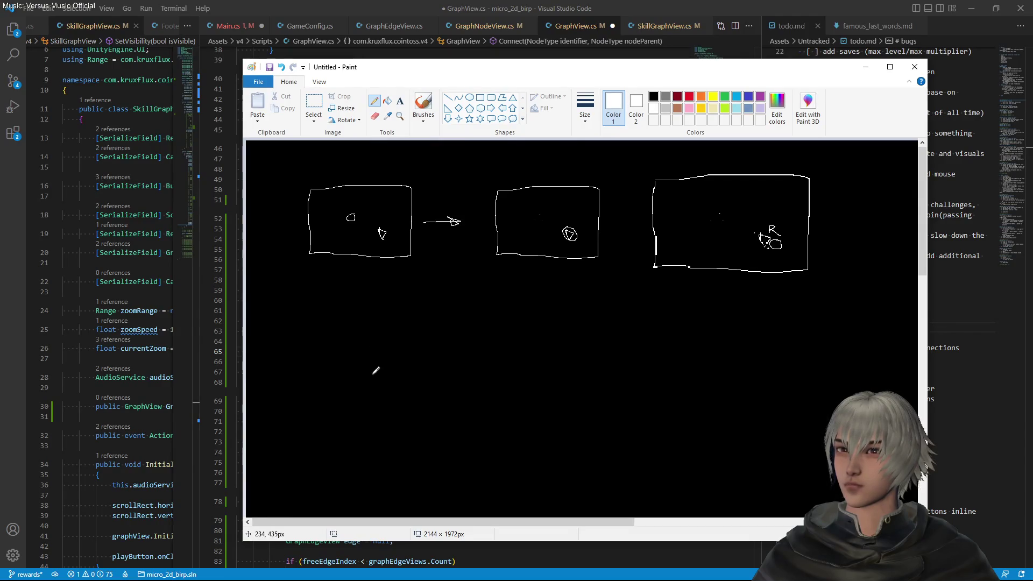
Sketch an X and a + node mark joined by an arrowed curve
{"action": "mouse_move", "coordinate": [327, 390]}
{"action": "left_mouse_down"}
{"action": "mouse_move", "coordinate": [345, 407]}
{"action": "mouse_move", "coordinate": [332, 408]}
{"action": "left_mouse_up"}
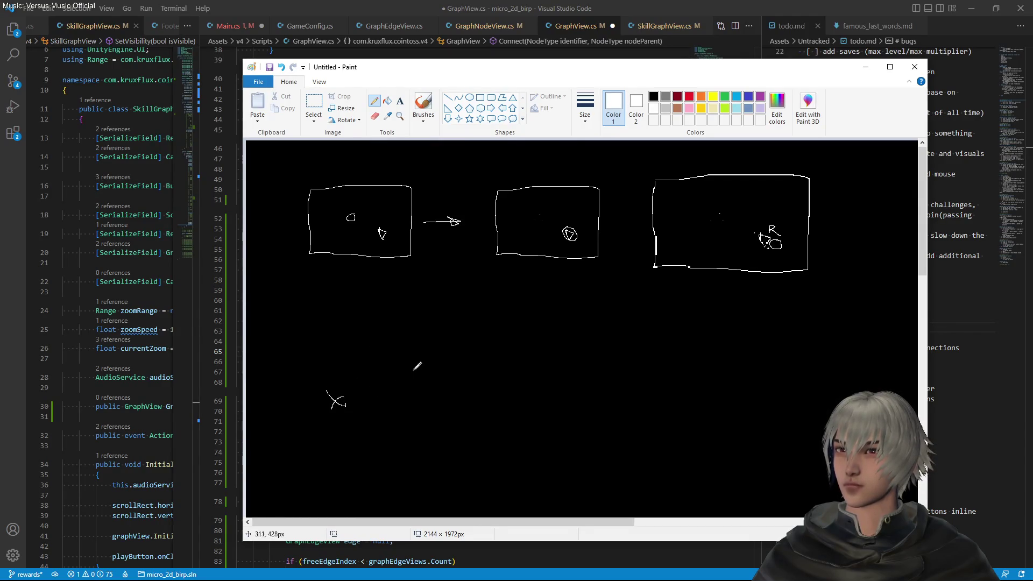
{"action": "left_click_drag", "start_coordinate": [421, 352], "coordinate": [443, 356]}
{"action": "left_click_drag", "start_coordinate": [430, 343], "coordinate": [429, 357]}
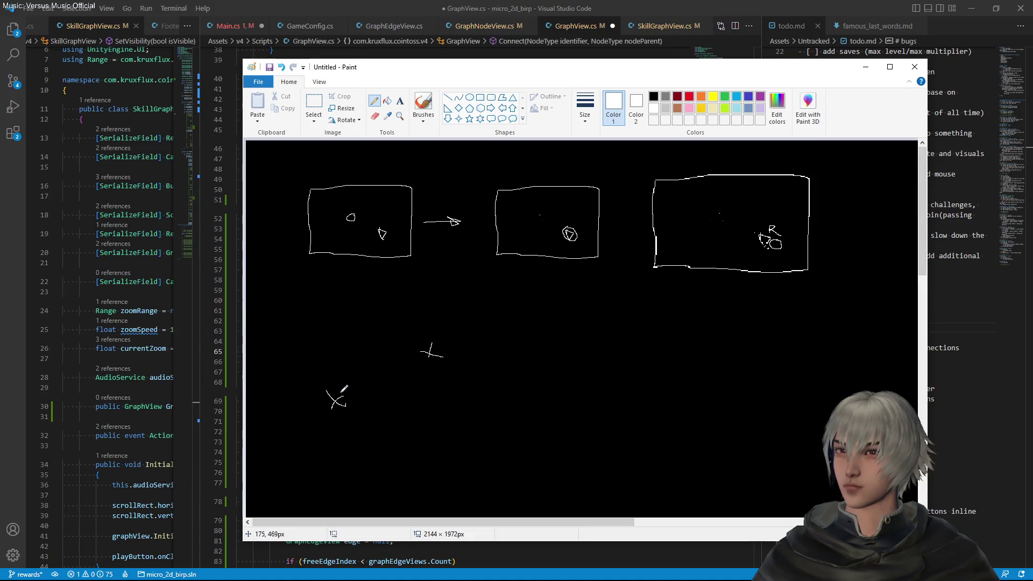
{"action": "left_click_drag", "start_coordinate": [345, 394], "coordinate": [442, 357]}
{"action": "key", "text": "ctrl+z"}
{"action": "left_click_drag", "start_coordinate": [347, 396], "coordinate": [419, 360]}
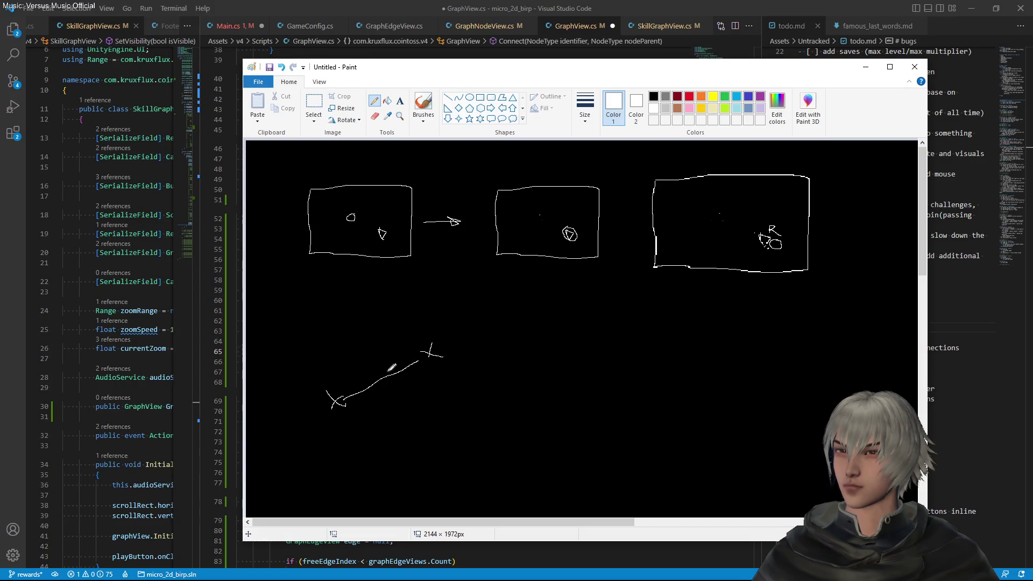
{"action": "mouse_move", "coordinate": [396, 370]}
{"action": "left_mouse_down"}
{"action": "mouse_move", "coordinate": [402, 380]}
{"action": "mouse_move", "coordinate": [400, 358]}
{"action": "left_mouse_up"}
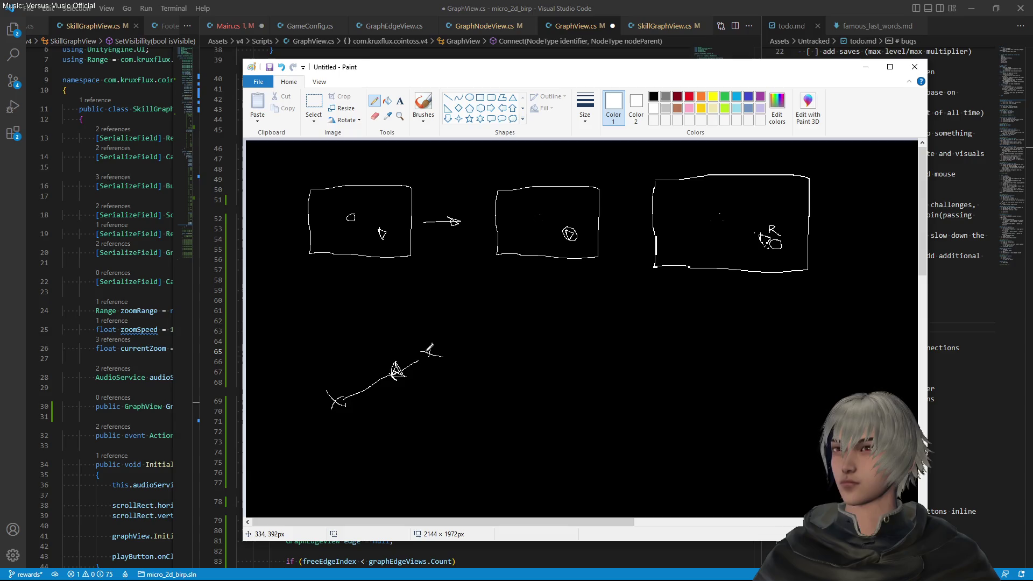
Add a horizontal arrow from the + and an arc marking the angle
{"action": "left_click_drag", "start_coordinate": [437, 352], "coordinate": [490, 354]}
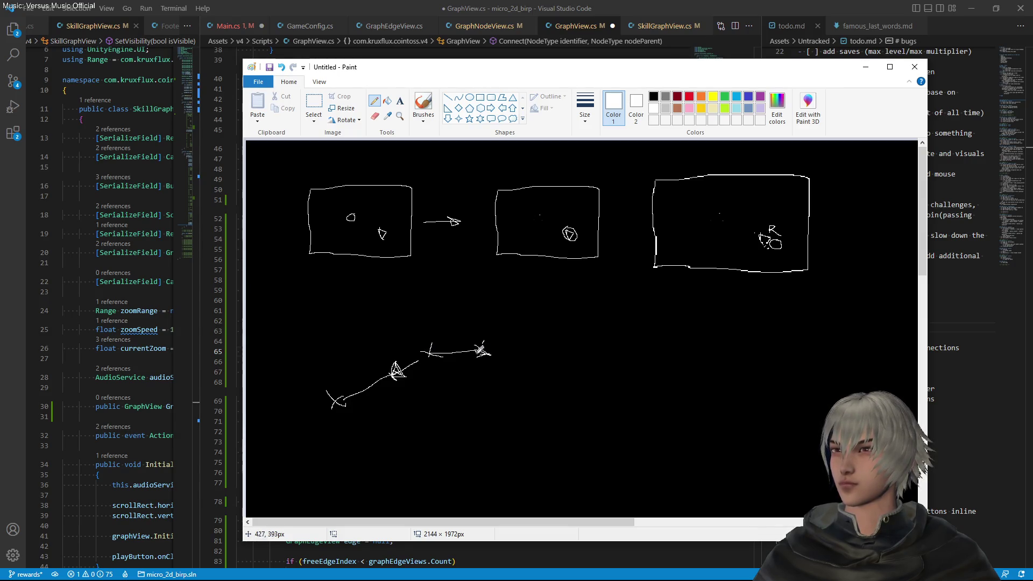
{"action": "mouse_move", "coordinate": [490, 341]}
{"action": "left_mouse_down"}
{"action": "mouse_move", "coordinate": [408, 305]}
{"action": "mouse_move", "coordinate": [392, 340]}
{"action": "left_mouse_up"}
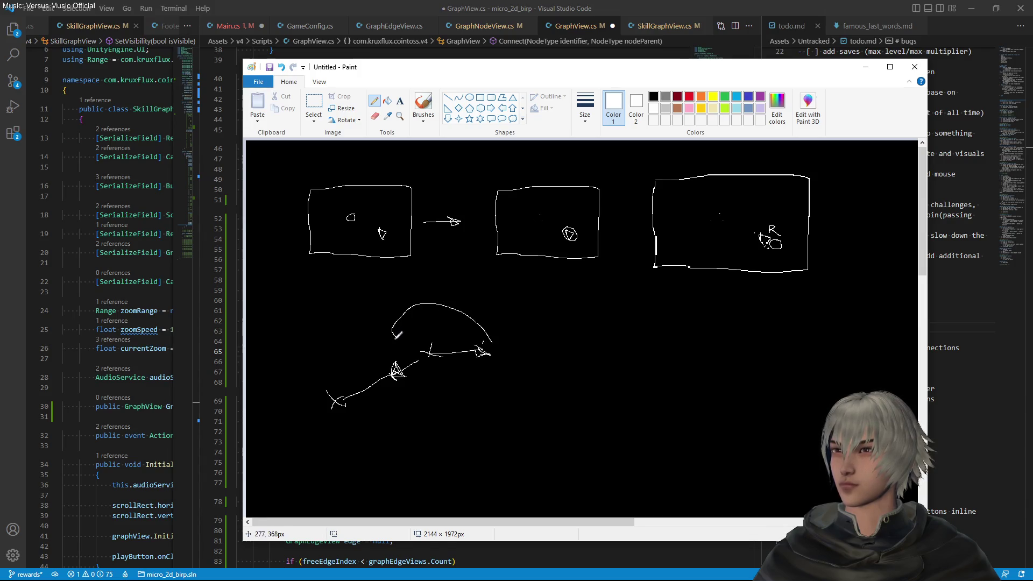
{"action": "left_click", "coordinate": [641, 4]}
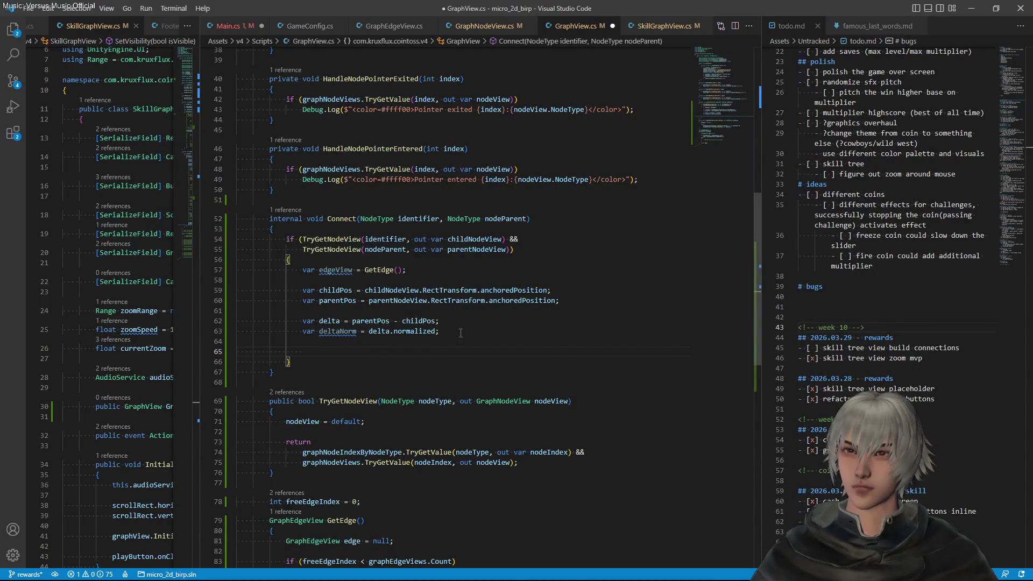
Add var right = Vector2.right in Connect
{"action": "type", "text": "var "}
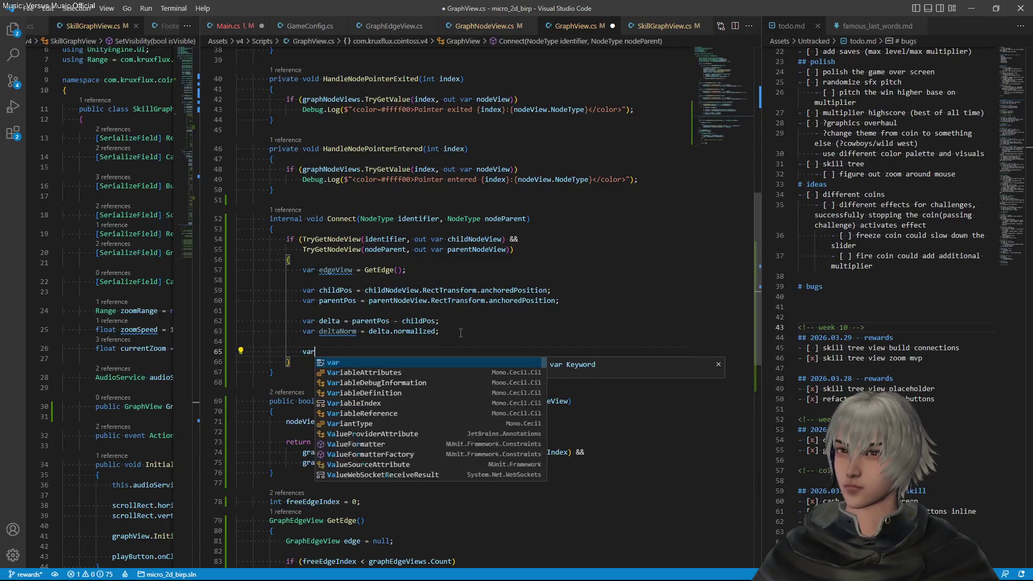
{"action": "type", "text": "right"}
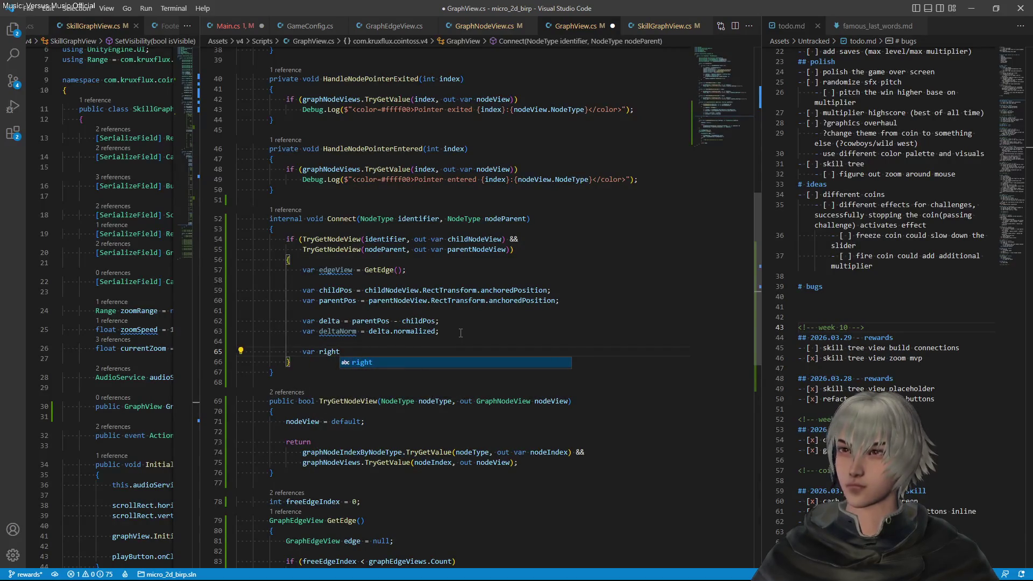
{"action": "type", "text": " = VEc"}
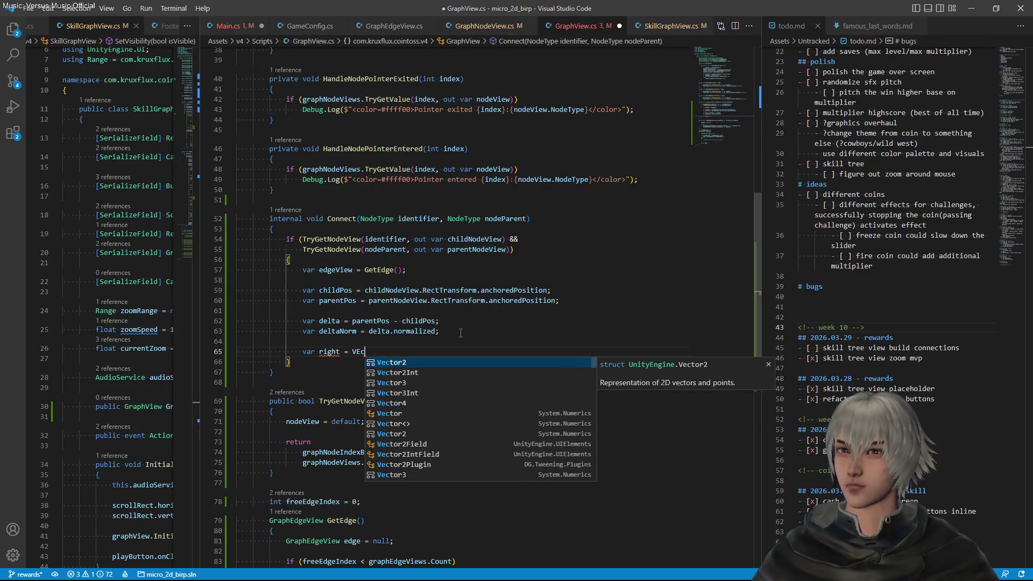
{"action": "key", "text": "Tab"}
{"action": "type", "text": ".rig"}
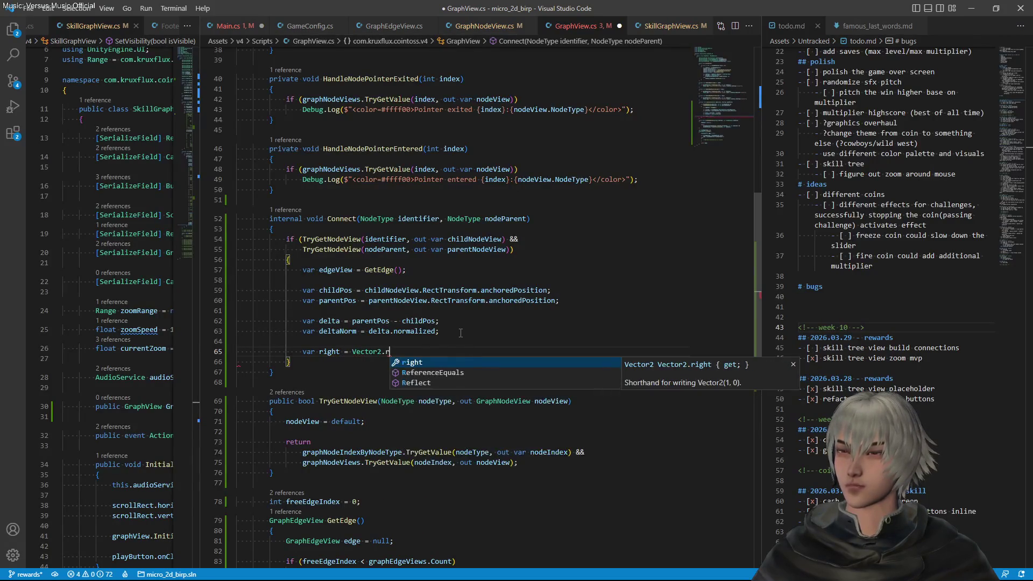
{"action": "key", "text": "Tab"}
{"action": "type", "text": ";"}
Add var dot = Vector2.Dot(right, deltaNorm) and save GraphView.cs
{"action": "key", "text": "Return"}
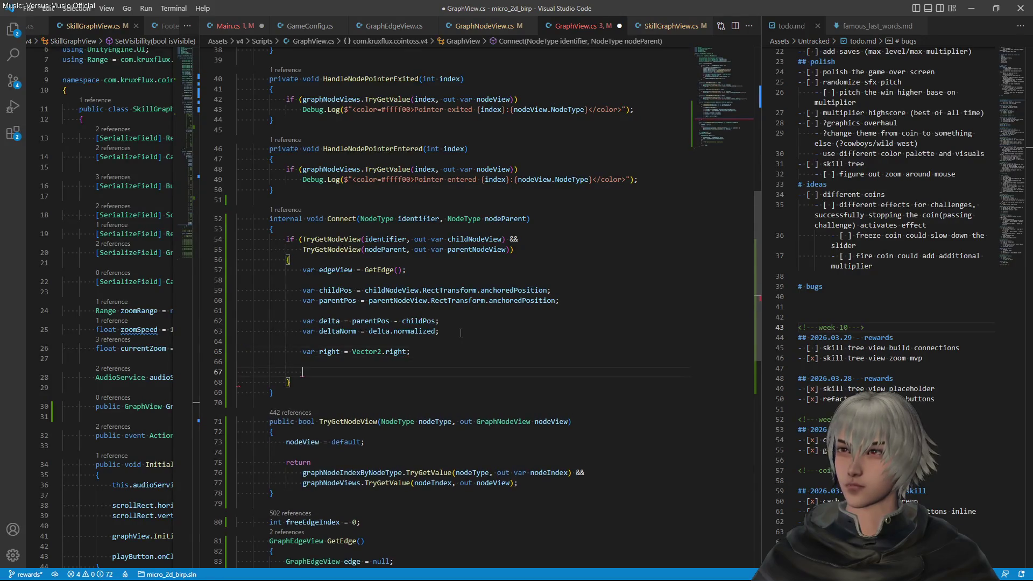
{"action": "type", "text": "var"}
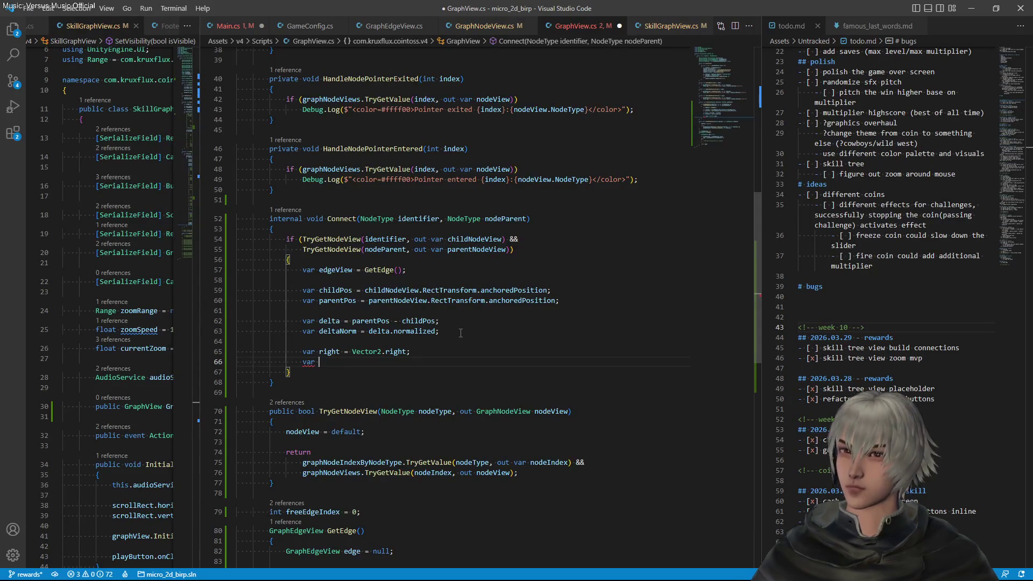
{"action": "type", "text": "dot = "}
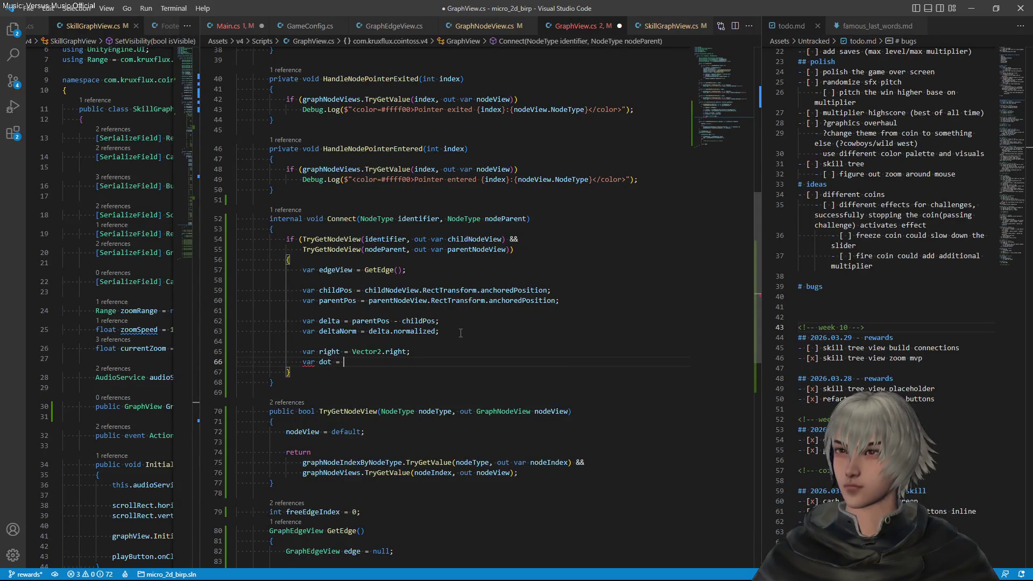
{"action": "type", "text": "Vec"}
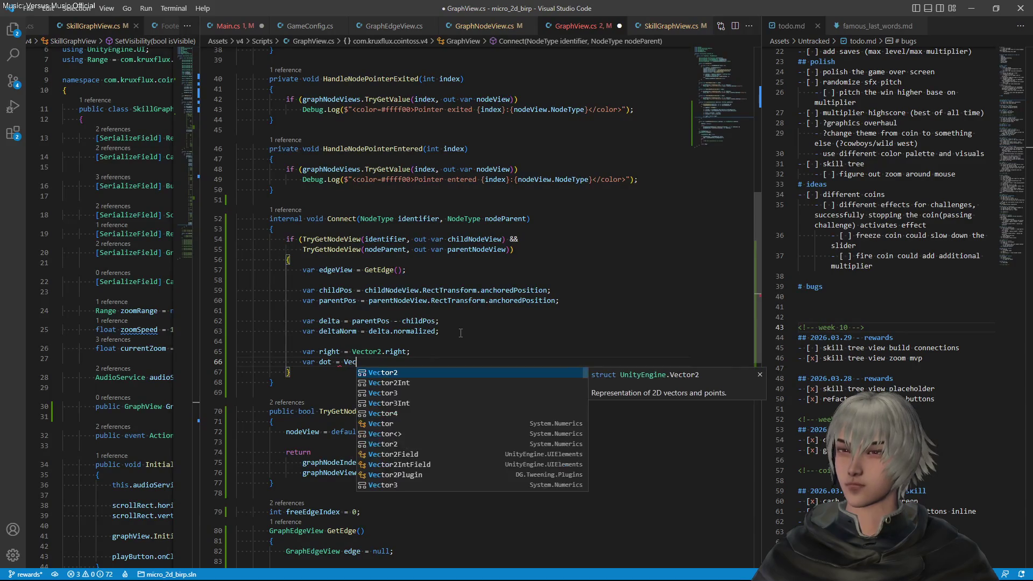
{"action": "type", "text": "tor2.Dot"}
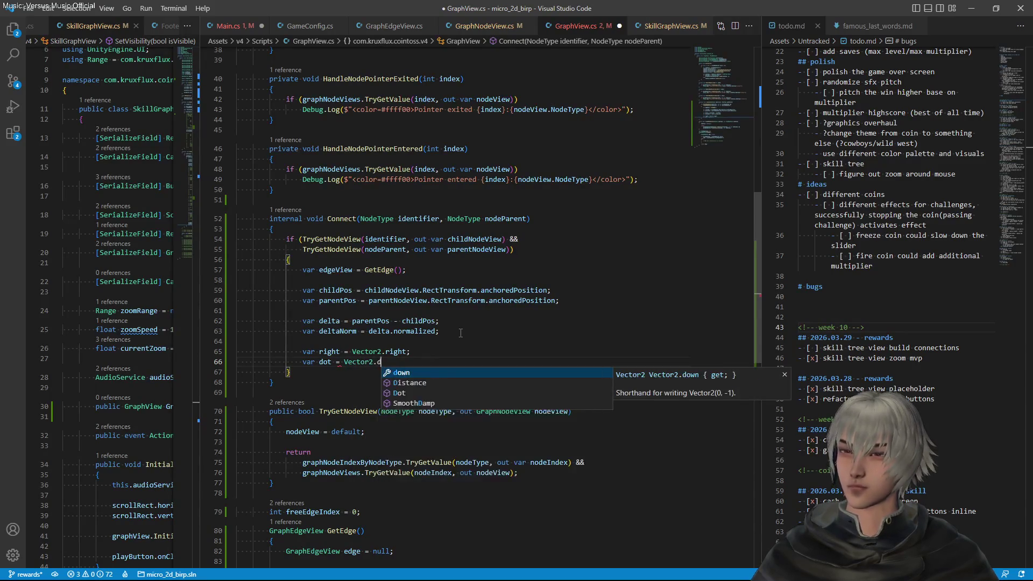
{"action": "key", "text": "Tab"}
{"action": "type", "text": "("}
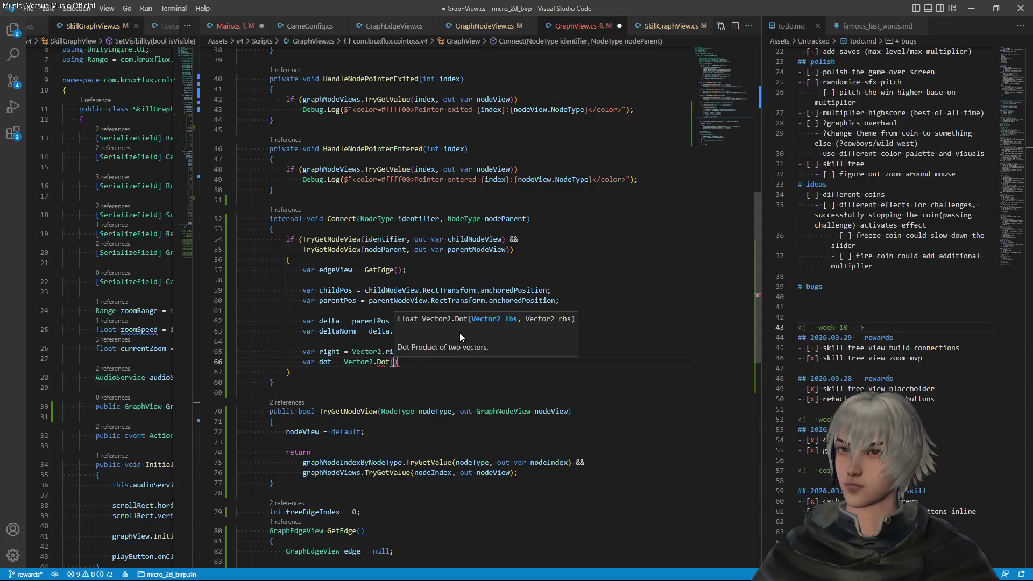
{"action": "type", "text": "righ"}
{"action": "key", "text": "Tab"}
{"action": "type", "text": ", "}
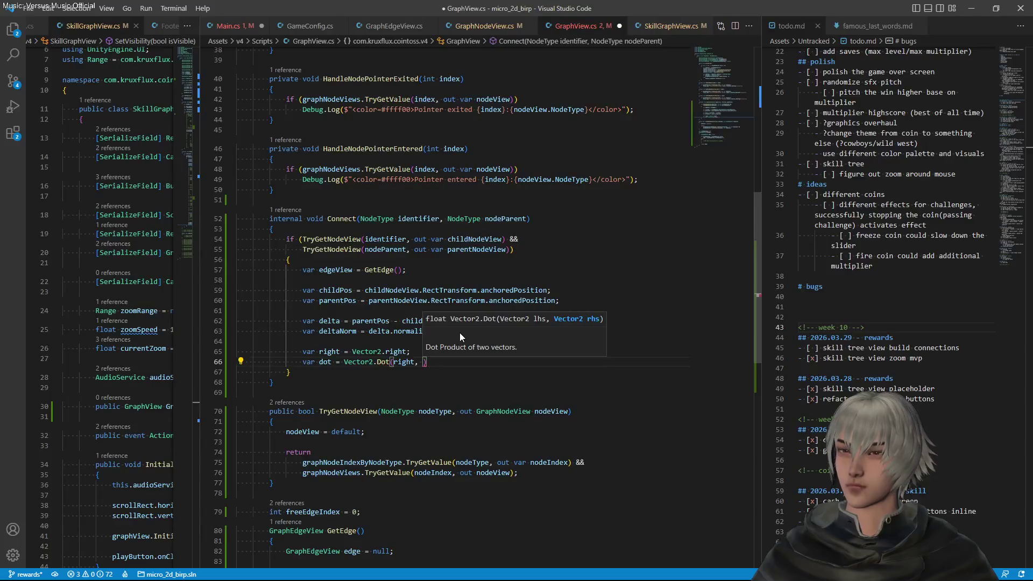
{"action": "type", "text": "del"}
{"action": "key", "text": "Down"}
{"action": "key", "text": "Tab"}
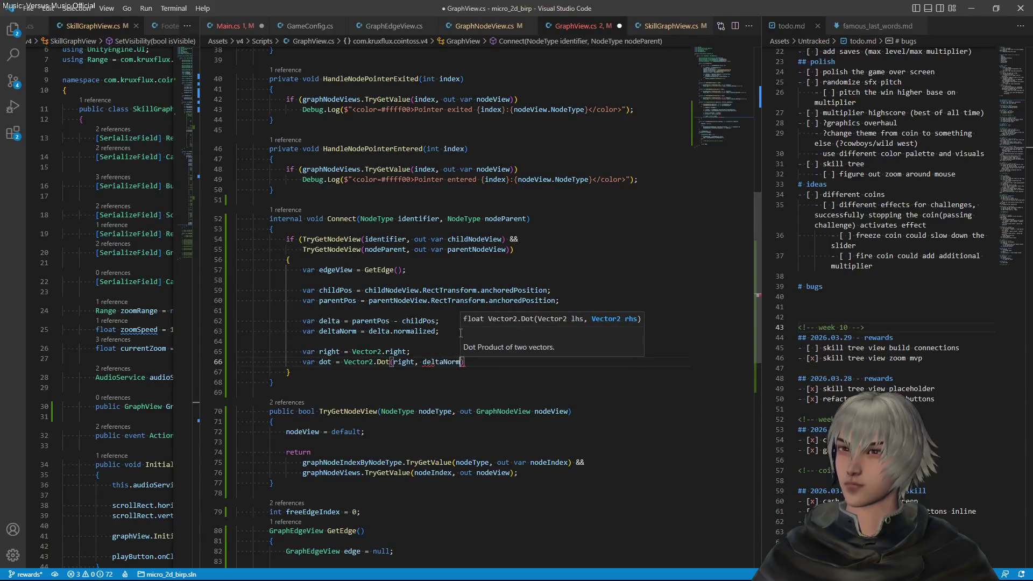
{"action": "type", "text": ");"}
{"action": "key", "text": "ctrl+s"}
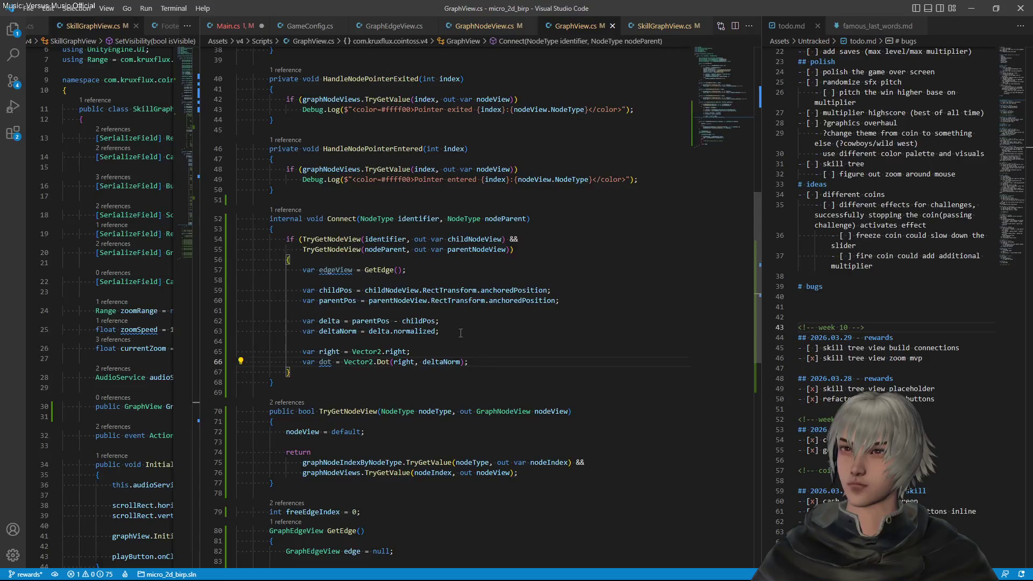
{"action": "key", "text": "Return"}
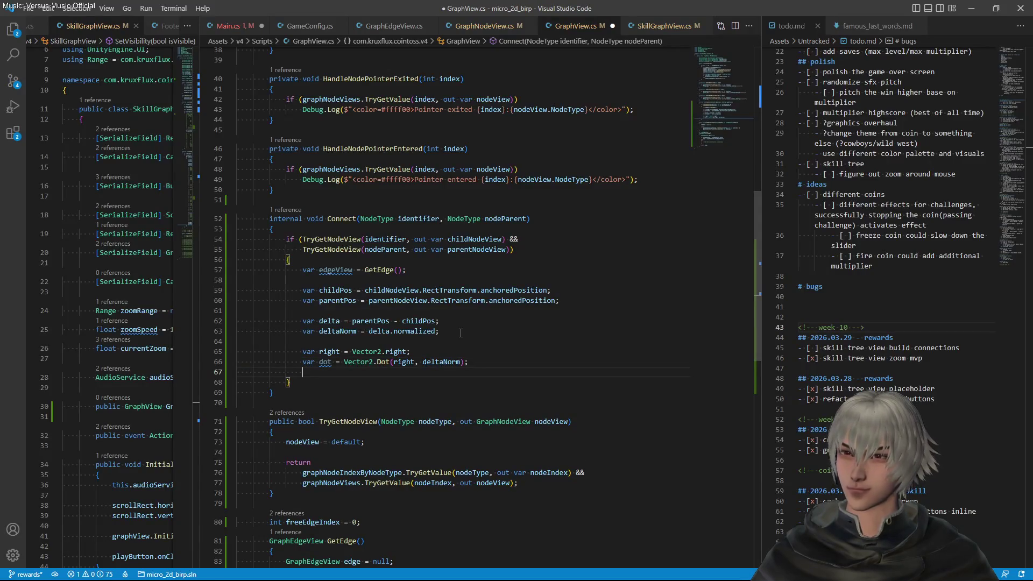
Begin a det line as right.x * deltaNorm.y minus
{"action": "type", "text": "v"}
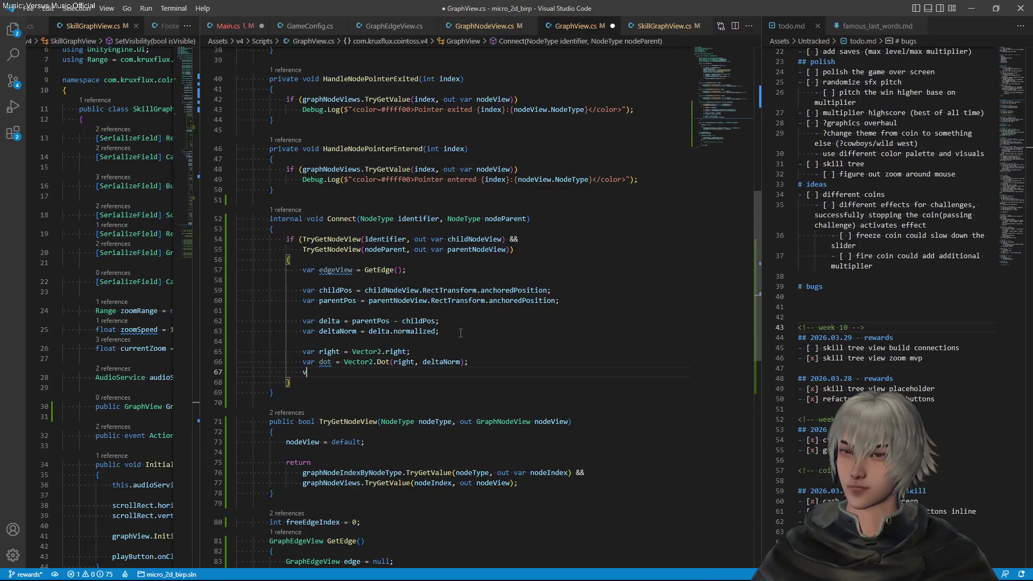
{"action": "type", "text": "ar "}
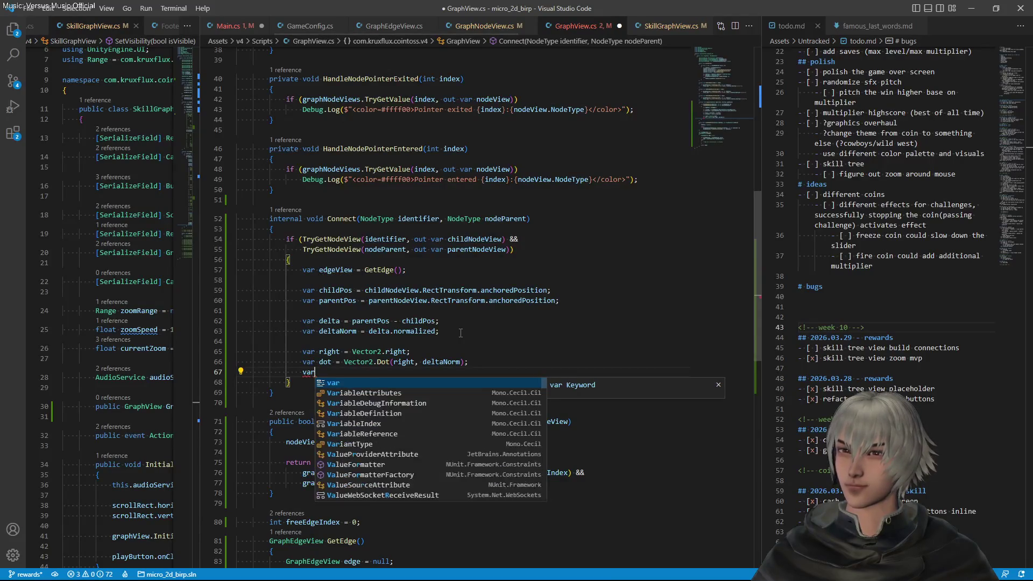
{"action": "type", "text": "det"}
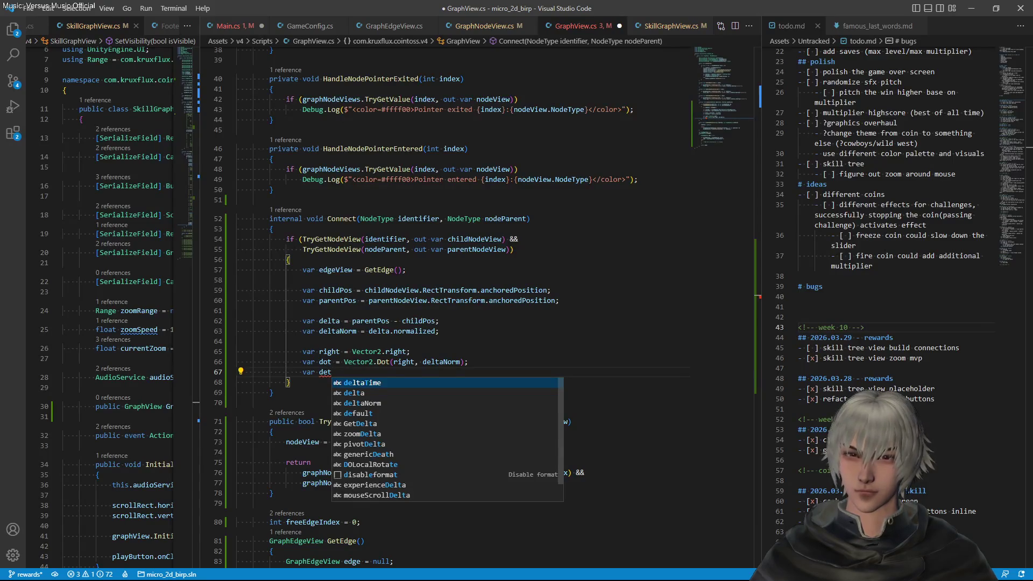
{"action": "type", "text": " = r"}
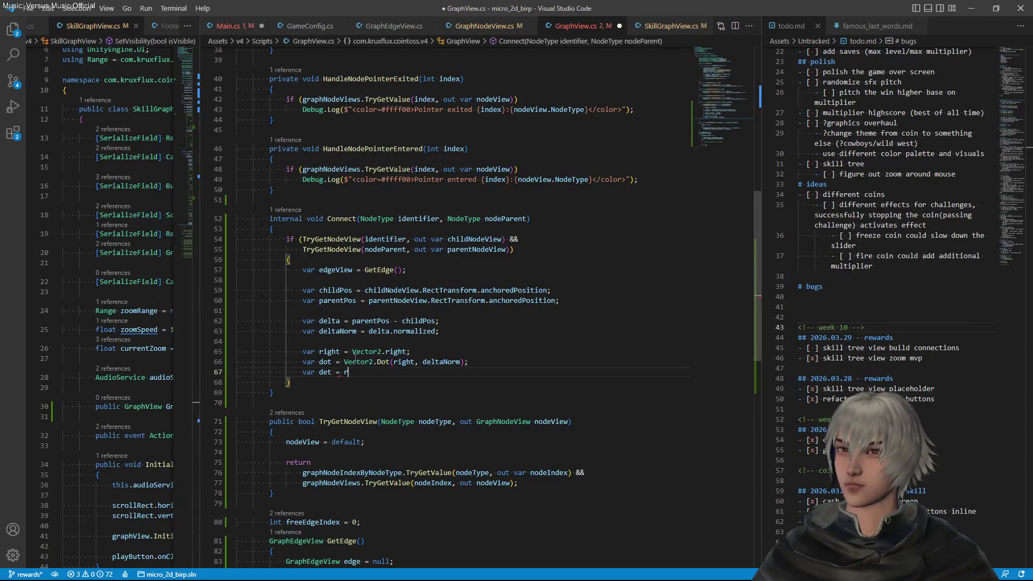
{"action": "key", "text": "Down"}
{"action": "key", "text": "Down"}
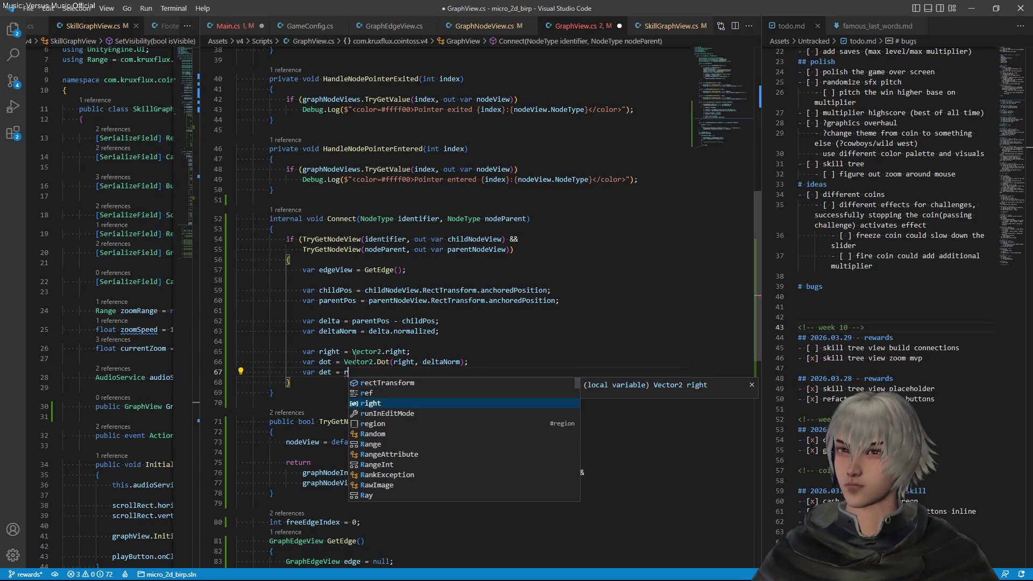
{"action": "key", "text": "Tab"}
{"action": "type", "text": "."}
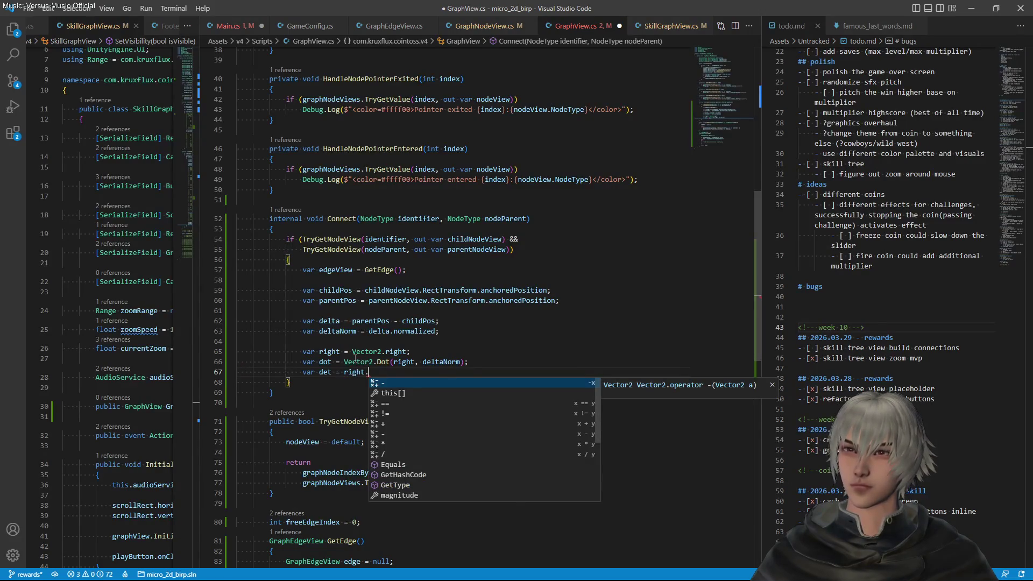
{"action": "type", "text": "x * "}
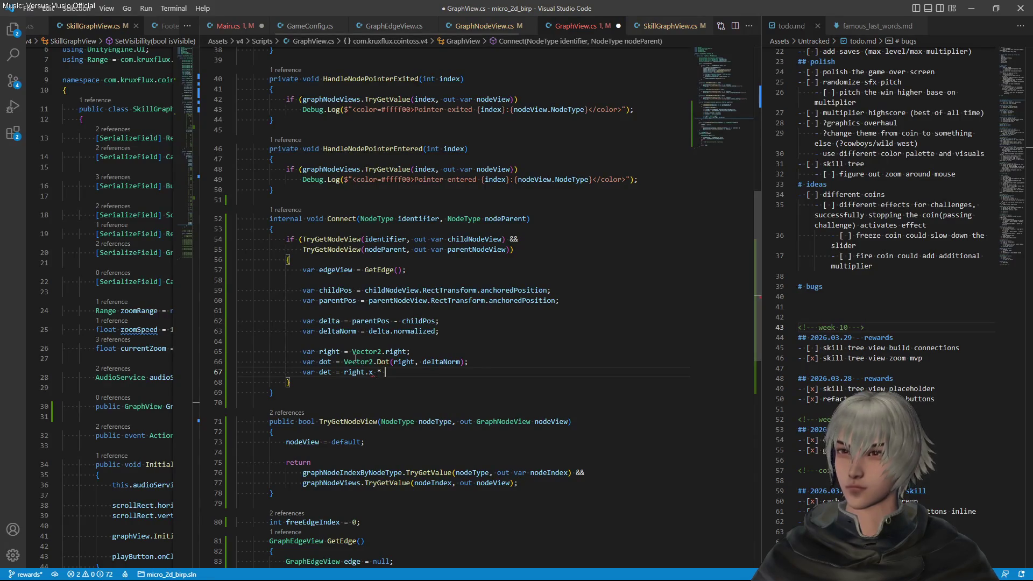
{"action": "type", "text": "delta"}
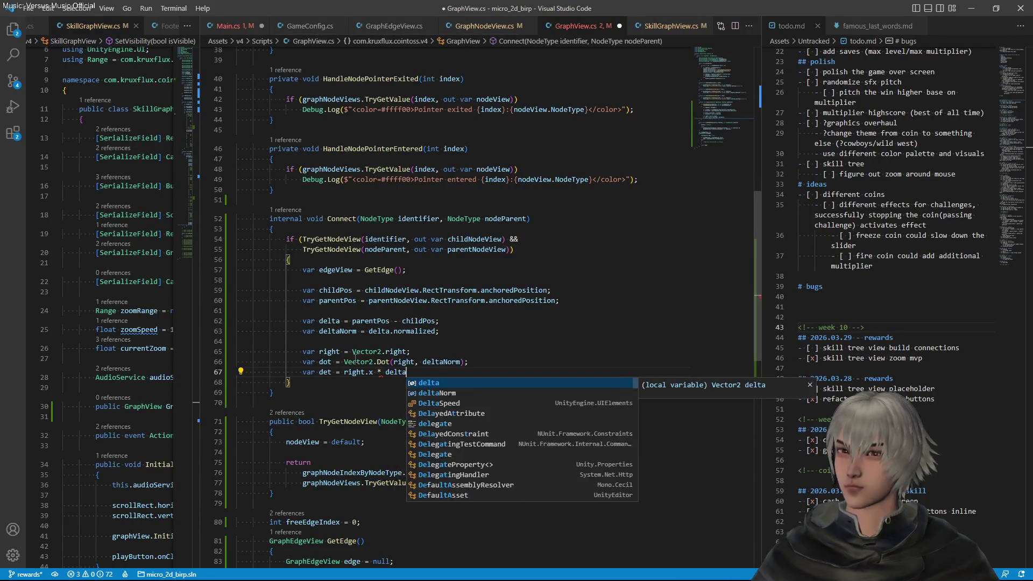
{"action": "key", "text": "Down"}
{"action": "key", "text": "Return"}
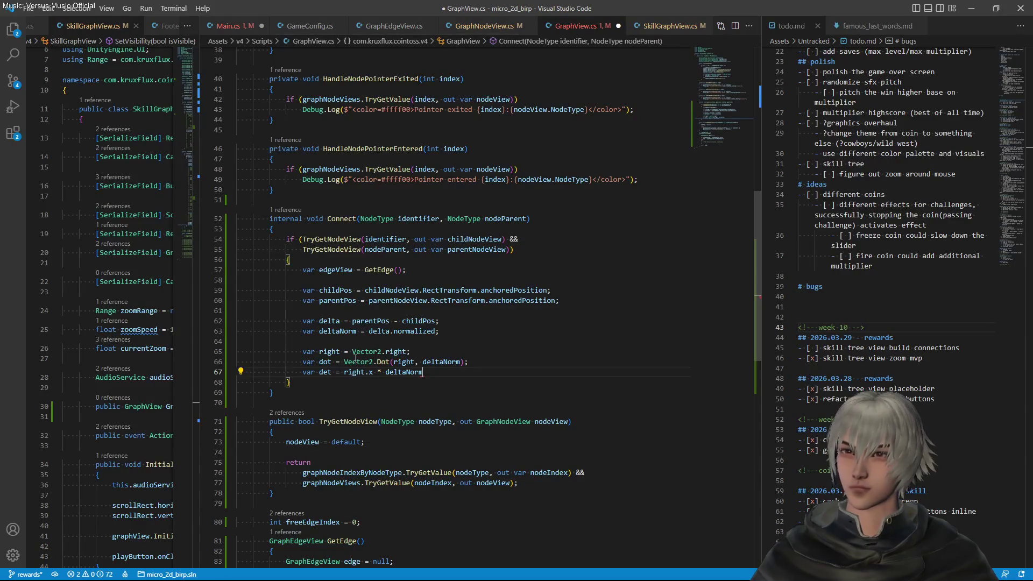
{"action": "type", "text": ".y "}
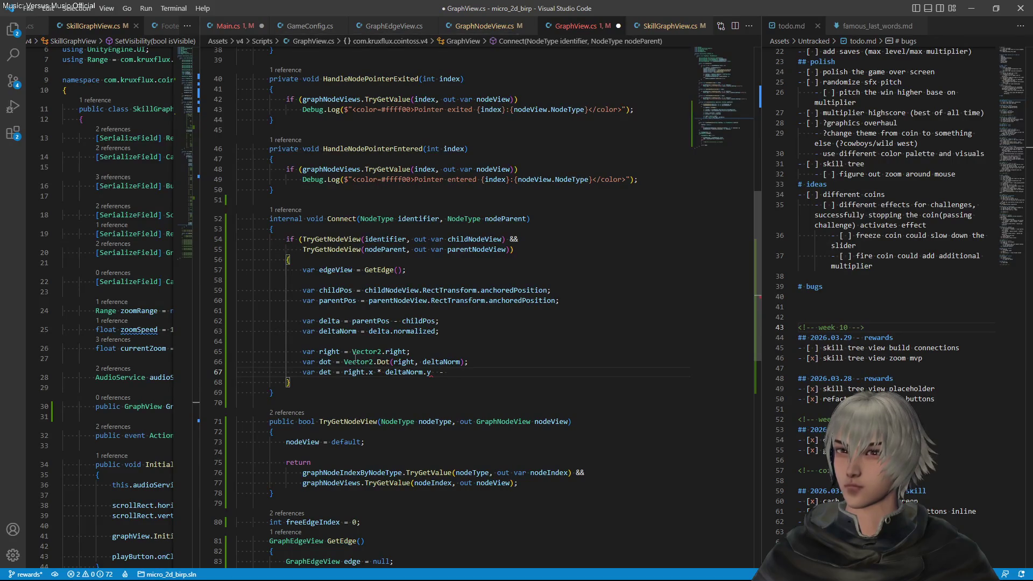
{"action": "type", "text": "-"}
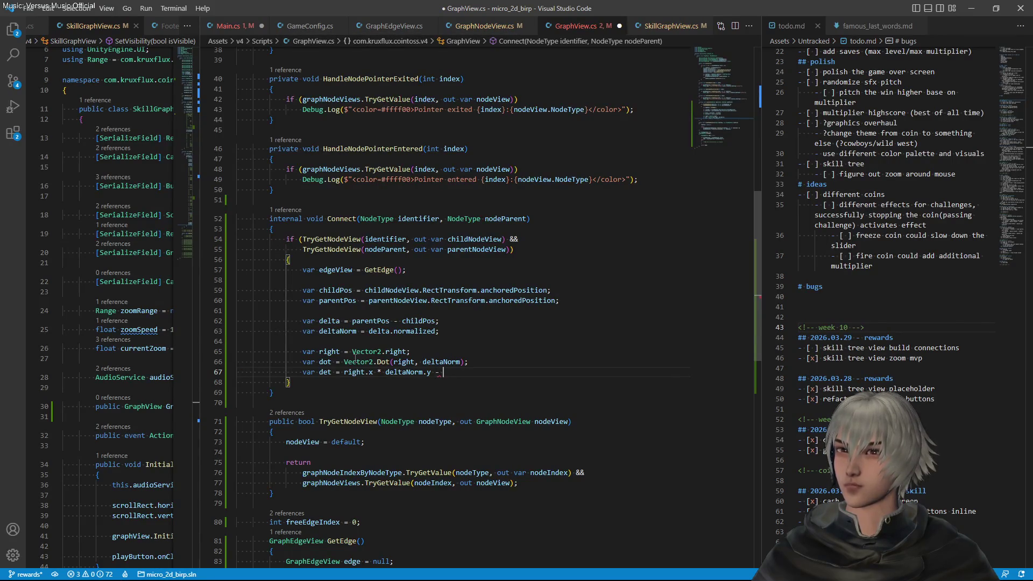
Finish det with right.y * deltaNorm.x, comment it // sin, and start the angle line
{"action": "type", "text": "r"}
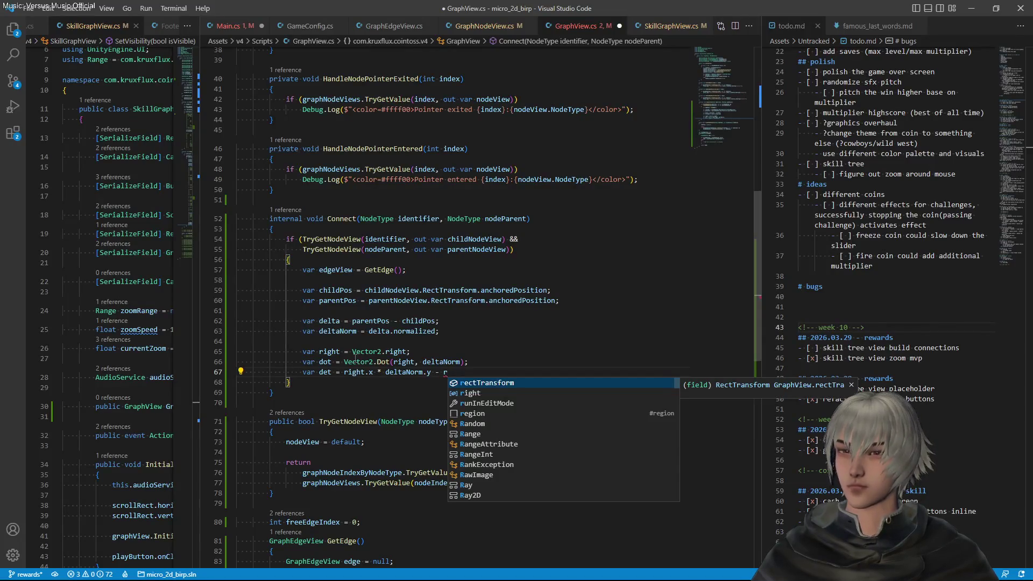
{"action": "type", "text": "ight"}
{"action": "key", "text": "Escape"}
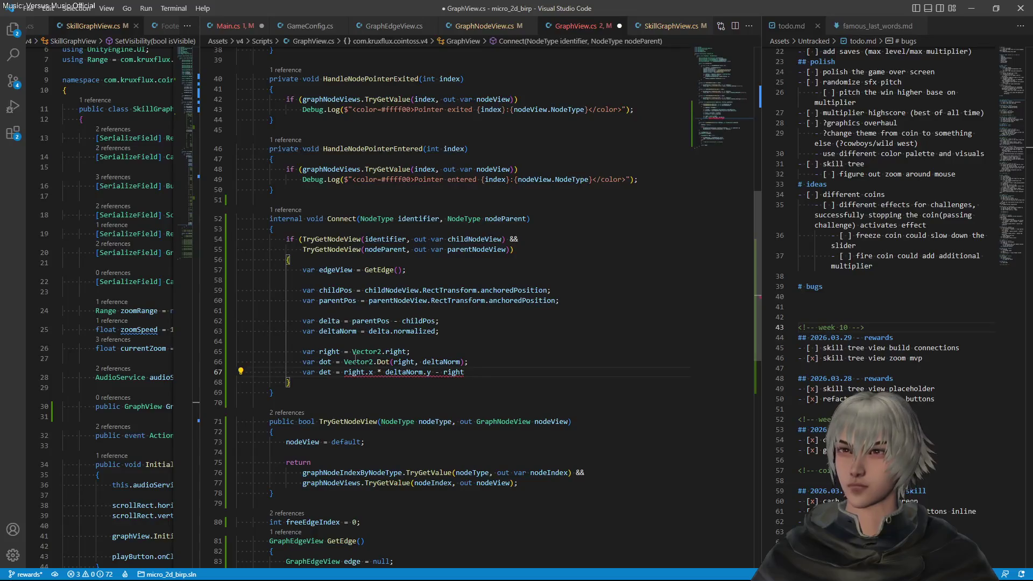
{"action": "type", "text": ".y "}
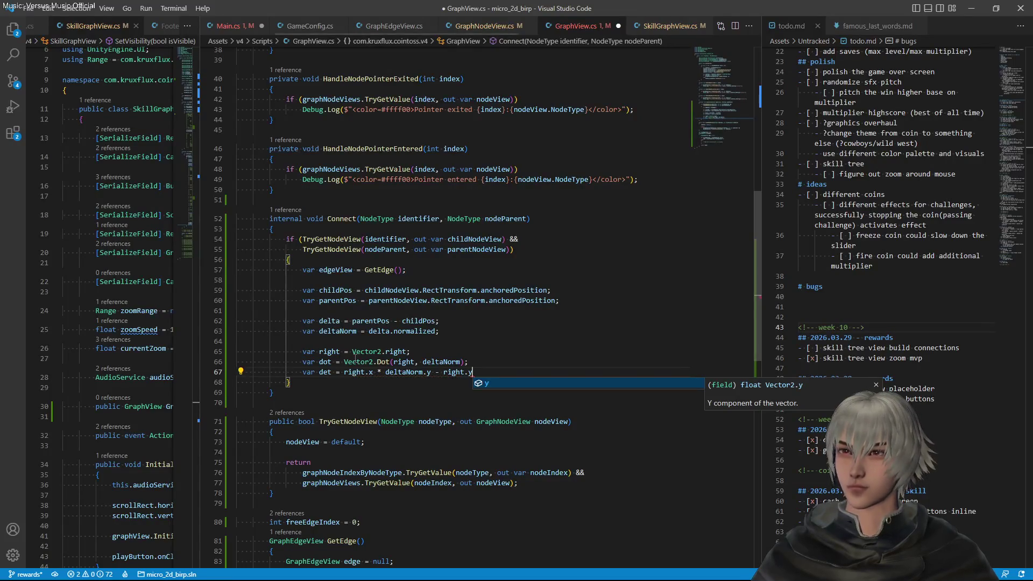
{"action": "type", "text": "* "}
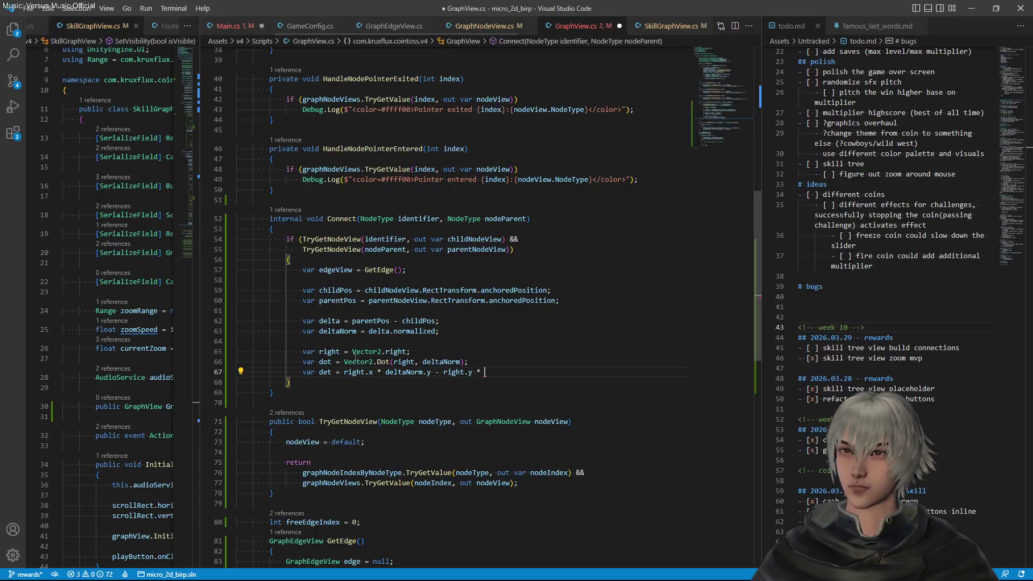
{"action": "type", "text": "de"}
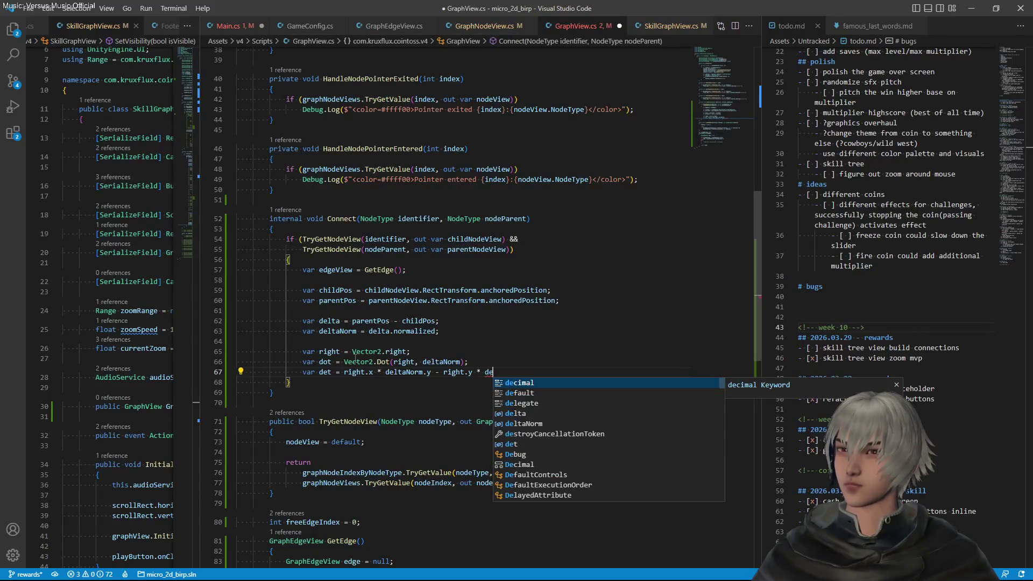
{"action": "key", "text": "Down"}
{"action": "key", "text": "Down"}
{"action": "key", "text": "Down"}
{"action": "key", "text": "Tab"}
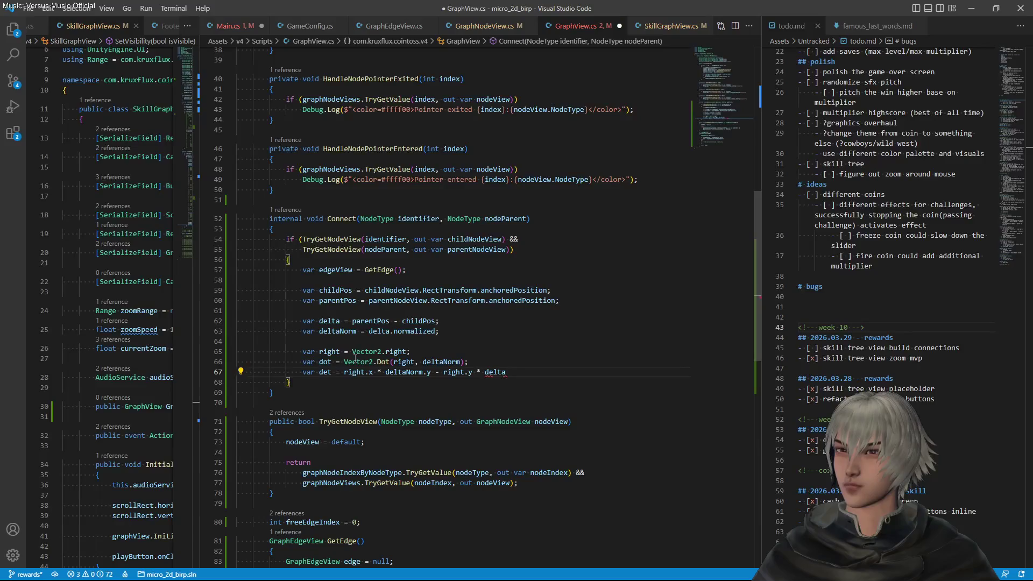
{"action": "type", "text": "No"}
{"action": "key", "text": "Tab"}
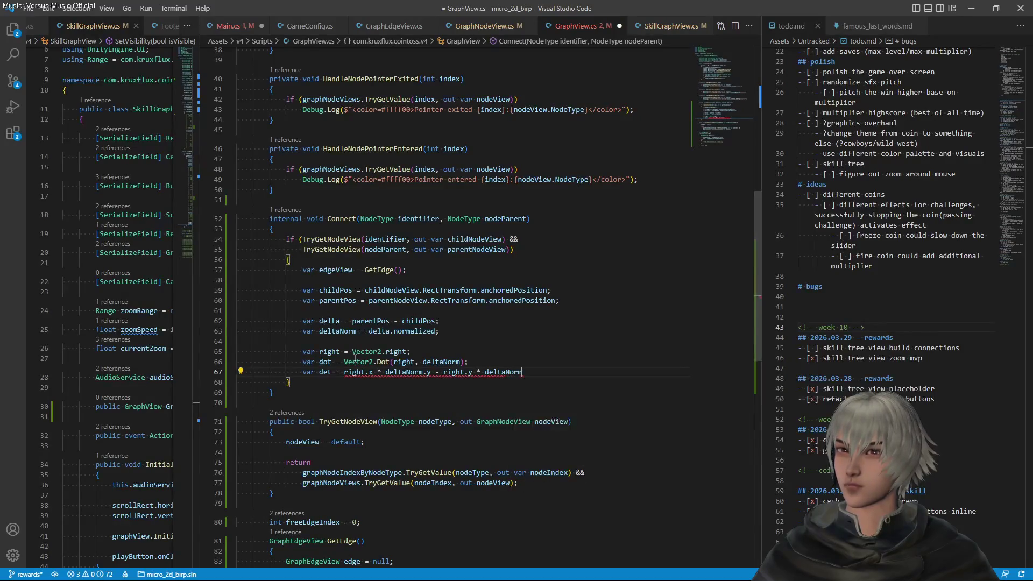
{"action": "type", "text": ".x"}
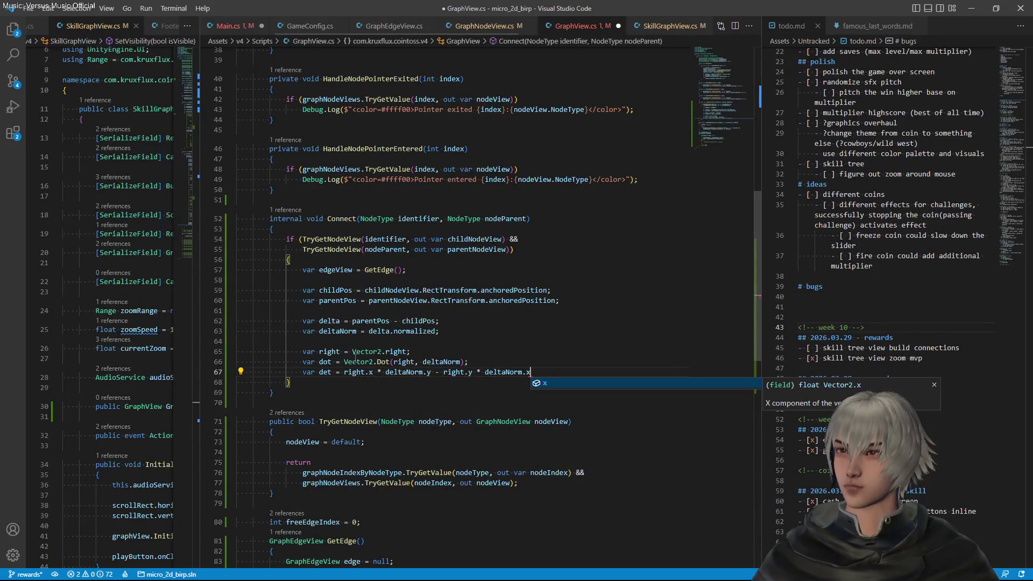
{"action": "type", "text": ";"}
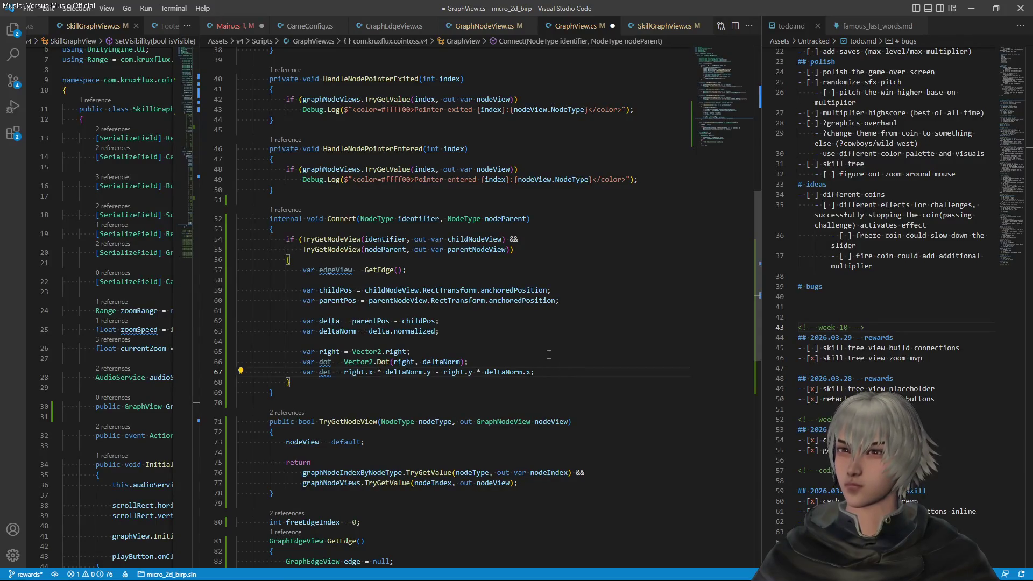
{"action": "type", "text": " // sin"}
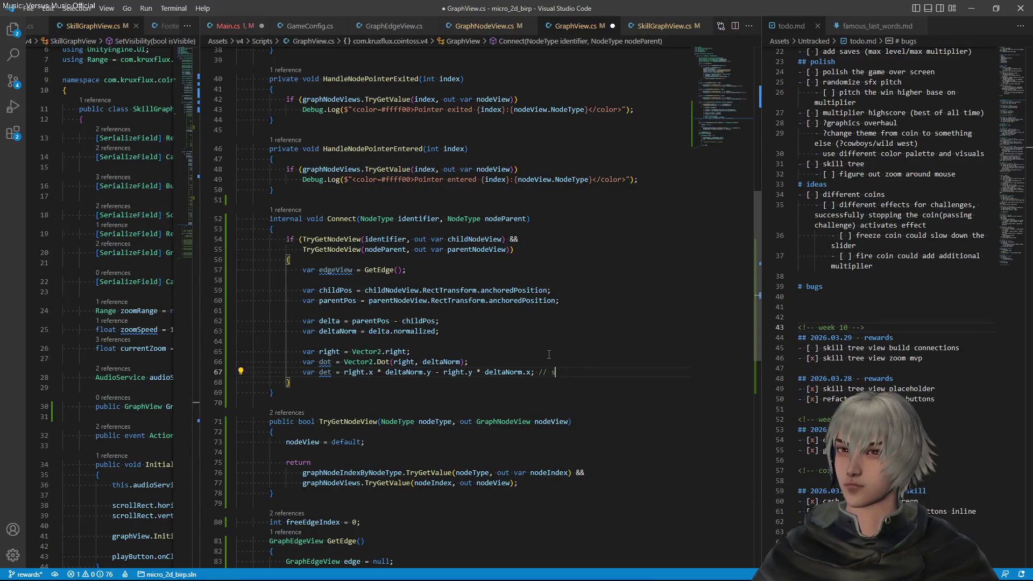
{"action": "key", "text": "Return"}
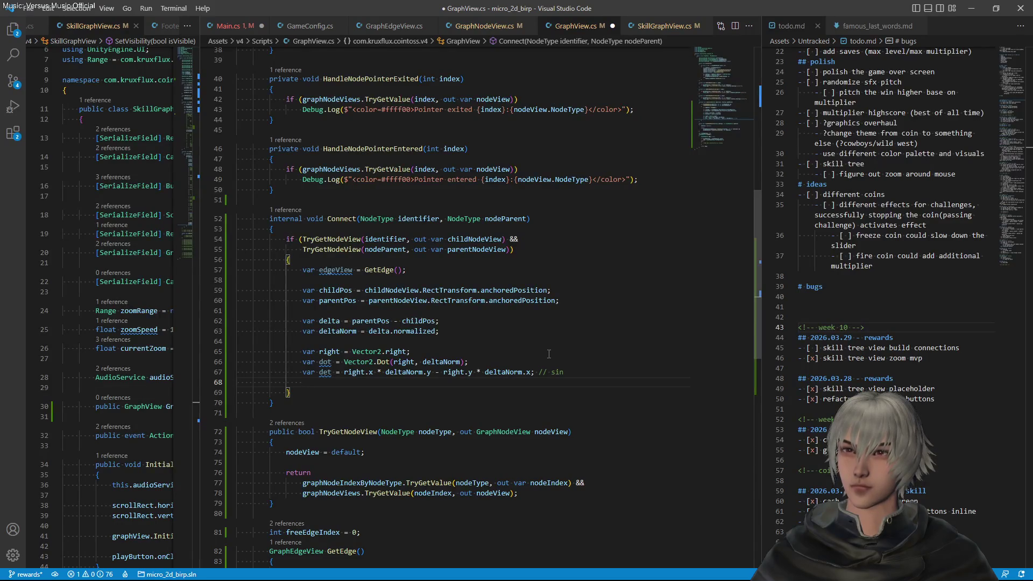
{"action": "type", "text": "var "}
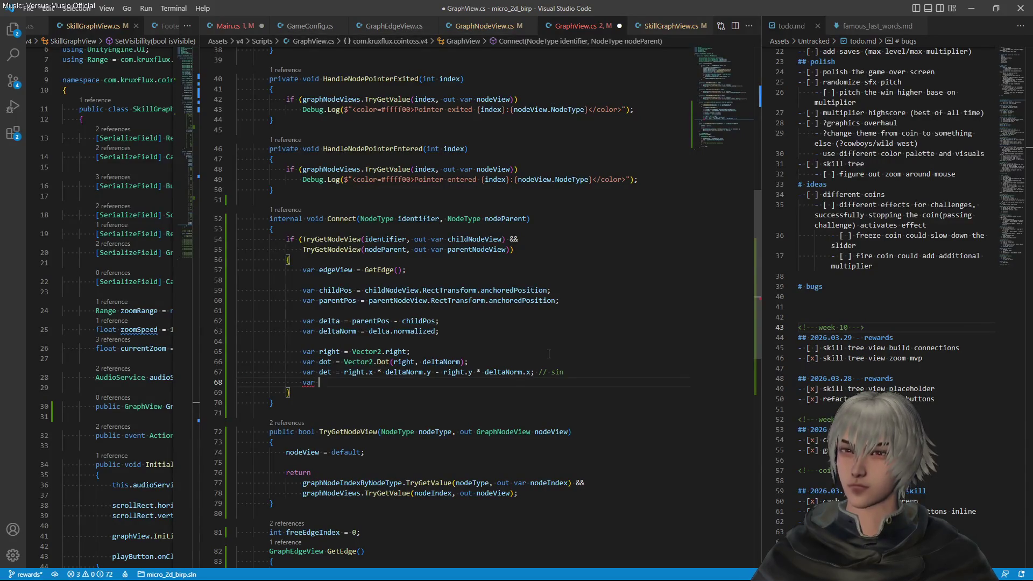
{"action": "type", "text": "angle"}
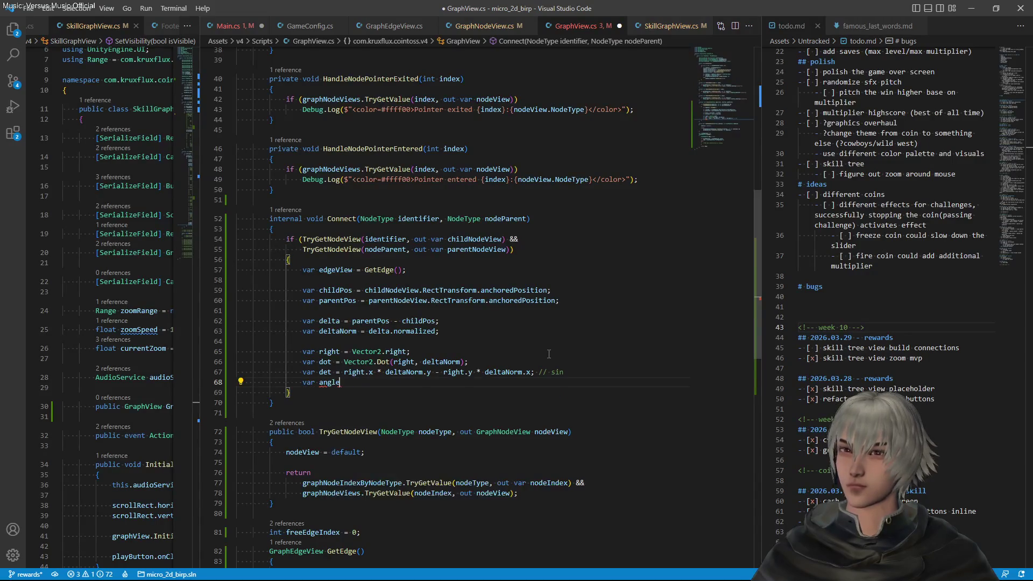
{"action": "type", "text": " = Mat"}
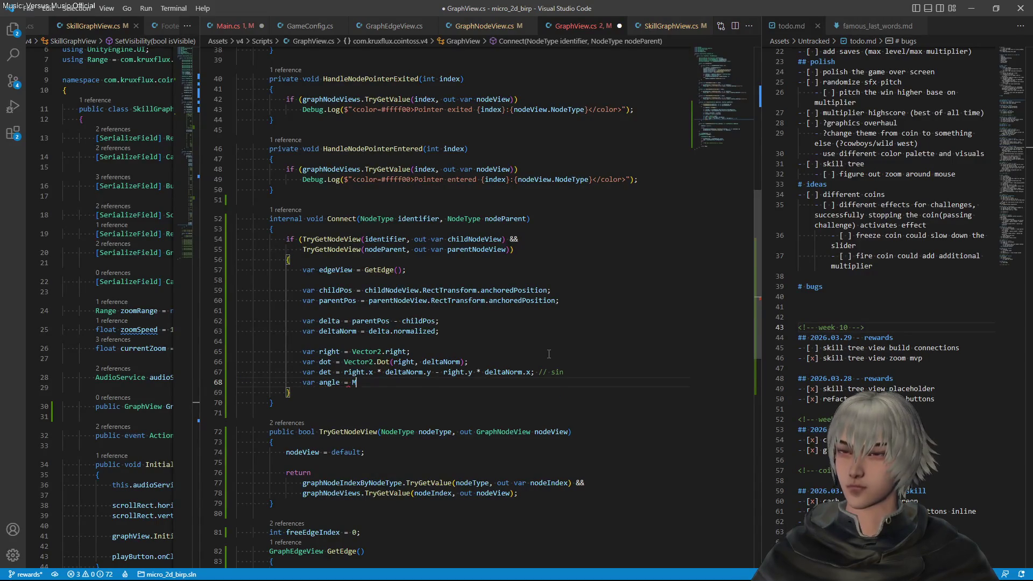
Set angle to Mathf.Atan2(det, dot) on line 68
{"action": "key", "text": "BackSpace"}
{"action": "type", "text": "t"}
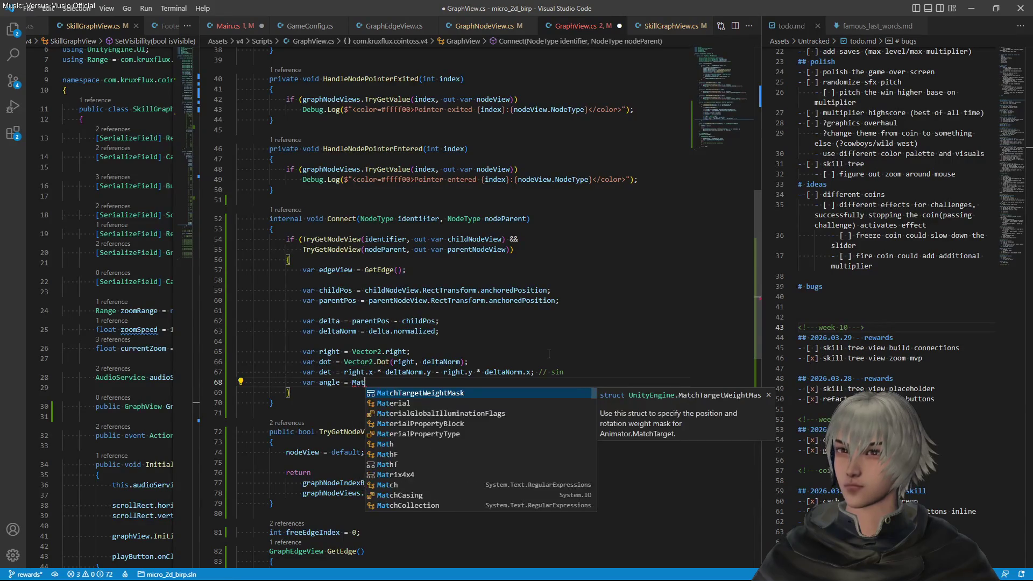
{"action": "key", "text": "Down"}
{"action": "key", "text": "Down"}
{"action": "key", "text": "Down"}
{"action": "key", "text": "Up"}
{"action": "key", "text": "Tab"}
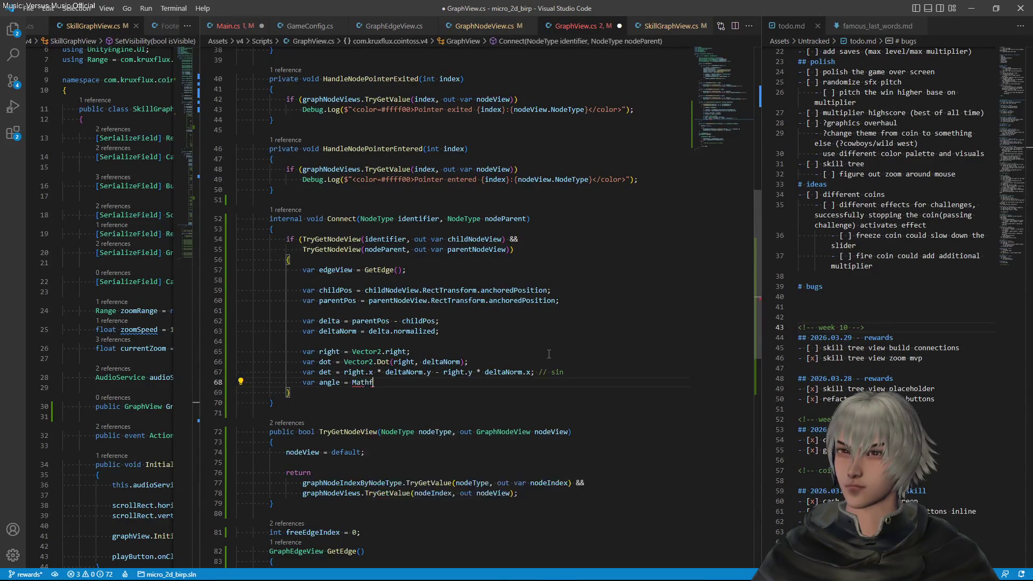
{"action": "type", "text": "."}
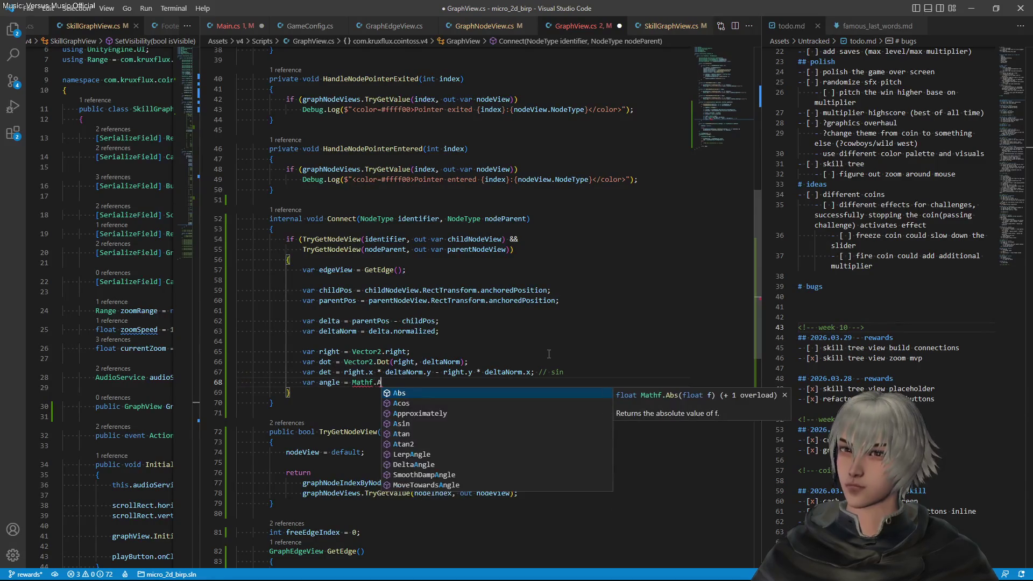
{"action": "type", "text": "Ata"}
{"action": "key", "text": "Down"}
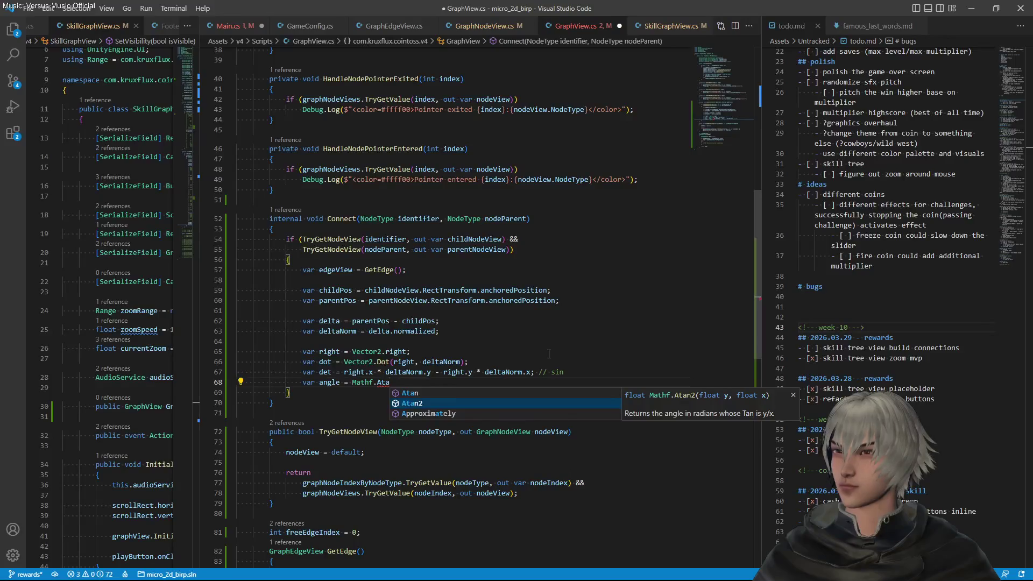
{"action": "key", "text": "Tab"}
{"action": "key", "text": "Up"}
{"action": "key", "text": "End"}
{"action": "key", "text": "ctrl+Left"}
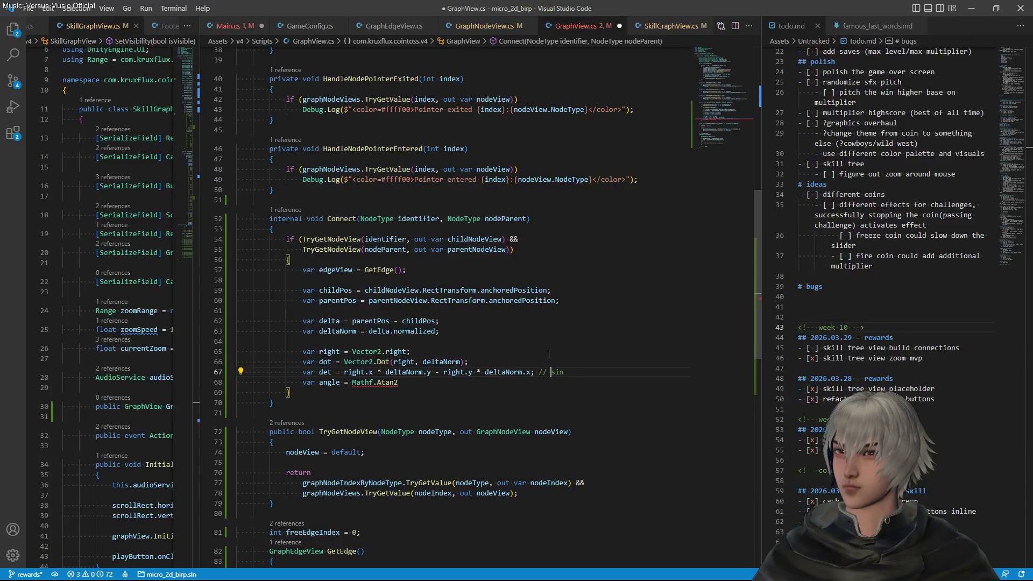
{"action": "key", "text": "Down"}
{"action": "type", "text": "("}
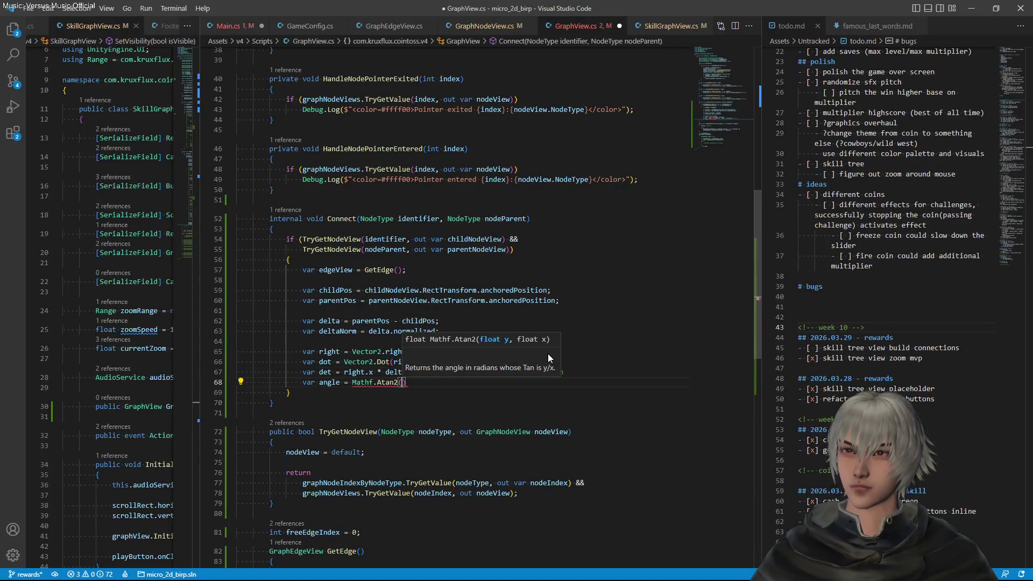
{"action": "type", "text": "det"}
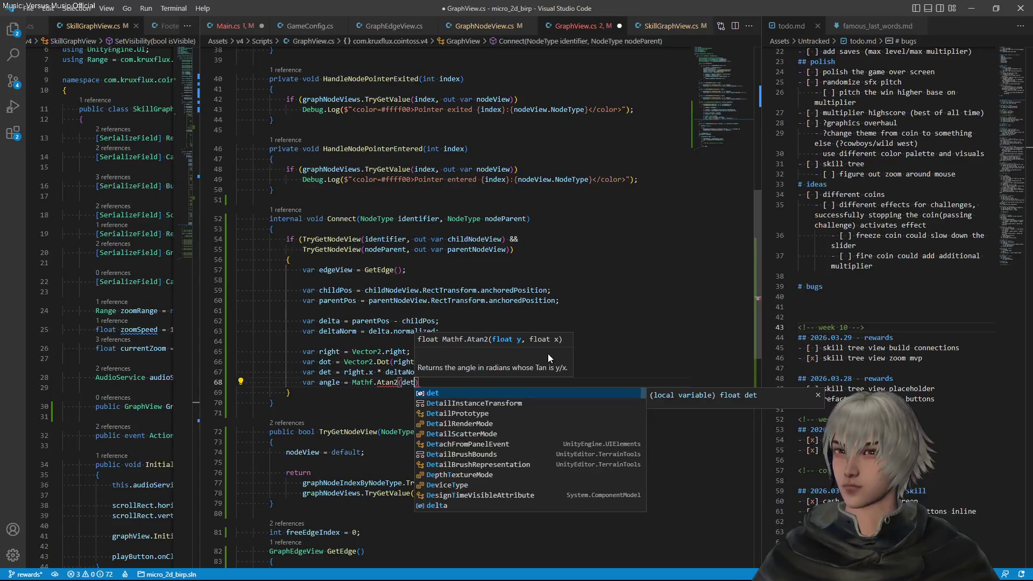
{"action": "type", "text": ", dot"}
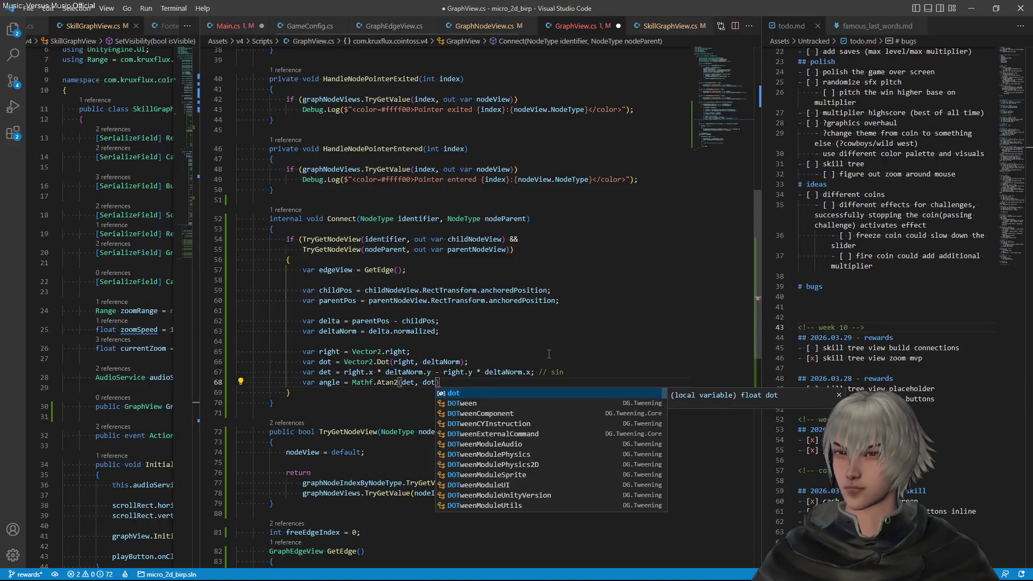
{"action": "key", "text": "Escape"}
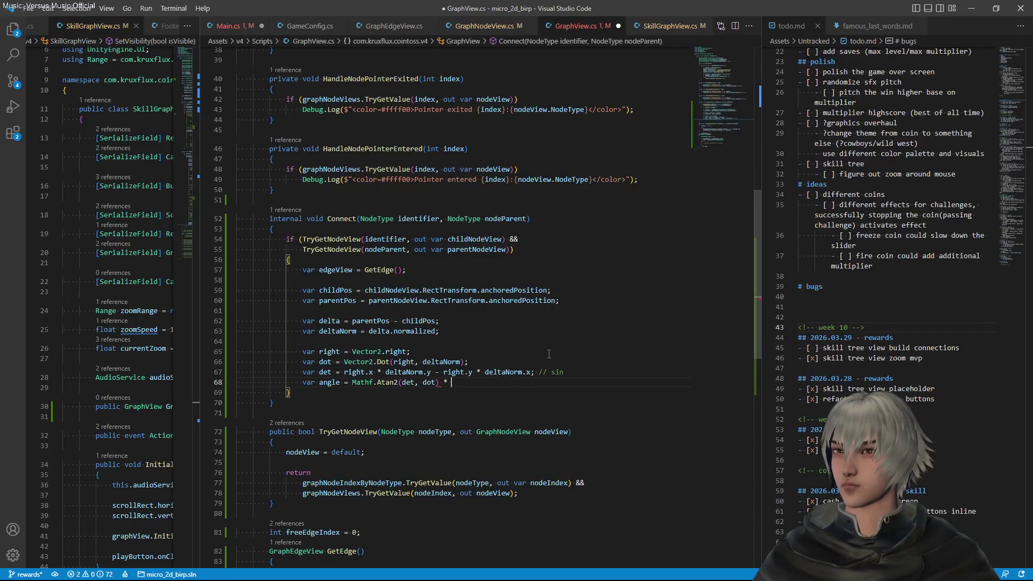
Multiply the angle by Mathf.Rad2Deg and save GraphView.cs
{"action": "type", "text": "* Ma"}
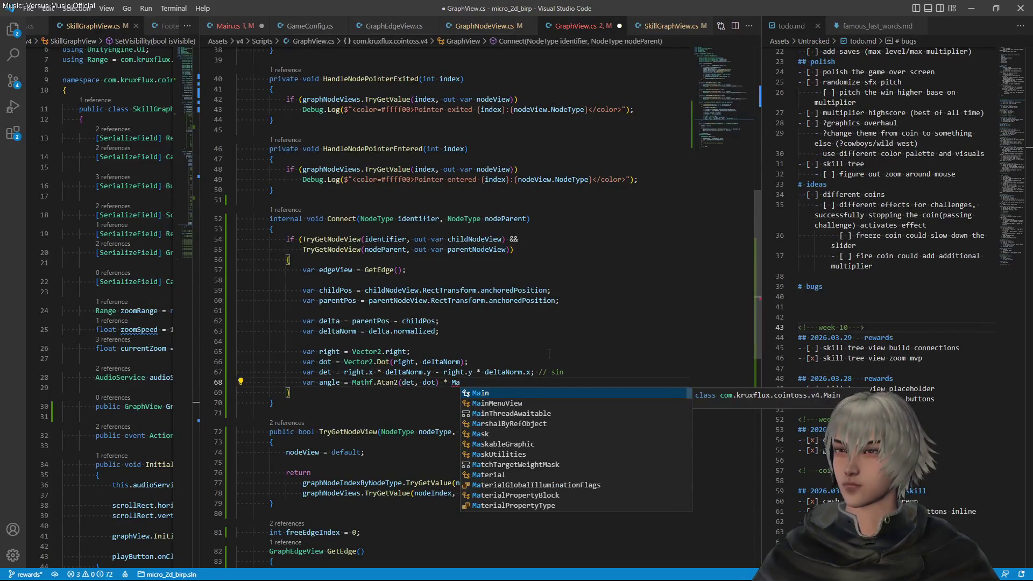
{"action": "type", "text": "t"}
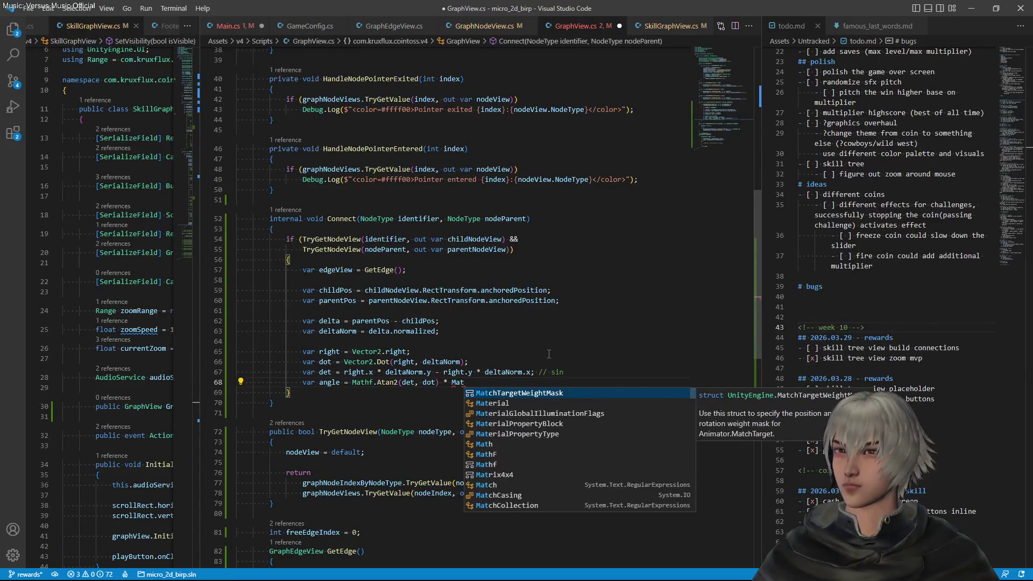
{"action": "key", "text": "Down"}
{"action": "key", "text": "Down"}
{"action": "key", "text": "Down"}
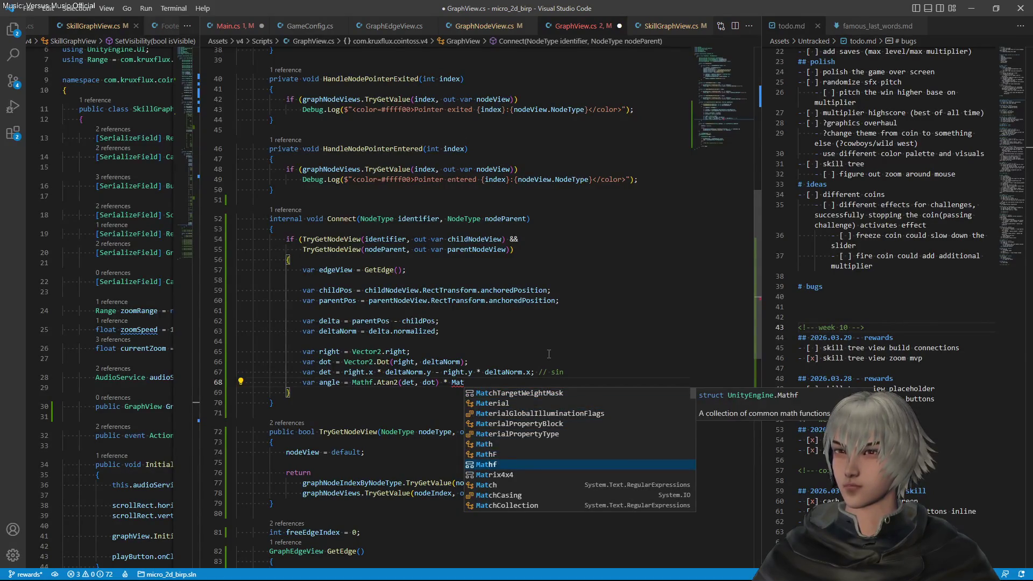
{"action": "key", "text": "Return"}
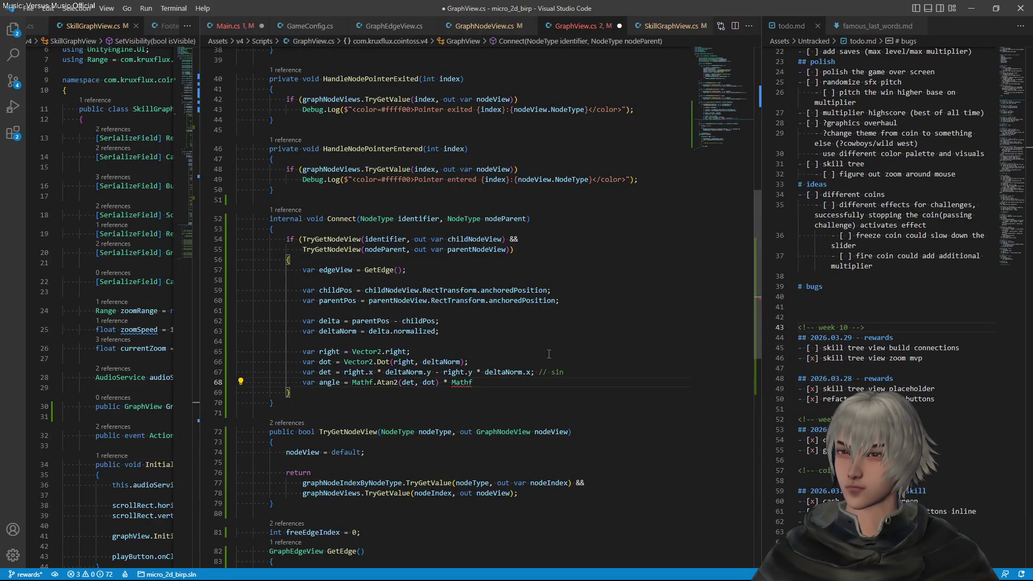
{"action": "type", "text": ".Ra"}
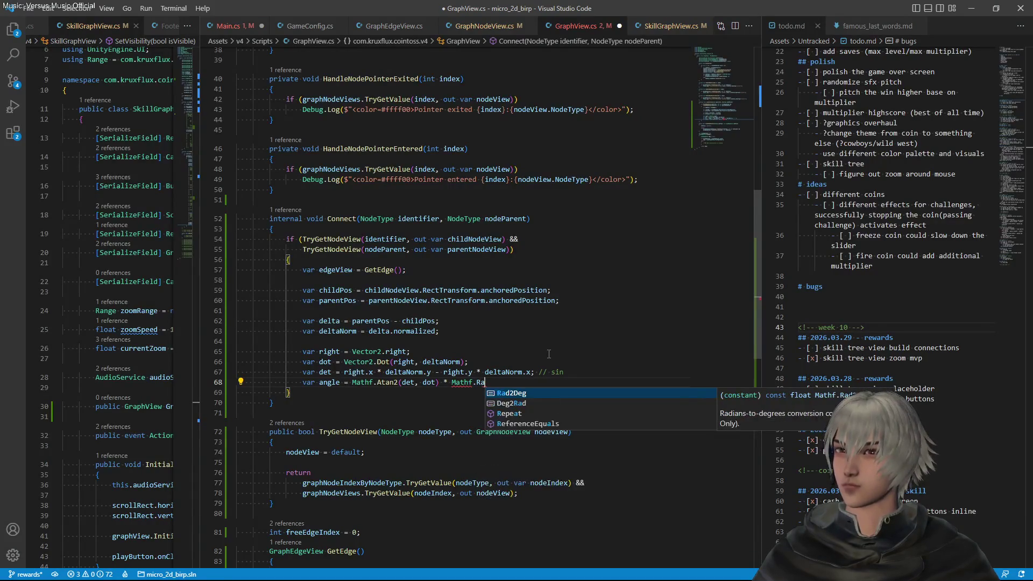
{"action": "key", "text": "Return"}
{"action": "type", "text": ";"}
{"action": "key", "text": "ctrl+s"}
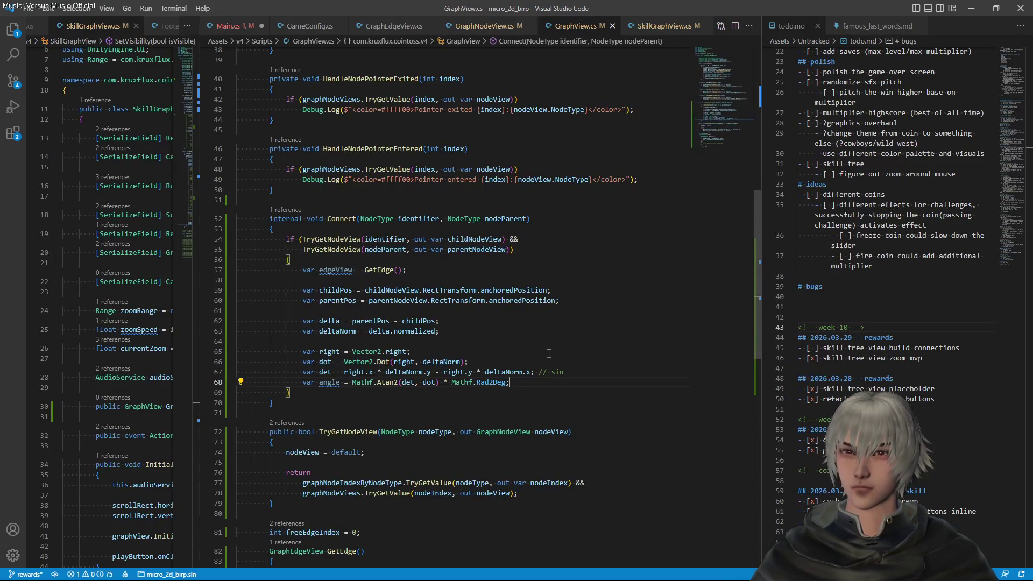
{"action": "scroll", "coordinate": [548, 353], "scroll_direction": "down", "scroll_amount": 2}
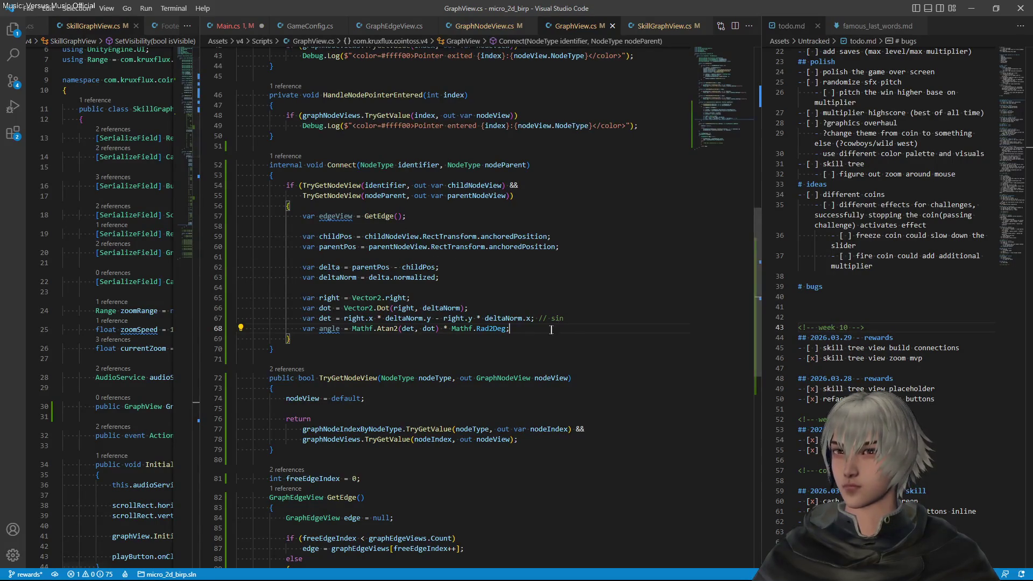
Add new indented empty lines below the angle calculation on line 68 of Connect
{"action": "key", "text": "Return"}
{"action": "key", "text": "Return"}
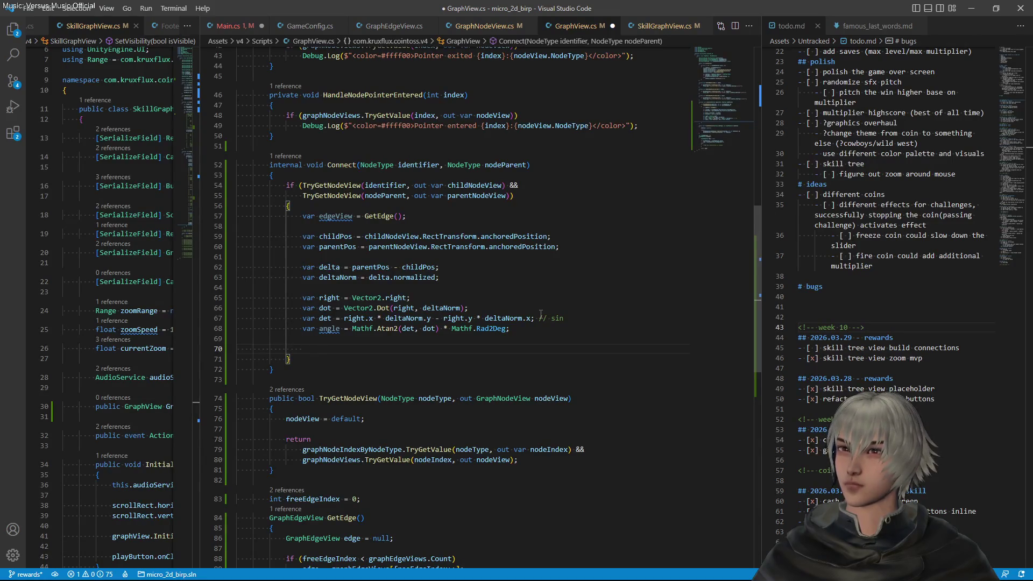
Begin a new statement in Connect with 'edgeView.'
{"action": "type", "text": "edge"}
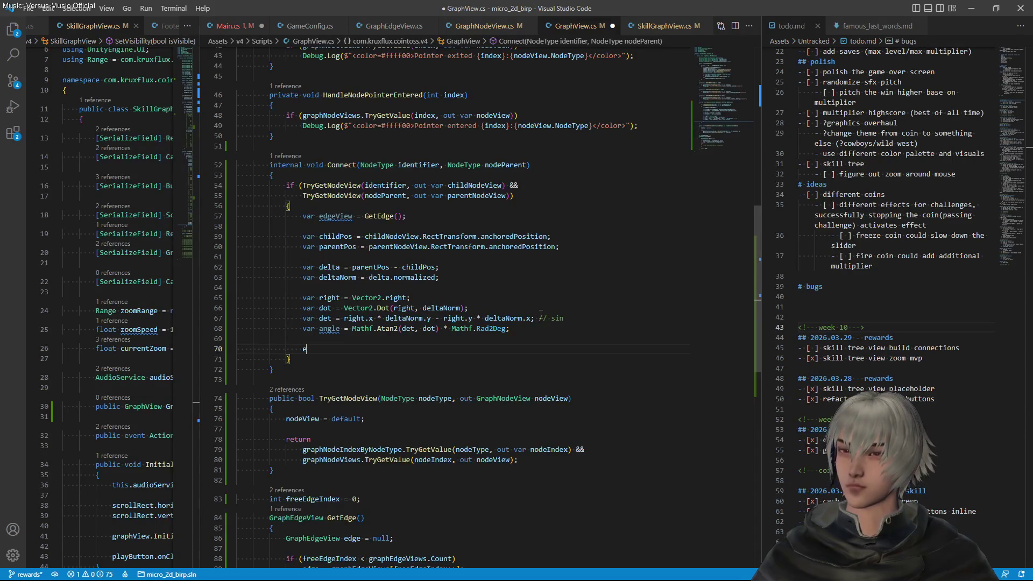
{"action": "key", "text": "Tab"}
{"action": "type", "text": "."}
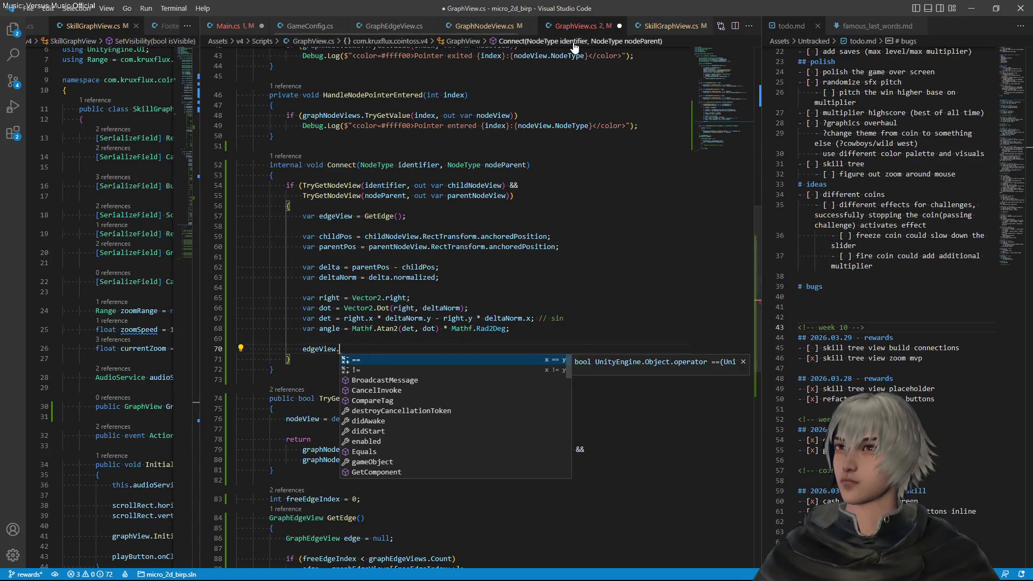
Copy GraphNodeView's RectTransform property into GraphEdgeView.cs below the connector field and save it
{"action": "left_click", "coordinate": [508, 28]}
{"action": "left_click_drag", "start_coordinate": [518, 314], "coordinate": [523, 296]}
{"action": "key", "text": "ctrl+c"}
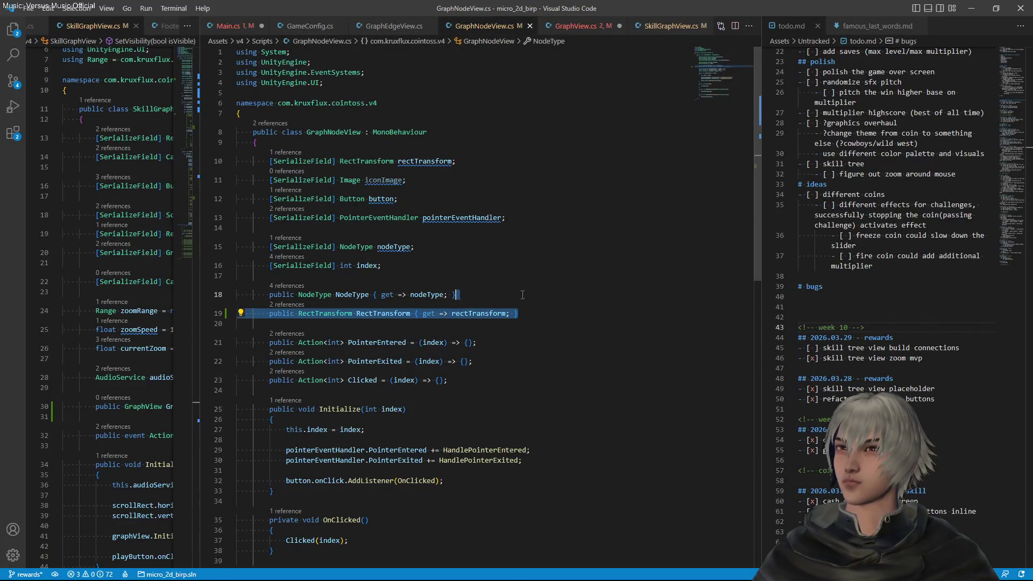
{"action": "left_click", "coordinate": [428, 28]}
{"action": "left_click", "coordinate": [512, 151]}
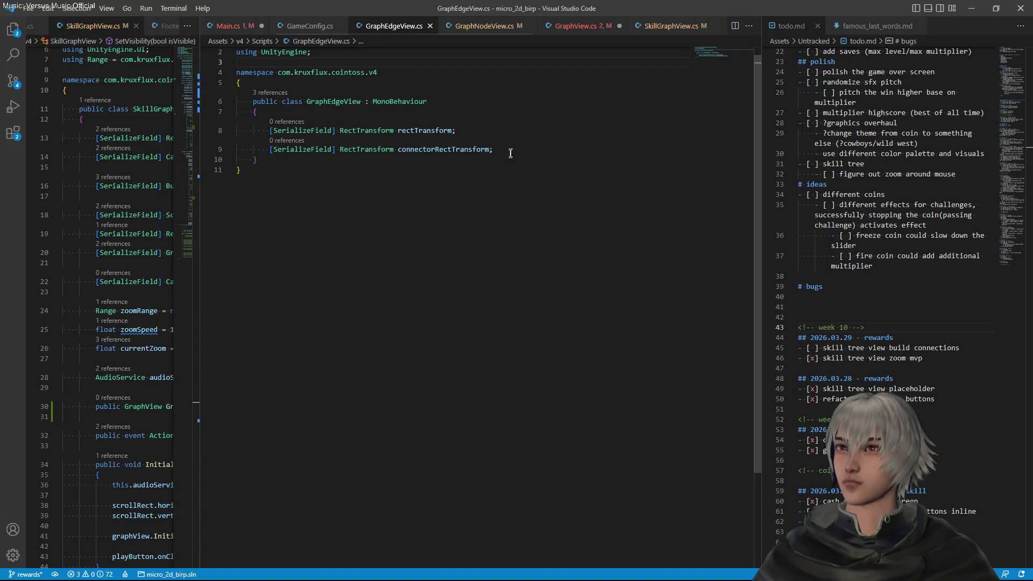
{"action": "key", "text": "Return"}
{"action": "key", "text": "ctrl+v"}
{"action": "key", "text": "Home"}
{"action": "key", "text": "Home"}
{"action": "key", "text": "Return"}
{"action": "key", "text": "Up"}
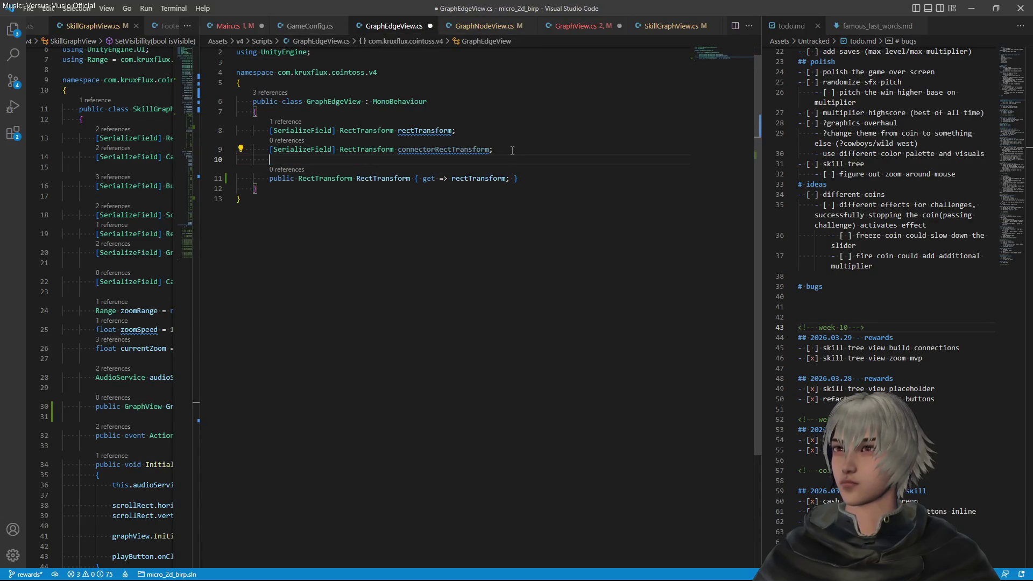
{"action": "key", "text": "ctrl+s"}
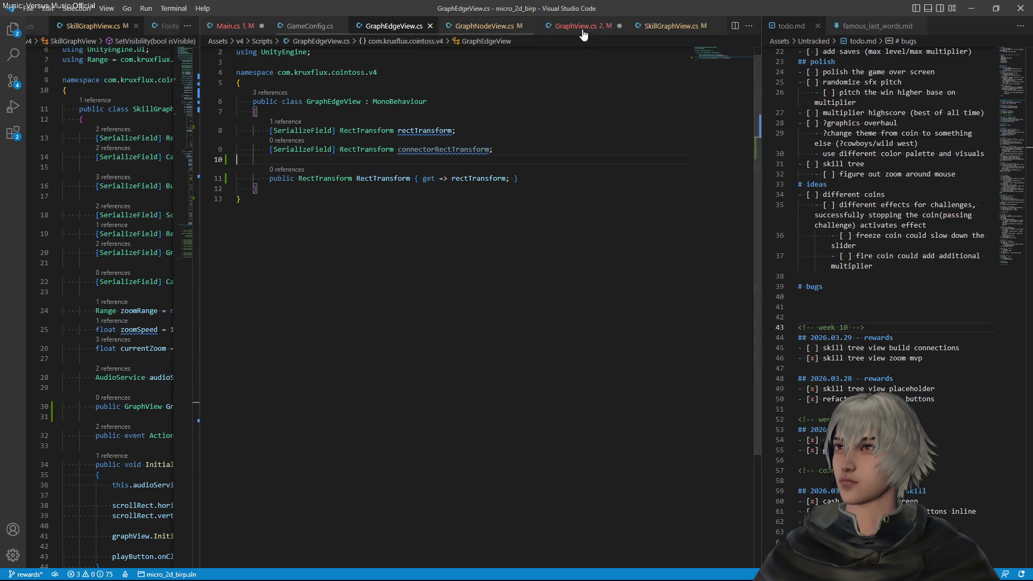
{"action": "left_click", "coordinate": [581, 26]}
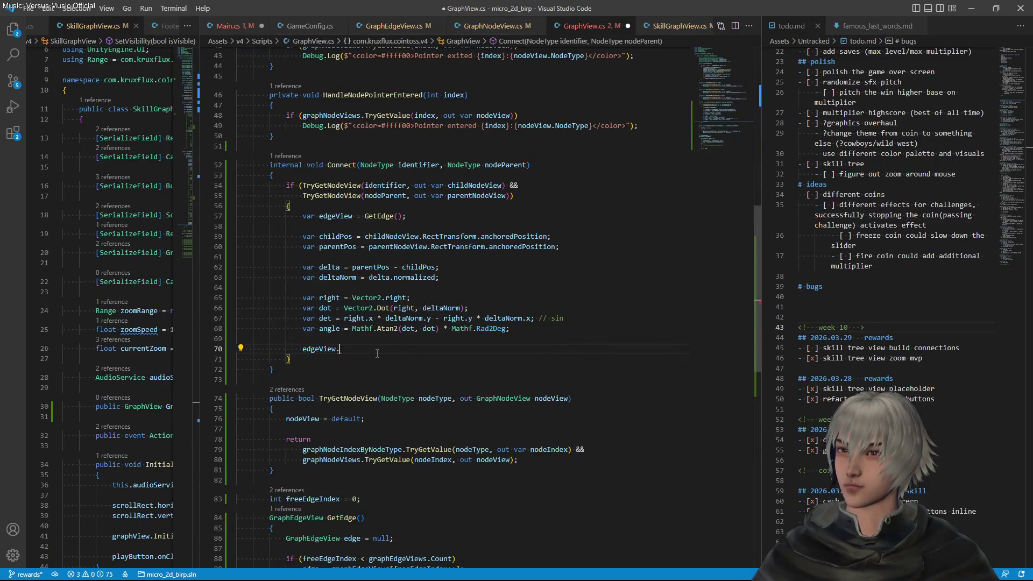
Set edgeView.RectTransform.anchoredPosition = childPos in Connect and save GraphView.cs
{"action": "type", "text": "RectTransform.an"}
{"action": "key", "text": "Tab"}
{"action": "type", "text": "= ch"}
{"action": "key", "text": "Tab"}
{"action": "type", "text": ";"}
{"action": "key", "text": "ctrl+s"}
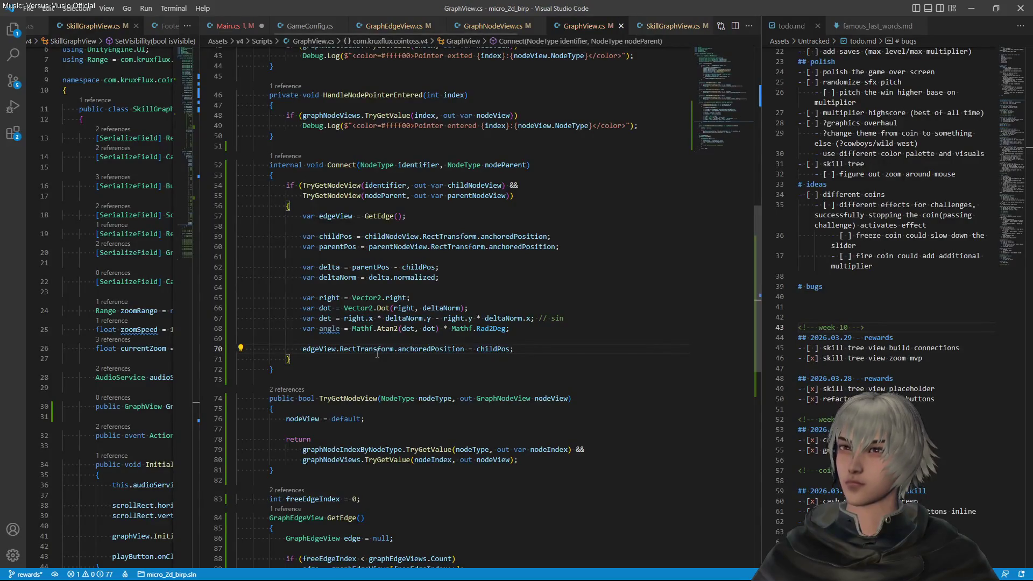
Add edgeView.SetRotation(angle), generate the SetRotation stub in GraphEdgeView, and jump to it
{"action": "key", "text": "Return"}
{"action": "type", "text": "edge"}
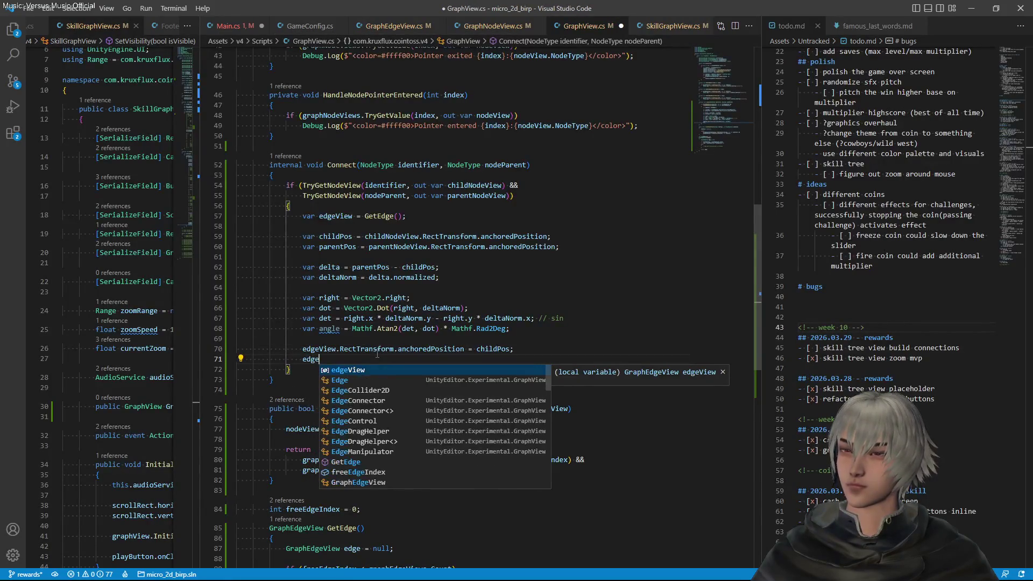
{"action": "type", "text": "View.SetRot"}
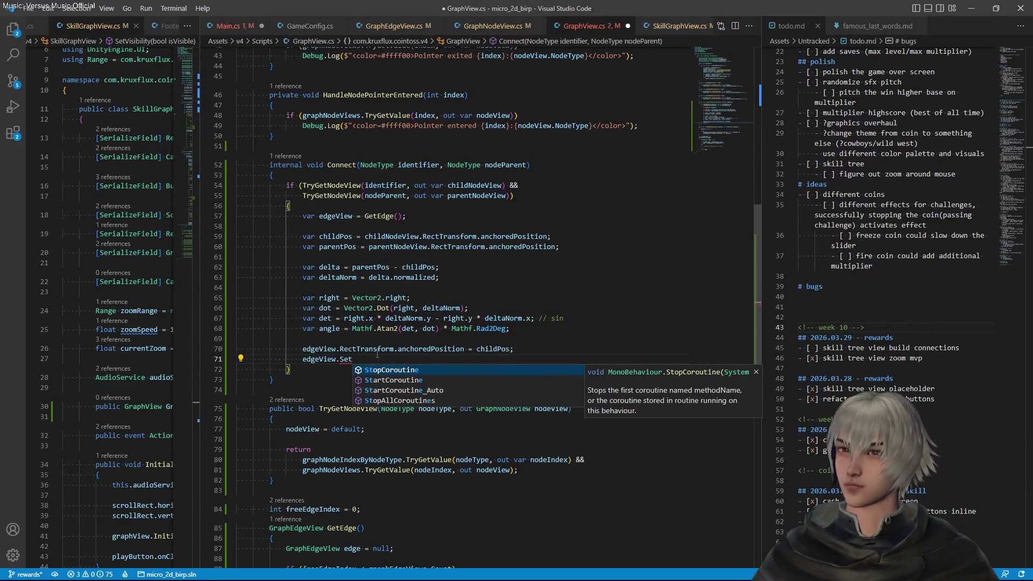
{"action": "type", "text": "ation"}
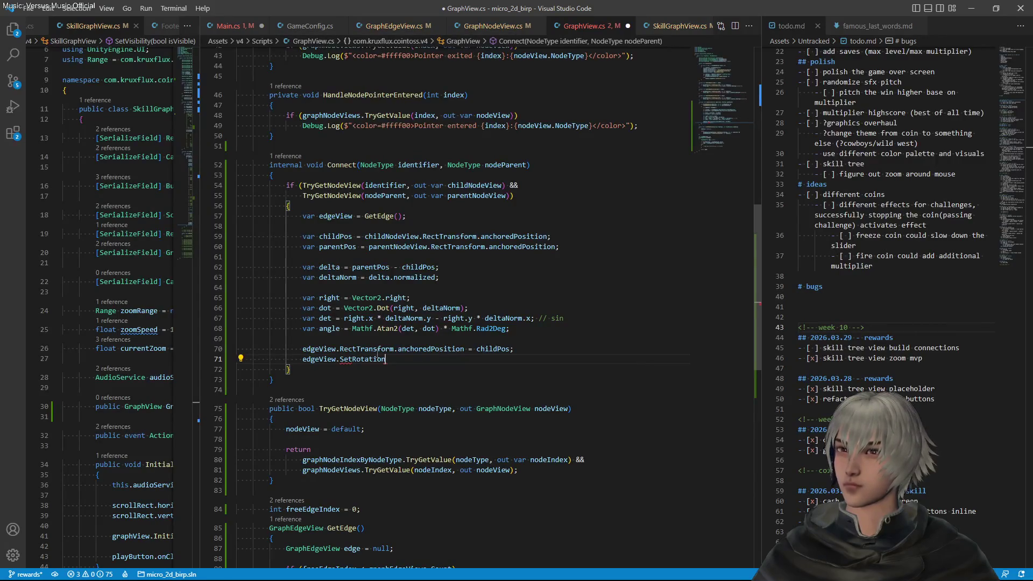
{"action": "type", "text": "(an"}
{"action": "key", "text": "Tab"}
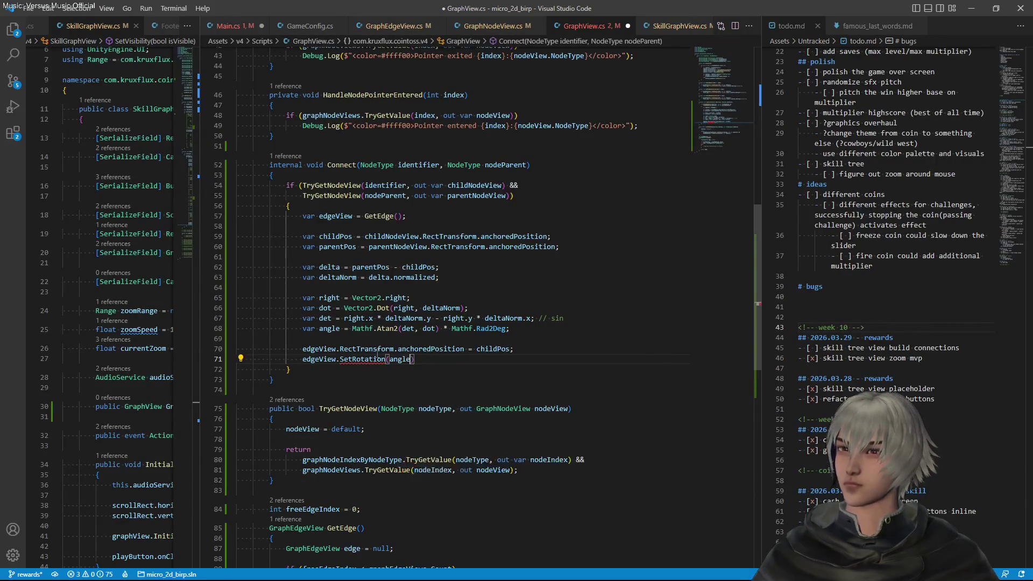
{"action": "type", "text": ";"}
{"action": "key", "text": "ctrl+s"}
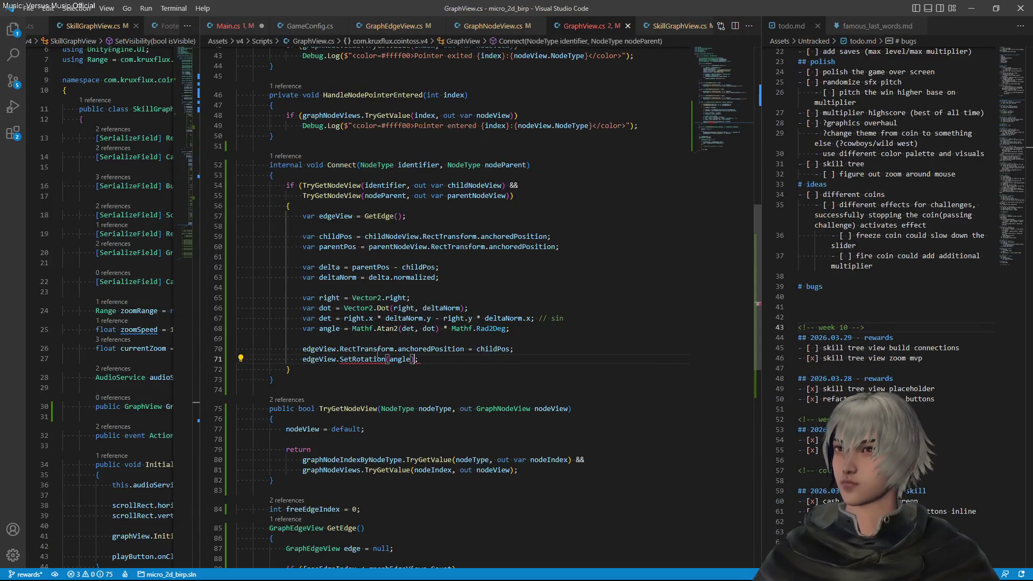
{"action": "key", "text": "ctrl+period"}
{"action": "key", "text": "Return"}
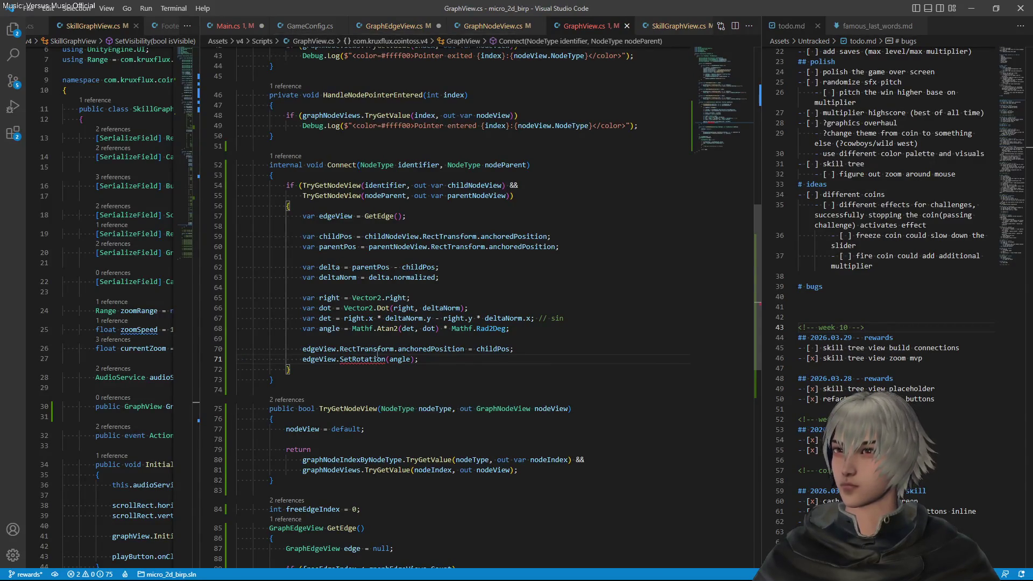
{"action": "left_click", "coordinate": [375, 359], "text": "ctrl"}
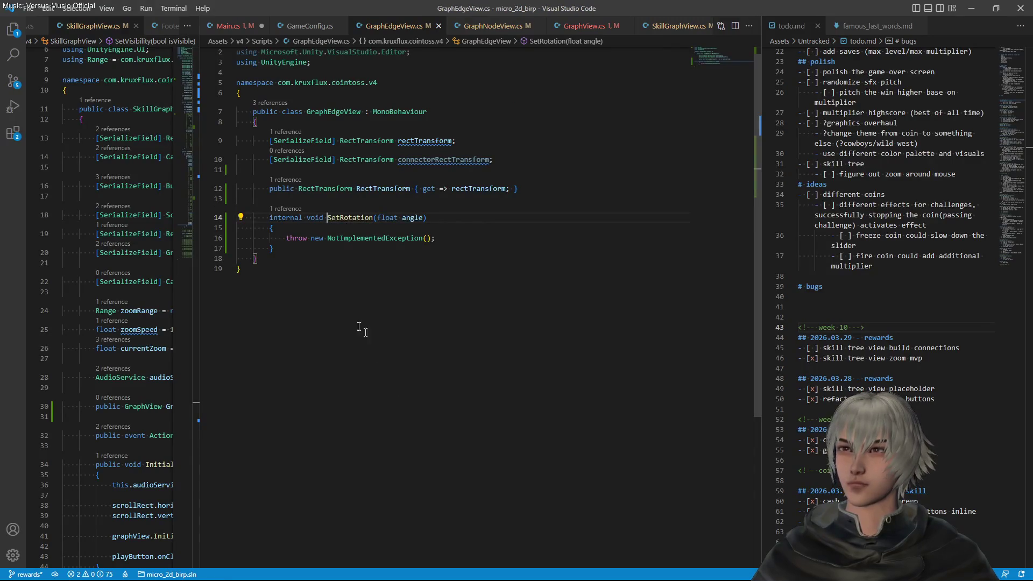
{"action": "double_click", "coordinate": [432, 159]}
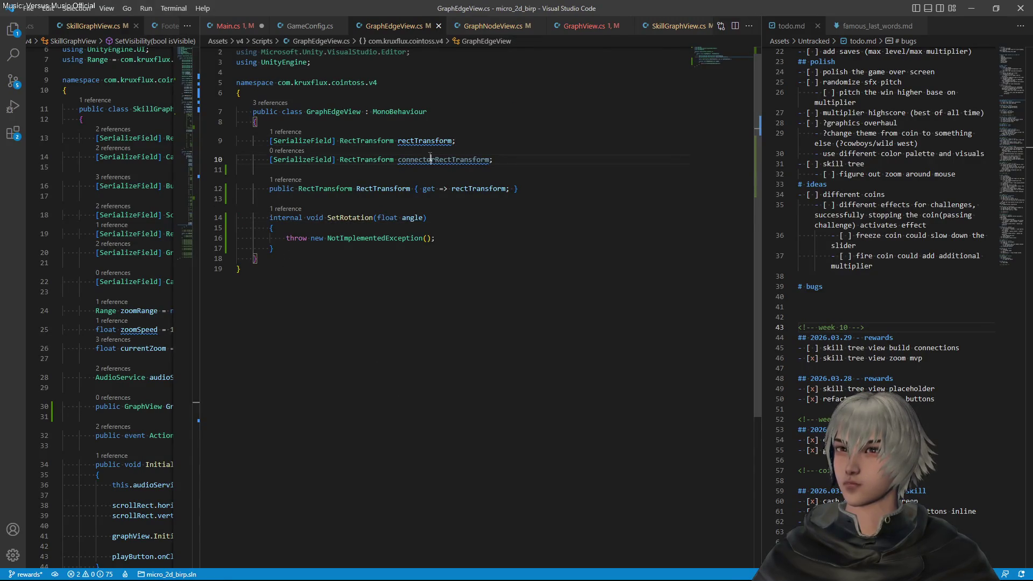
Replace the stub's throw with connectorRectTransform.rotation = Quaternion.Euler(0, 0, angle) and save
{"action": "left_click_drag", "start_coordinate": [287, 238], "coordinate": [426, 237]}
{"action": "type", "text": "connectorRectTransform."}
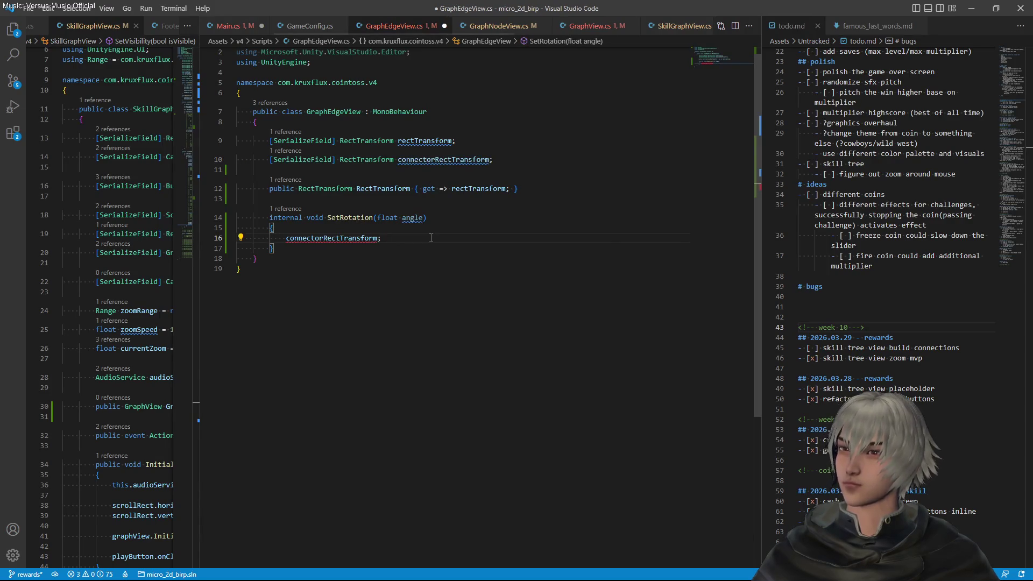
{"action": "type", "text": "lo"}
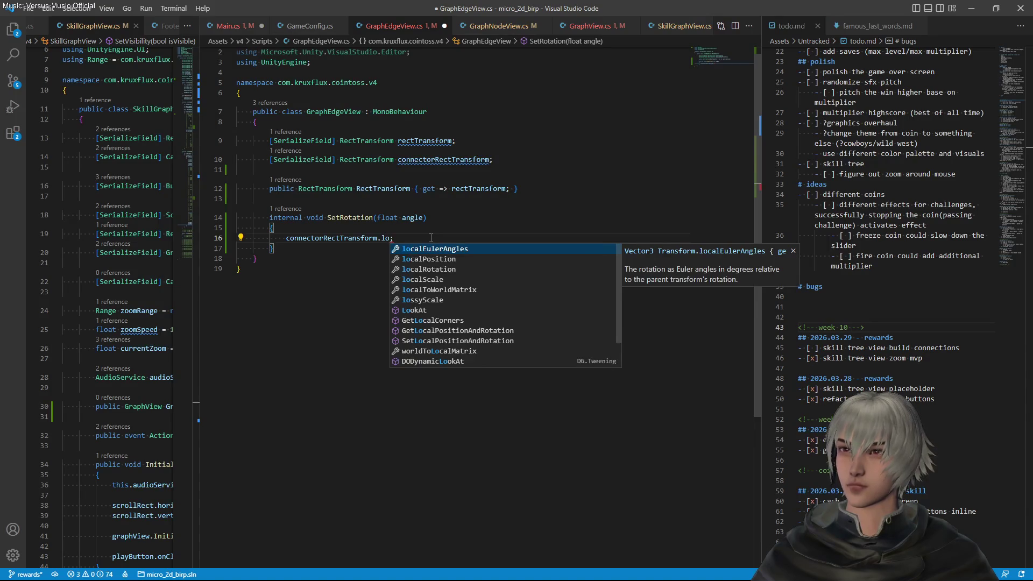
{"action": "key", "text": "BackSpace"}
{"action": "key", "text": "BackSpace"}
{"action": "type", "text": "rot"}
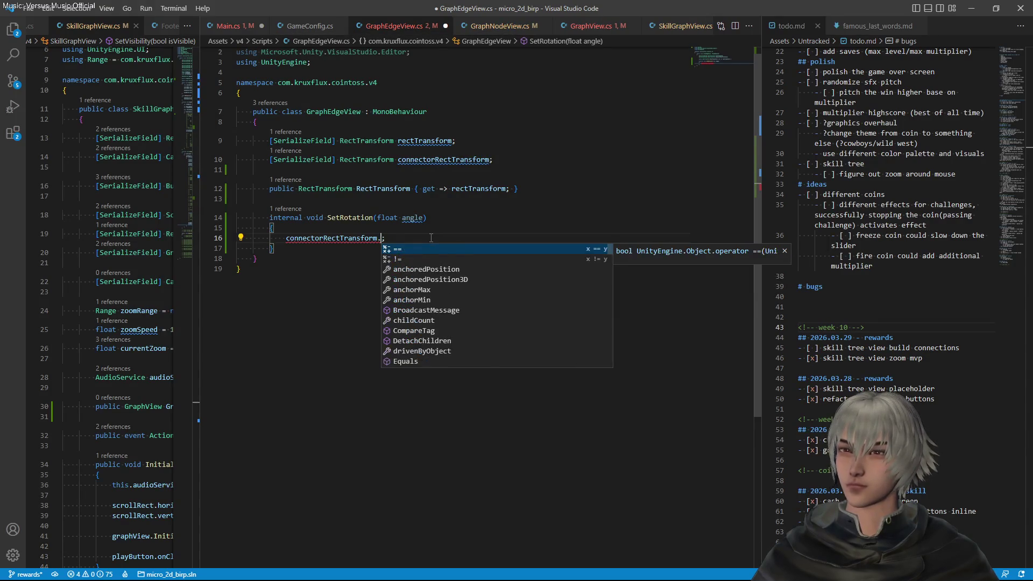
{"action": "key", "text": "Tab"}
{"action": "type", "text": "= "}
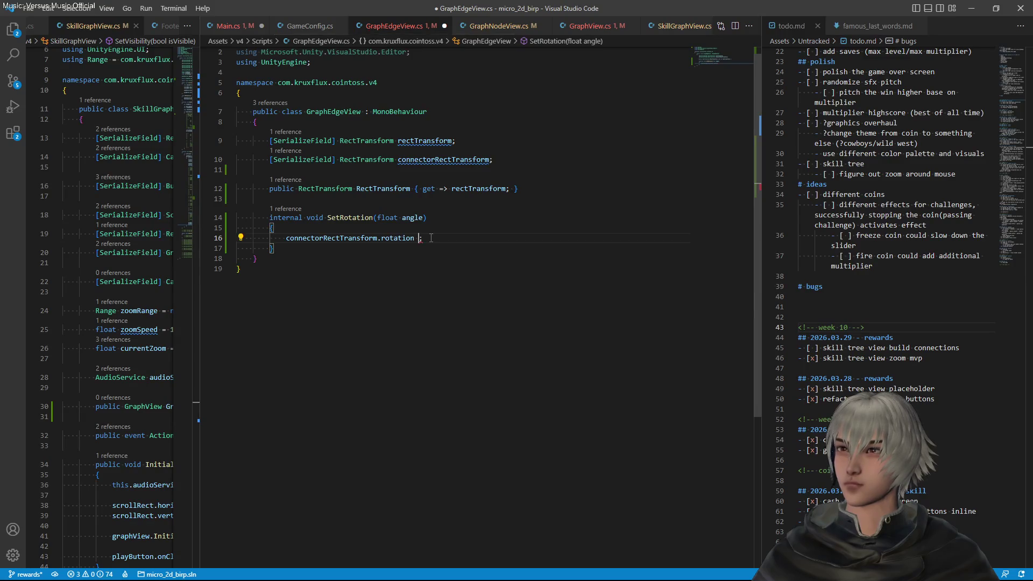
{"action": "type", "text": "Quaternion.E"}
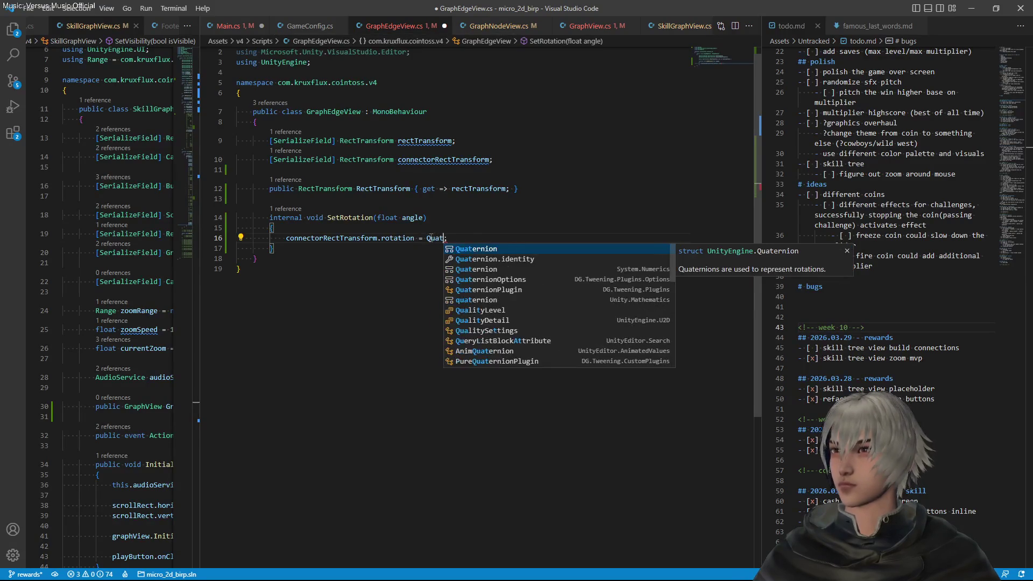
{"action": "key", "text": "Tab"}
{"action": "type", "text": "Eu"}
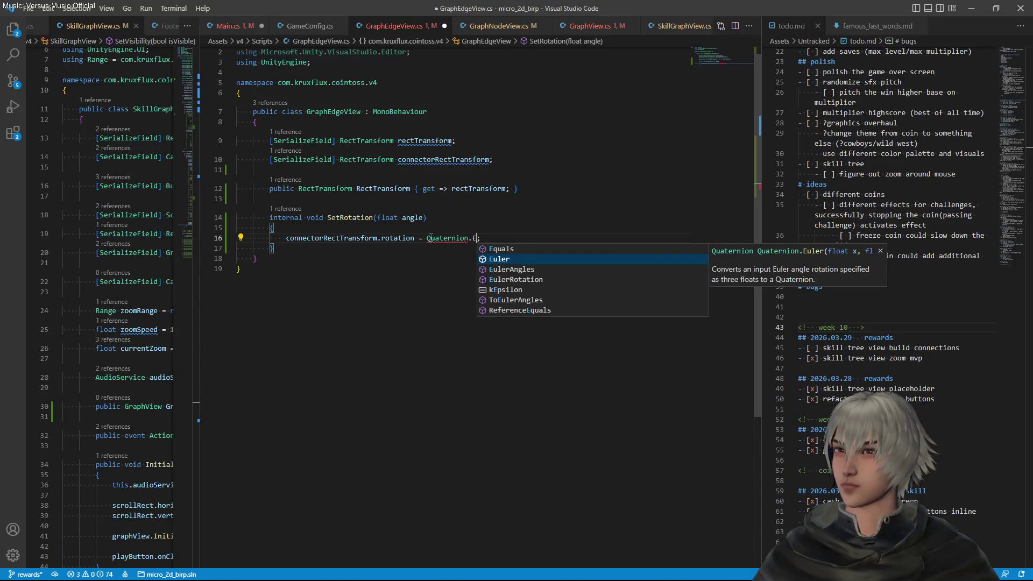
{"action": "key", "text": "Tab"}
{"action": "type", "text": "(0,0,"}
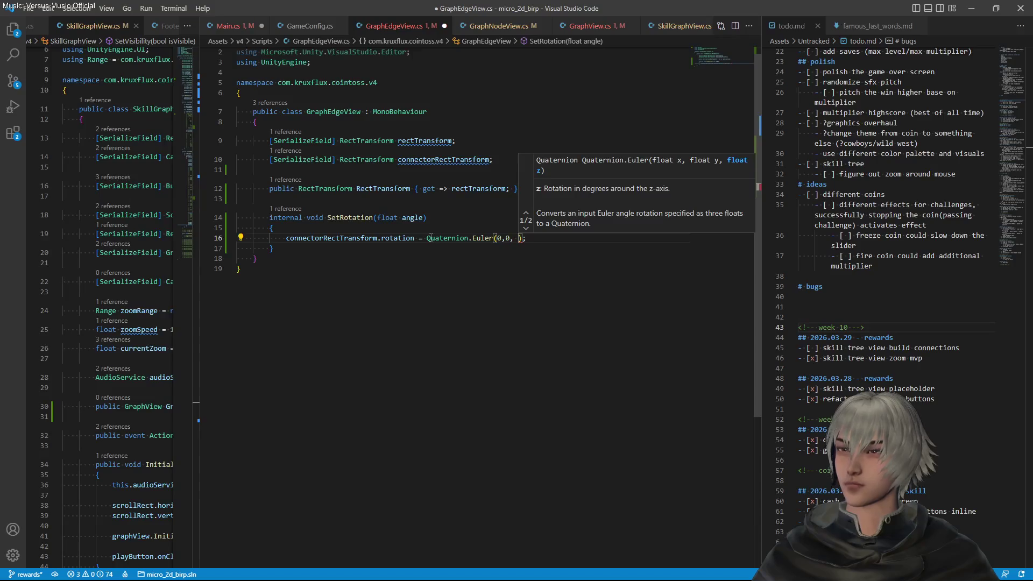
{"action": "type", "text": " an"}
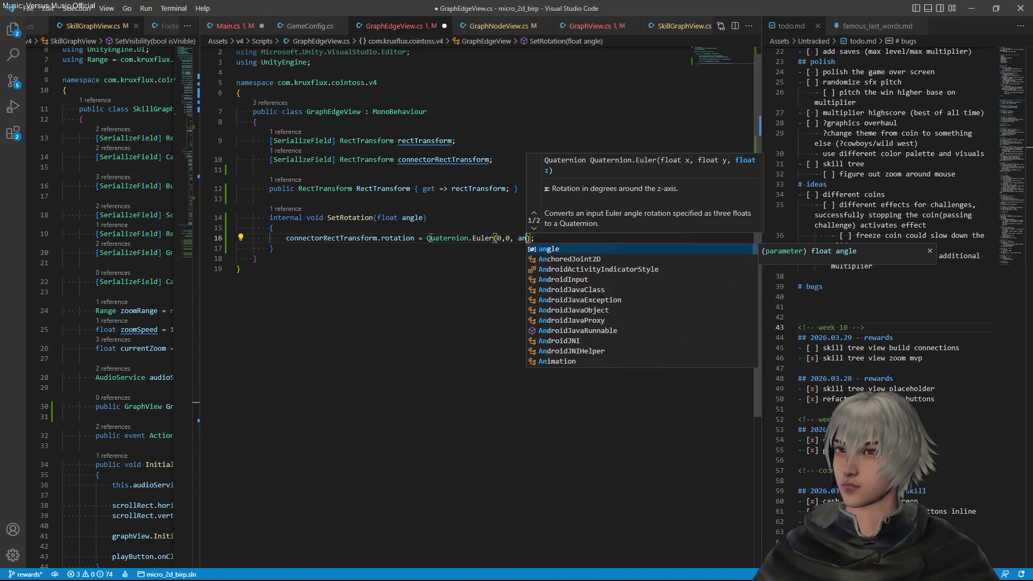
{"action": "key", "text": "Tab"}
{"action": "key", "text": "ctrl+s"}
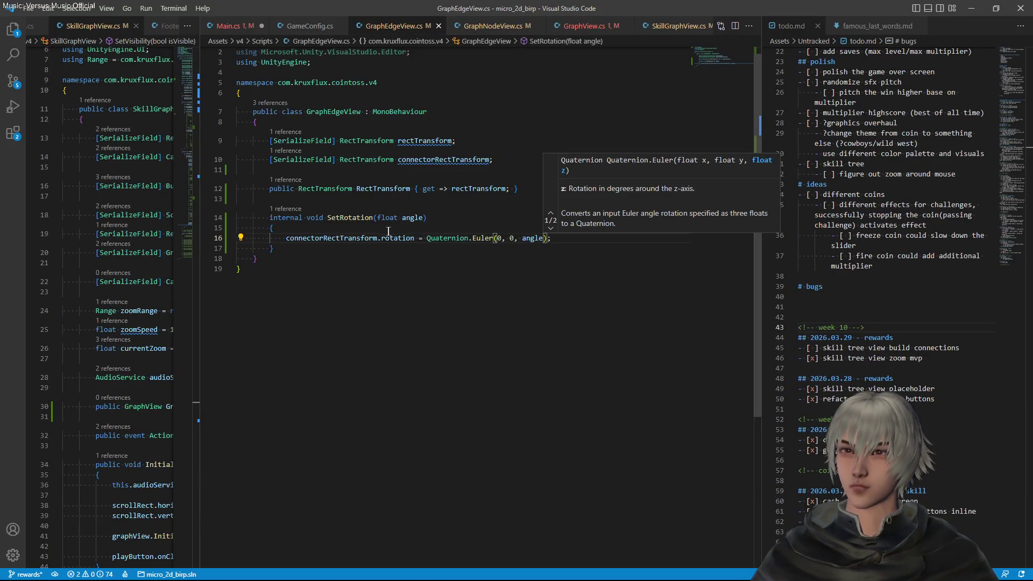
{"action": "left_click", "coordinate": [447, 258]}
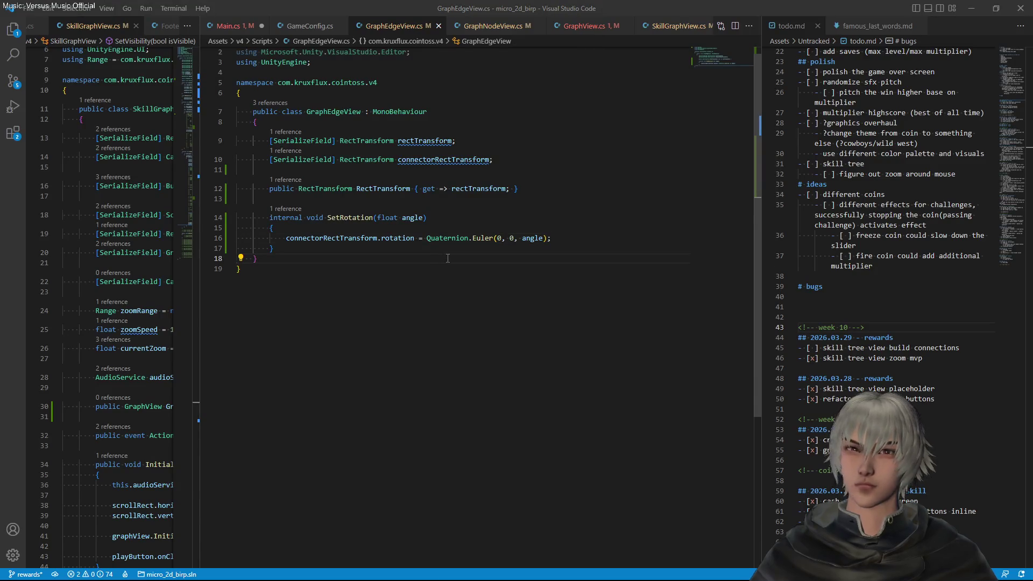
Remove the unnecessary using lines from GraphEdgeView.cs
{"action": "scroll", "coordinate": [408, 189], "scroll_direction": "up", "scroll_amount": 1}
{"action": "left_click", "coordinate": [355, 62]}
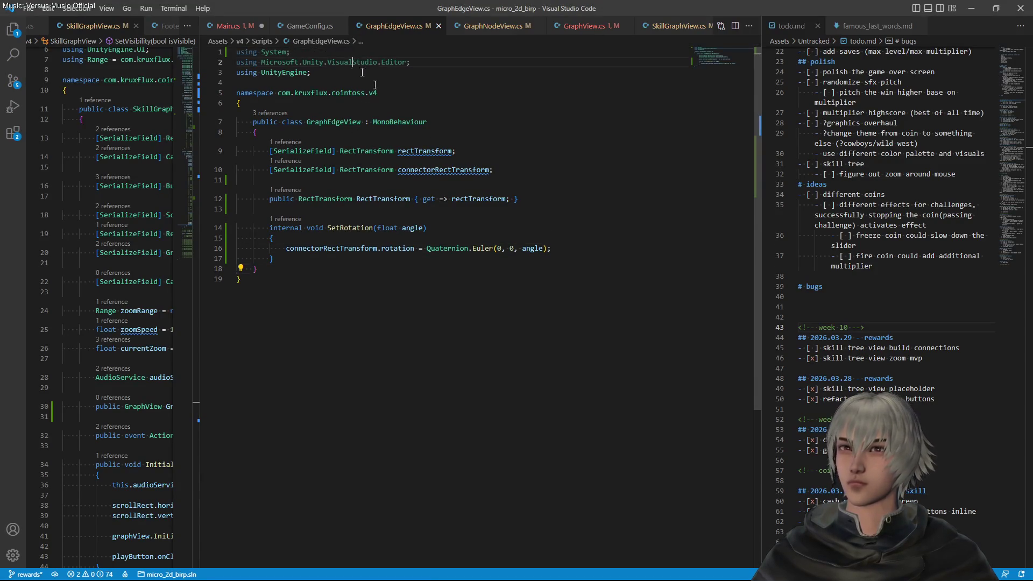
{"action": "key", "text": "ctrl+period"}
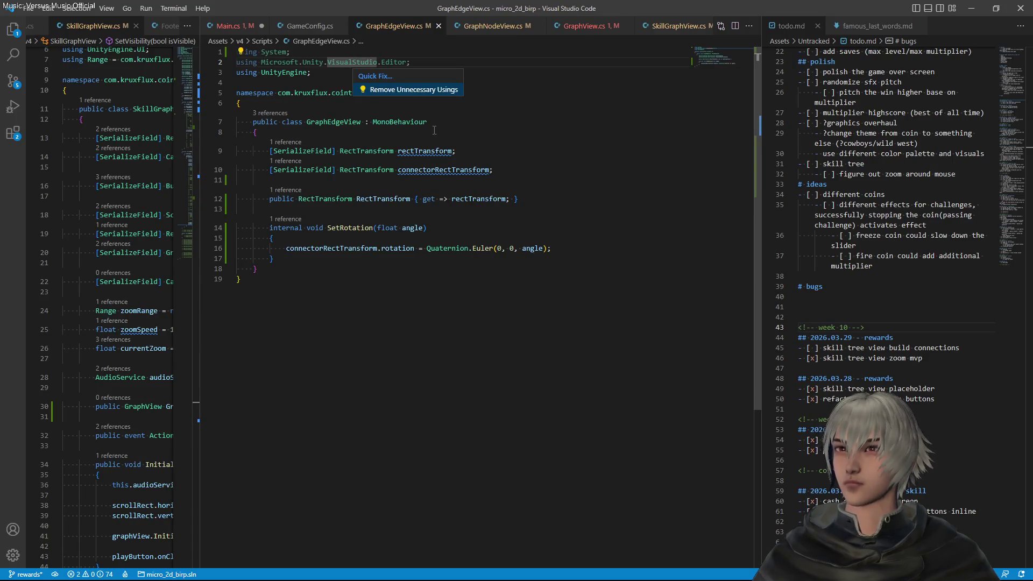
{"action": "key", "text": "Return"}
{"action": "mouse_move", "coordinate": [437, 132]}
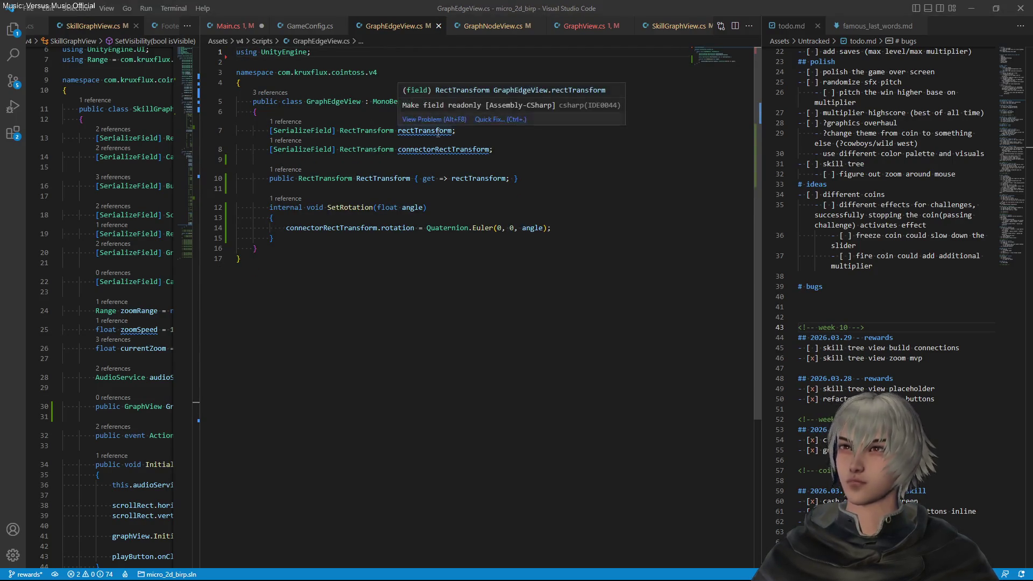
{"action": "key", "text": "alt+Tab"}
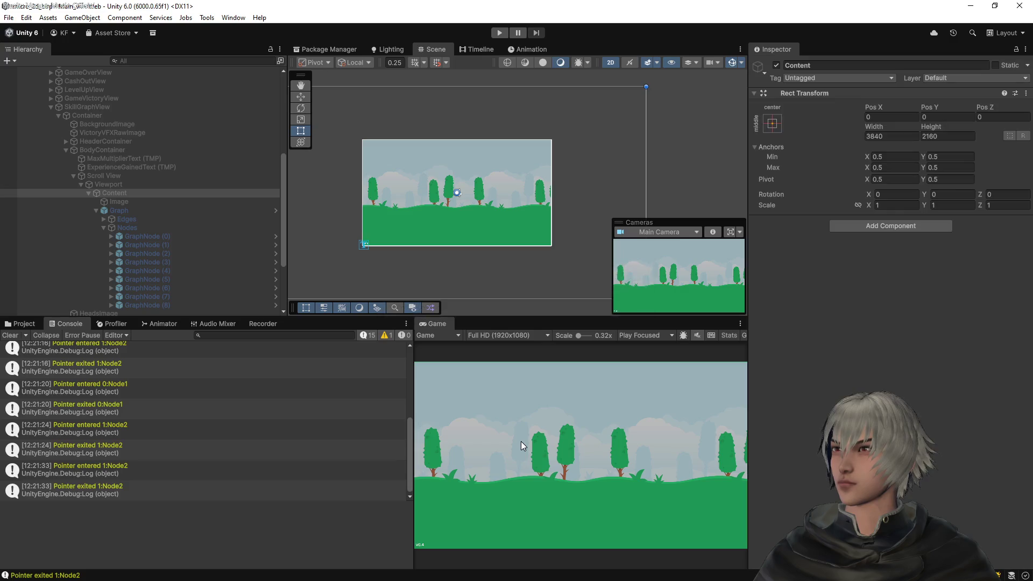
Clear the Console, enter Play mode, start the game and pan around the skill graph
{"action": "left_click", "coordinate": [10, 336]}
{"action": "left_click", "coordinate": [499, 33]}
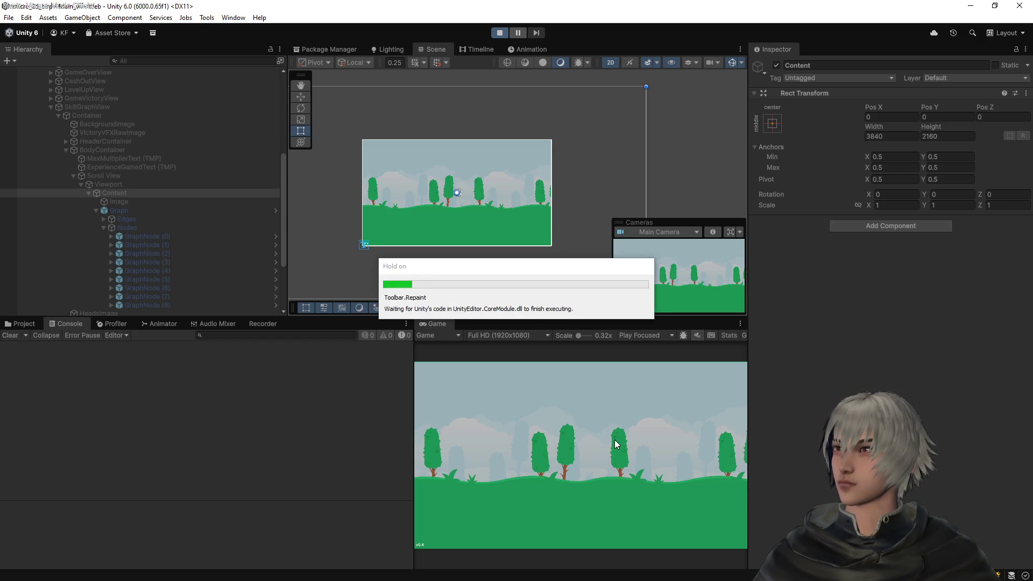
{"action": "left_click", "coordinate": [585, 491]}
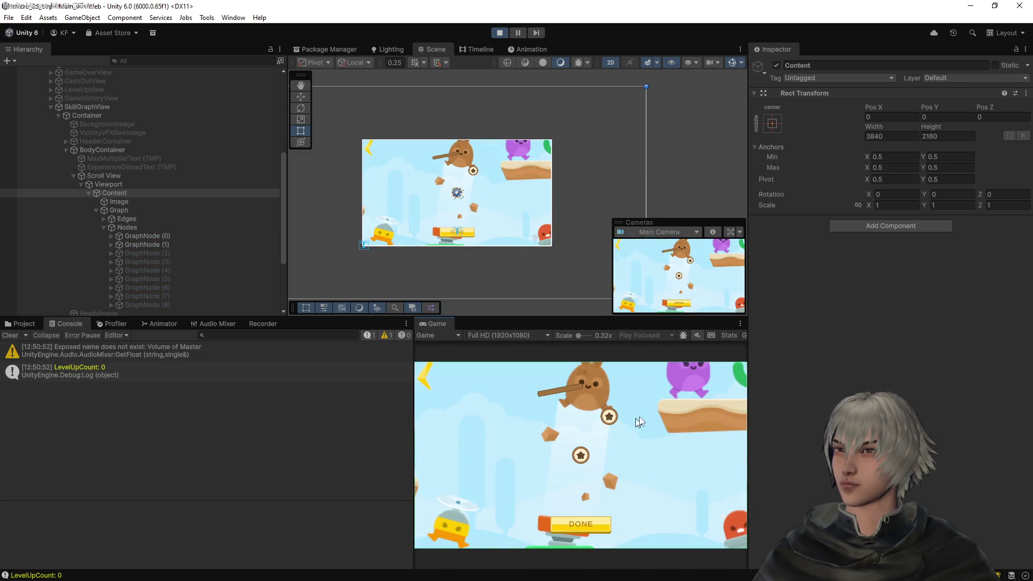
{"action": "mouse_move", "coordinate": [653, 408]}
{"action": "left_mouse_down"}
{"action": "mouse_move", "coordinate": [661, 467]}
{"action": "mouse_move", "coordinate": [551, 430]}
{"action": "mouse_move", "coordinate": [528, 453]}
{"action": "mouse_move", "coordinate": [637, 444]}
{"action": "mouse_move", "coordinate": [642, 431]}
{"action": "left_mouse_up"}
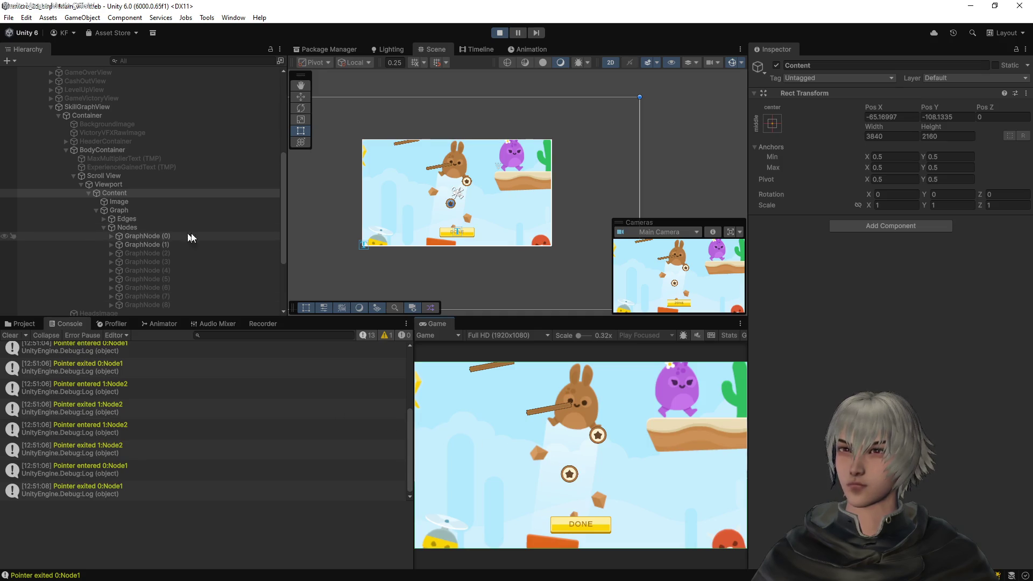
{"action": "scroll", "coordinate": [215, 253], "scroll_direction": "up", "scroll_amount": 3}
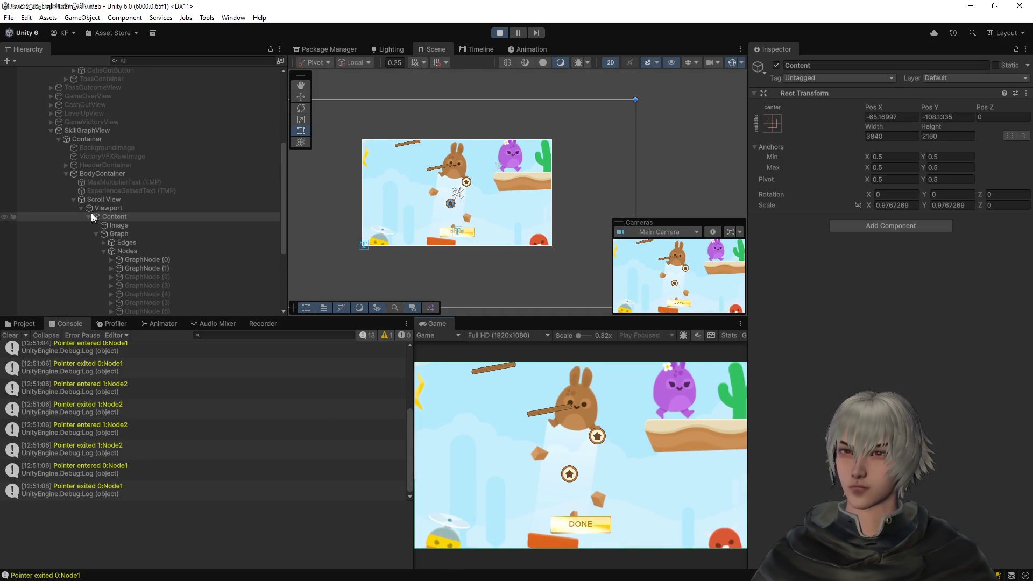
{"action": "left_click", "coordinate": [103, 243]}
{"action": "left_click", "coordinate": [144, 250]}
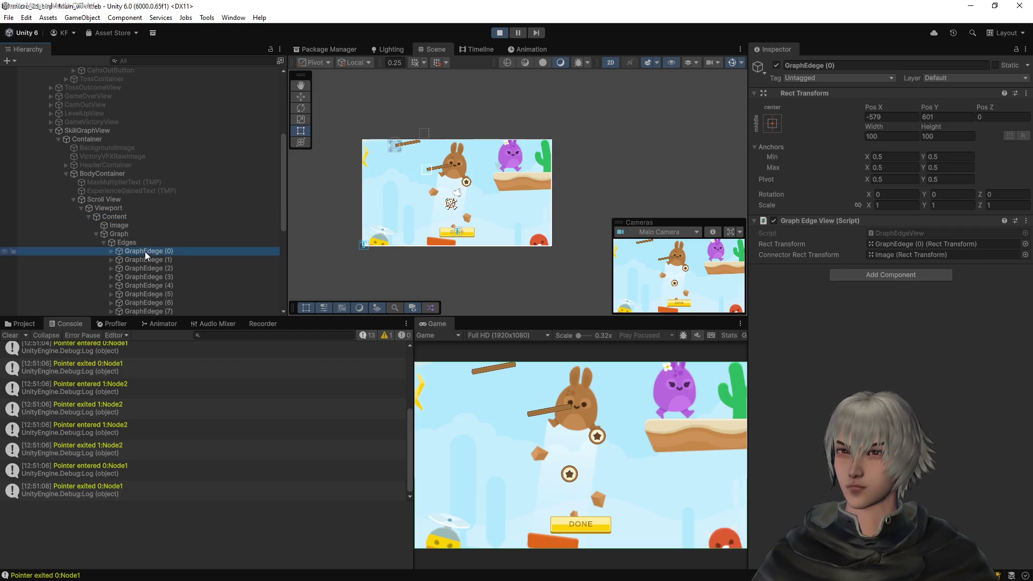
{"action": "left_click", "coordinate": [146, 263]}
{"action": "left_click", "coordinate": [148, 270]}
{"action": "left_click", "coordinate": [150, 277]}
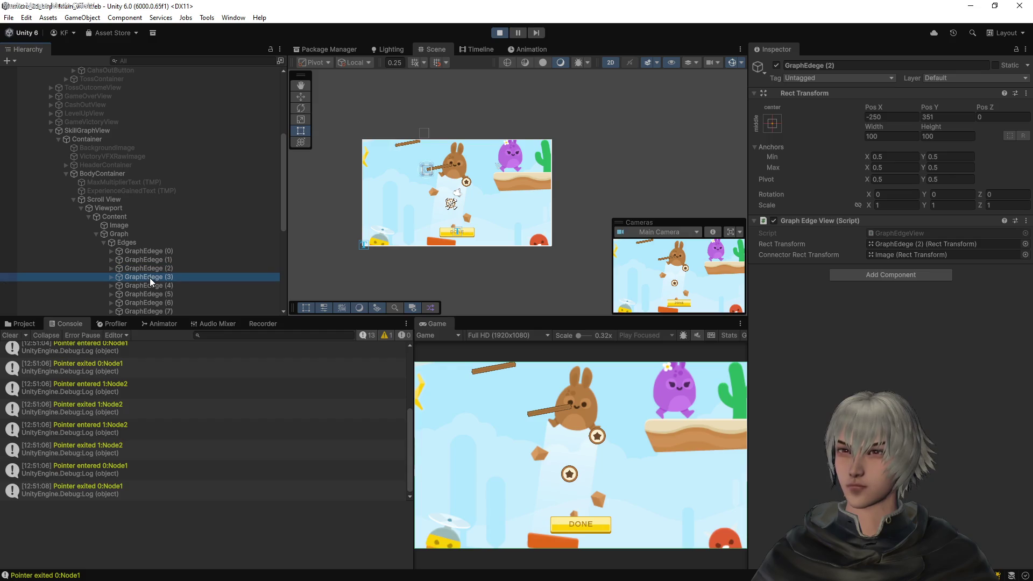
{"action": "left_click", "coordinate": [150, 284]}
{"action": "left_click", "coordinate": [150, 253]}
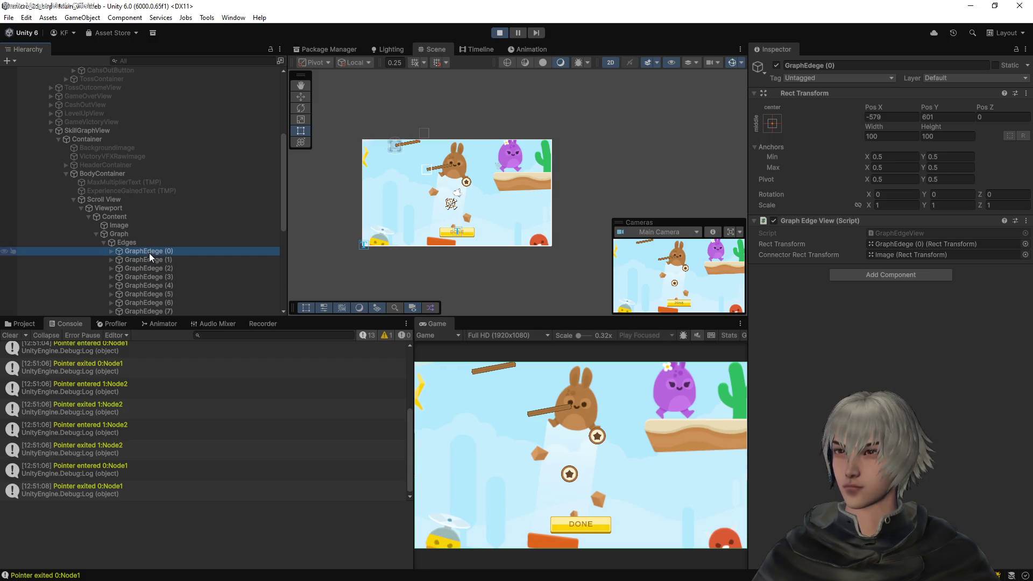
{"action": "left_click", "coordinate": [125, 234]}
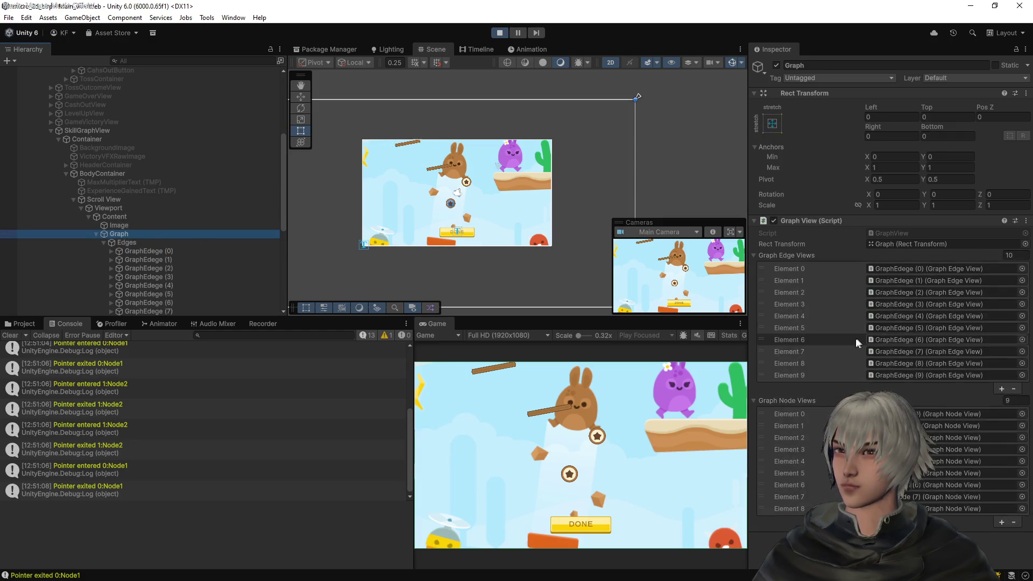
{"action": "left_click", "coordinate": [151, 251]}
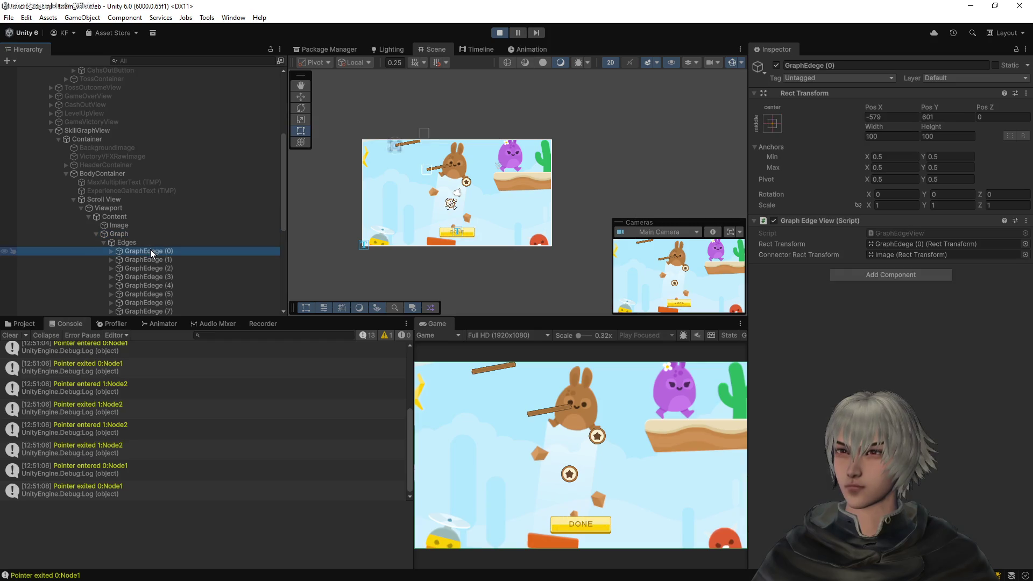
{"action": "scroll", "coordinate": [513, 154], "scroll_direction": "up", "scroll_amount": 3}
{"action": "scroll", "coordinate": [563, 213], "scroll_direction": "up", "scroll_amount": 3}
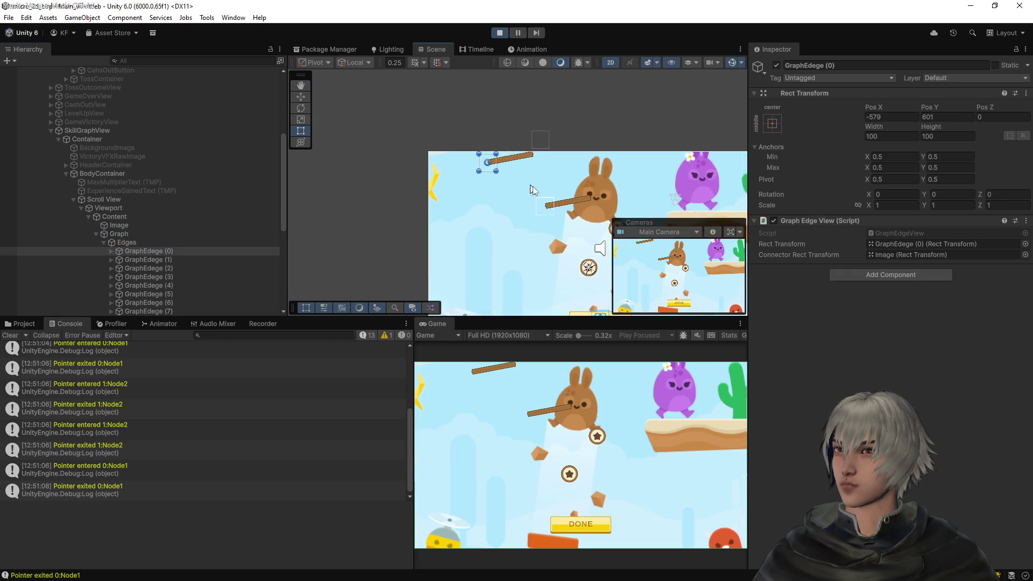
{"action": "left_click_drag", "start_coordinate": [563, 209], "coordinate": [453, 153]}
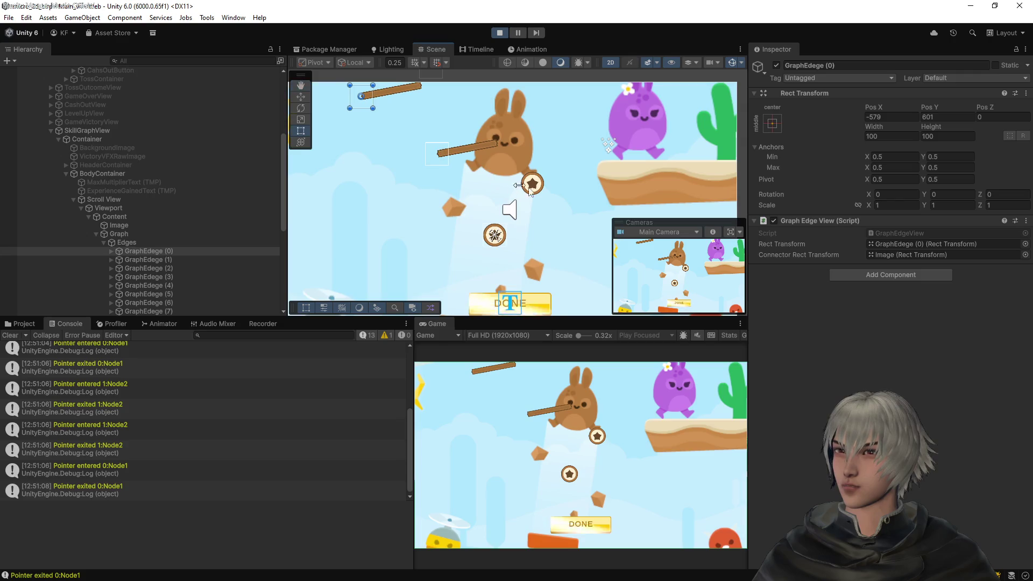
{"action": "scroll", "coordinate": [171, 263], "scroll_direction": "down", "scroll_amount": 4}
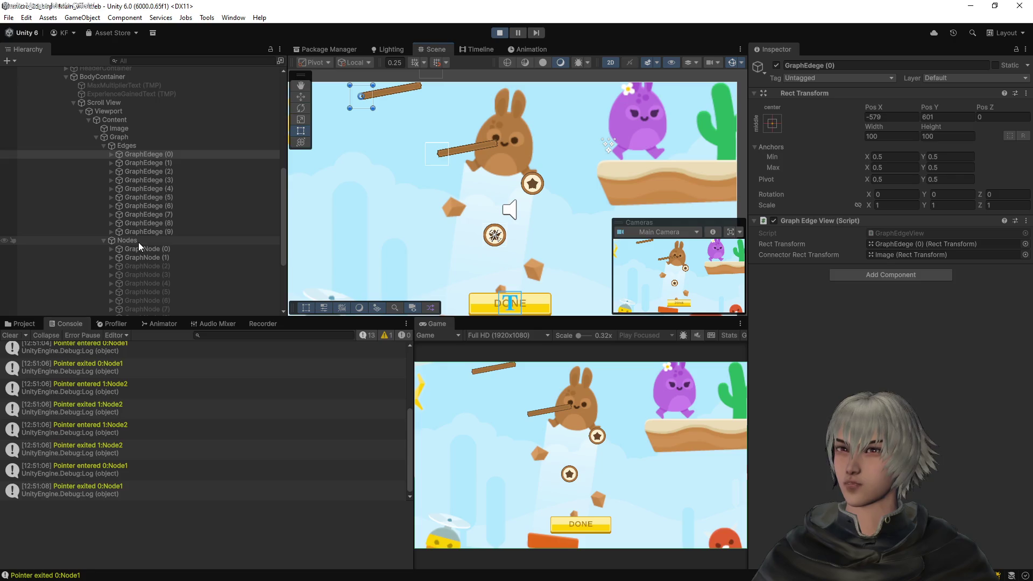
{"action": "left_click", "coordinate": [138, 241]}
{"action": "left_click", "coordinate": [139, 137]}
{"action": "left_click", "coordinate": [134, 147]}
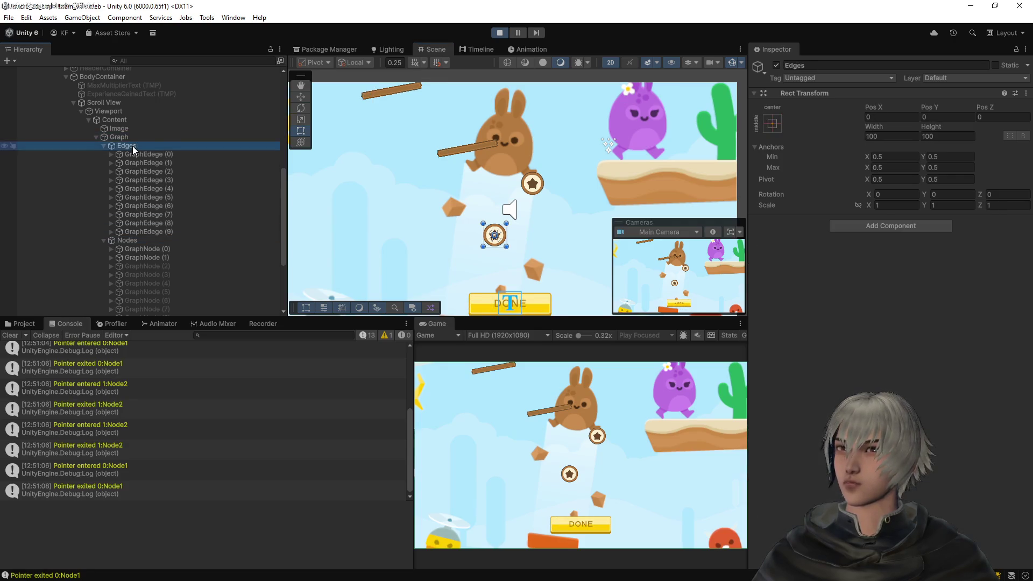
{"action": "left_click", "coordinate": [131, 240]}
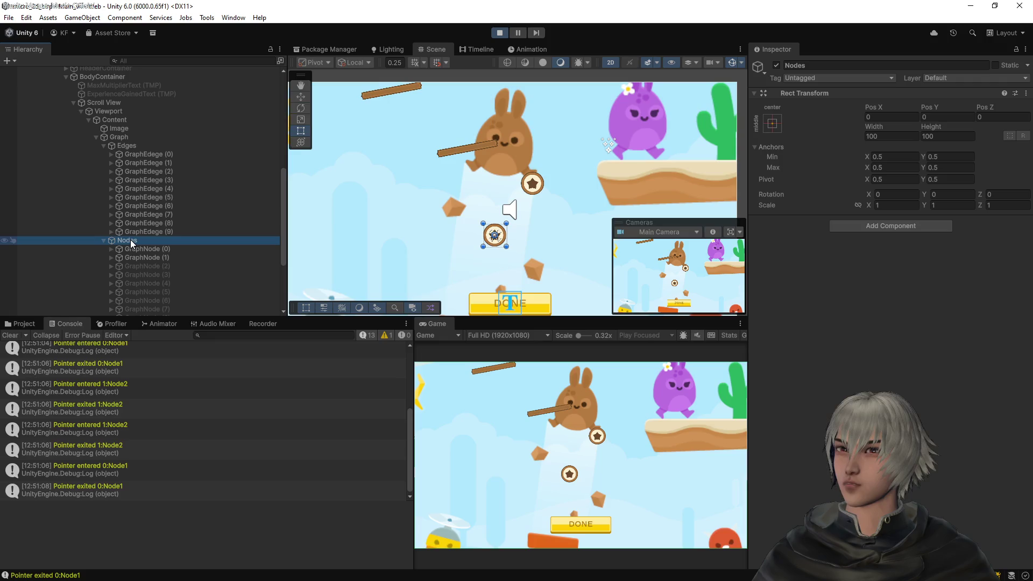
{"action": "left_click", "coordinate": [128, 147]}
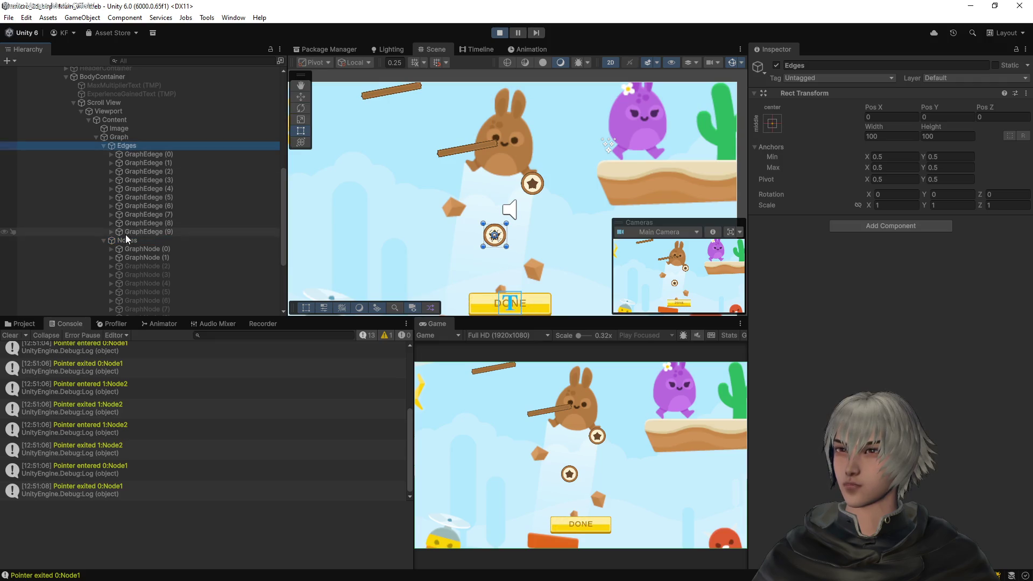
{"action": "left_click", "coordinate": [126, 238]}
{"action": "left_click", "coordinate": [135, 146]}
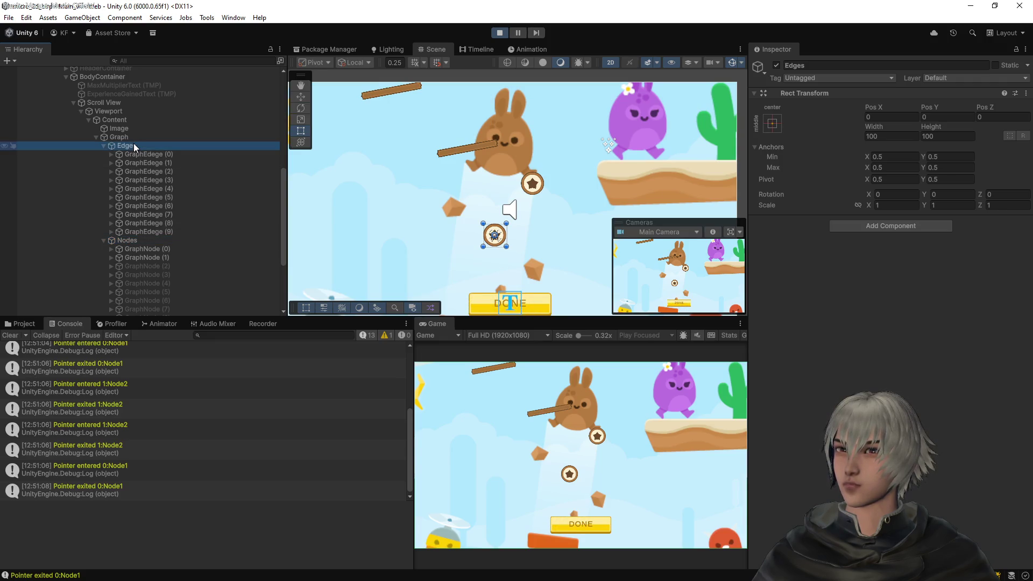
{"action": "scroll", "coordinate": [536, 212], "scroll_direction": "down", "scroll_amount": 3}
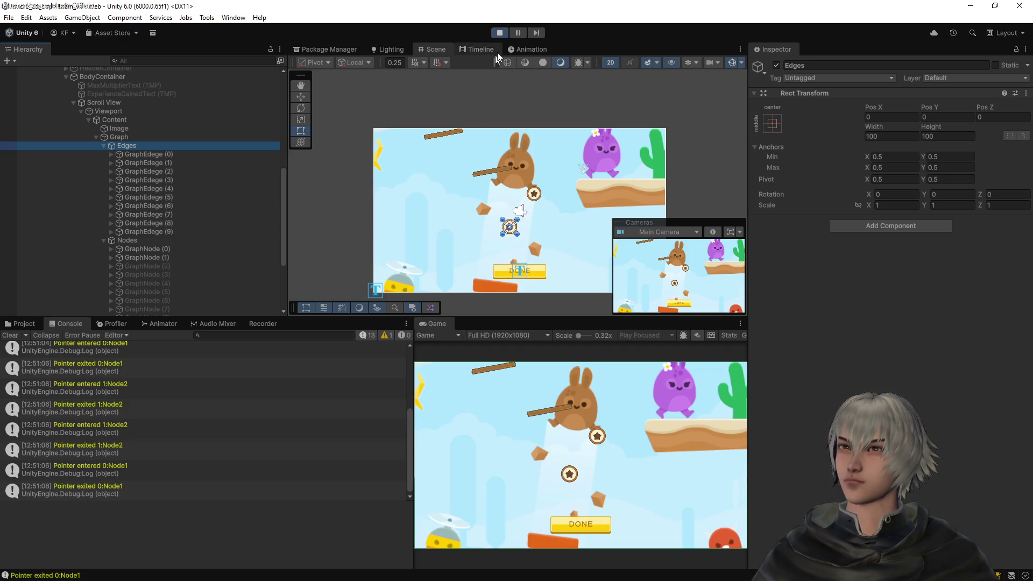
Stop the game and activate the SkillGraphView object
{"action": "left_click", "coordinate": [496, 33]}
{"action": "scroll", "coordinate": [147, 225], "scroll_direction": "up", "scroll_amount": 3}
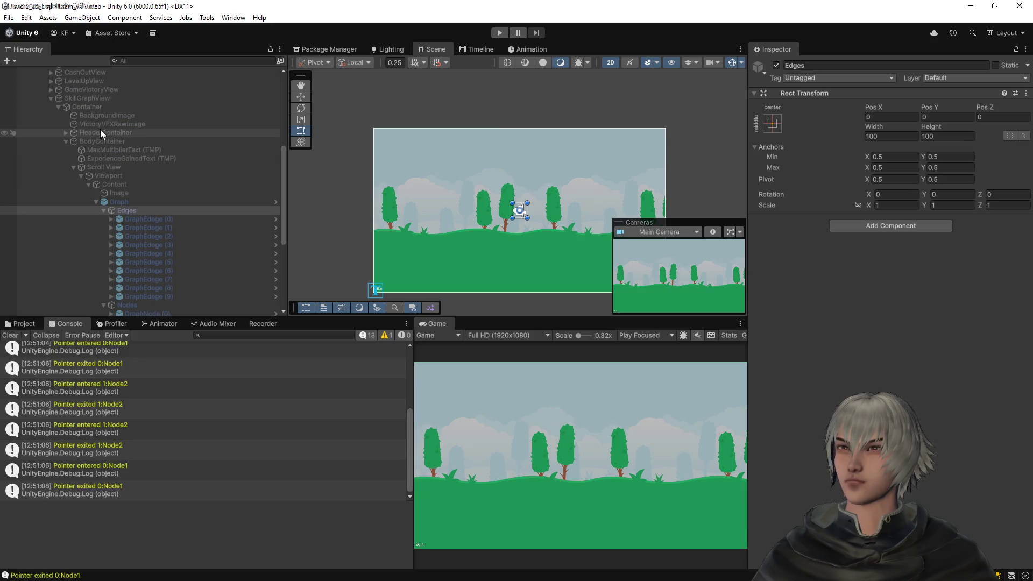
{"action": "left_click", "coordinate": [91, 99]}
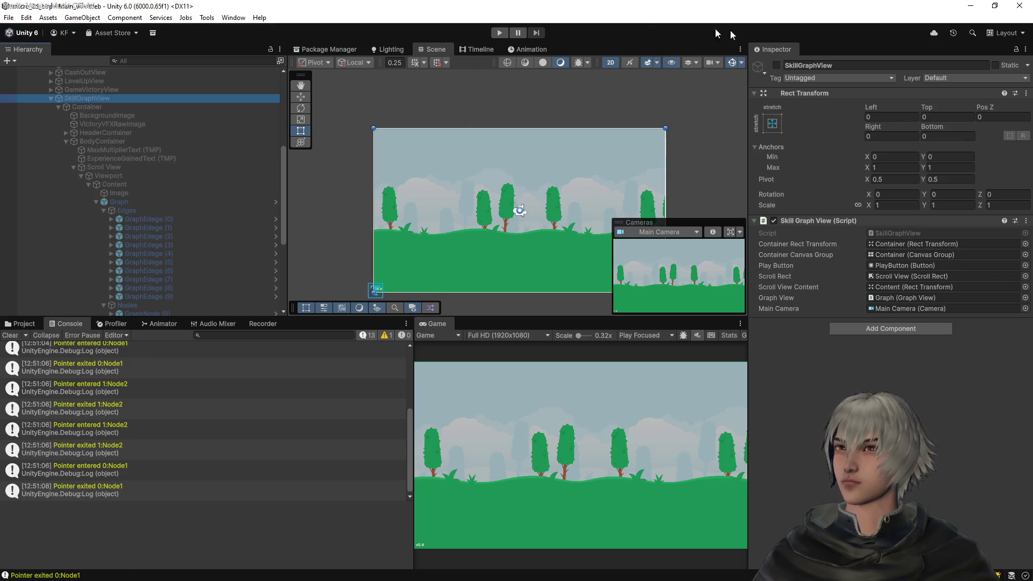
{"action": "left_click", "coordinate": [776, 66]}
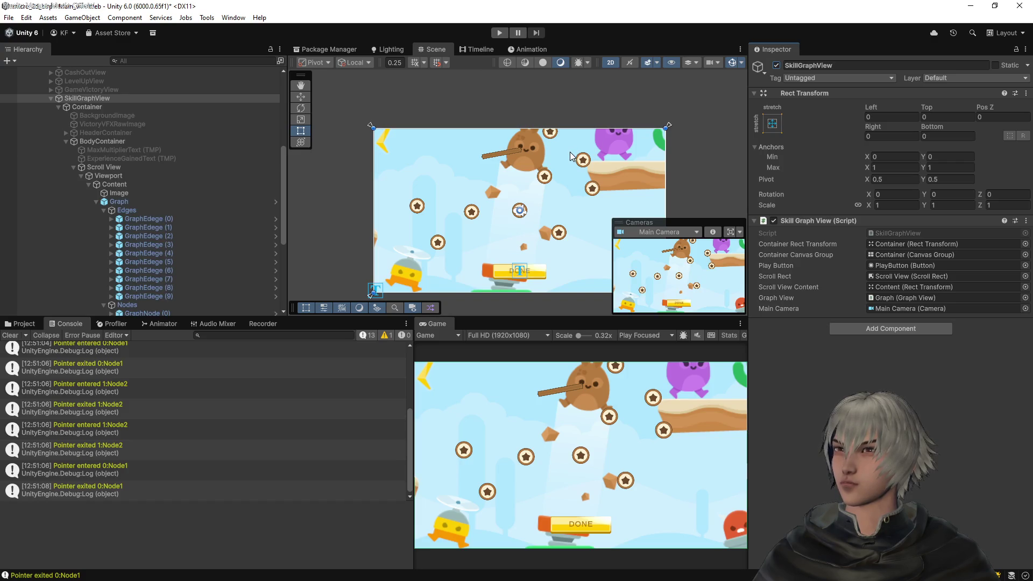
Select the Graph object and open its prefab in Prefab Mode
{"action": "scroll", "coordinate": [472, 141], "scroll_direction": "down", "scroll_amount": 2}
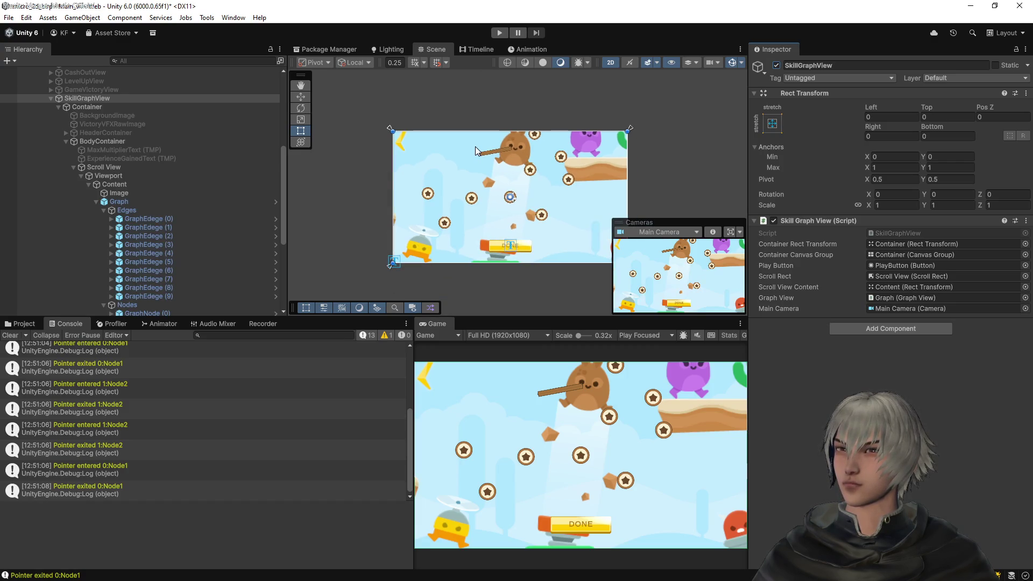
{"action": "left_click", "coordinate": [166, 203]}
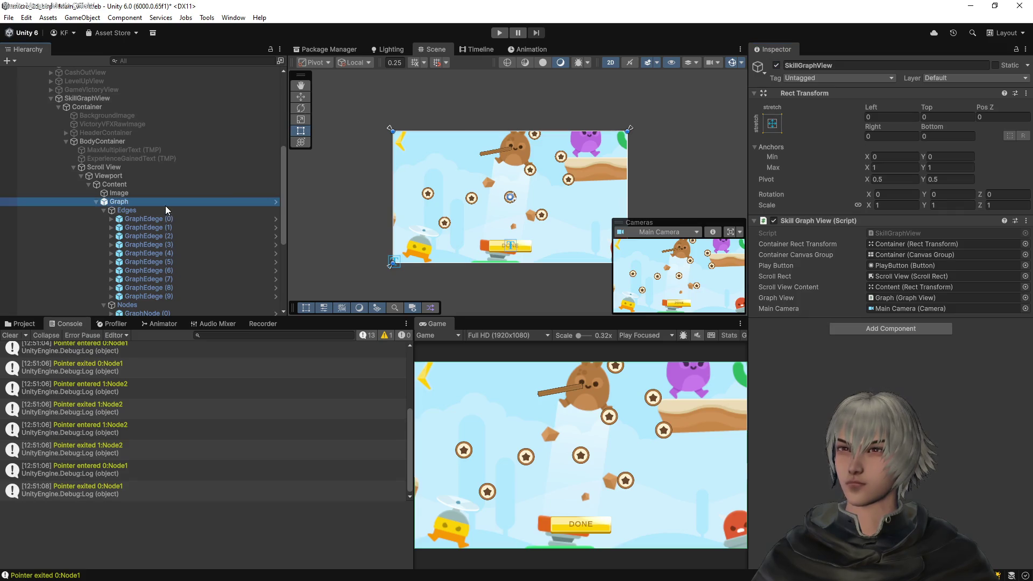
{"action": "left_click", "coordinate": [979, 106]}
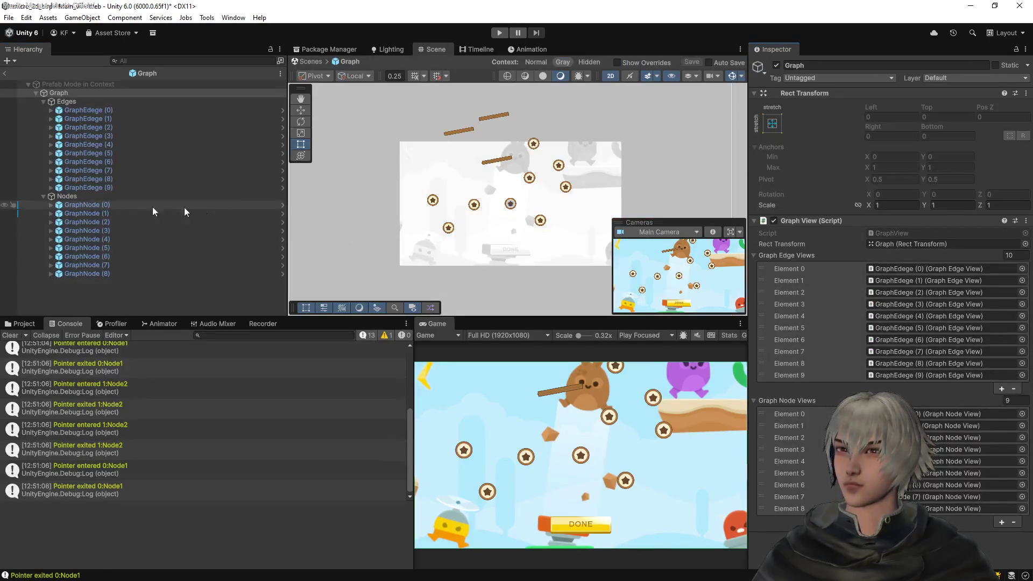
Select GraphEdge (0) in the Graph prefab and enter Play mode
{"action": "left_click", "coordinate": [96, 110]}
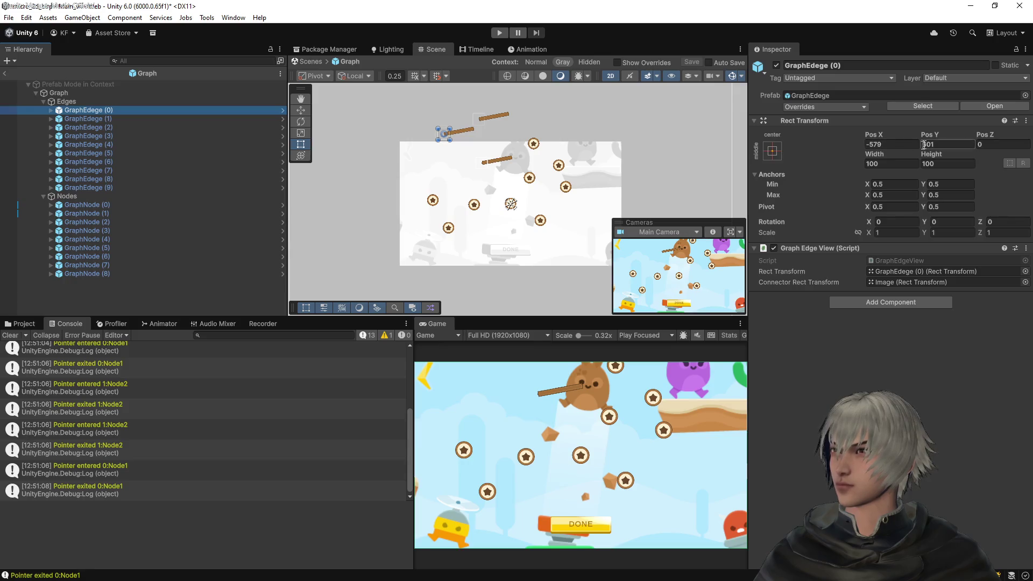
{"action": "left_click", "coordinate": [499, 32]}
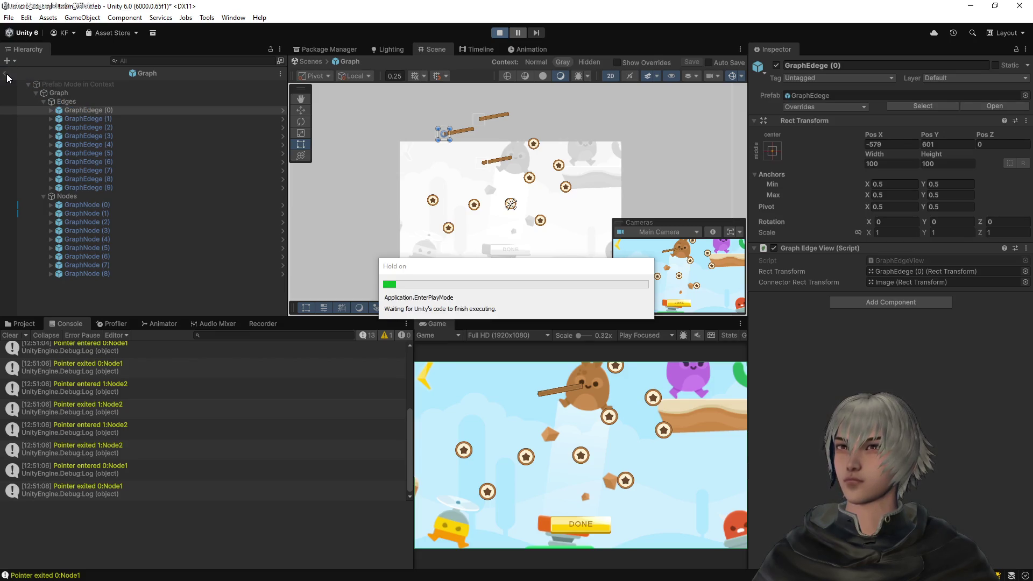
Leave Prefab Mode, start a level, inspect GraphEdge (0), then stop and return to VS Code
{"action": "left_click", "coordinate": [6, 73]}
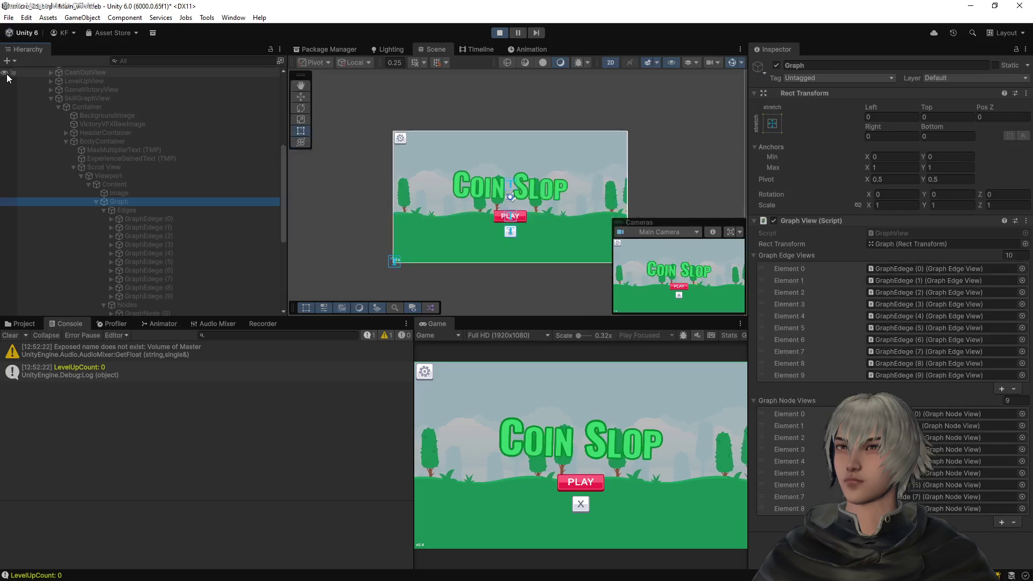
{"action": "left_click", "coordinate": [592, 488]}
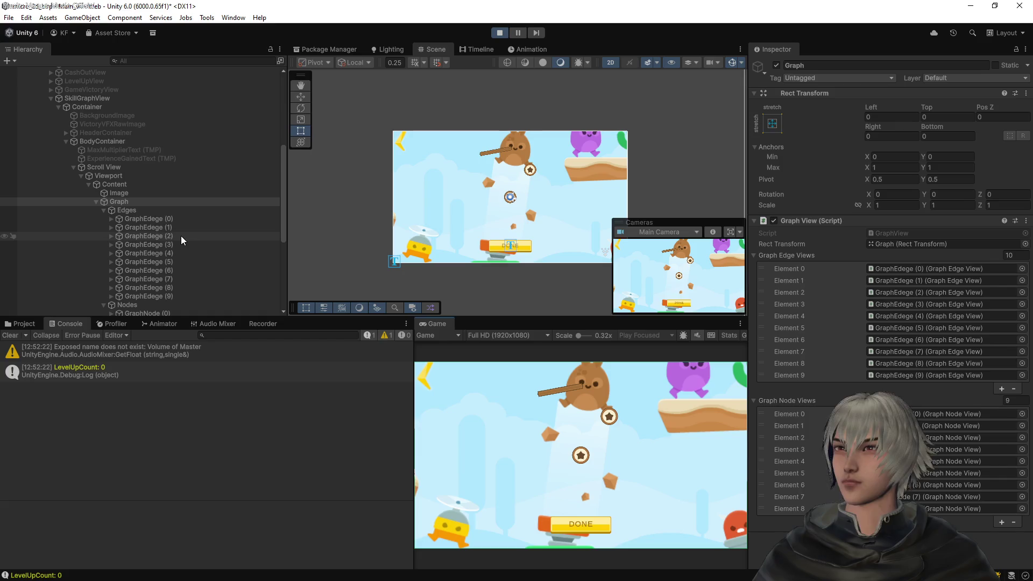
{"action": "left_click", "coordinate": [165, 219]}
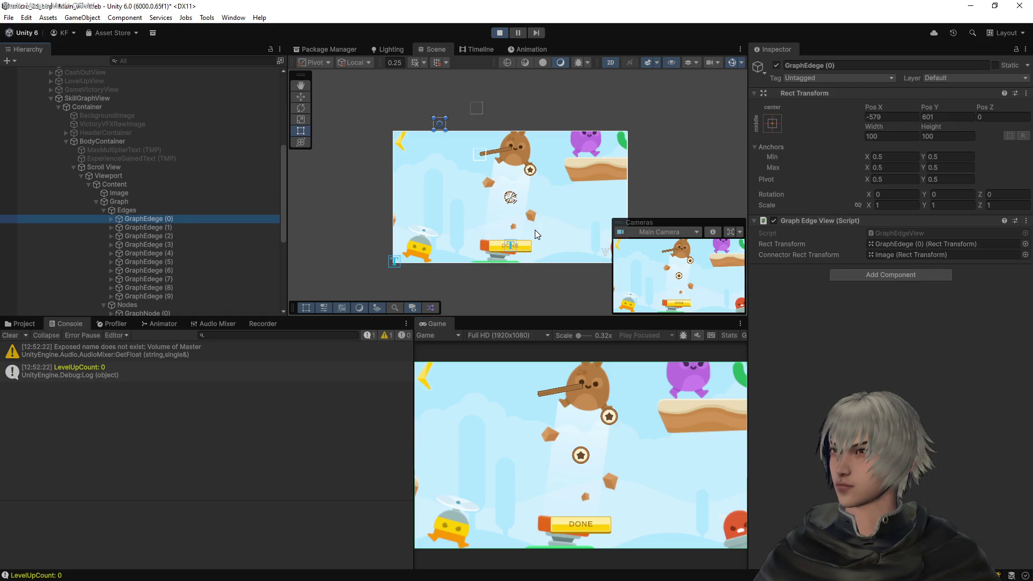
{"action": "left_click", "coordinate": [498, 34]}
{"action": "key", "text": "alt+Tab"}
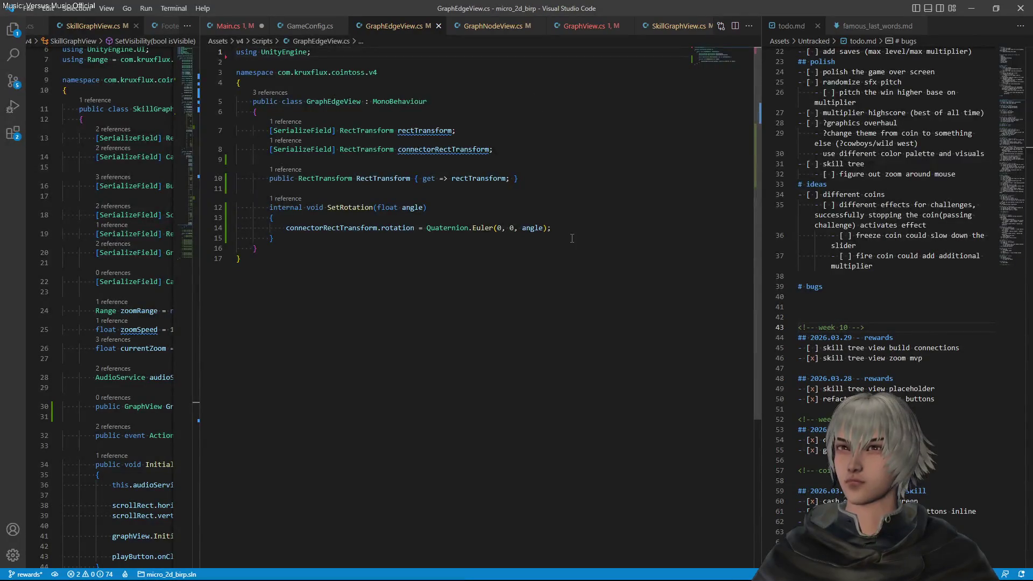
Save Main.cs and jump to the Connect definition in GraphView.cs
{"action": "left_click", "coordinate": [242, 26]}
{"action": "key", "text": "ctrl+s"}
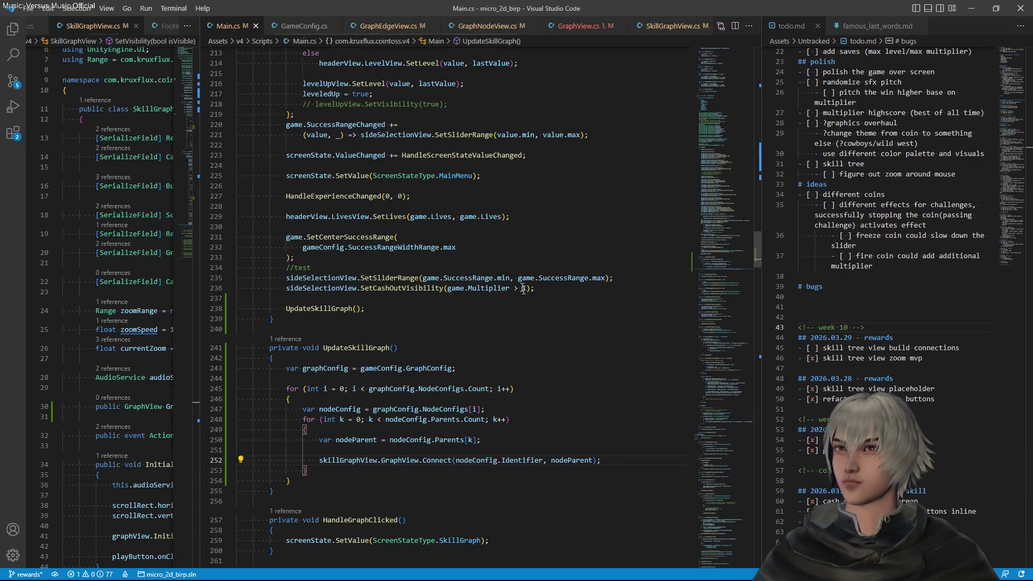
{"action": "key", "text": "F12"}
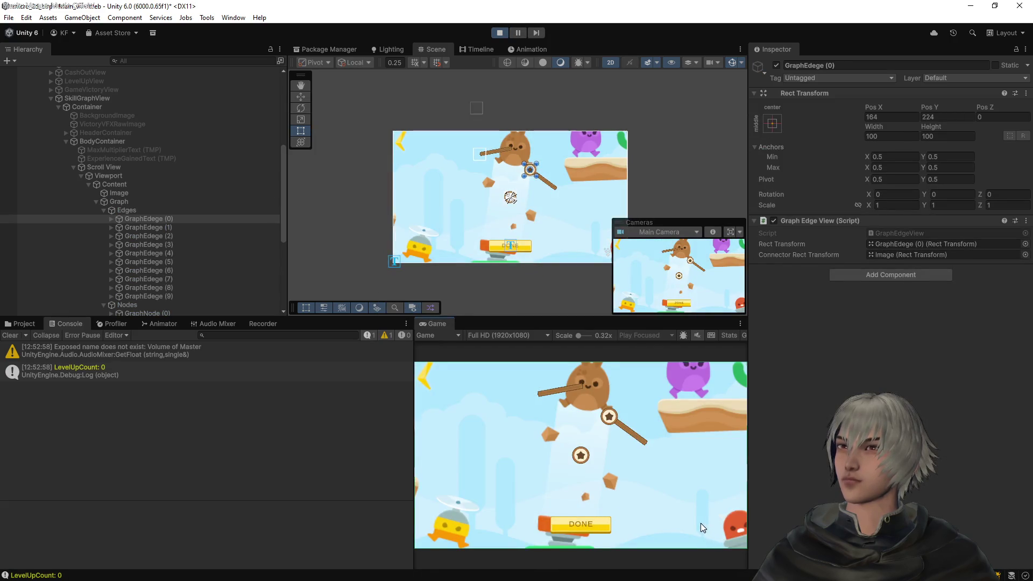
Expand GraphEdge (0) in the running game and select its Image child
{"action": "mouse_move", "coordinate": [611, 419]}
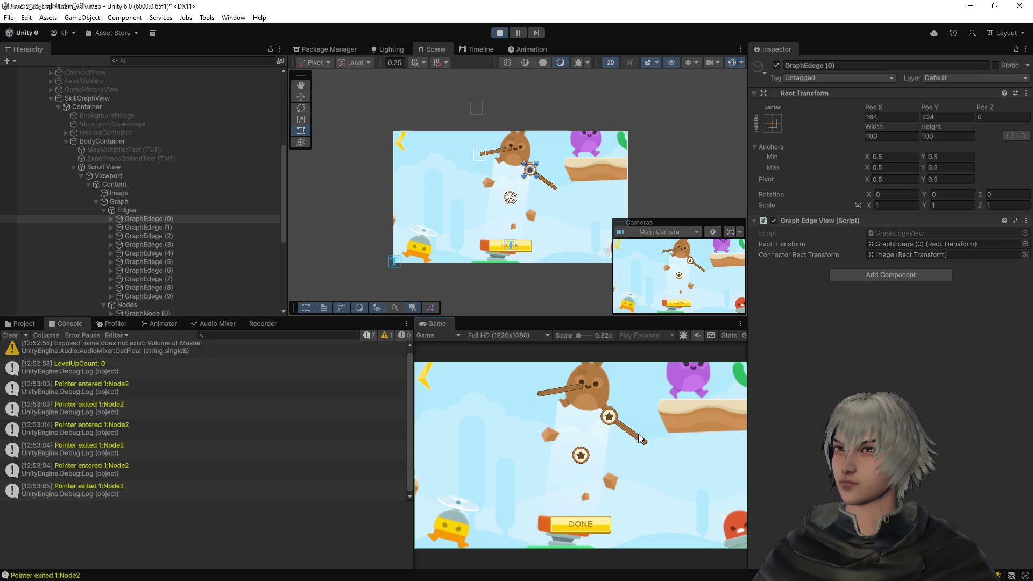
{"action": "left_click", "coordinate": [108, 219]}
{"action": "left_click", "coordinate": [109, 219]}
{"action": "left_click", "coordinate": [138, 228]}
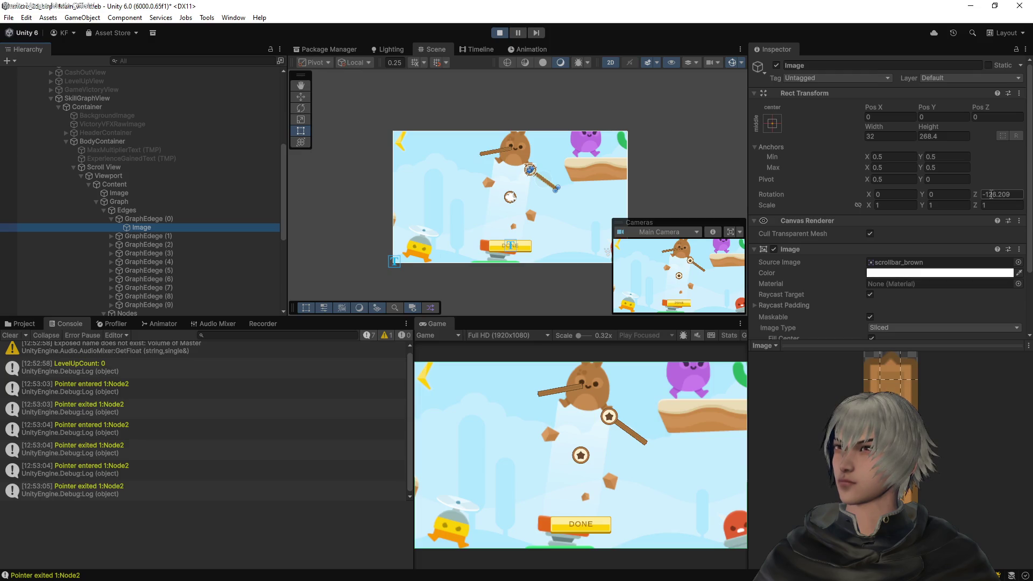
Try -89.9 as the edge image's Z rotation, then revert to -126.209
{"action": "left_click", "coordinate": [985, 194]}
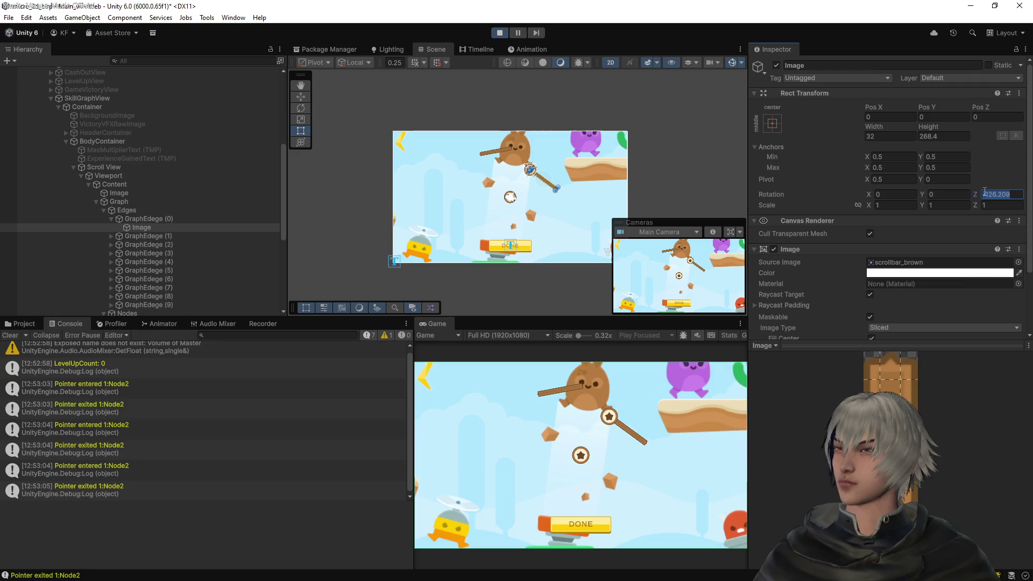
{"action": "type", "text": "0"}
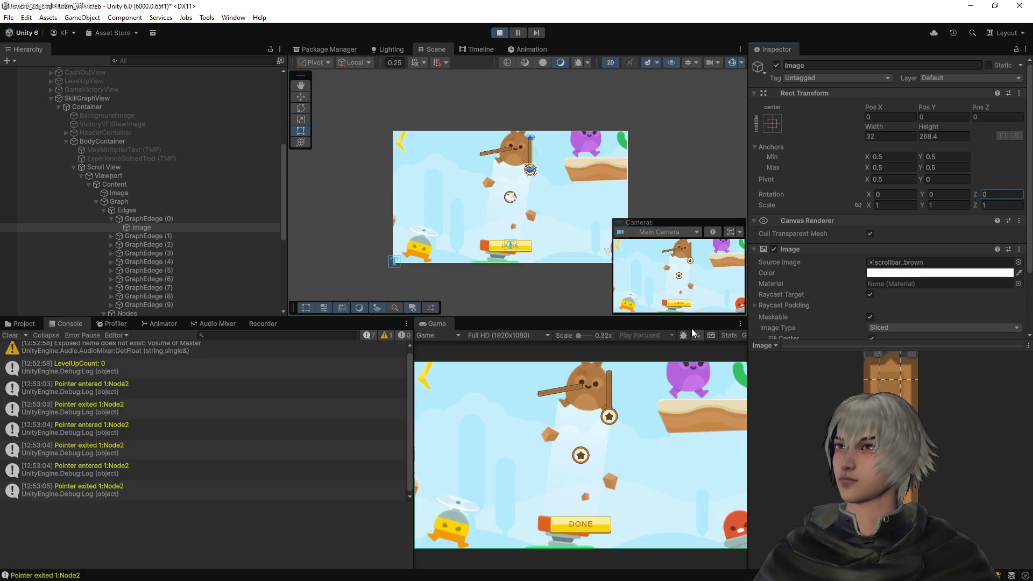
{"action": "key", "text": "ctrl+z"}
{"action": "left_click", "coordinate": [1017, 195]}
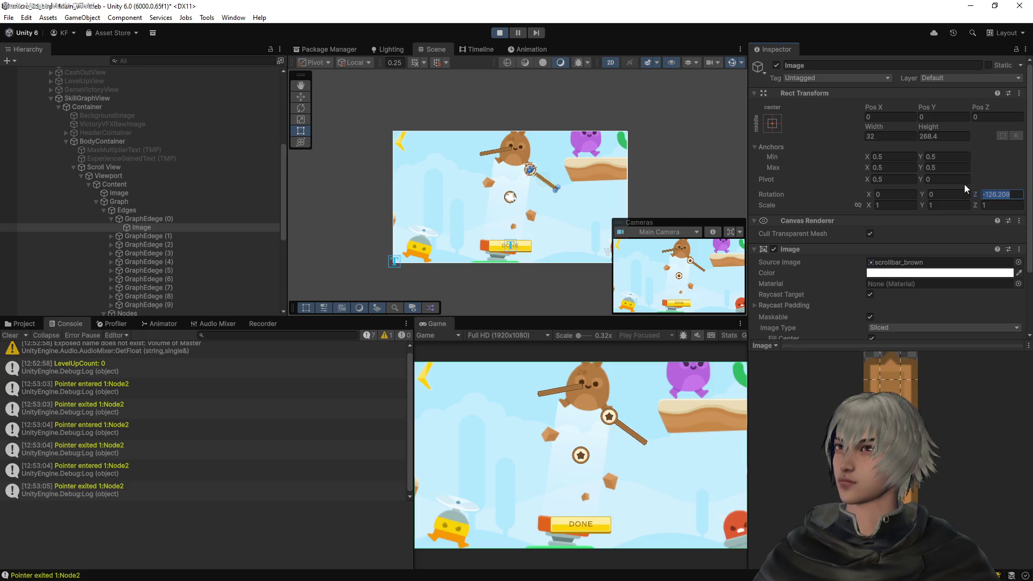
{"action": "type", "text": "-80.53"}
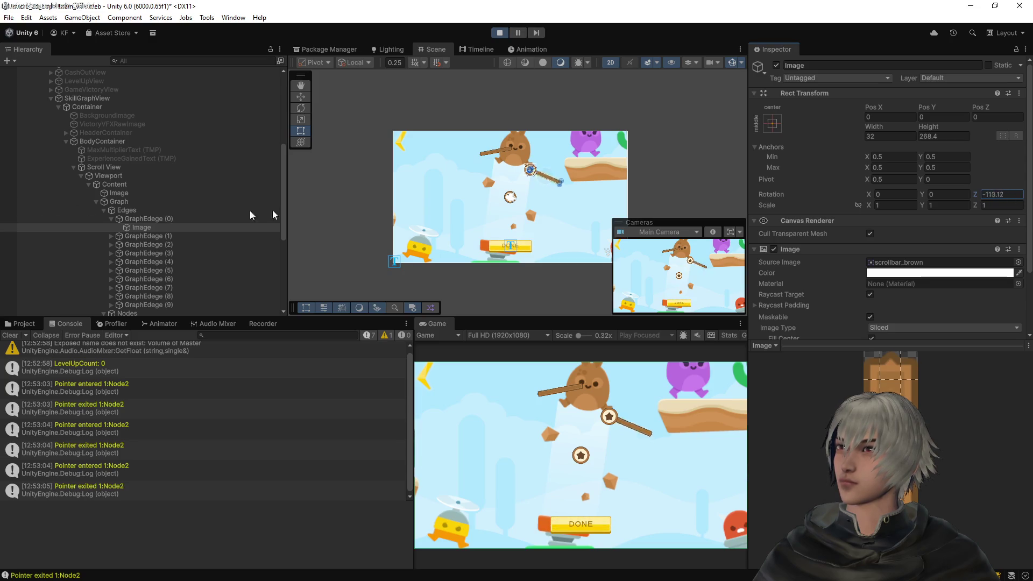
{"action": "key", "text": "BackSpace"}
{"action": "key", "text": "BackSpace"}
{"action": "key", "text": "BackSpace"}
{"action": "type", "text": "9.9"}
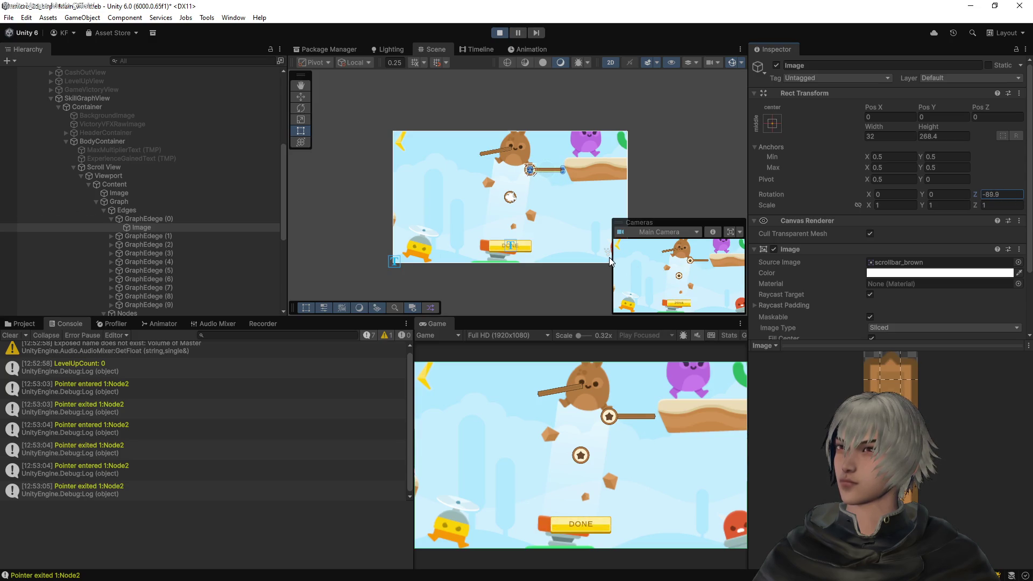
{"action": "key", "text": "Escape"}
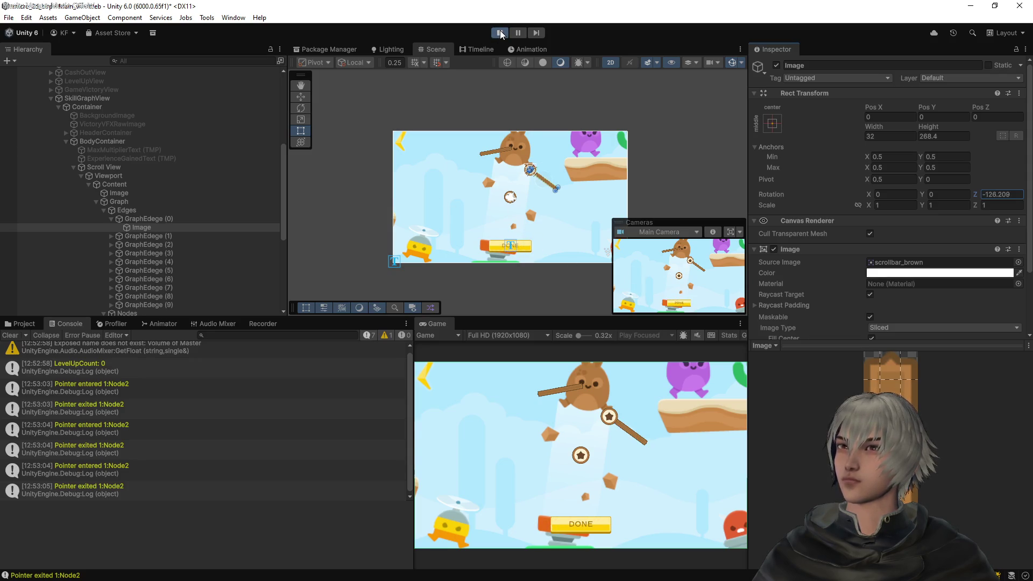
Wrap the edge's Image in a new empty parent and set the Image's Z rotation to -90
{"action": "right_click", "coordinate": [134, 228]}
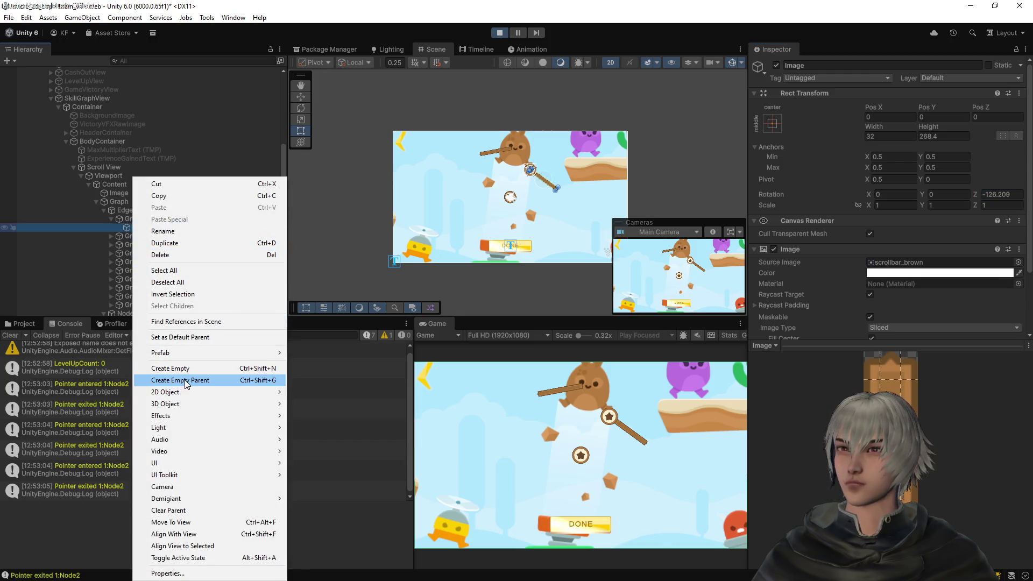
{"action": "left_click", "coordinate": [185, 380]}
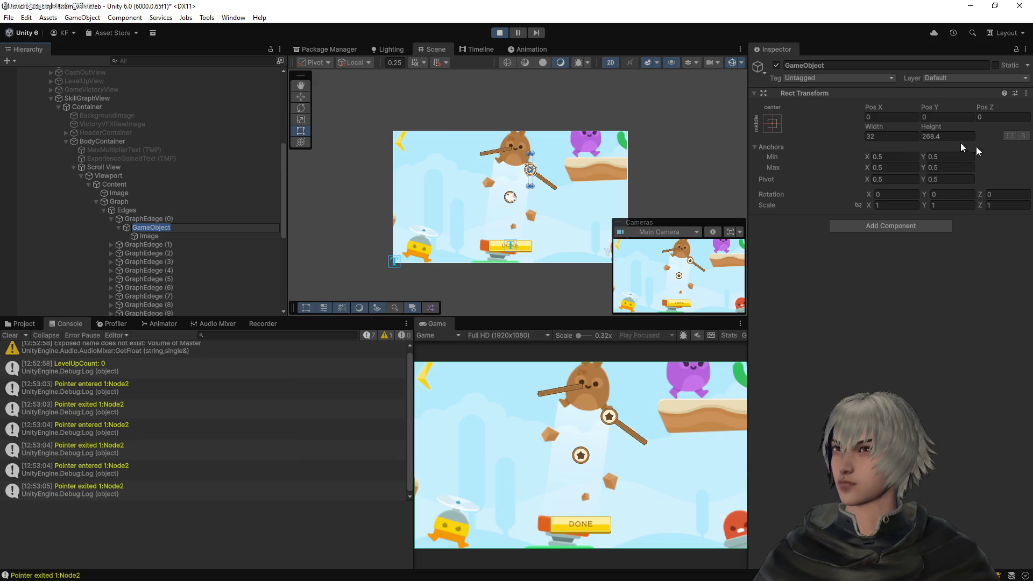
{"action": "left_click", "coordinate": [157, 235]}
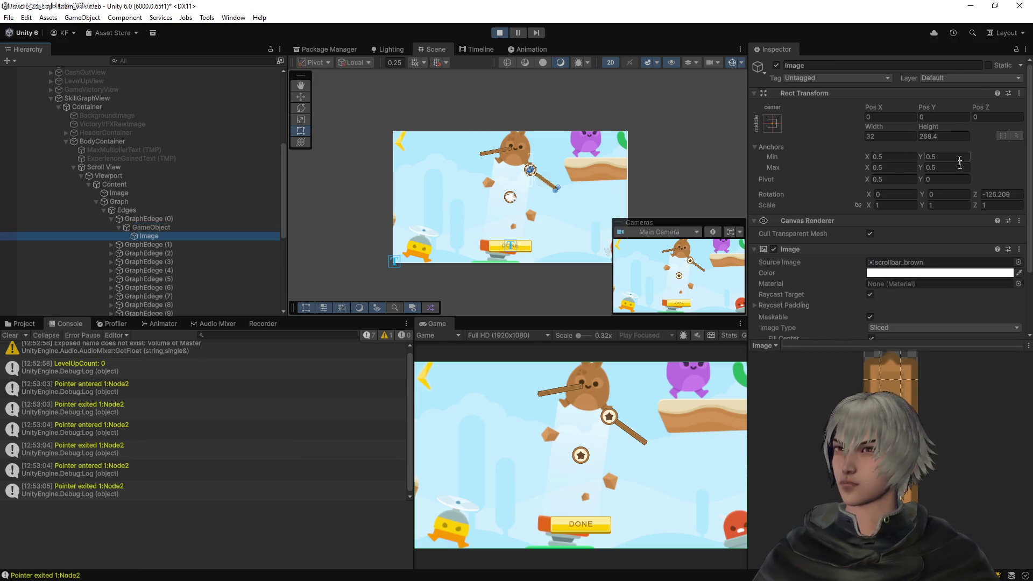
{"action": "type", "text": "-"}
{"action": "left_click", "coordinate": [987, 194]}
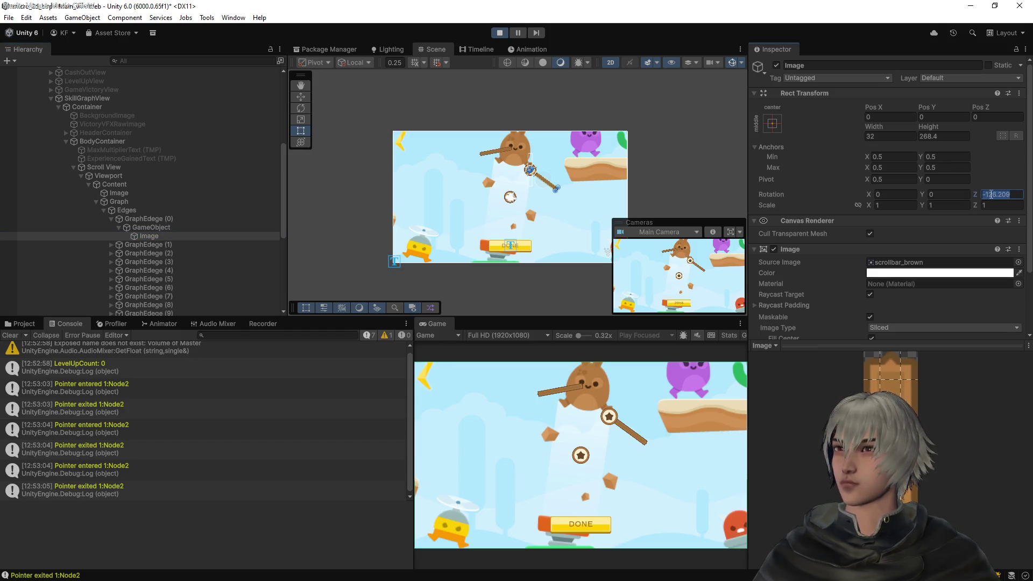
{"action": "type", "text": "-90"}
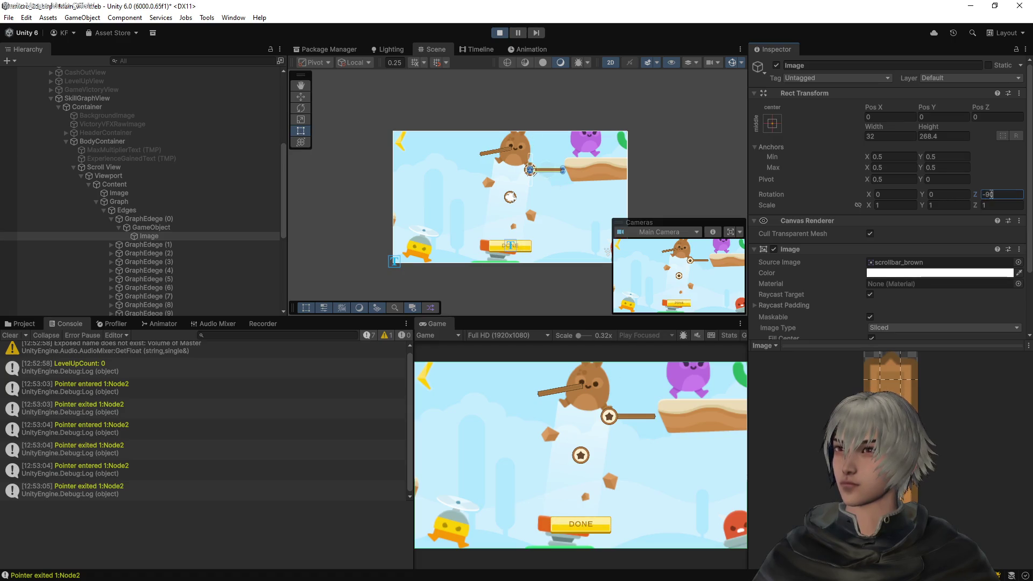
Give the new parent a Z rotation of -126.209 and exit play mode
{"action": "left_click", "coordinate": [152, 227]}
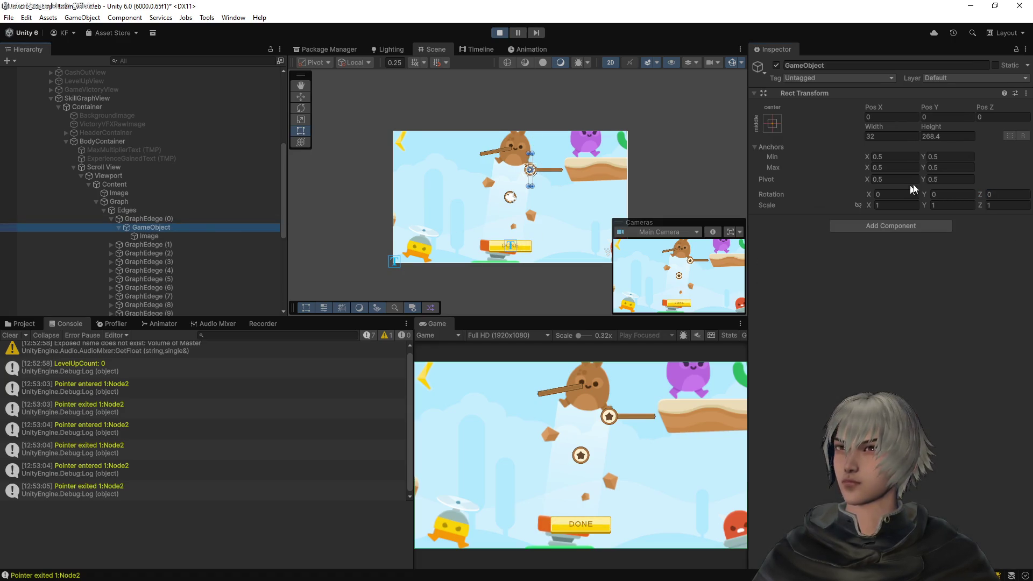
{"action": "left_click", "coordinate": [1003, 193]}
{"action": "type", "text": "-126.209"}
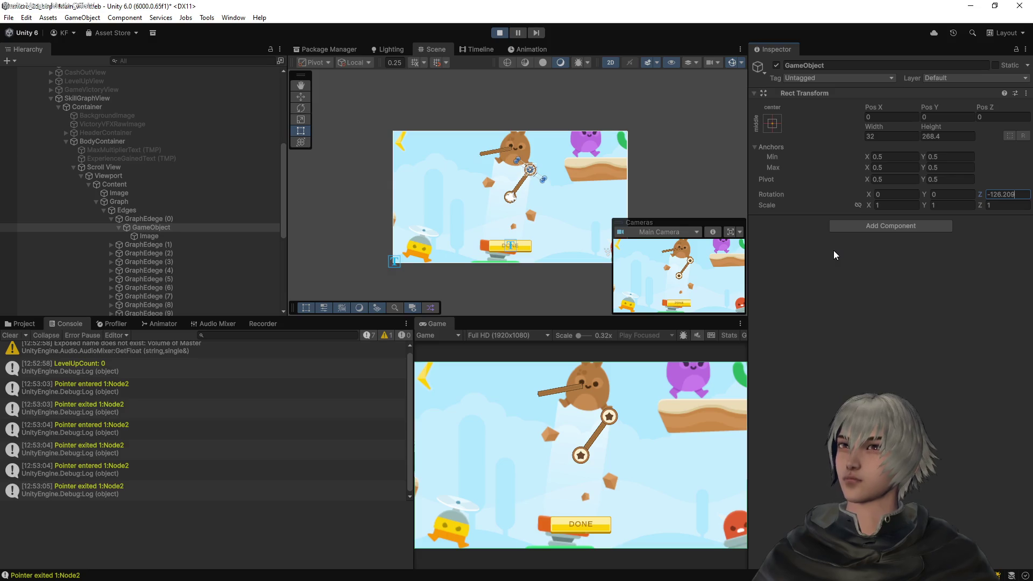
{"action": "left_click", "coordinate": [150, 236]}
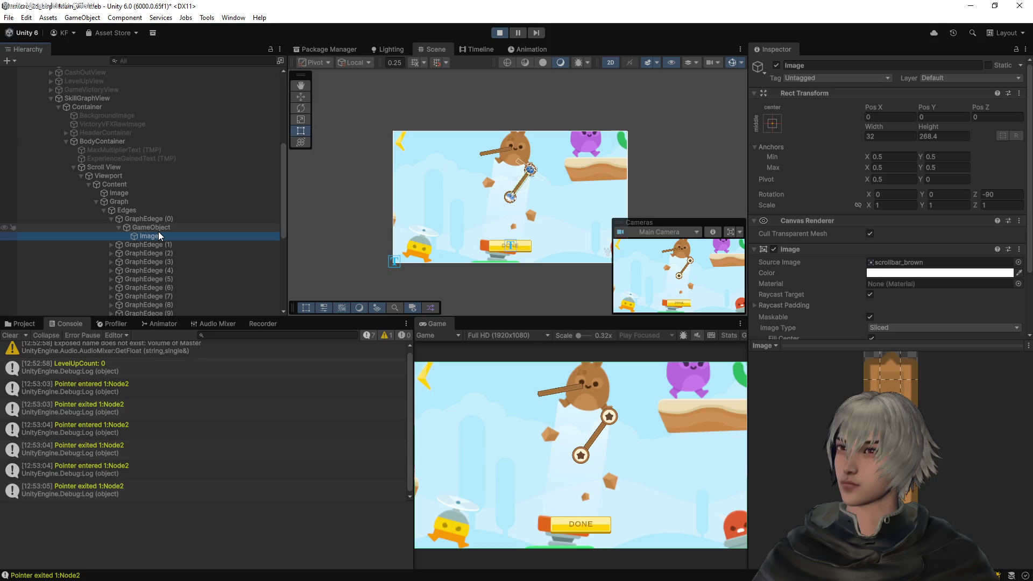
{"action": "left_click", "coordinate": [152, 222]}
{"action": "left_click", "coordinate": [149, 228]}
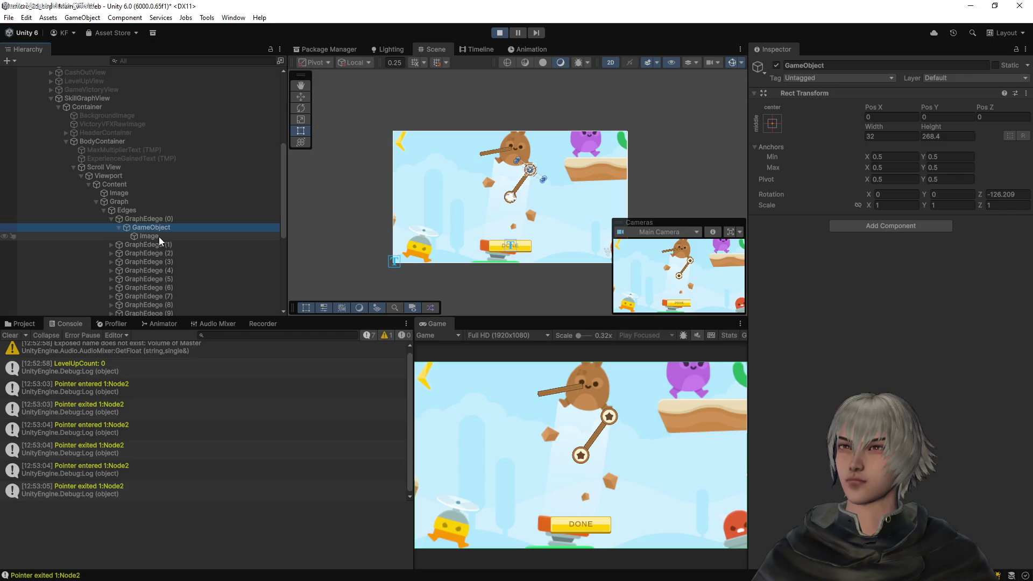
{"action": "key", "text": "ctrl+p"}
Leave the GraphEdge prefab, test-run the game from its title screen, then stop play
{"action": "left_click", "coordinate": [70, 110]}
{"action": "left_click", "coordinate": [62, 102]}
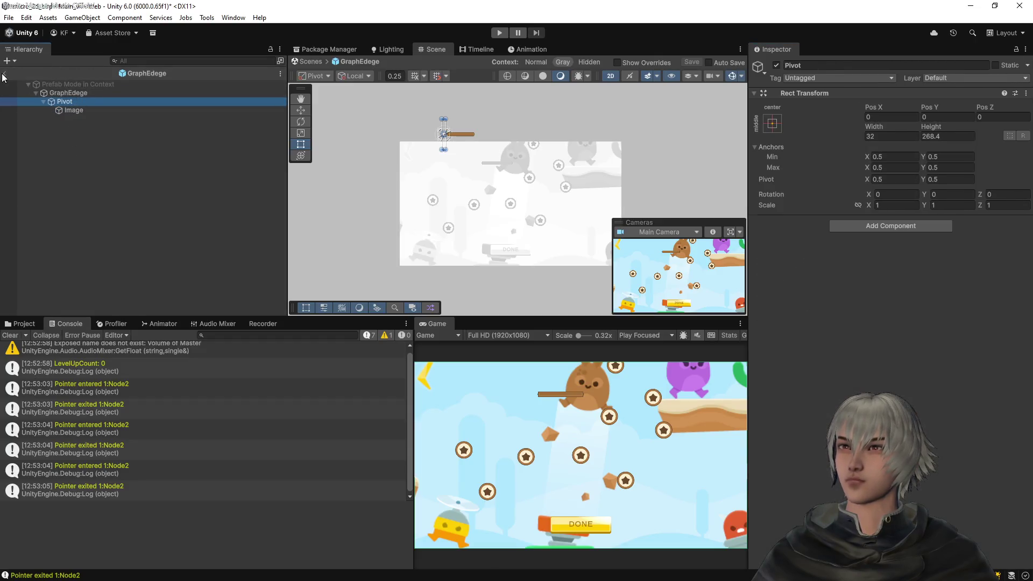
{"action": "left_click", "coordinate": [5, 74]}
{"action": "left_click", "coordinate": [497, 32]}
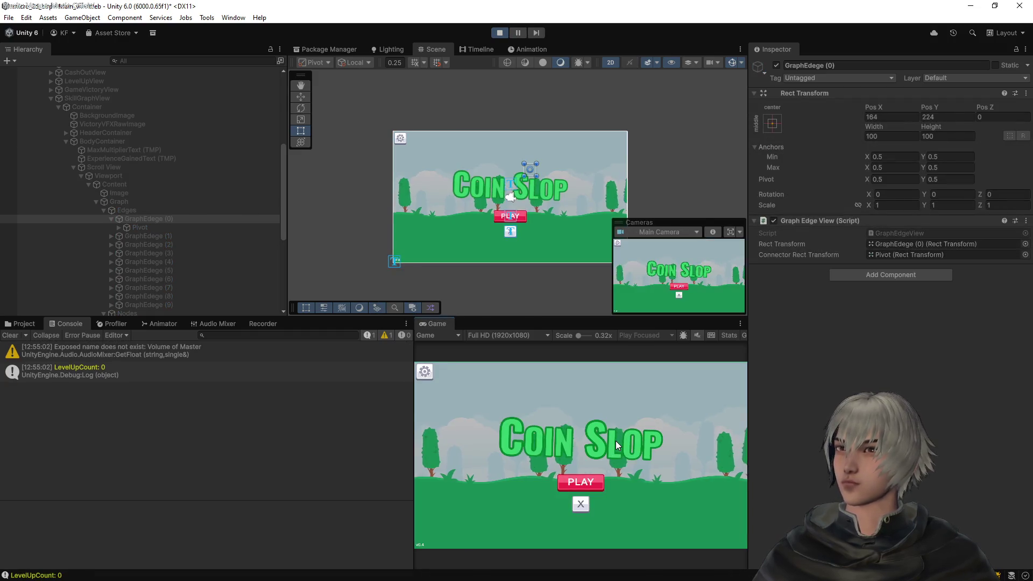
{"action": "left_click", "coordinate": [577, 482]}
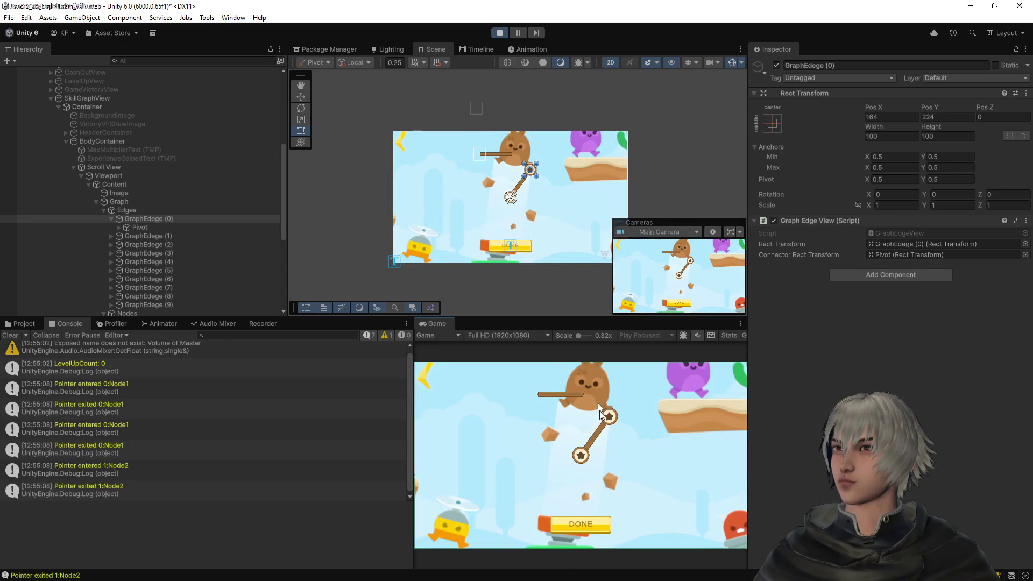
{"action": "left_click", "coordinate": [501, 33]}
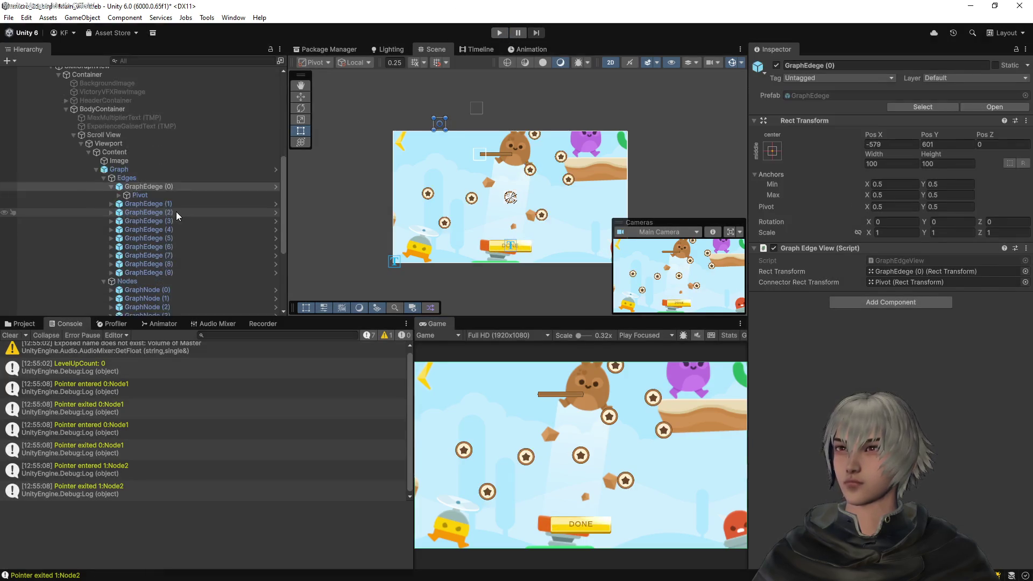
Open the Graph prefab for editing and select its first graph nodes
{"action": "scroll", "coordinate": [176, 212], "scroll_direction": "down", "scroll_amount": 5}
{"action": "scroll", "coordinate": [154, 161], "scroll_direction": "up", "scroll_amount": 3}
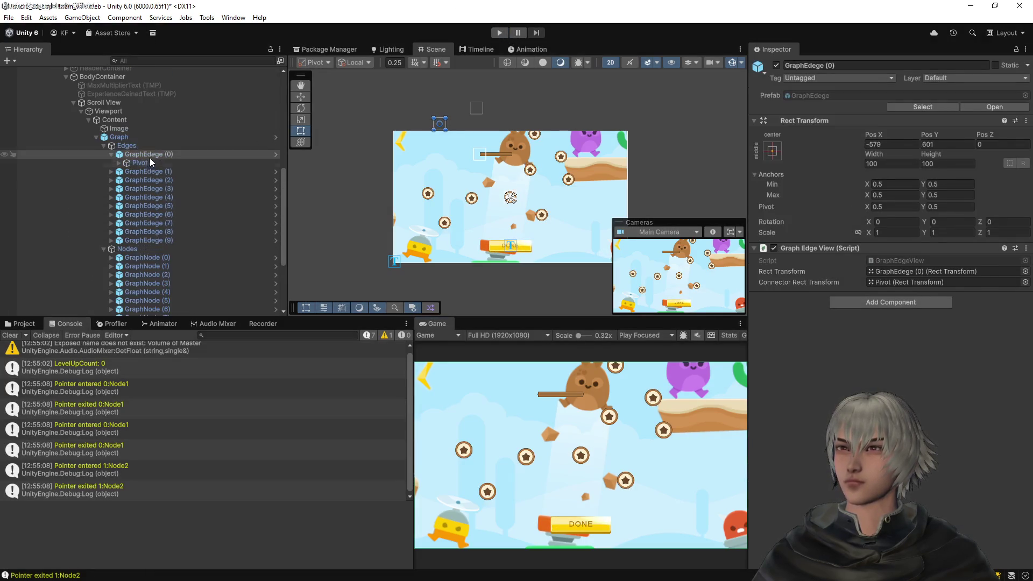
{"action": "left_click", "coordinate": [123, 137]}
{"action": "left_click", "coordinate": [989, 107]}
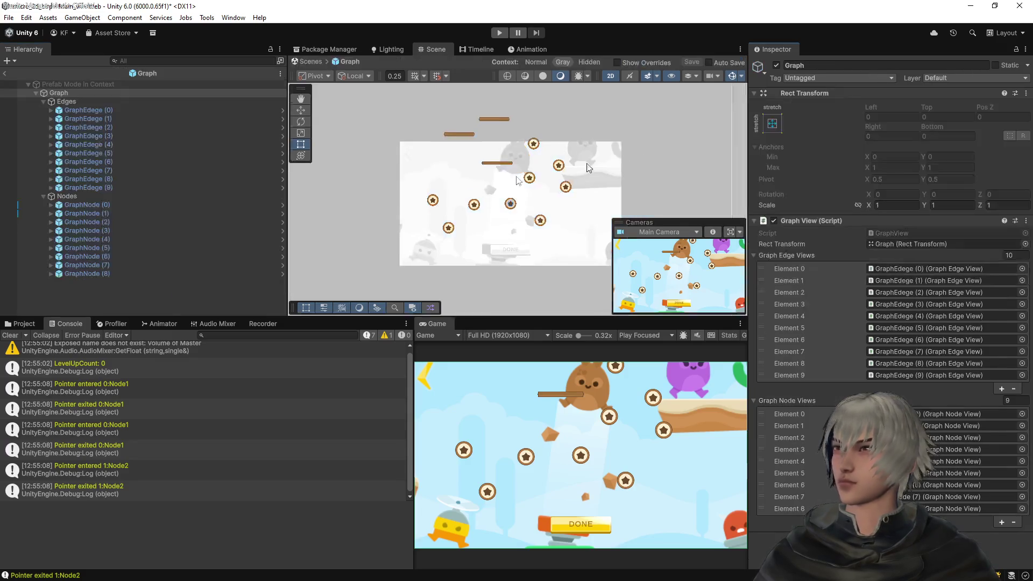
{"action": "left_click", "coordinate": [100, 205]}
{"action": "left_click", "coordinate": [95, 213]}
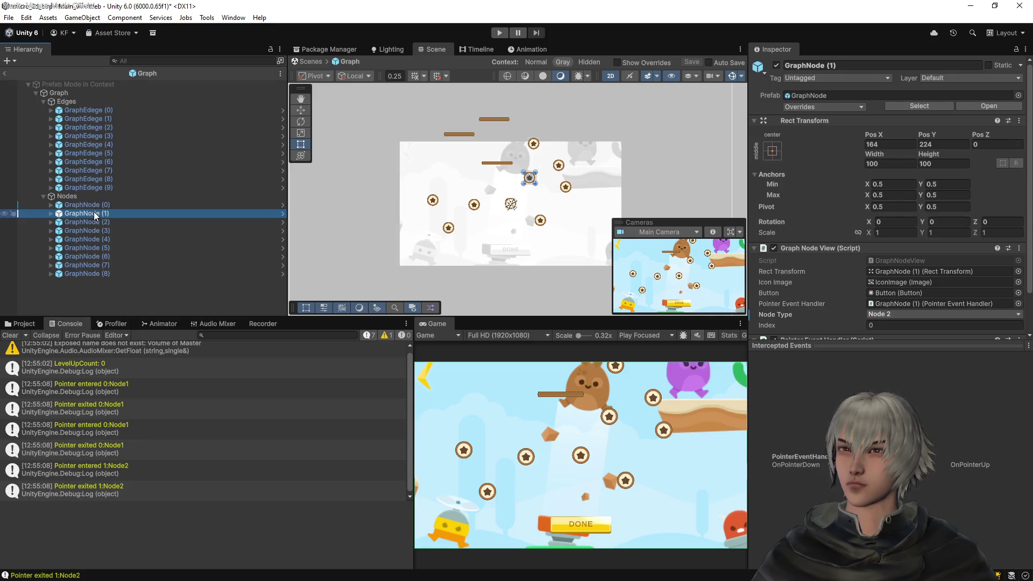
Set GraphNode (2) through GraphNode (5) to node types Node 3 through Node 6
{"action": "left_click", "coordinate": [99, 224]}
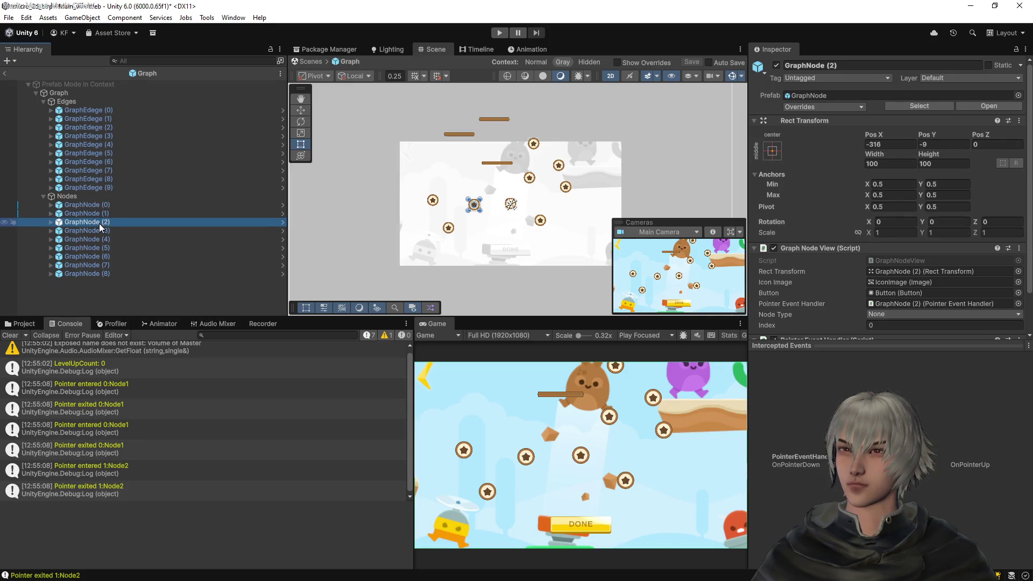
{"action": "left_click", "coordinate": [915, 315]}
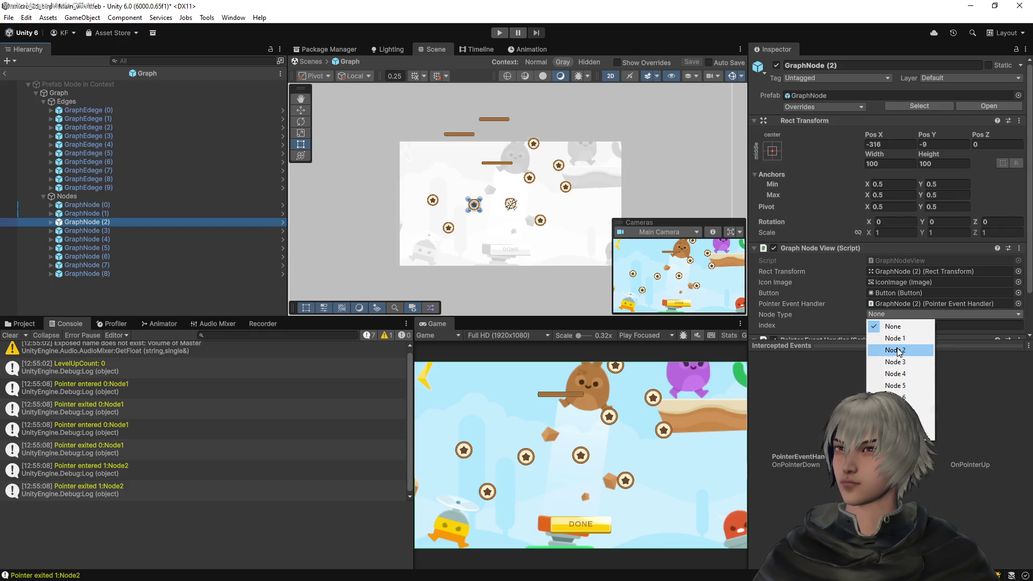
{"action": "left_click", "coordinate": [896, 361]}
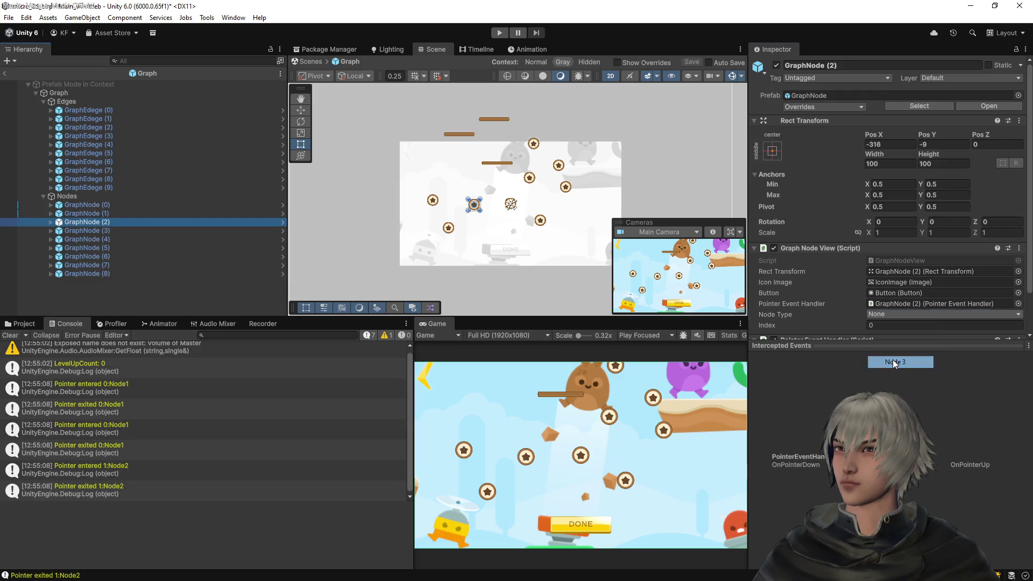
{"action": "left_click", "coordinate": [89, 231]}
{"action": "left_click", "coordinate": [939, 315]}
{"action": "left_click", "coordinate": [904, 374]}
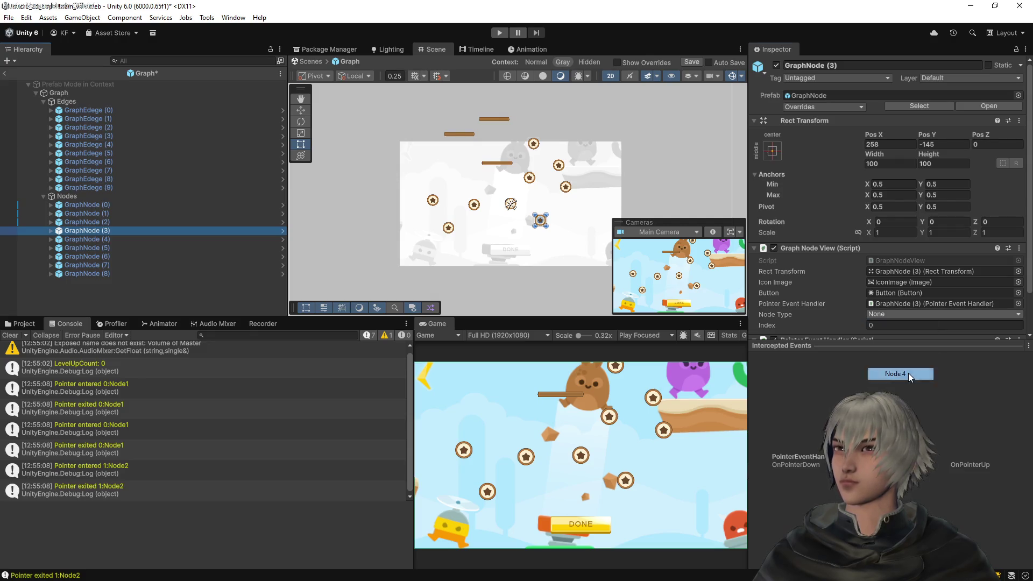
{"action": "left_click", "coordinate": [98, 240]}
{"action": "left_click", "coordinate": [882, 314]}
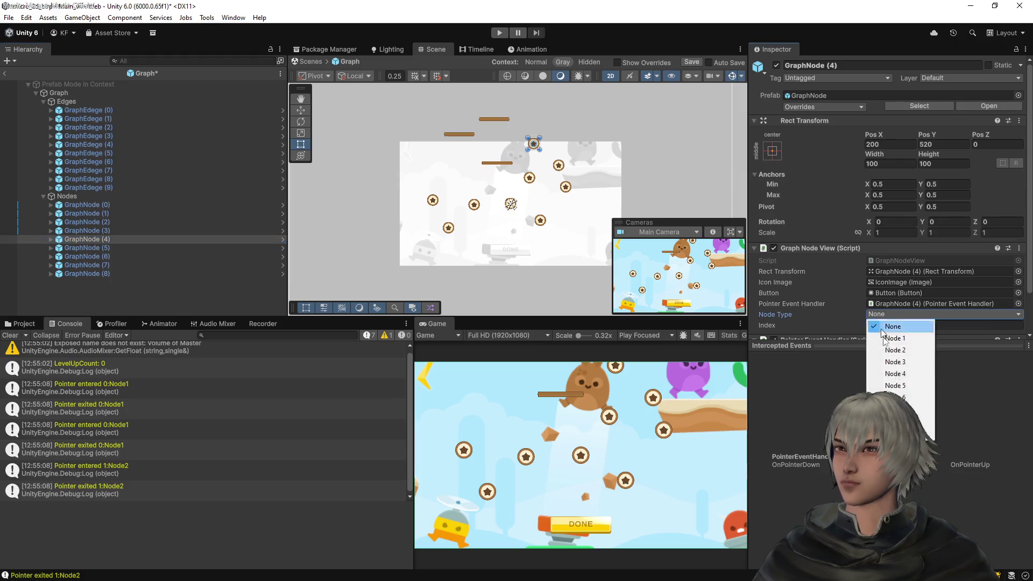
{"action": "left_click", "coordinate": [904, 409]}
{"action": "left_click", "coordinate": [83, 248]}
{"action": "left_click", "coordinate": [904, 314]}
{"action": "left_click", "coordinate": [893, 403]}
Set GraphNode (6)–(8) to Node 7–9, then leave the prefab and enter play mode
{"action": "left_click", "coordinate": [91, 257]}
{"action": "left_click", "coordinate": [874, 314]}
{"action": "left_click", "coordinate": [904, 421]}
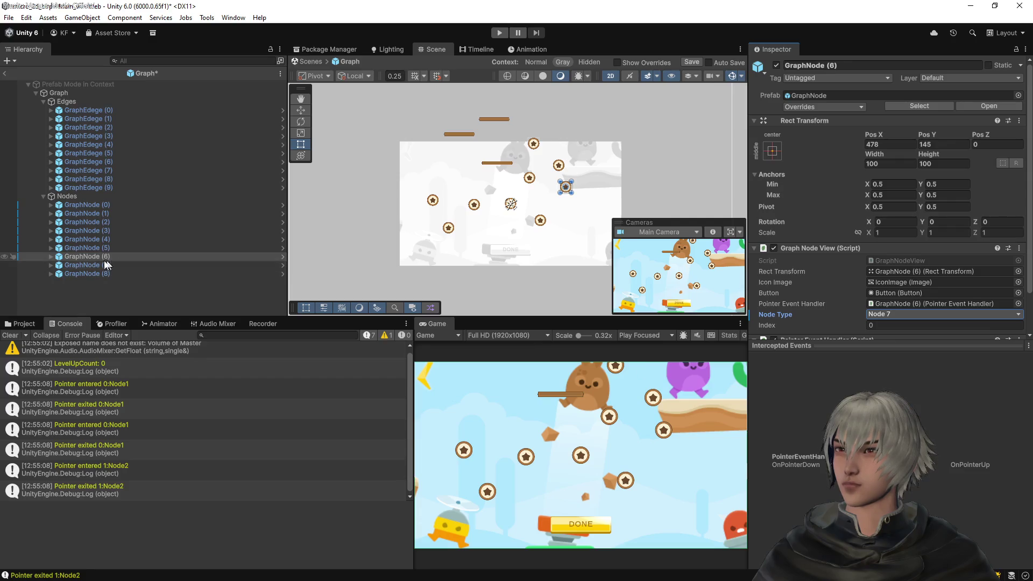
{"action": "left_click", "coordinate": [84, 264]}
{"action": "left_click", "coordinate": [869, 316]}
{"action": "left_click", "coordinate": [894, 412]}
{"action": "left_click", "coordinate": [94, 274]}
{"action": "left_click", "coordinate": [893, 315]}
{"action": "left_click", "coordinate": [904, 423]}
{"action": "left_click", "coordinate": [4, 74]}
{"action": "left_click", "coordinate": [506, 37]}
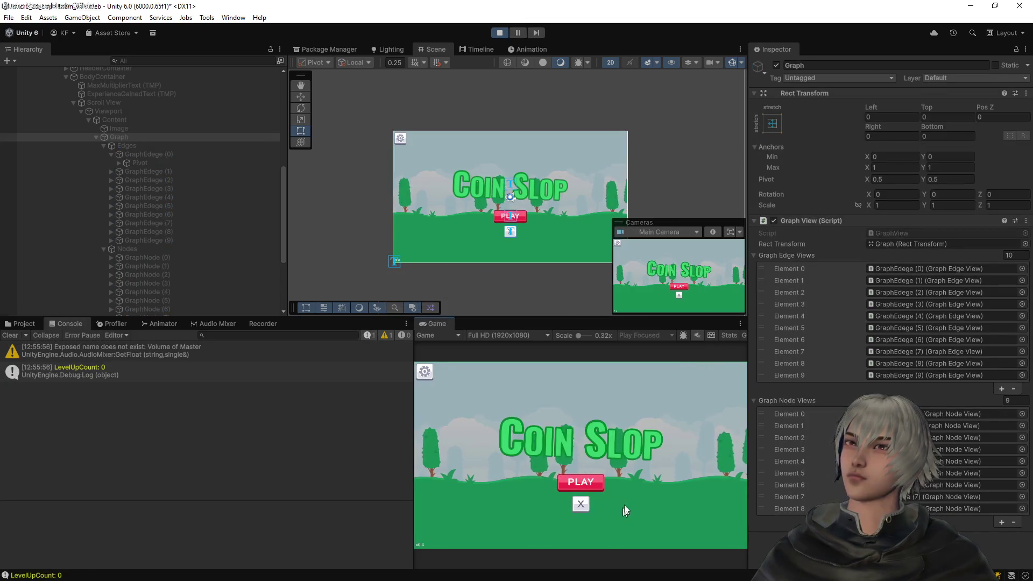
Start the game from the title screen to view the skill tree's branching edges
{"action": "left_click", "coordinate": [590, 484]}
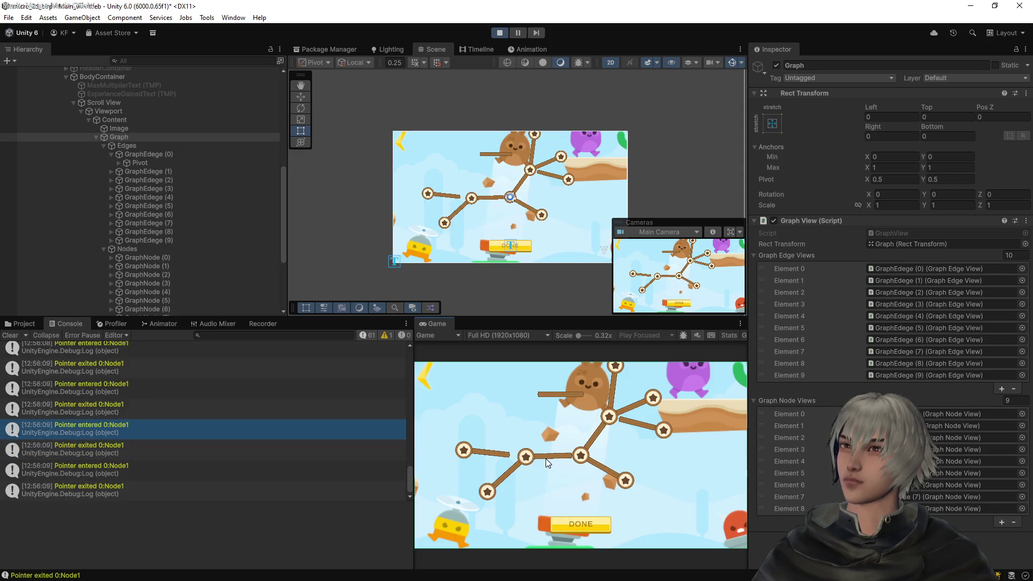
Stop play and add edge.gameObject.SetActive(true); to GetEdge before its return, saving GraphView.cs
{"action": "left_click", "coordinate": [499, 34]}
{"action": "key", "text": "alt+Tab"}
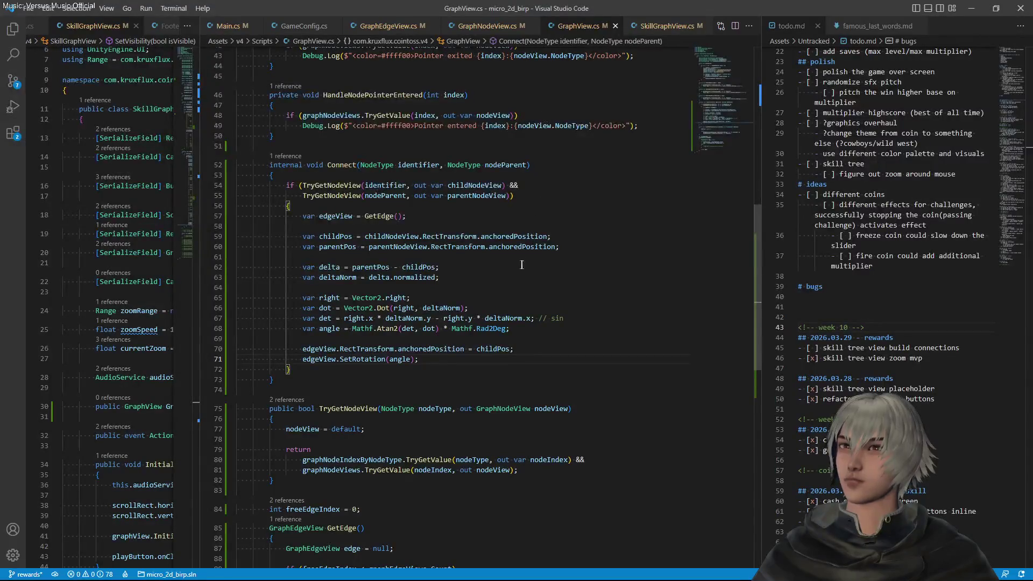
{"action": "scroll", "coordinate": [523, 263], "scroll_direction": "up", "scroll_amount": 1}
{"action": "scroll", "coordinate": [526, 264], "scroll_direction": "down", "scroll_amount": 5}
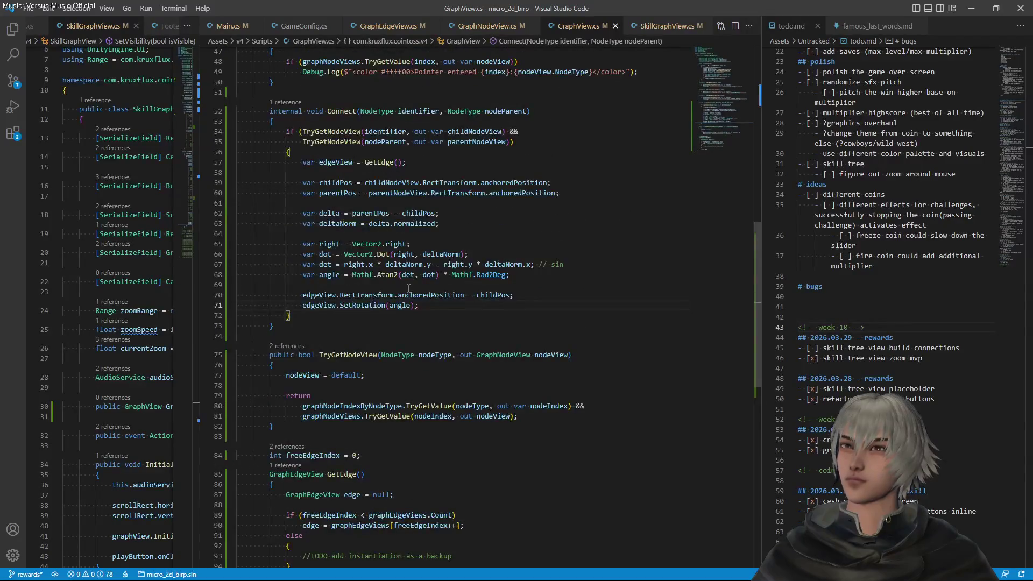
{"action": "scroll", "coordinate": [387, 361], "scroll_direction": "down", "scroll_amount": 3}
{"action": "left_click", "coordinate": [308, 459]}
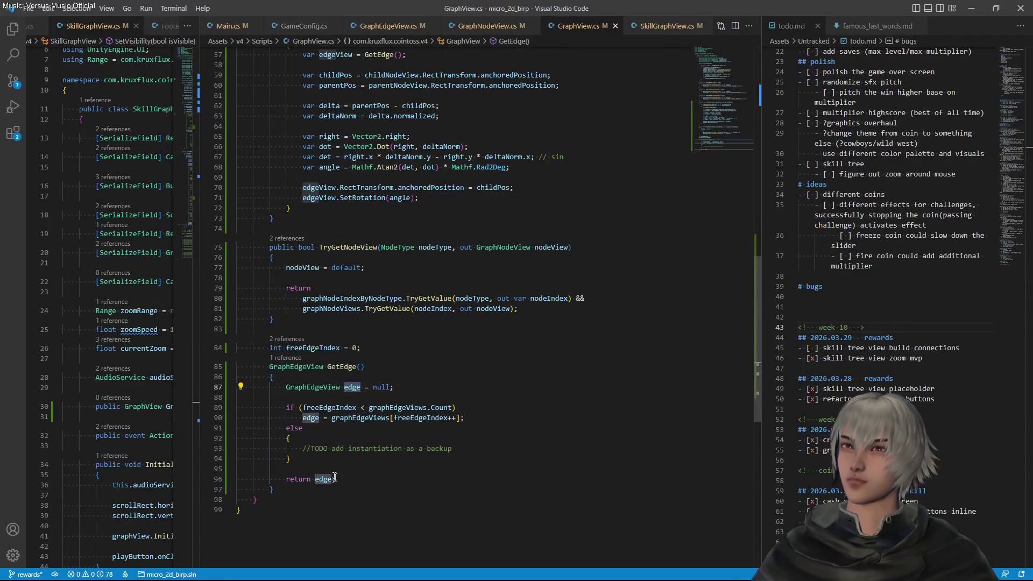
{"action": "key", "text": "Return"}
{"action": "key", "text": "Return"}
{"action": "type", "text": "edge."}
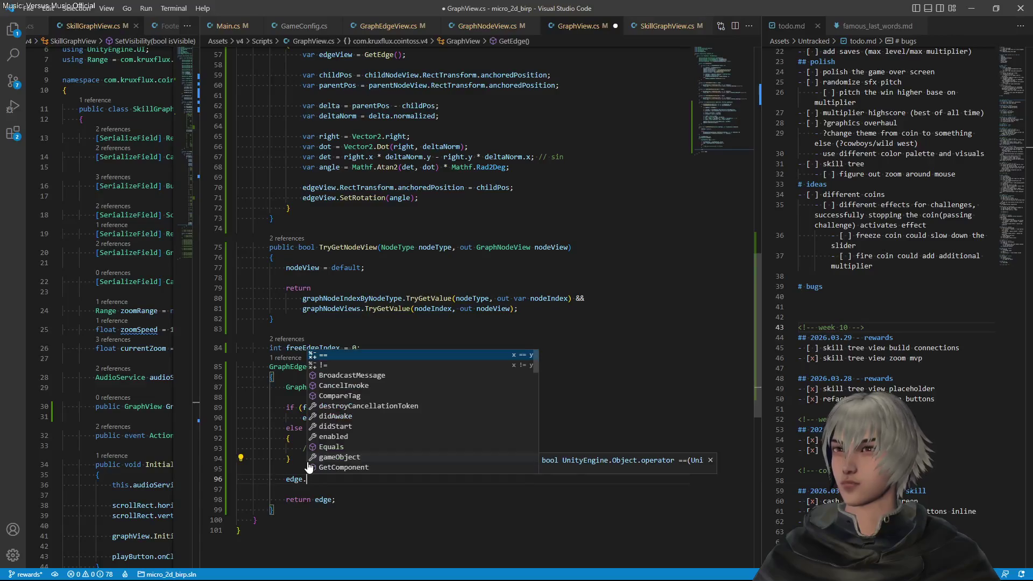
{"action": "type", "text": "gamer"}
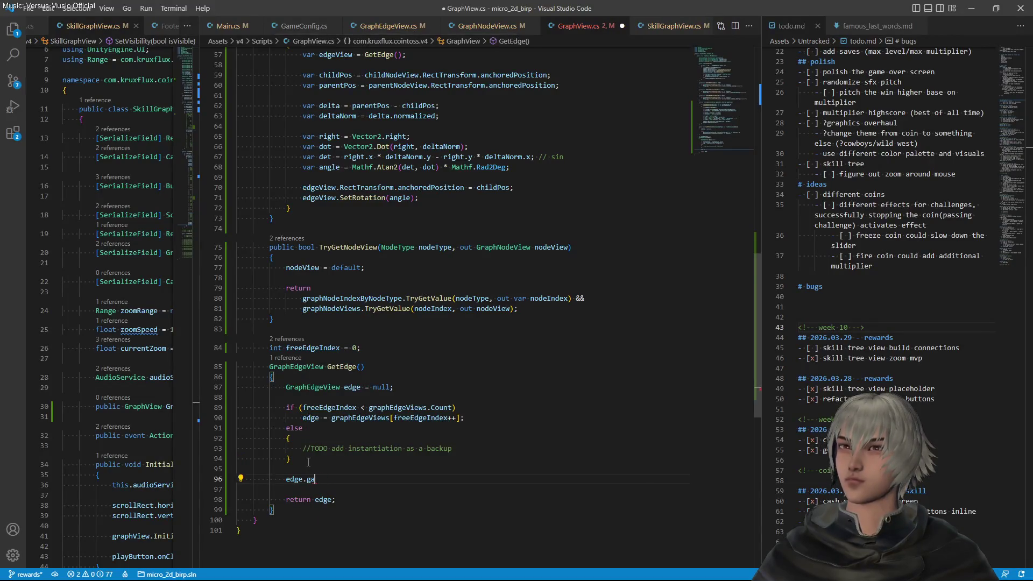
{"action": "key", "text": "BackSpace"}
{"action": "type", "text": "m"}
{"action": "key", "text": "Tab"}
{"action": "type", "text": "."}
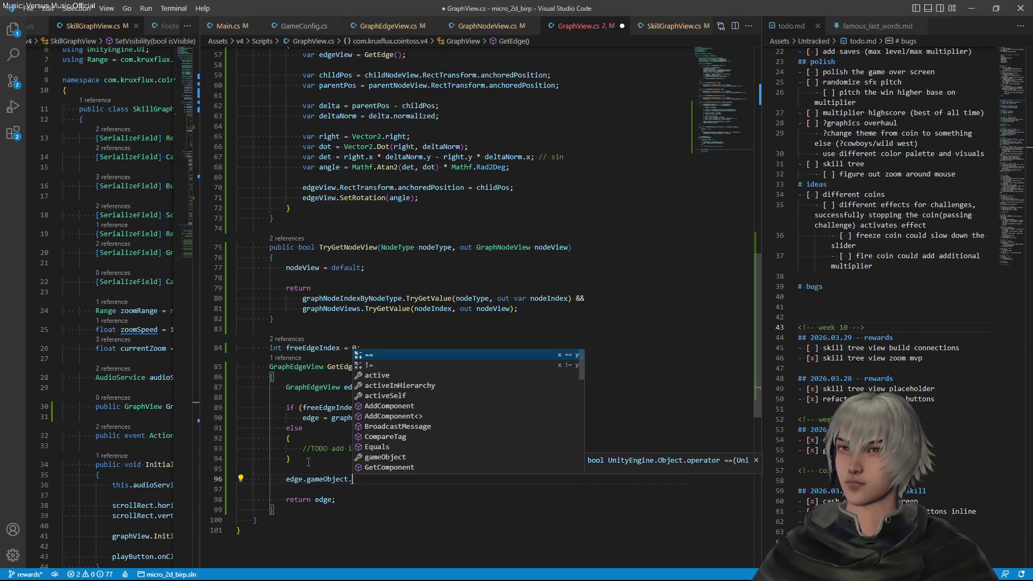
{"action": "type", "text": "set"}
{"action": "key", "text": "Tab"}
{"action": "type", "text": "(tr"}
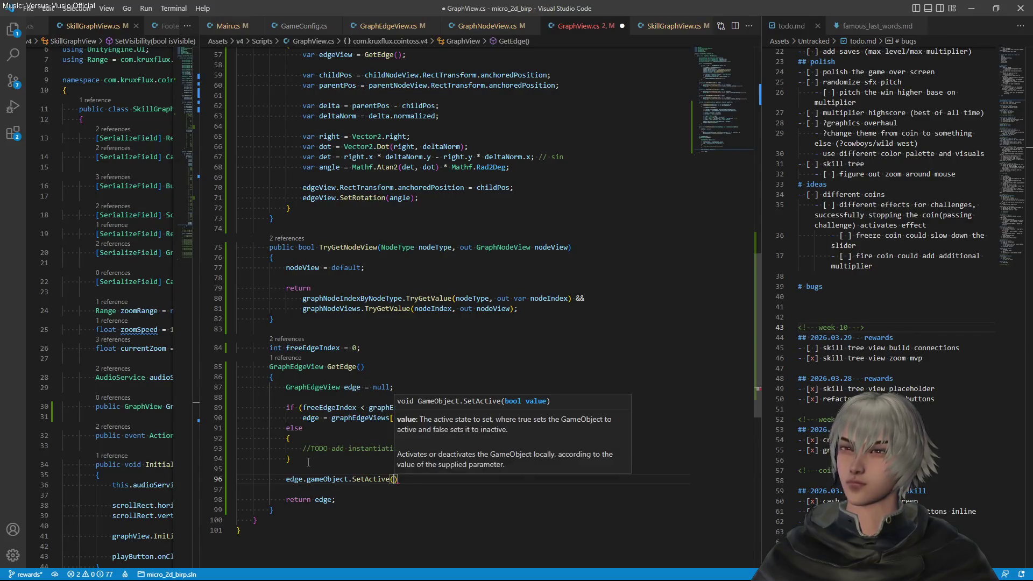
{"action": "key", "text": "Down"}
{"action": "key", "text": "Tab"}
{"action": "type", "text": ";"}
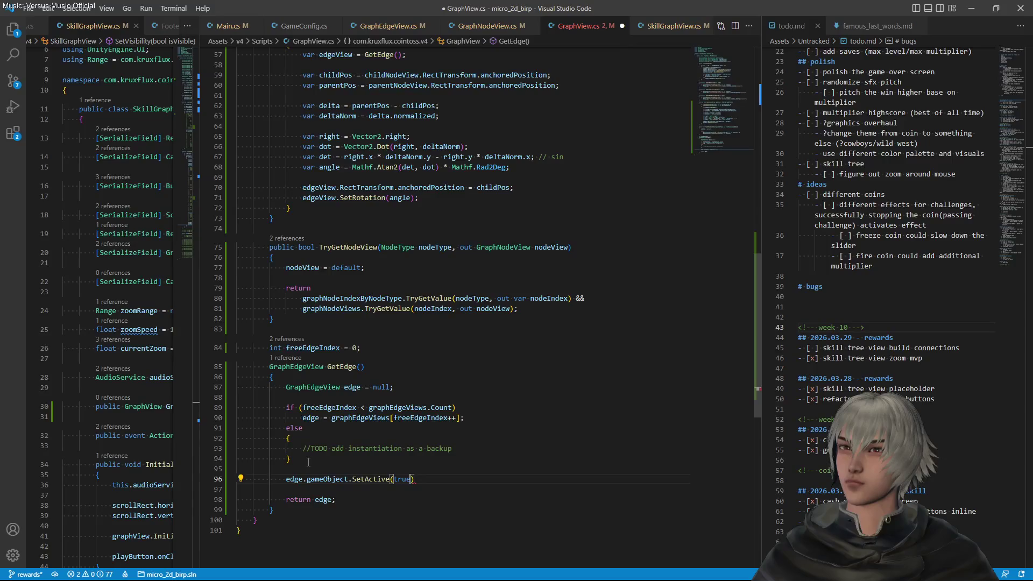
{"action": "key", "text": "ctrl+s"}
{"action": "key", "text": "shift+Home"}
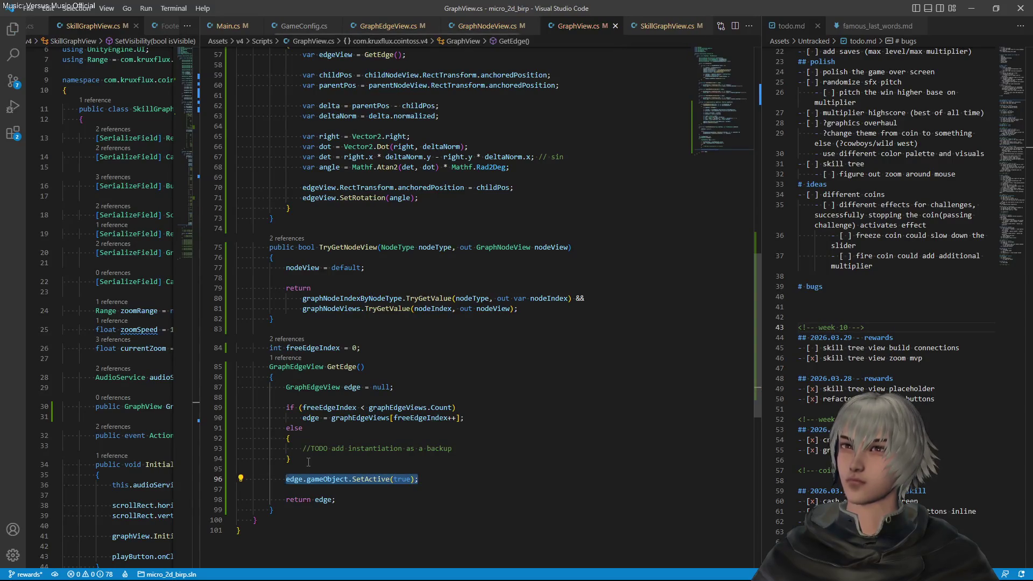
{"action": "scroll", "coordinate": [410, 404], "scroll_direction": "up", "scroll_amount": 10}
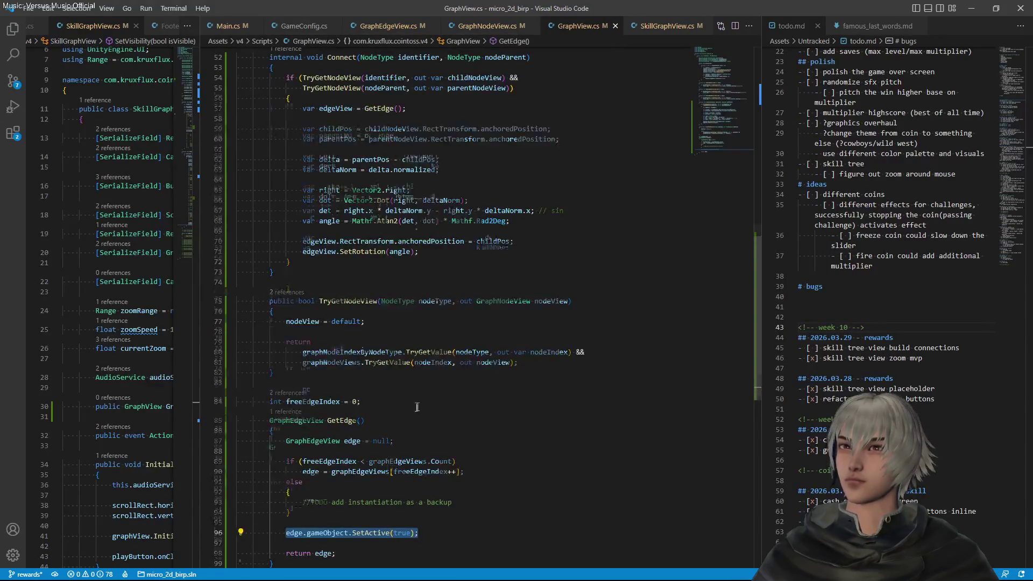
{"action": "scroll", "coordinate": [417, 408], "scroll_direction": "up", "scroll_amount": 3}
Duplicate the Initialize for-loop header and make it iterate over graphEdgeViews
{"action": "left_click", "coordinate": [317, 401]}
{"action": "left_click", "coordinate": [288, 267]}
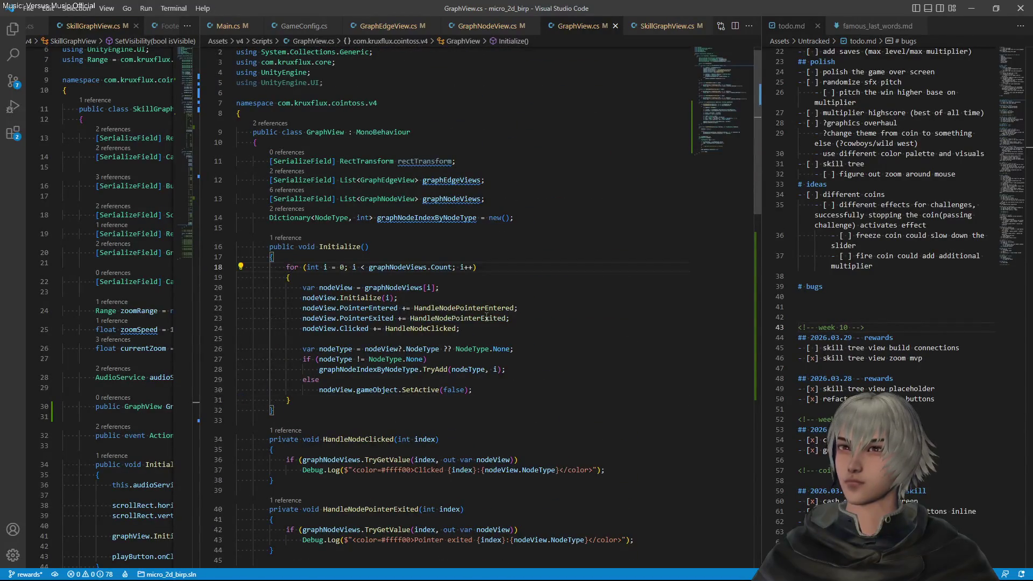
{"action": "key", "text": "shift+alt+Down"}
{"action": "key", "text": "ctrl+shift+Return"}
{"action": "double_click", "coordinate": [466, 181]}
{"action": "key", "text": "ctrl+c"}
{"action": "double_click", "coordinate": [399, 267]}
{"action": "key", "text": "ctrl+v"}
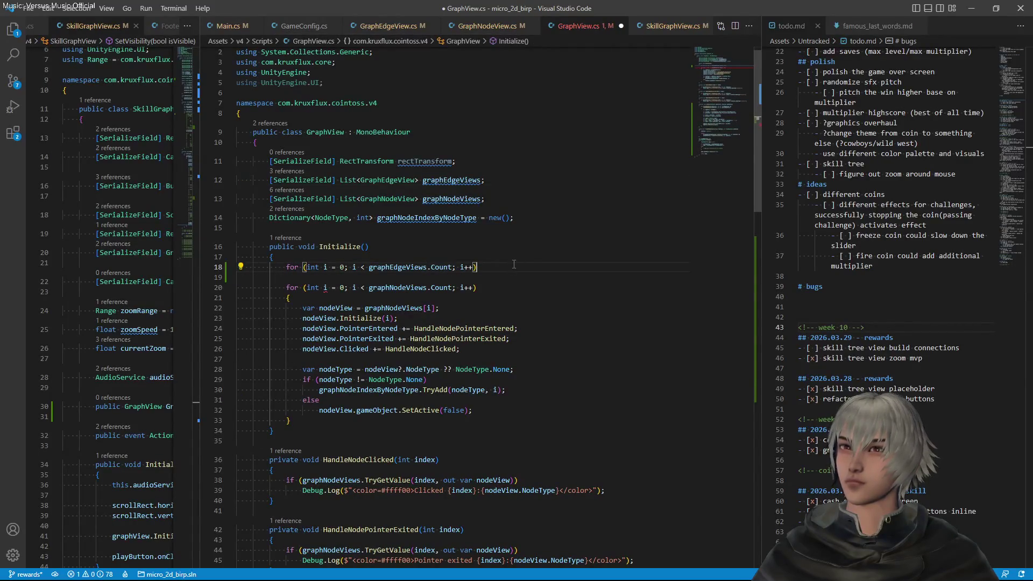
{"action": "key", "text": "Return"}
Add graphEdgeViews[i].gameObject.SetActive(false); as the loop body and save GraphView.cs
{"action": "type", "text": "graphEdgeViews"}
{"action": "key", "text": "BackSpace"}
{"action": "type", "text": "i]"}
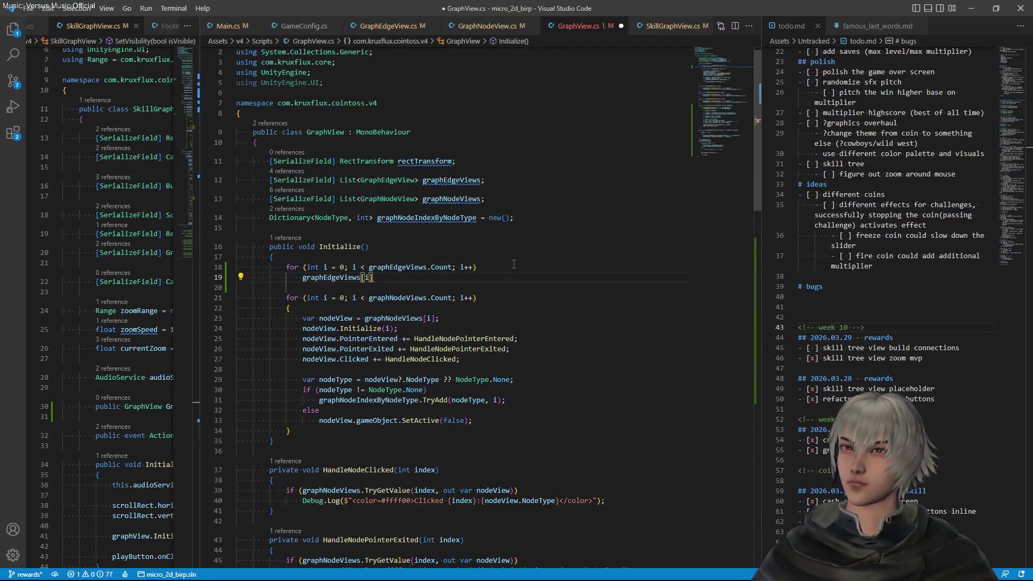
{"action": "type", "text": ".game"}
{"action": "key", "text": "Tab"}
{"action": "type", "text": ".Set"}
{"action": "key", "text": "Tab"}
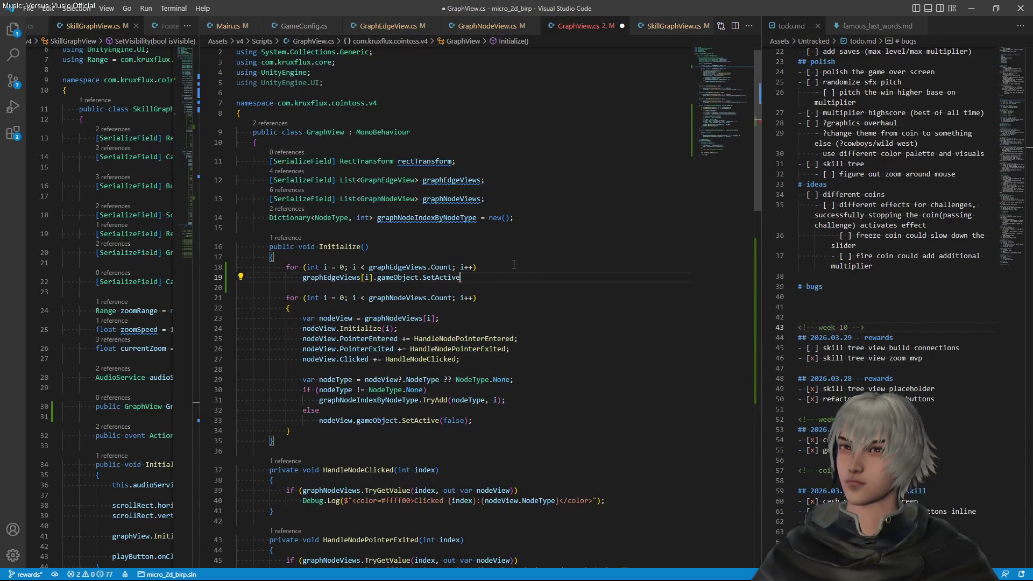
{"action": "type", "text": "(fal"}
{"action": "key", "text": "Tab"}
{"action": "type", "text": ");"}
{"action": "key", "text": "ctrl+s"}
{"action": "scroll", "coordinate": [506, 258], "scroll_direction": "down", "scroll_amount": 5}
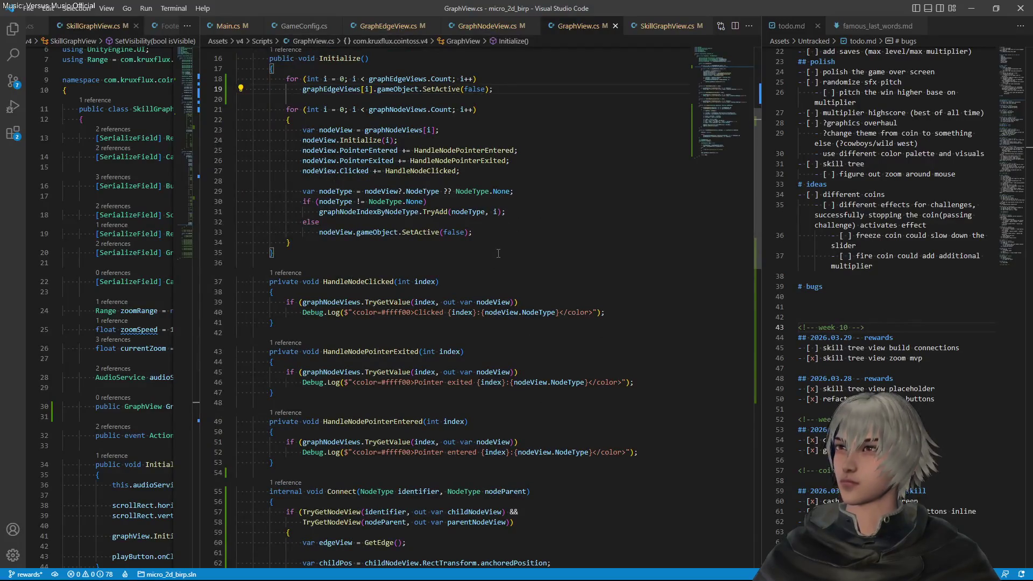
{"action": "left_click", "coordinate": [482, 25]}
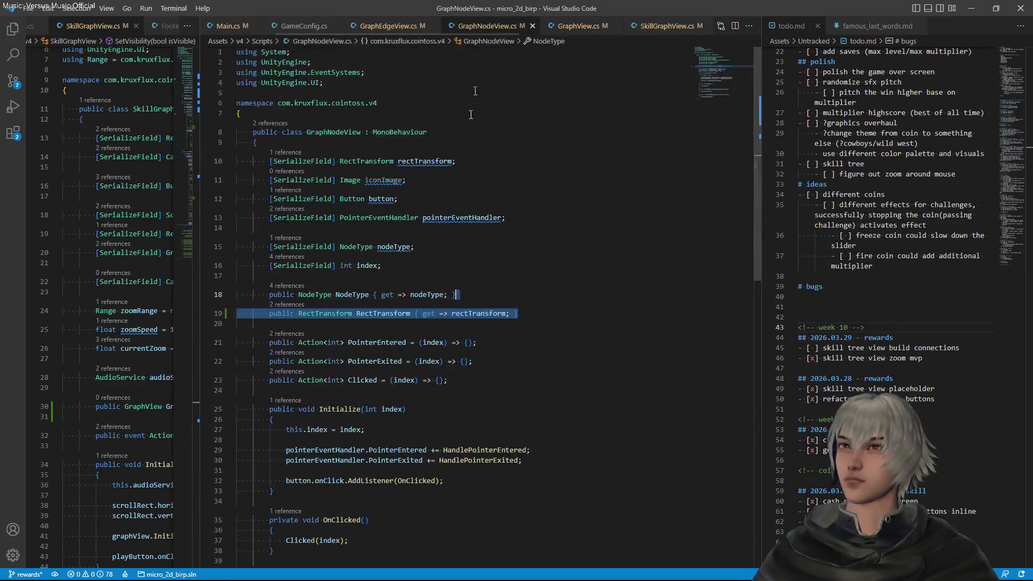
Duplicate the connectorRectTransform field in GraphEdgeView.cs and rename the copy pivotRectTransform
{"action": "left_click", "coordinate": [389, 25]}
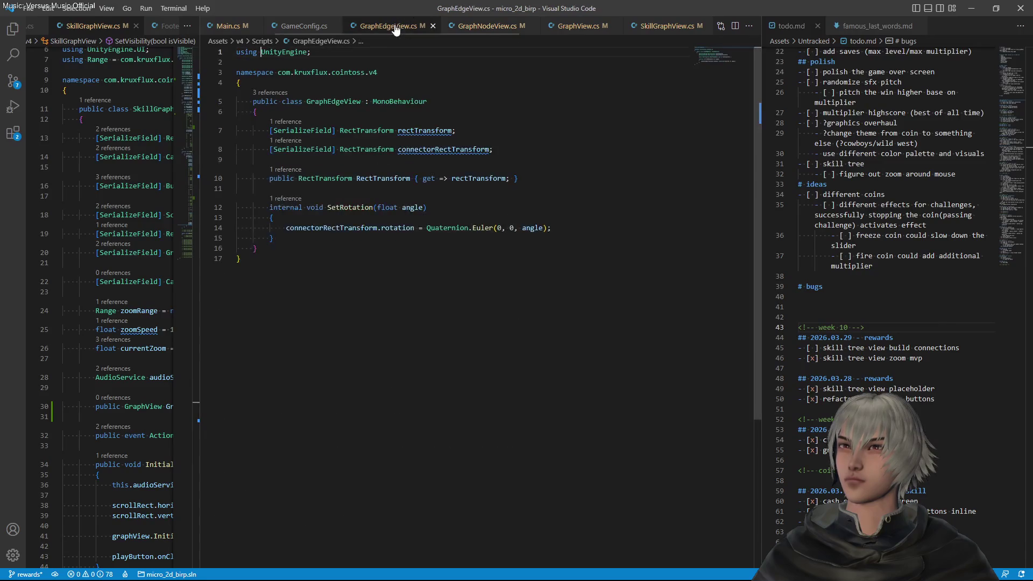
{"action": "left_click", "coordinate": [431, 150]}
{"action": "key", "text": "shift+alt+Down"}
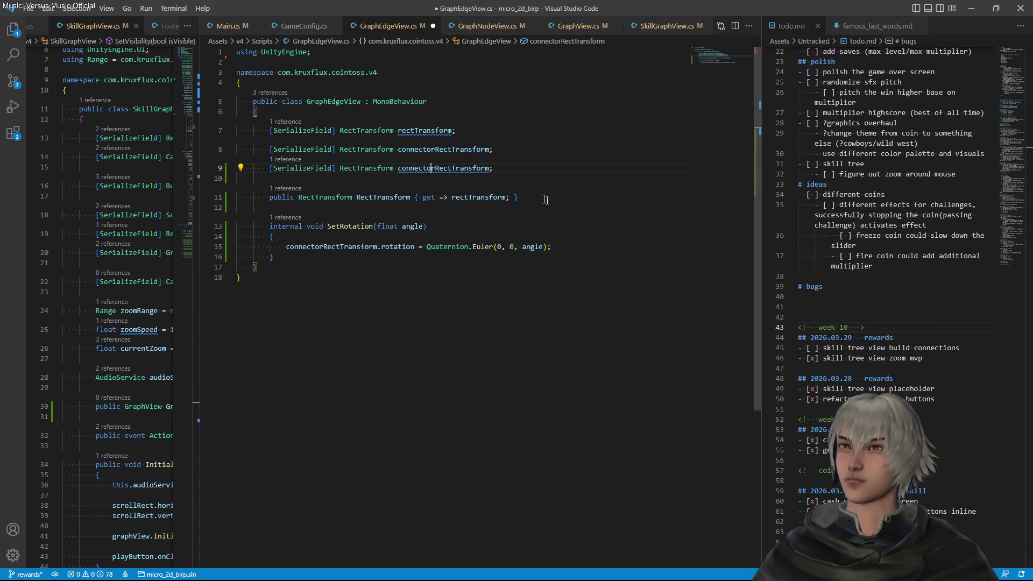
{"action": "left_click", "coordinate": [410, 151]}
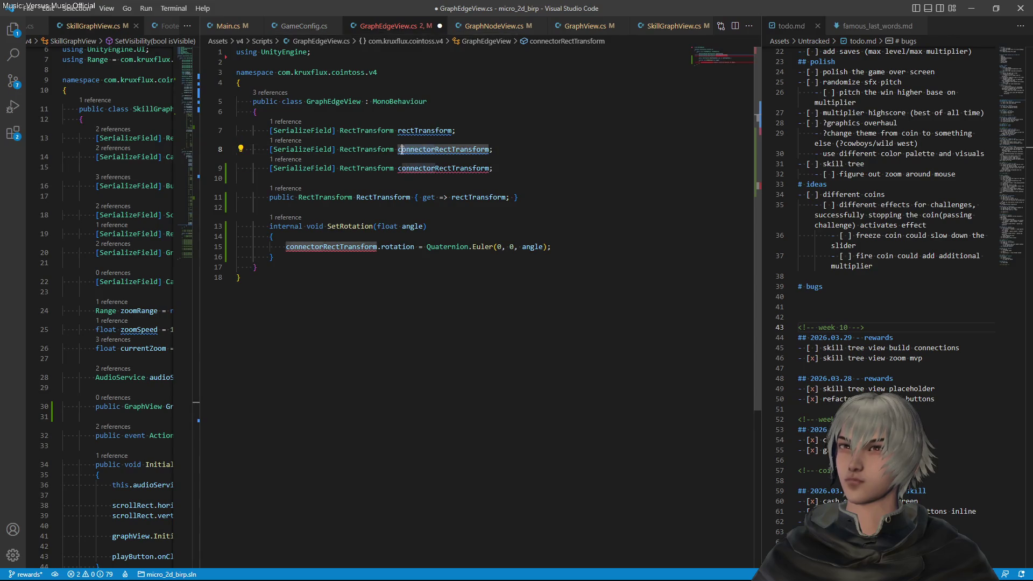
{"action": "key", "text": "BackSpace"}
{"action": "key", "text": "BackSpace"}
{"action": "key", "text": "BackSpace"}
{"action": "type", "text": "pico"}
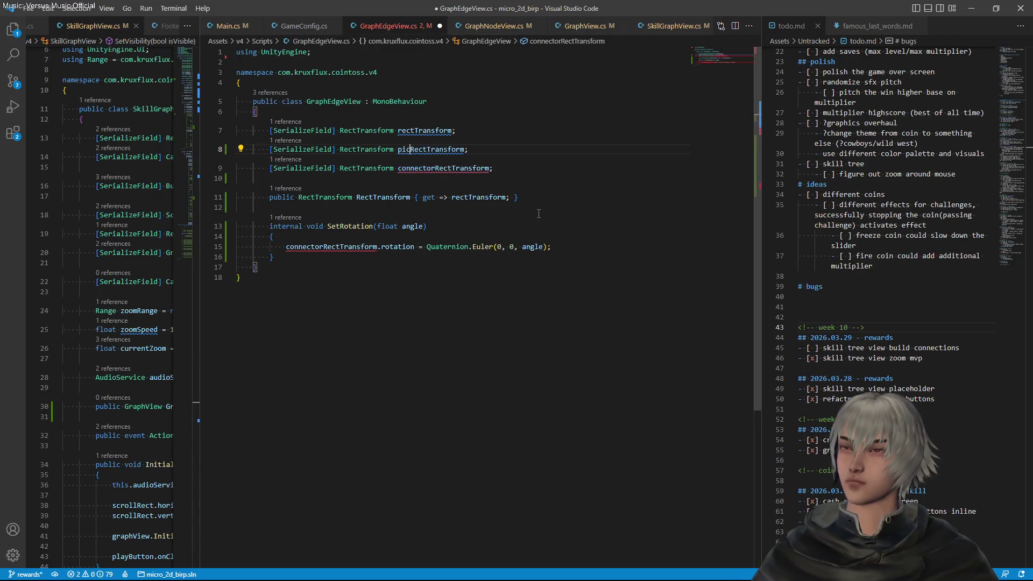
{"action": "key", "text": "BackSpace"}
{"action": "key", "text": "BackSpace"}
{"action": "key", "text": "BackSpace"}
{"action": "type", "text": "vot"}
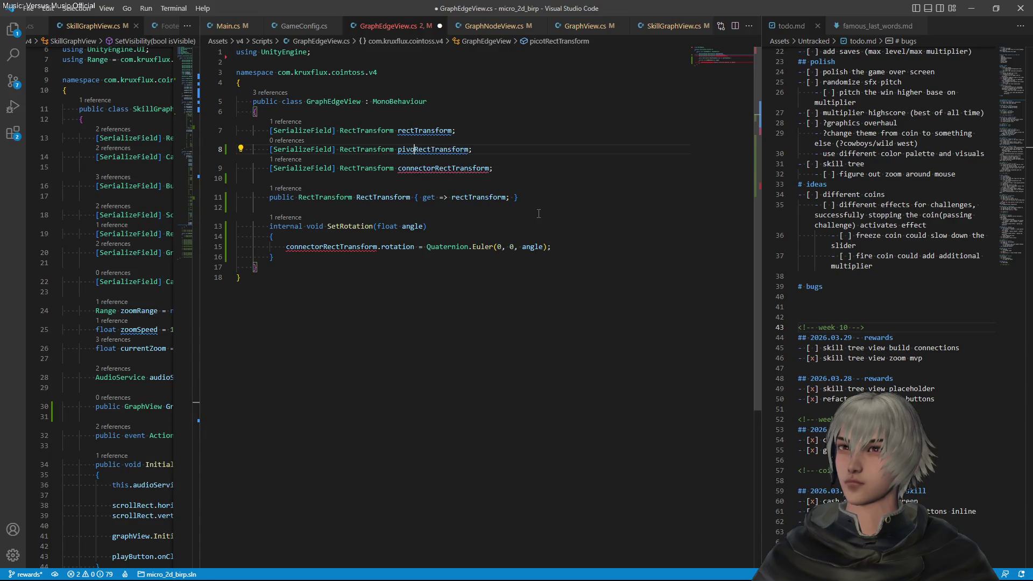
{"action": "key", "text": "ctrl+s"}
Make SetRotation rotate pivotRectTransform instead of the connector, and save
{"action": "key", "text": "Down"}
{"action": "key", "text": "Down"}
{"action": "key", "text": "Down"}
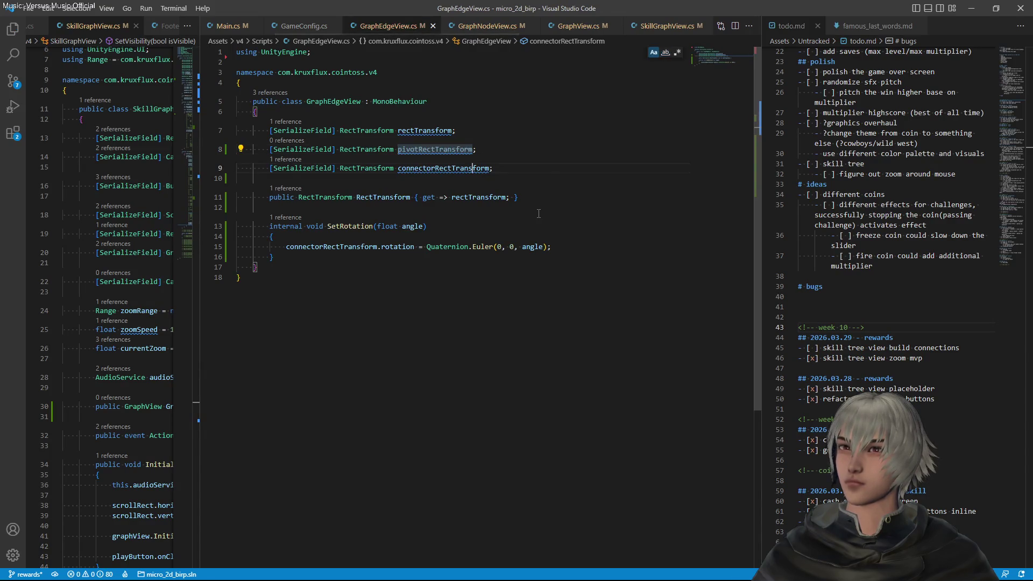
{"action": "key", "text": "Home"}
{"action": "key", "text": "ctrl+shift+Right"}
{"action": "key", "text": "ctrl+v"}
{"action": "key", "text": "ctrl+s"}
Copy the SetRotation method below itself and rename the copy SetLength
{"action": "key", "text": "Down"}
{"action": "key", "text": "Down"}
{"action": "key", "text": "shift+Up"}
{"action": "key", "text": "shift+Up"}
{"action": "key", "text": "shift+Up"}
{"action": "key", "text": "shift+Left"}
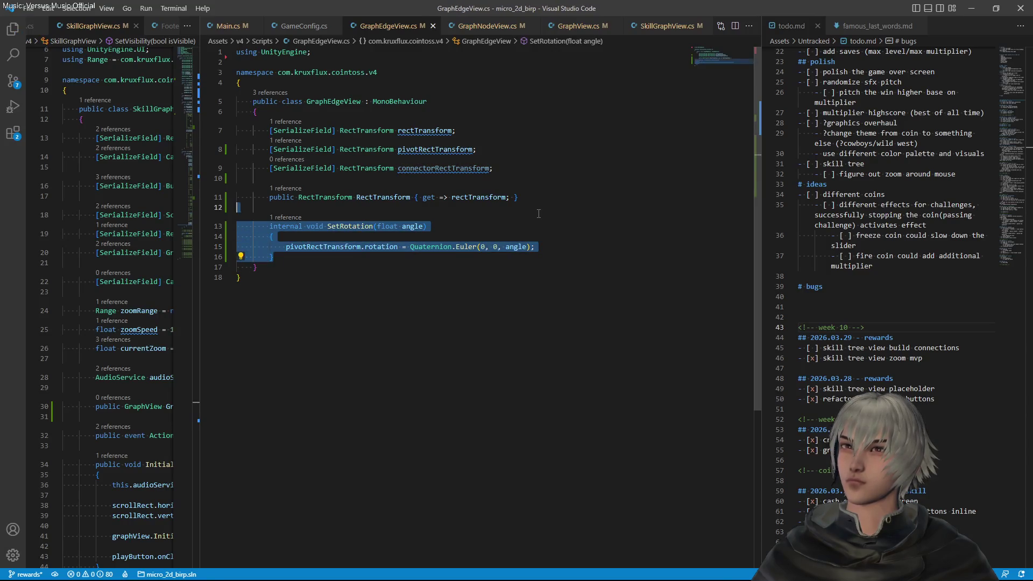
{"action": "key", "text": "ctrl+c"}
{"action": "key", "text": "Right"}
{"action": "key", "text": "ctrl+v"}
{"action": "key", "text": "Up"}
{"action": "key", "text": "Up"}
{"action": "key", "text": "Up"}
{"action": "key", "text": "End"}
{"action": "key", "text": "Left"}
{"action": "key", "text": "ctrl+Left"}
{"action": "key", "text": "ctrl+Left"}
{"action": "key", "text": "ctrl+Left"}
{"action": "key", "text": "Right"}
{"action": "key", "text": "Right"}
{"action": "key", "text": "Right"}
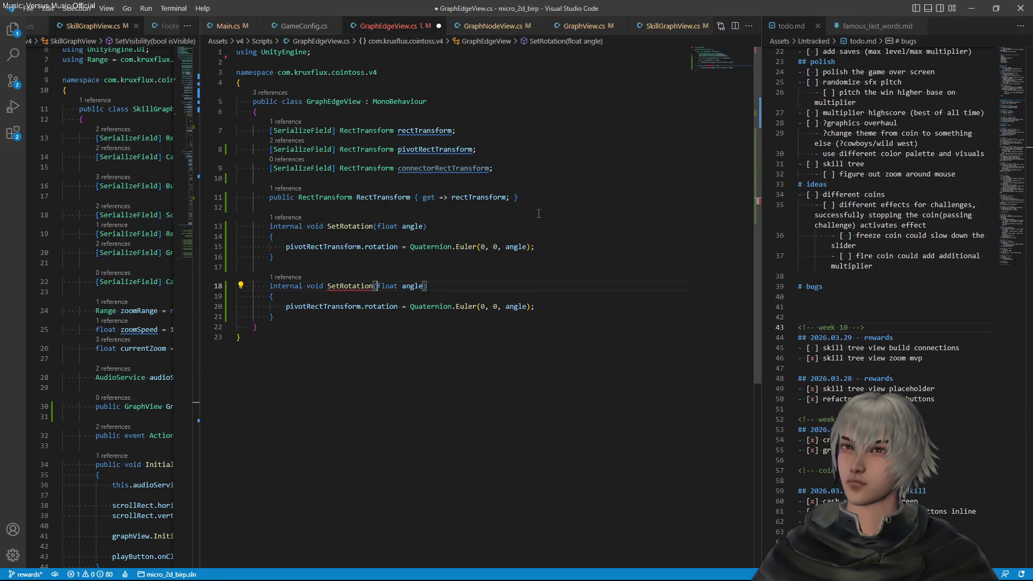
{"action": "key", "text": "Left"}
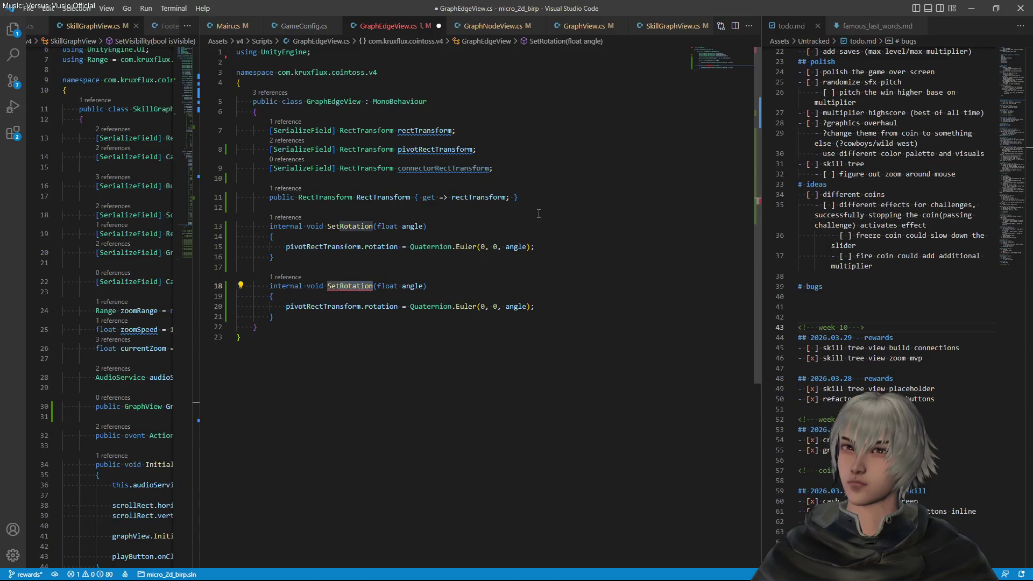
{"action": "type", "text": "Length"}
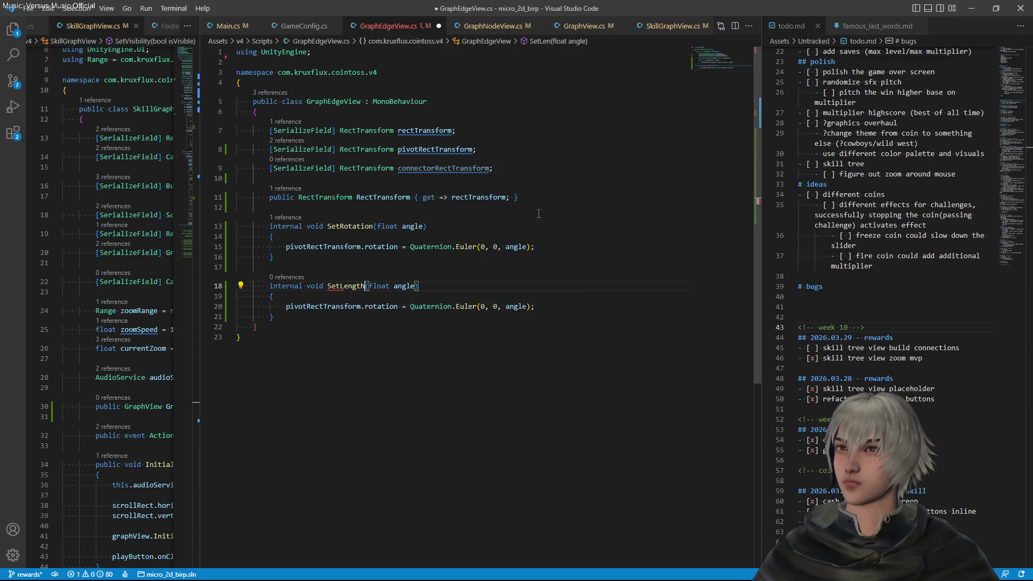
{"action": "key", "text": "Down"}
{"action": "key", "text": "Down"}
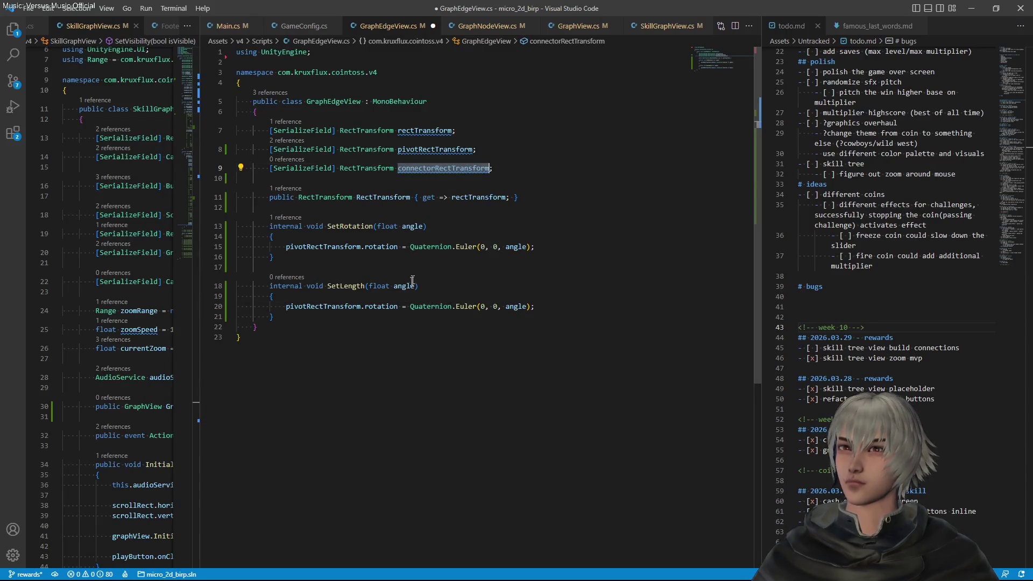
Make SetLength's body assign connectorRectTransform.sizeDelta instead of the pivot's rotation
{"action": "double_click", "coordinate": [323, 307]}
{"action": "key", "text": "ctrl+v"}
{"action": "double_click", "coordinate": [404, 306]}
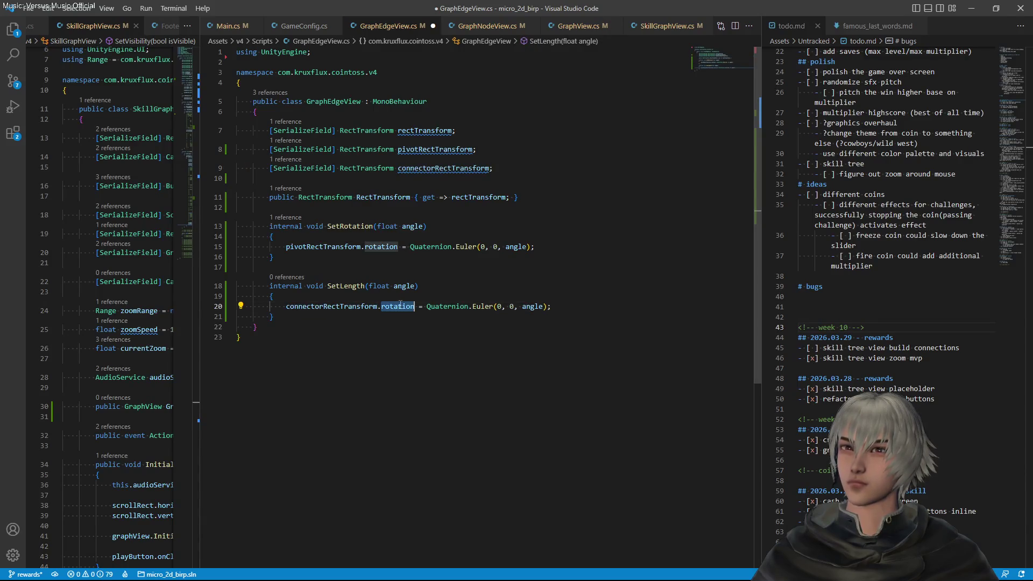
{"action": "type", "text": "si"}
{"action": "key", "text": "Tab"}
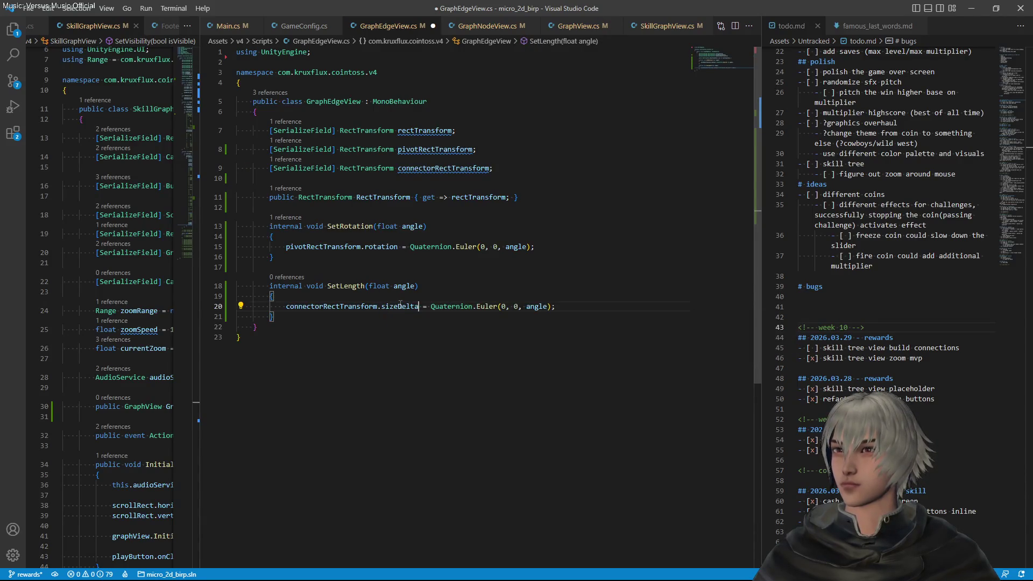
Replace the Quaternion.Euler expression with new Vector2(angle, and go to Unity to recompile
{"action": "key", "text": "Right"}
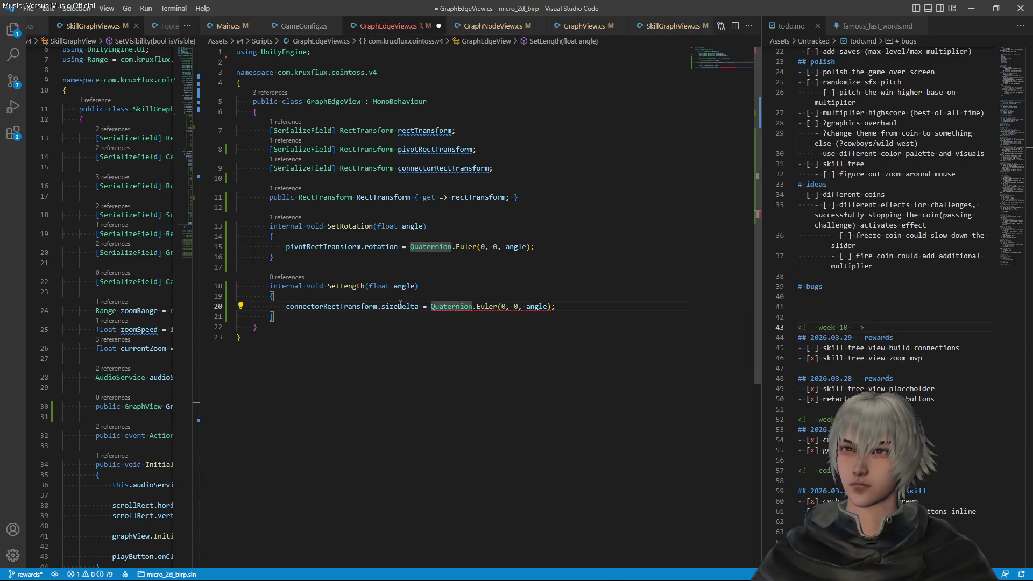
{"action": "key", "text": "shift+alt+Right"}
{"action": "key", "text": "shift+alt+Right"}
{"action": "key", "text": "shift+alt+Right"}
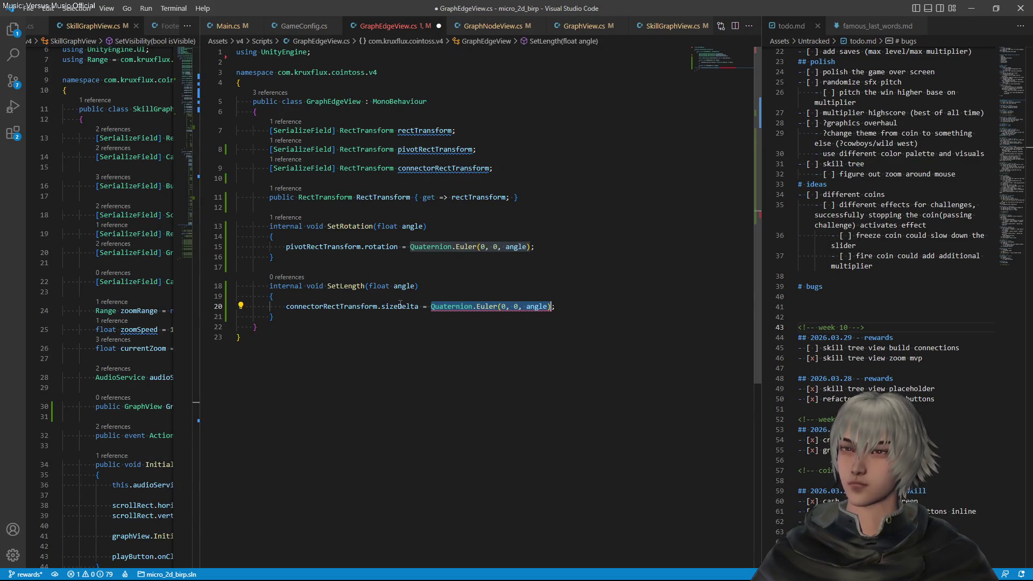
{"action": "type", "text": "new V"}
{"action": "key", "text": "ctrl+z"}
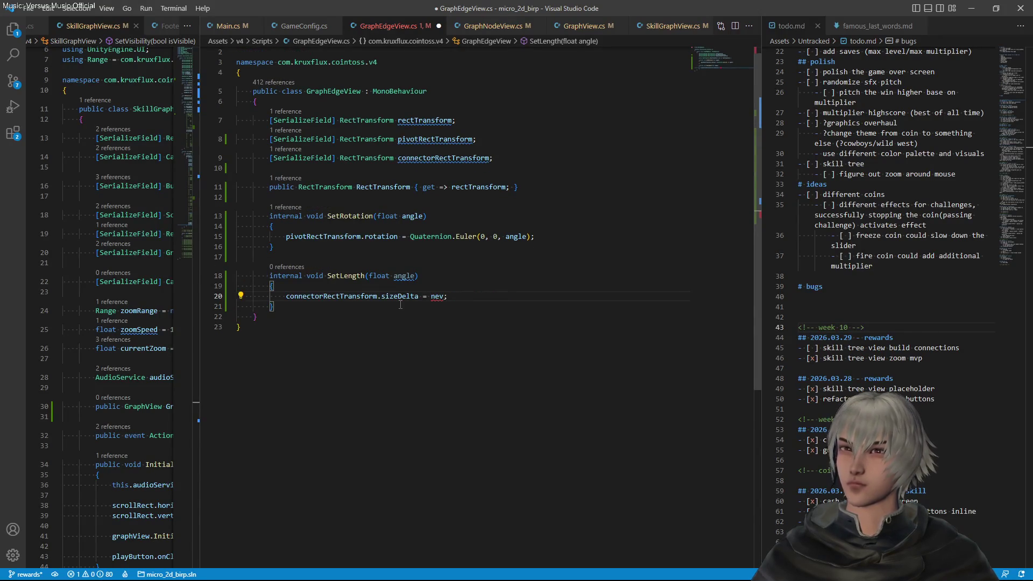
{"action": "type", "text": "Vector2("}
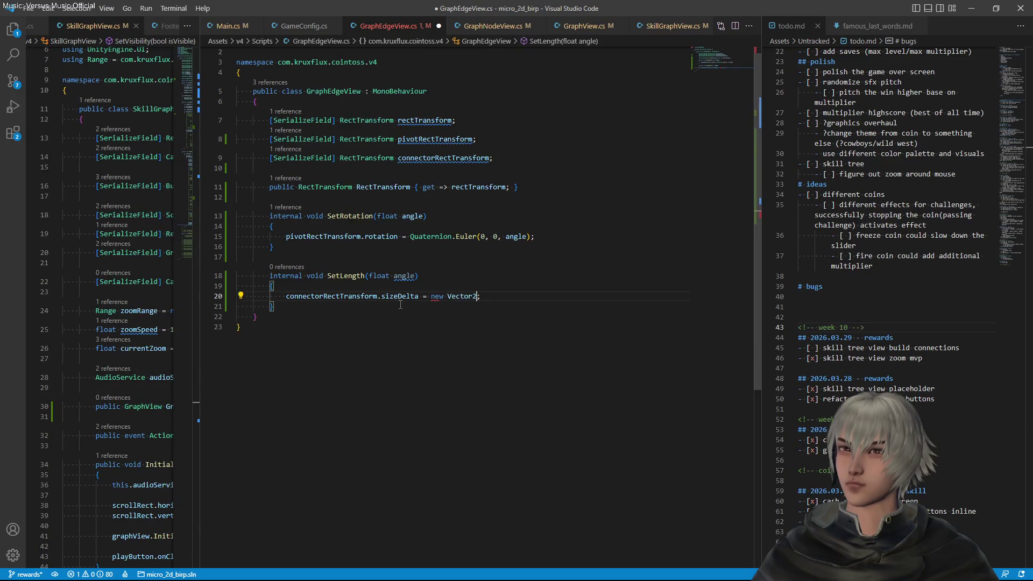
{"action": "type", "text": "angle"}
{"action": "key", "text": "Tab"}
{"action": "type", "text": ","}
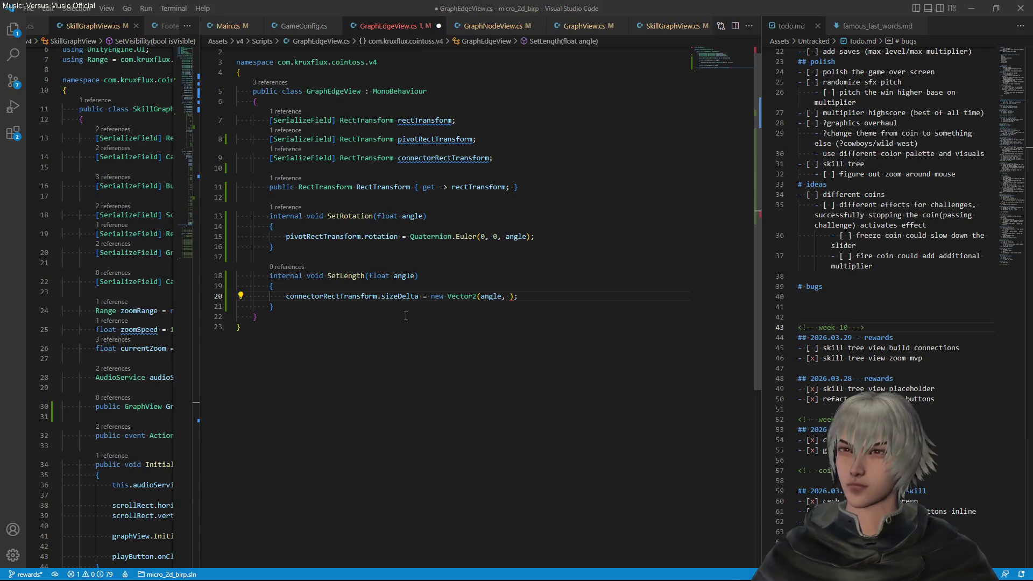
{"action": "key", "text": "alt+Tab"}
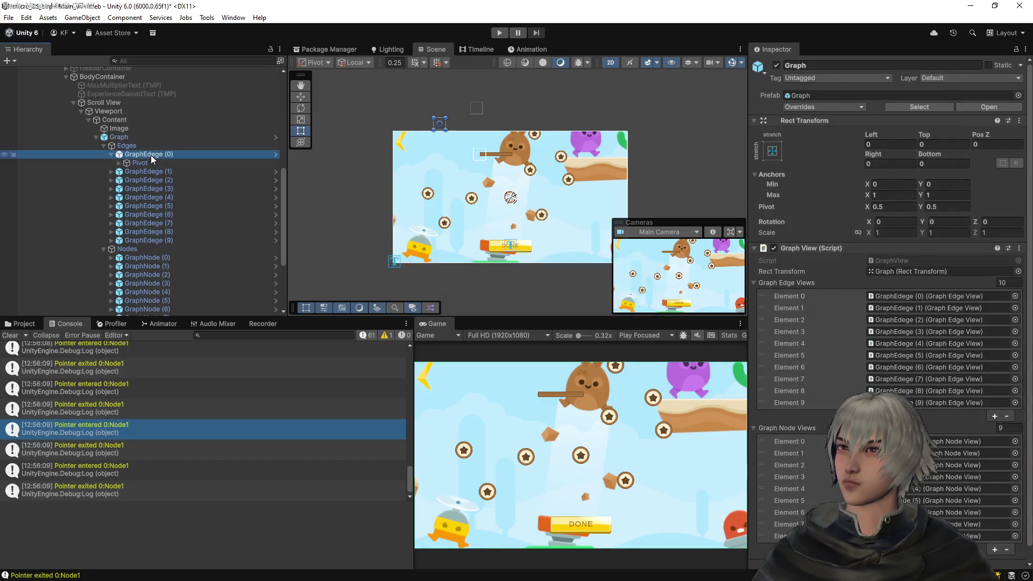
Check the size and rotation of the Image under GraphEdge (0) > Pivot, then select SetLength's angle argument
{"action": "left_click", "coordinate": [141, 163]}
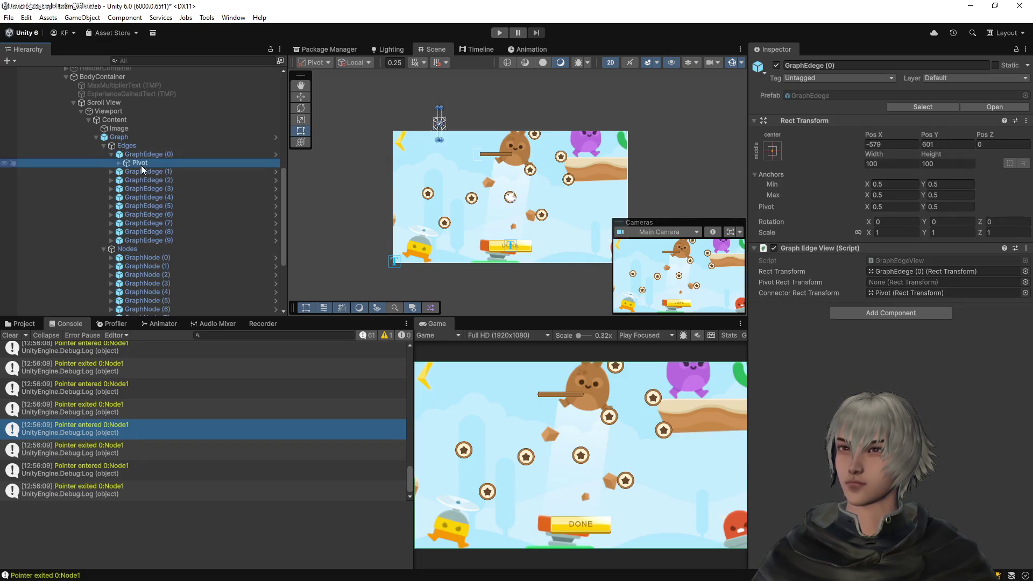
{"action": "left_click", "coordinate": [118, 163]}
{"action": "left_click", "coordinate": [150, 171]}
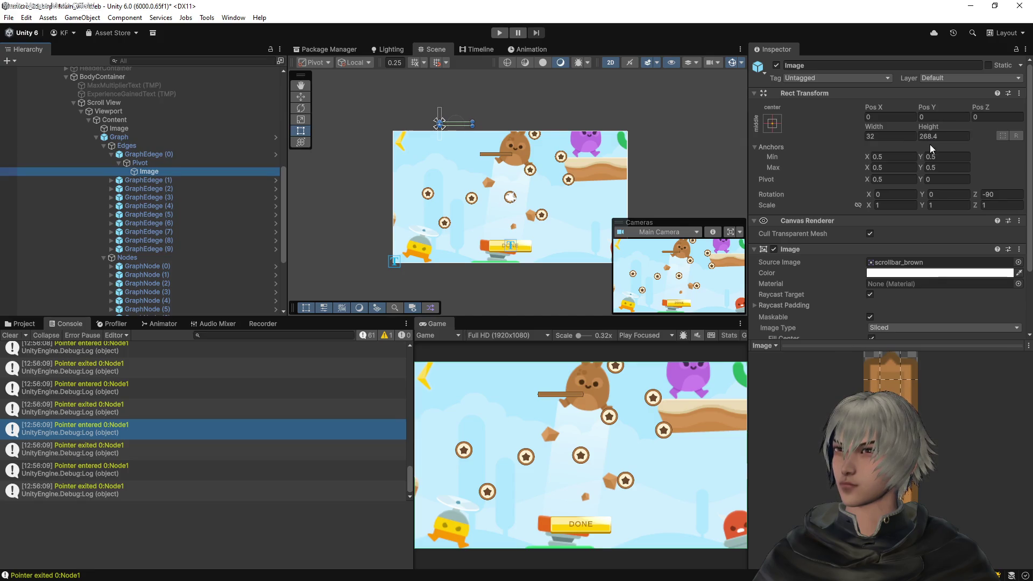
{"action": "key", "text": "alt+Tab"}
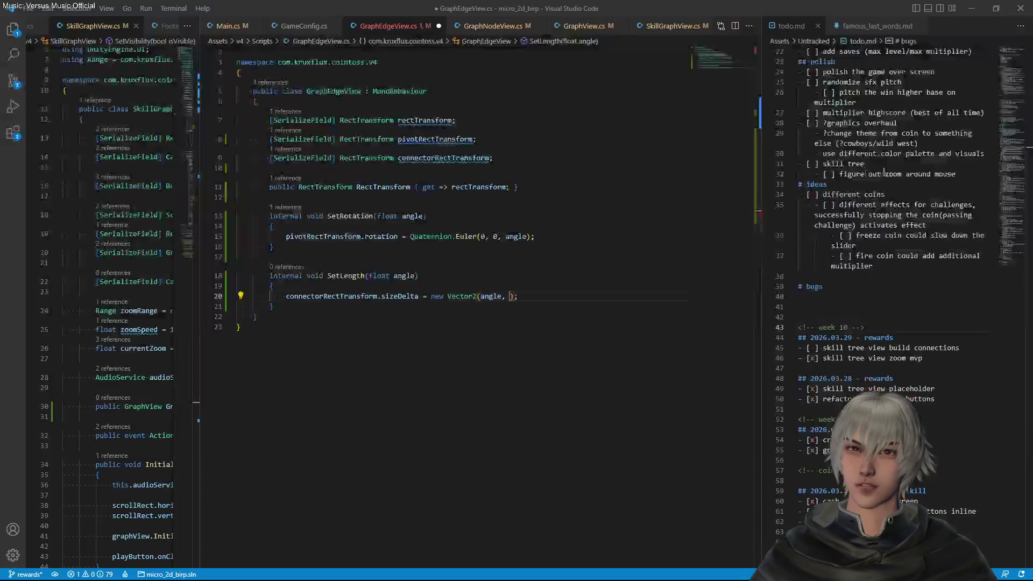
{"action": "double_click", "coordinate": [490, 297]}
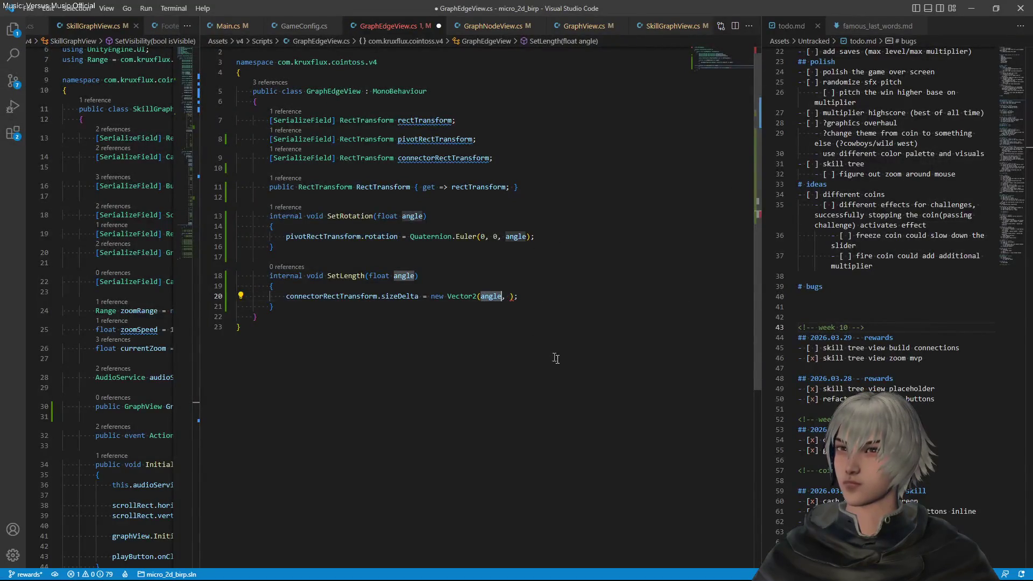
Make SetLength build its Vector2 from connectorRectTransform.sizeDelta.x and angle
{"action": "type", "text": "connec"}
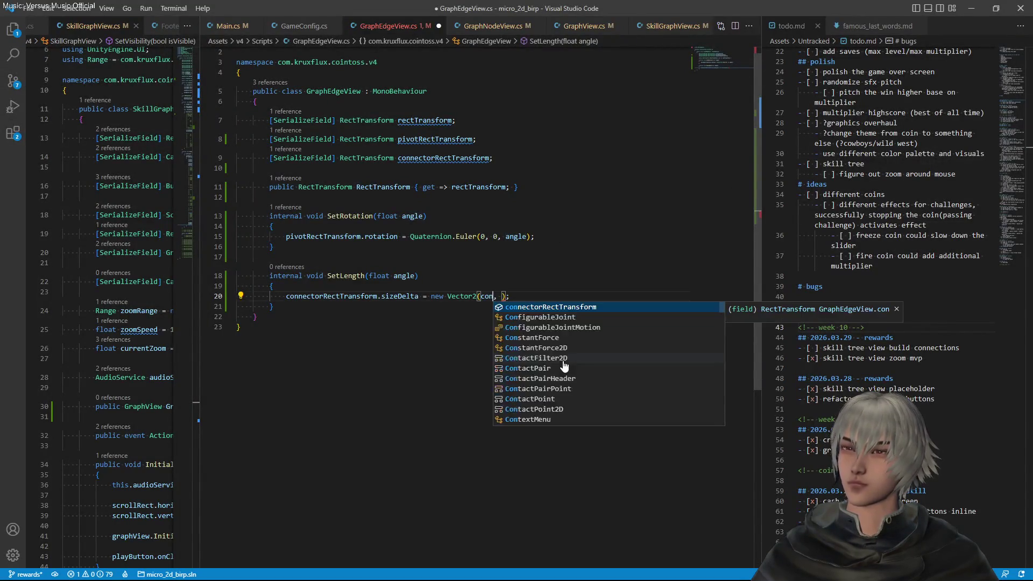
{"action": "key", "text": "Tab"}
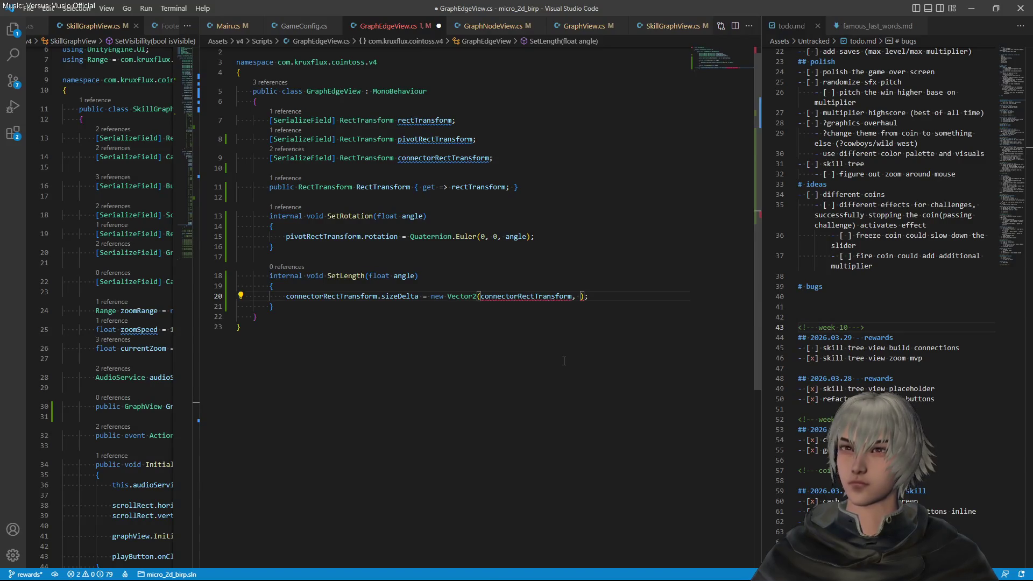
{"action": "type", "text": "."}
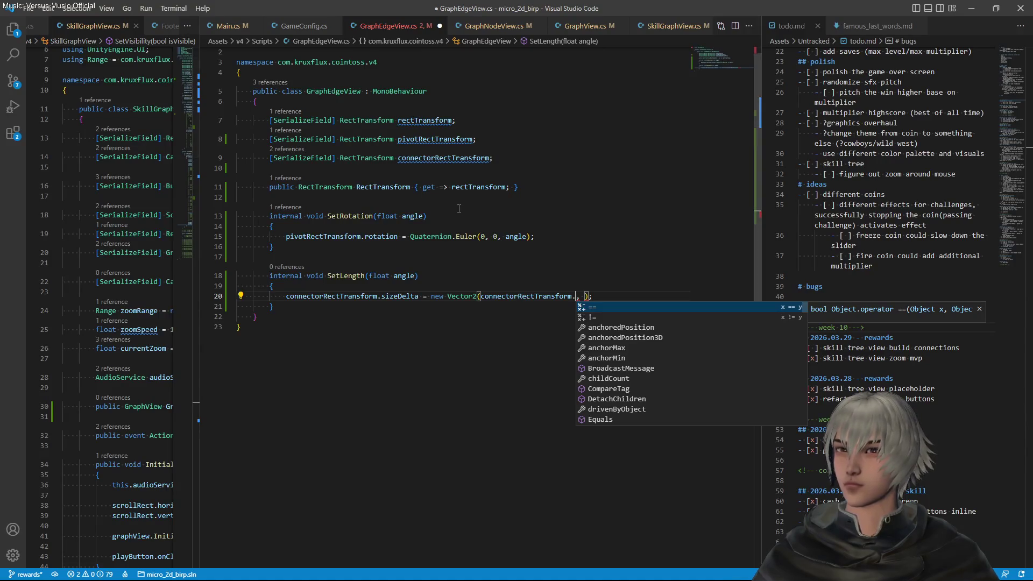
{"action": "type", "text": "sizeDelta.x"}
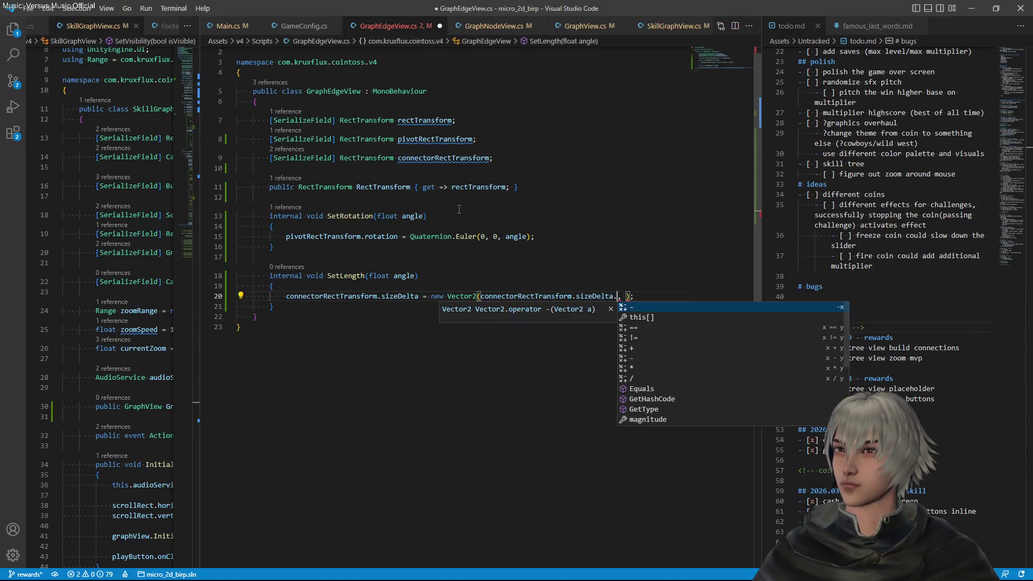
{"action": "key", "text": "Right"}
{"action": "key", "text": "Right"}
{"action": "type", "text": "ang"}
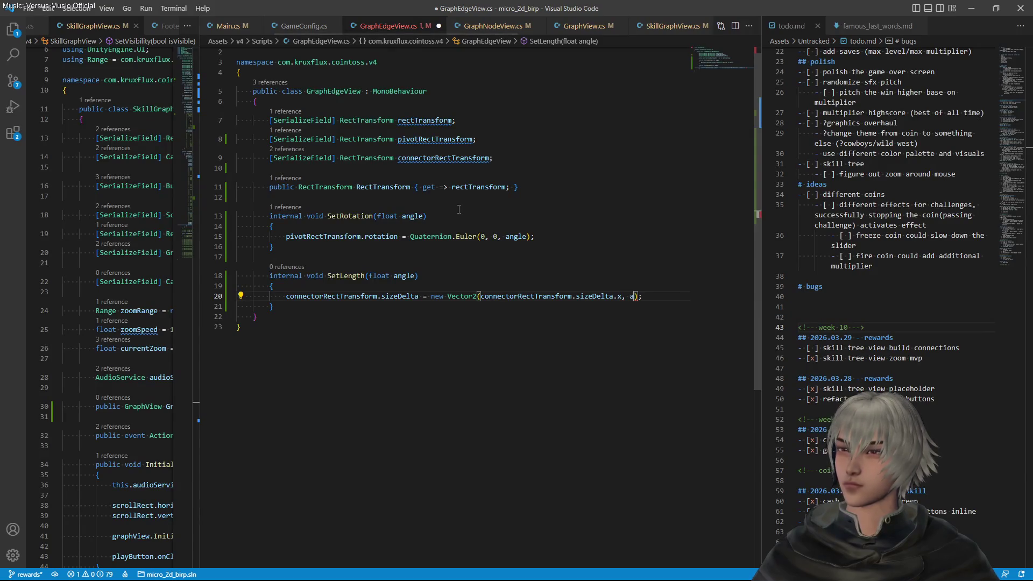
{"action": "type", "text": "le"}
{"action": "key", "text": "Escape"}
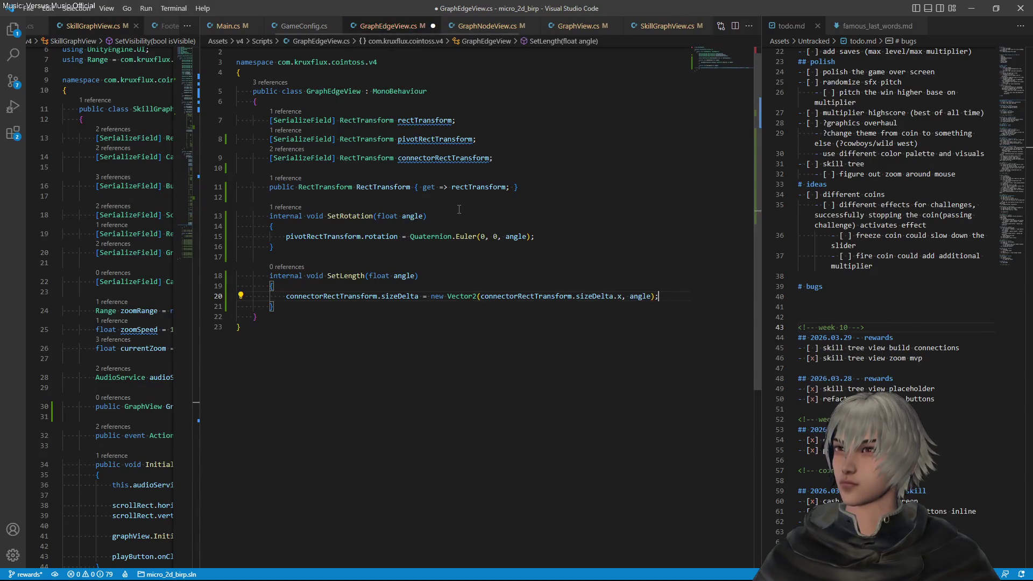
Rename the angle parameter to length and save the edge script
{"action": "key", "text": "F2"}
{"action": "type", "text": "length"}
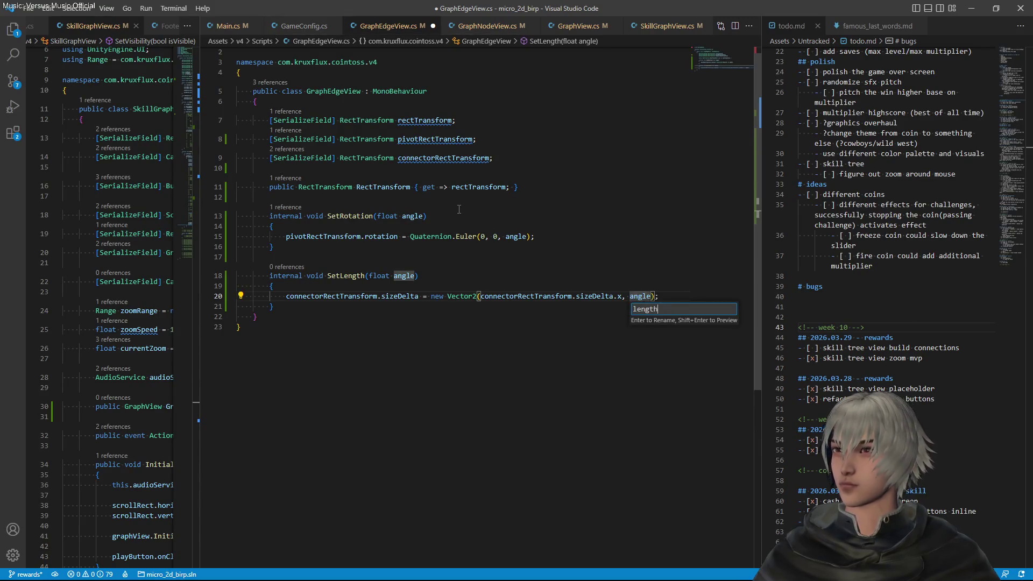
{"action": "key", "text": "Return"}
{"action": "key", "text": "ctrl+s"}
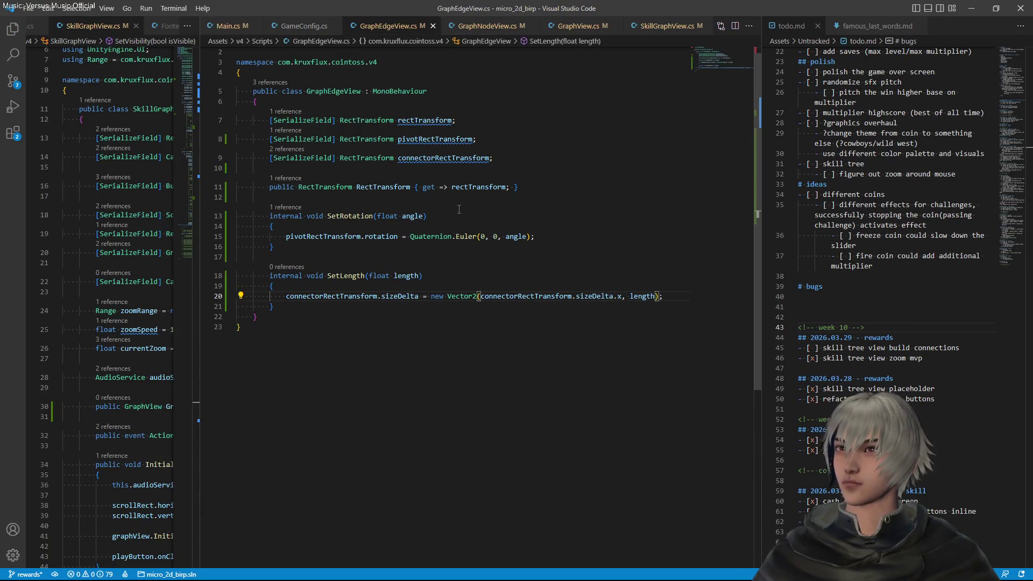
{"action": "key", "text": "alt+Tab"}
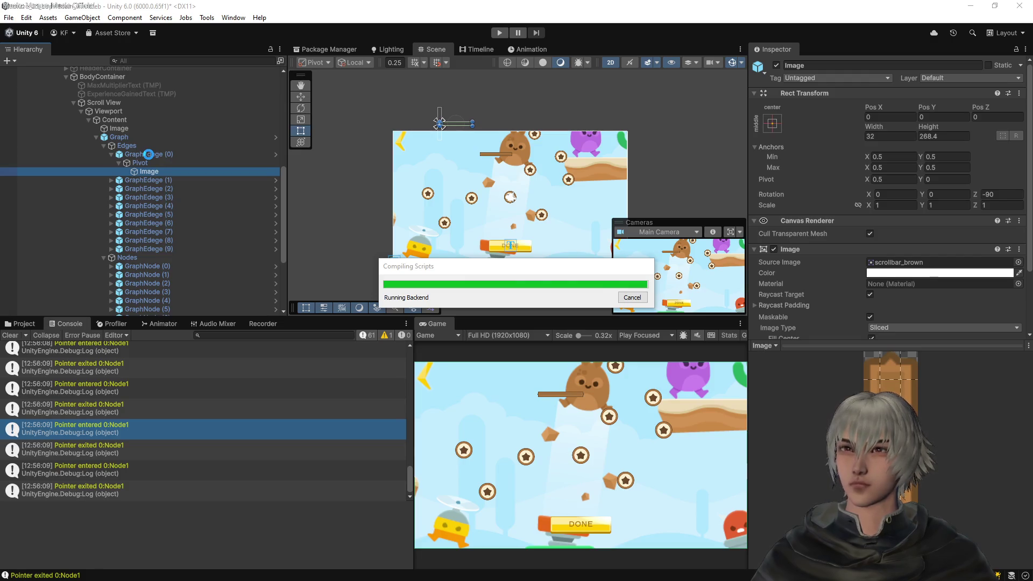
Open the GraphEdge (0) prefab and assign Pivot and Image to the Graph Edge View fields, then exit Prefab Mode
{"action": "left_click", "coordinate": [149, 153]}
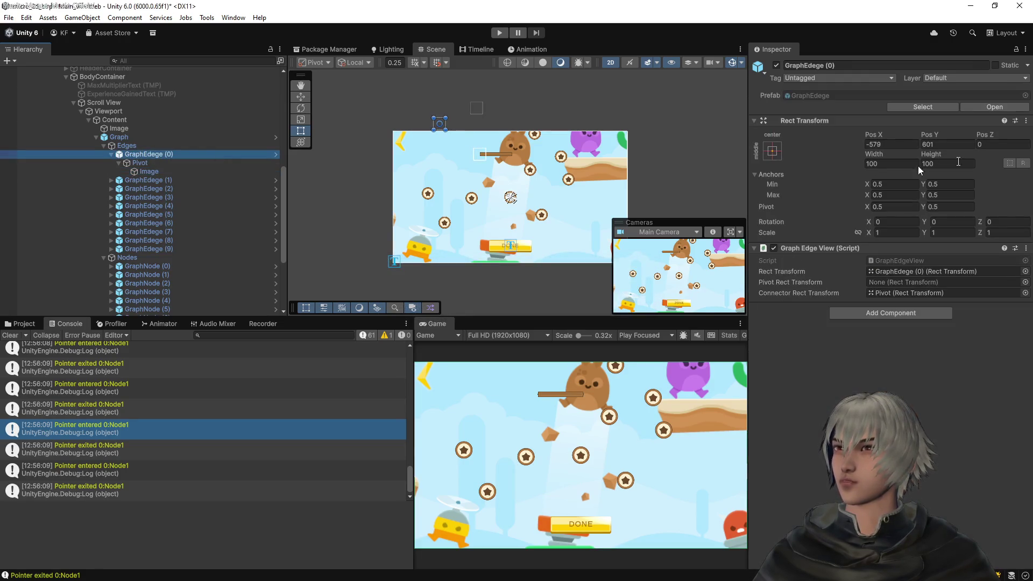
{"action": "left_click", "coordinate": [987, 108]}
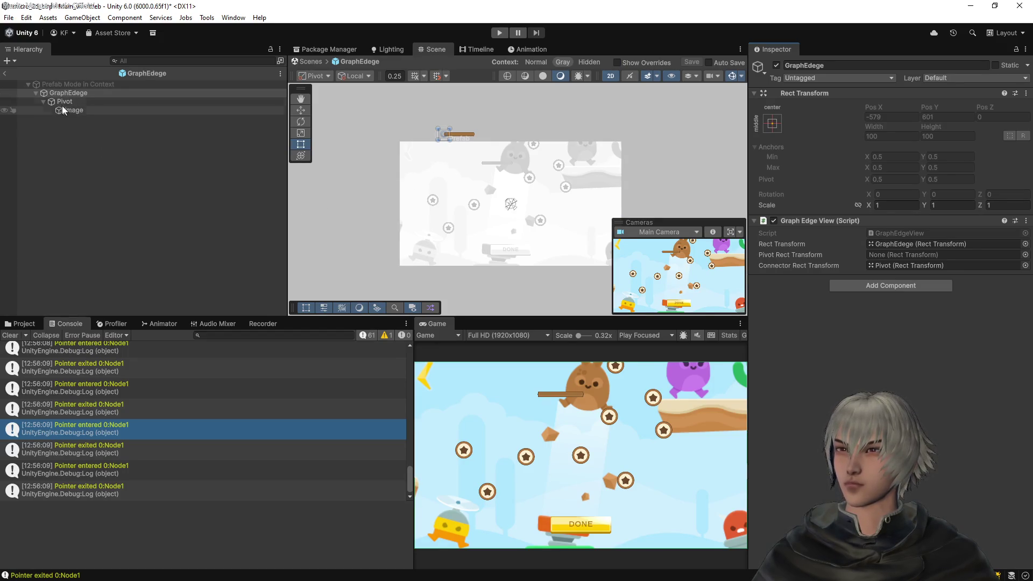
{"action": "mouse_move", "coordinate": [64, 102]}
{"action": "left_mouse_down"}
{"action": "mouse_move", "coordinate": [815, 255]}
{"action": "mouse_move", "coordinate": [915, 255]}
{"action": "mouse_move", "coordinate": [97, 115]}
{"action": "mouse_move", "coordinate": [915, 265]}
{"action": "left_mouse_up"}
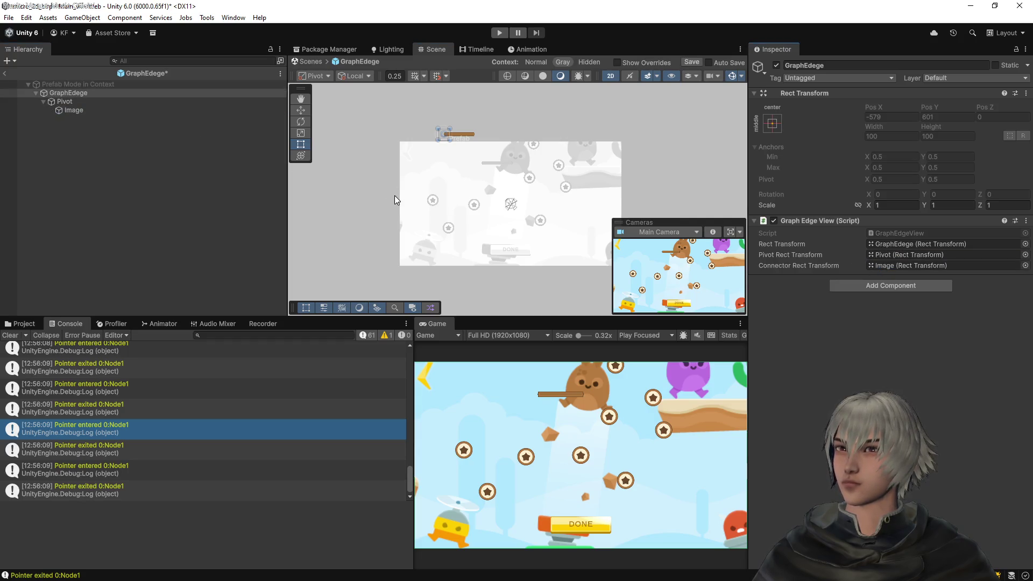
{"action": "left_click", "coordinate": [5, 73]}
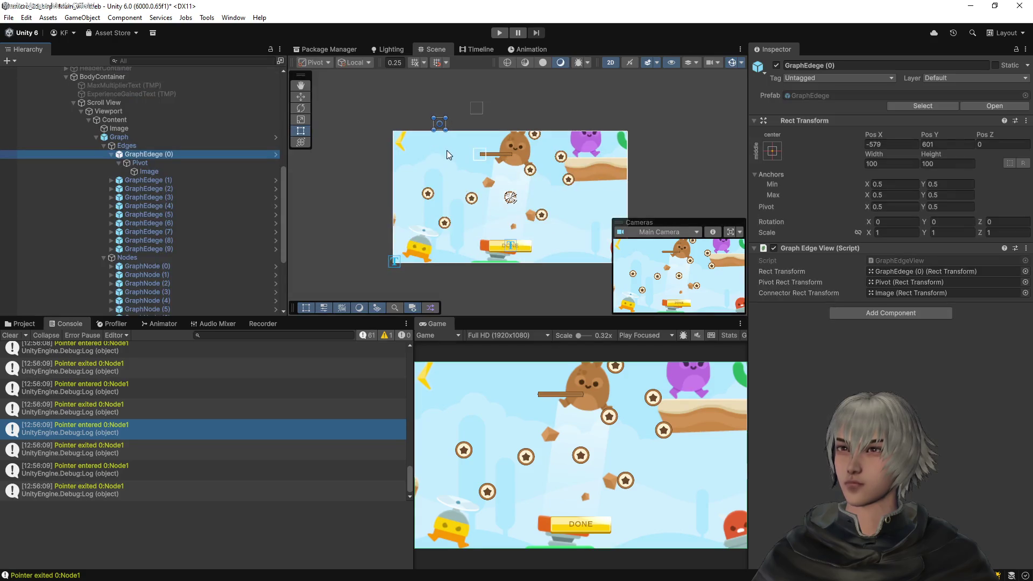
{"action": "key", "text": "alt+Tab"}
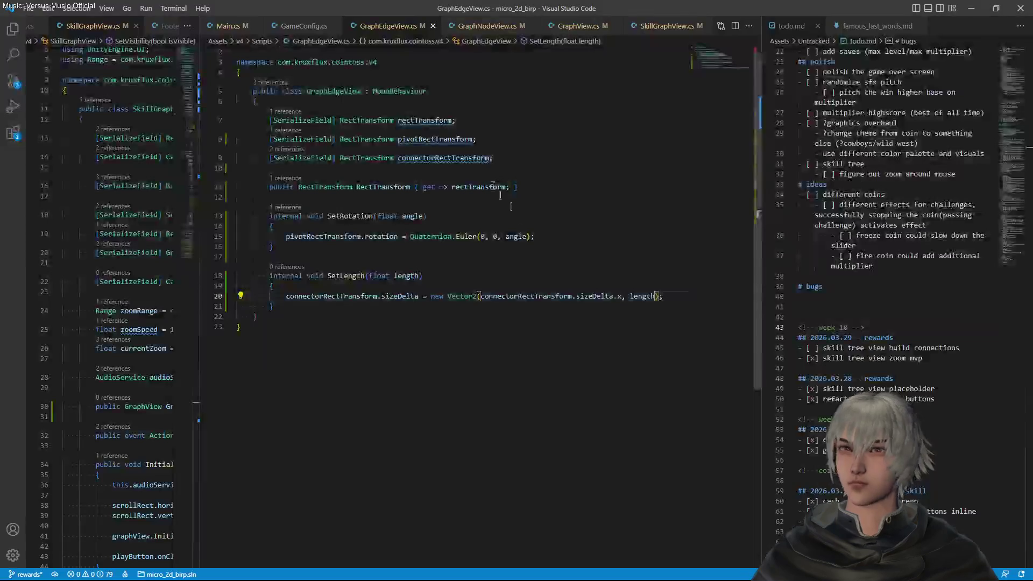
In GraphView.cs, locate the delta and angle calculations inside Connect
{"action": "left_click", "coordinate": [573, 33]}
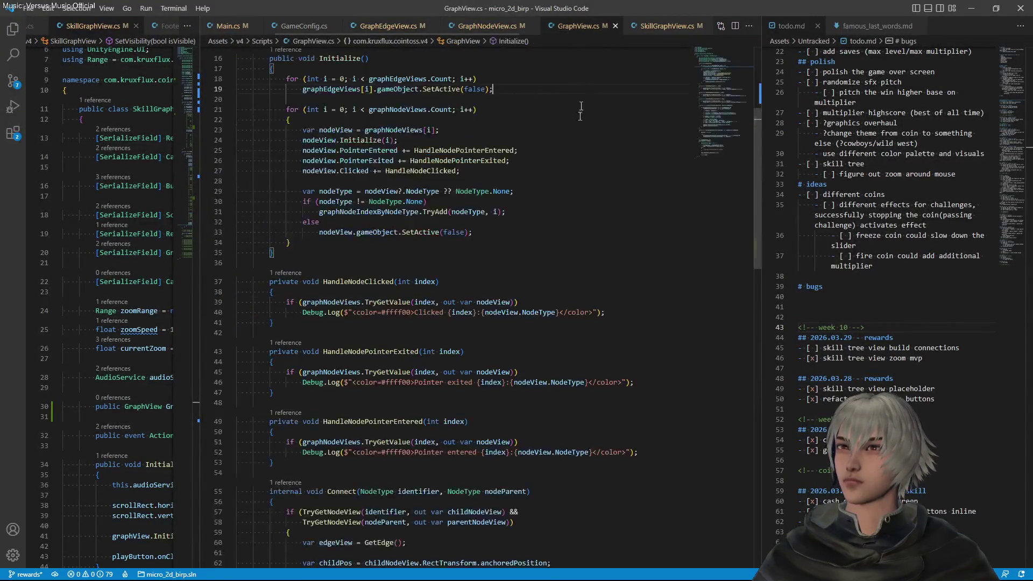
{"action": "scroll", "coordinate": [528, 301], "scroll_direction": "down", "scroll_amount": 3}
{"action": "scroll", "coordinate": [528, 301], "scroll_direction": "down", "scroll_amount": 2}
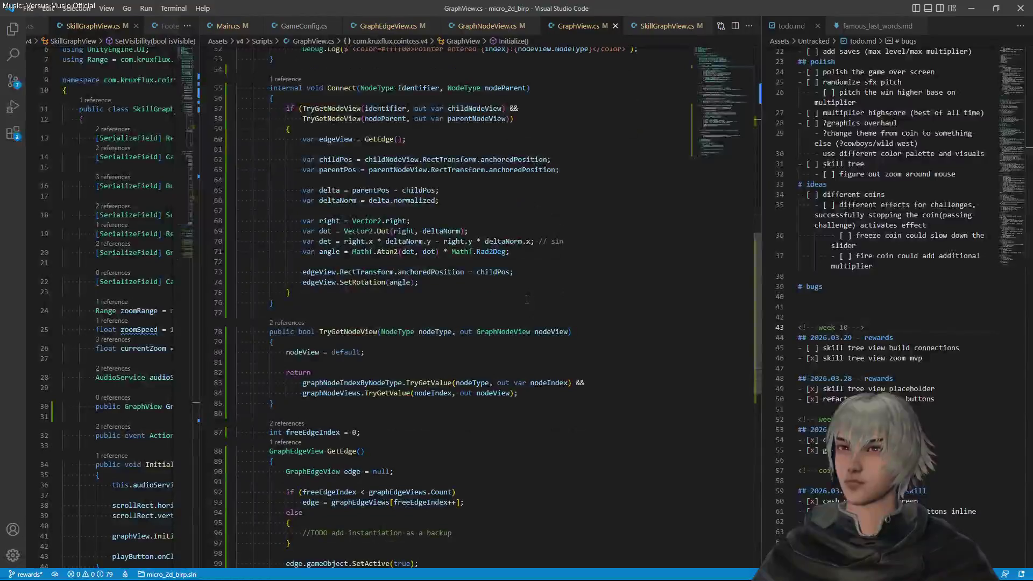
{"action": "left_click", "coordinate": [524, 256]}
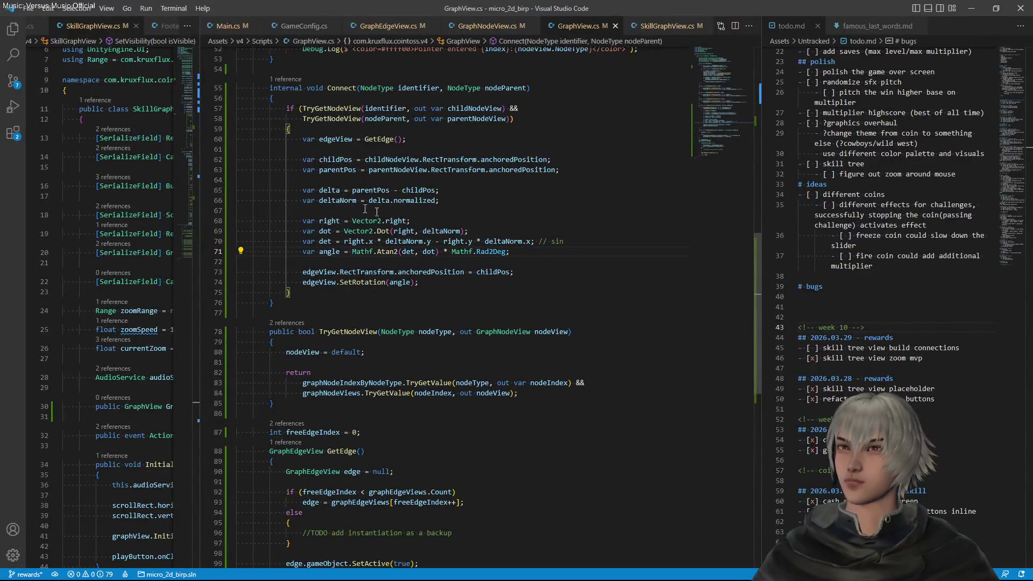
{"action": "left_click", "coordinate": [332, 201]}
{"action": "left_click", "coordinate": [328, 189]}
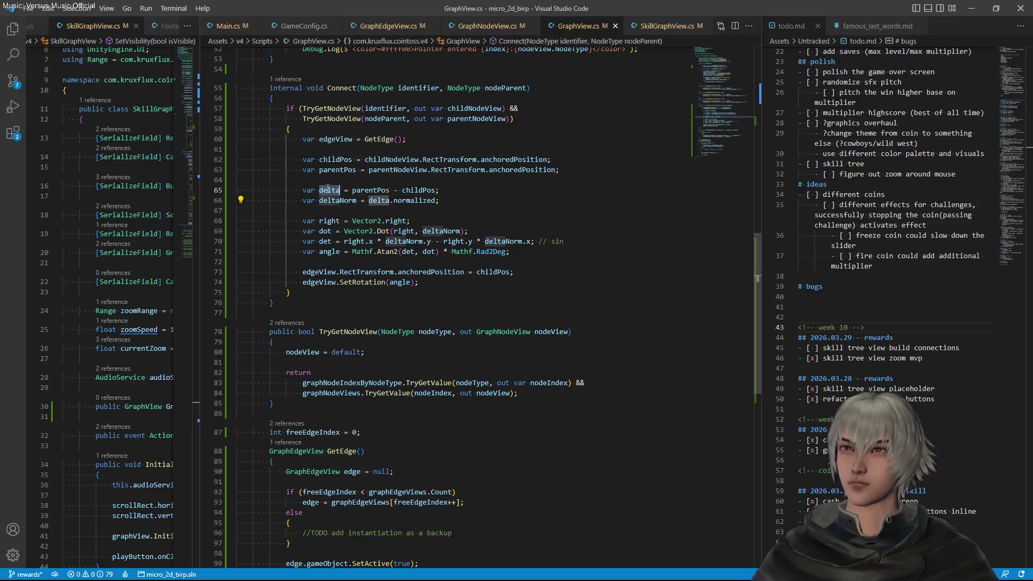
{"action": "left_click", "coordinate": [543, 254]}
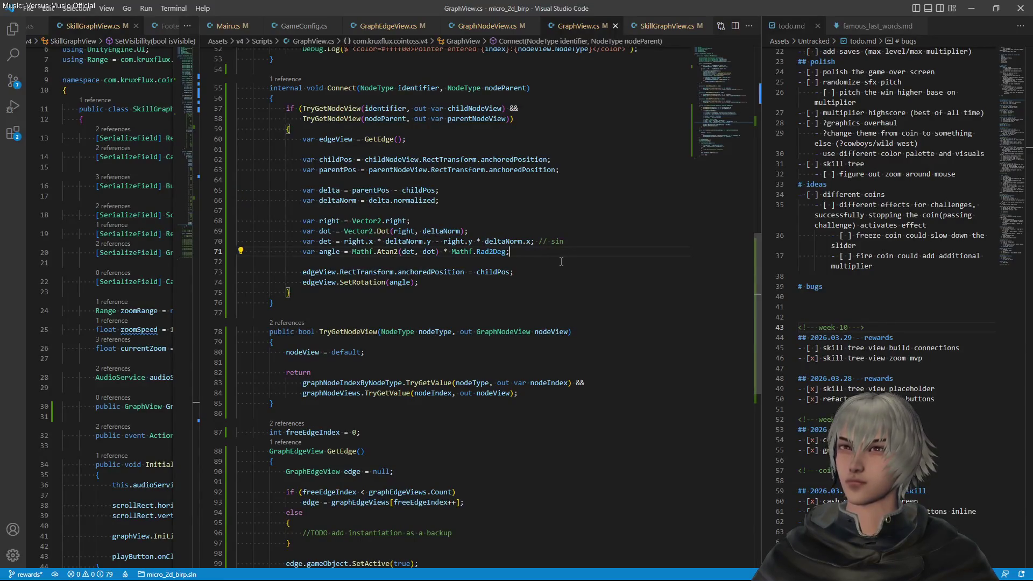
Add 'var length = delta.magnitude;' below the angle calculation
{"action": "key", "text": "Return"}
{"action": "key", "text": "Return"}
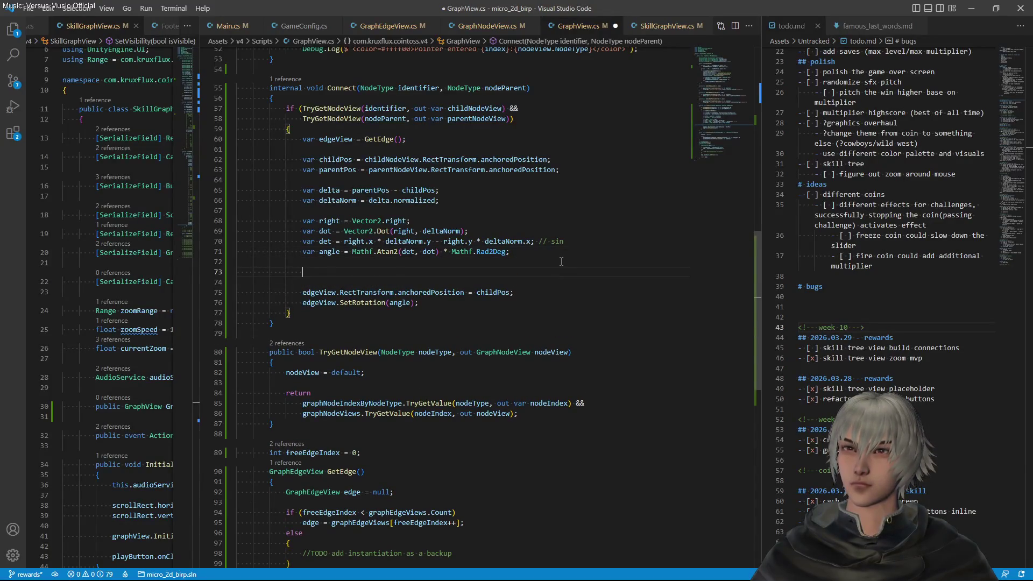
{"action": "type", "text": "var det"}
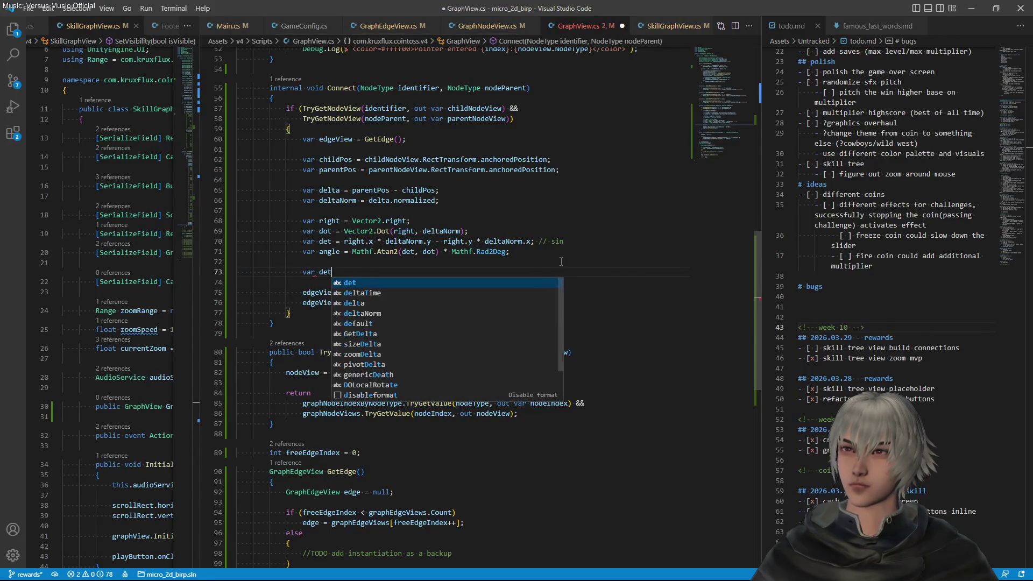
{"action": "key", "text": "BackSpace"}
{"action": "key", "text": "BackSpace"}
{"action": "key", "text": "BackSpace"}
{"action": "type", "text": "len"}
{"action": "key", "text": "Tab"}
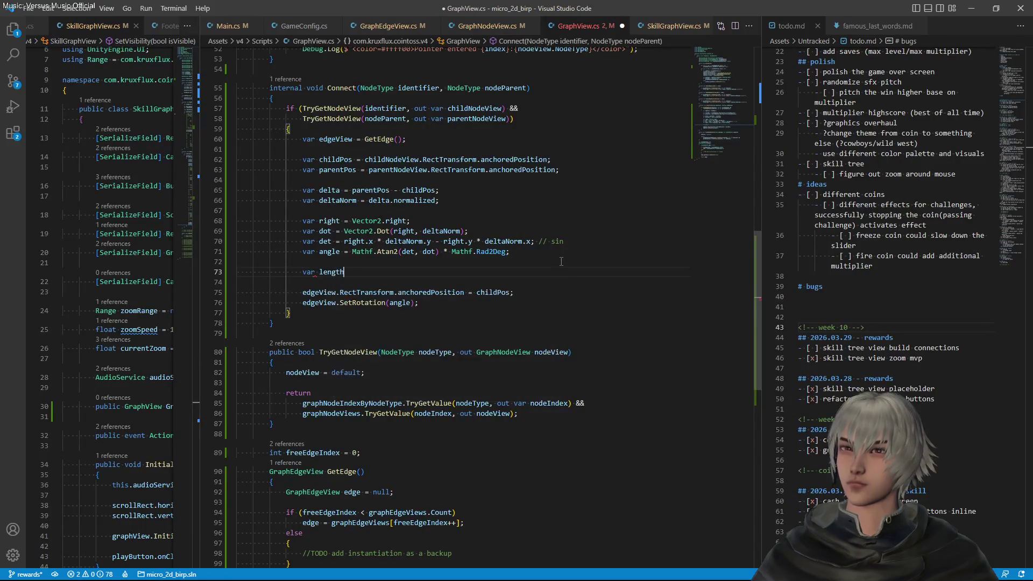
{"action": "type", "text": " = delta.m"}
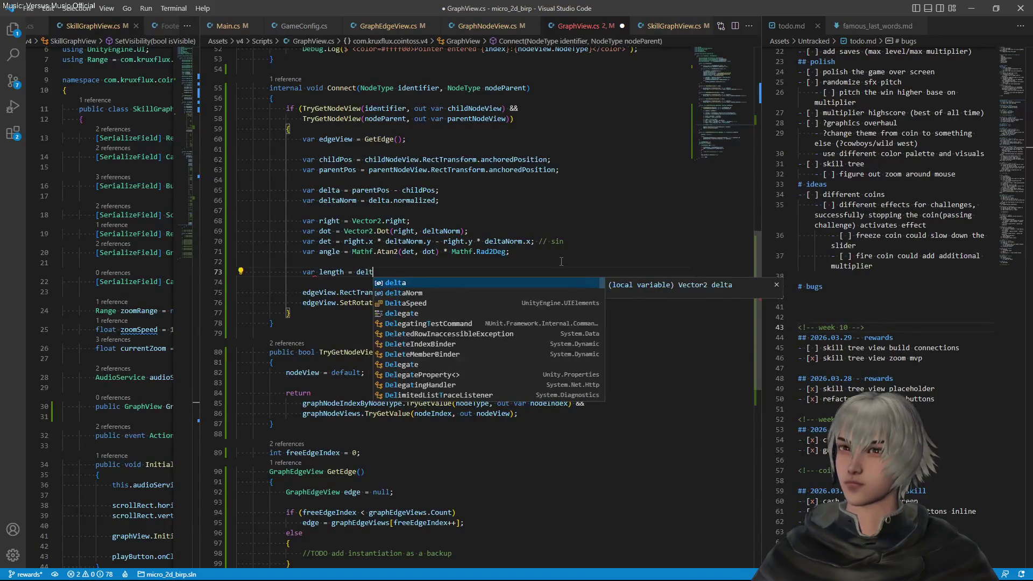
{"action": "key", "text": "Tab"}
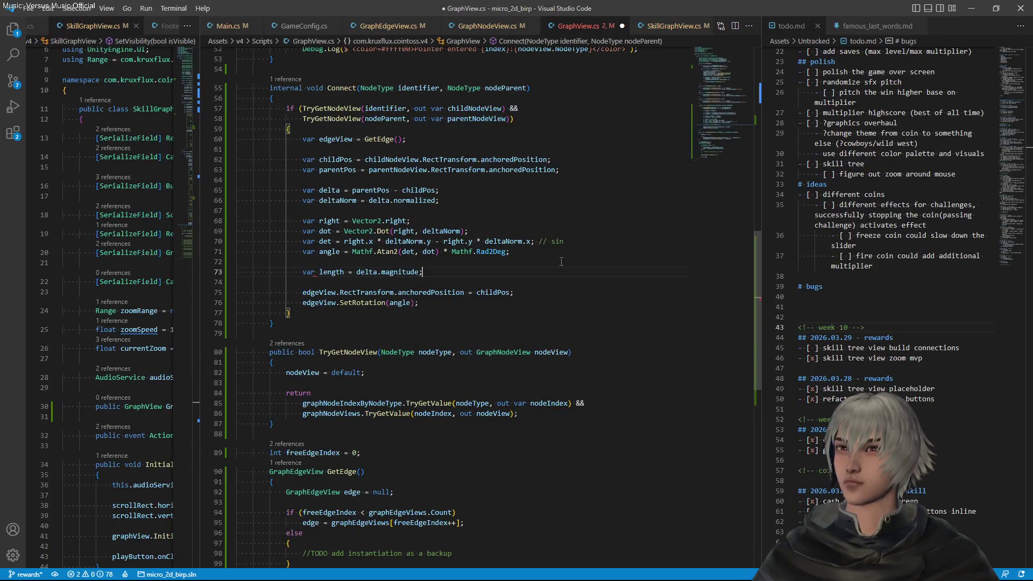
Duplicate the SetRotation call into edgeView.SetLength(length) and save GraphView.cs
{"action": "left_click", "coordinate": [445, 301]}
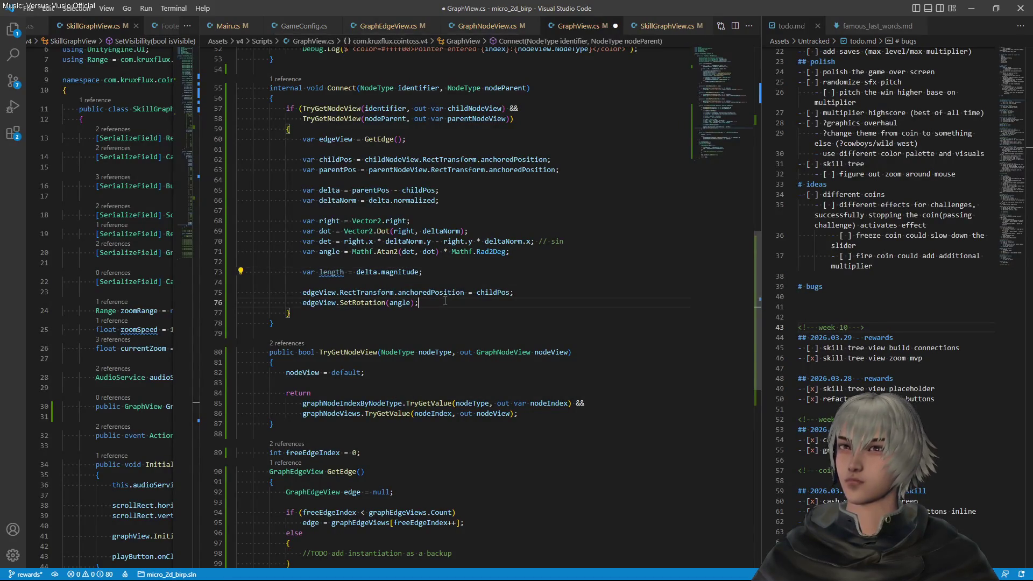
{"action": "key", "text": "shift+alt+Down"}
{"action": "left_click", "coordinate": [364, 312]}
{"action": "left_click", "coordinate": [355, 312]}
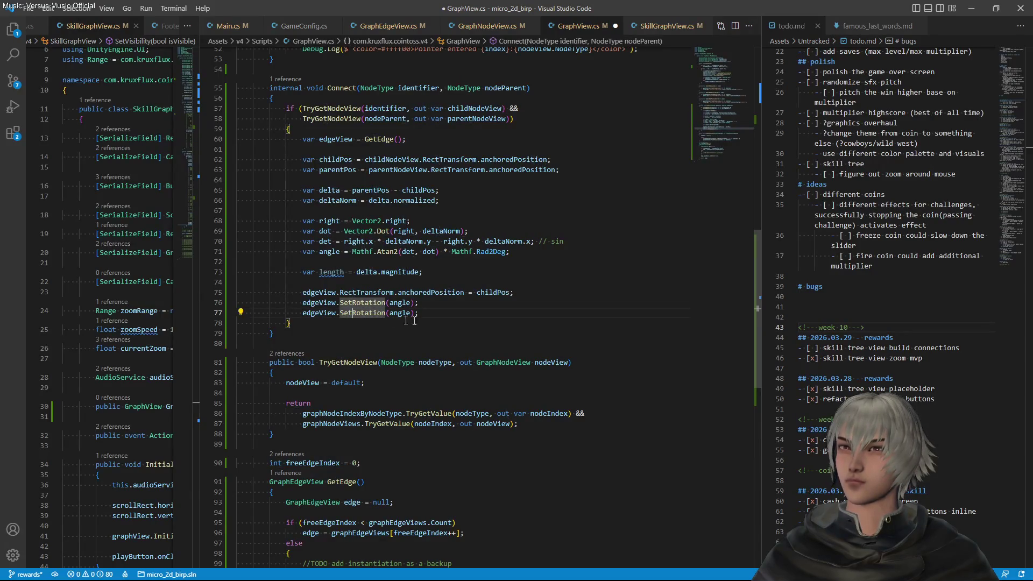
{"action": "key", "text": "Right"}
{"action": "key", "text": "Right"}
{"action": "key", "text": "Right"}
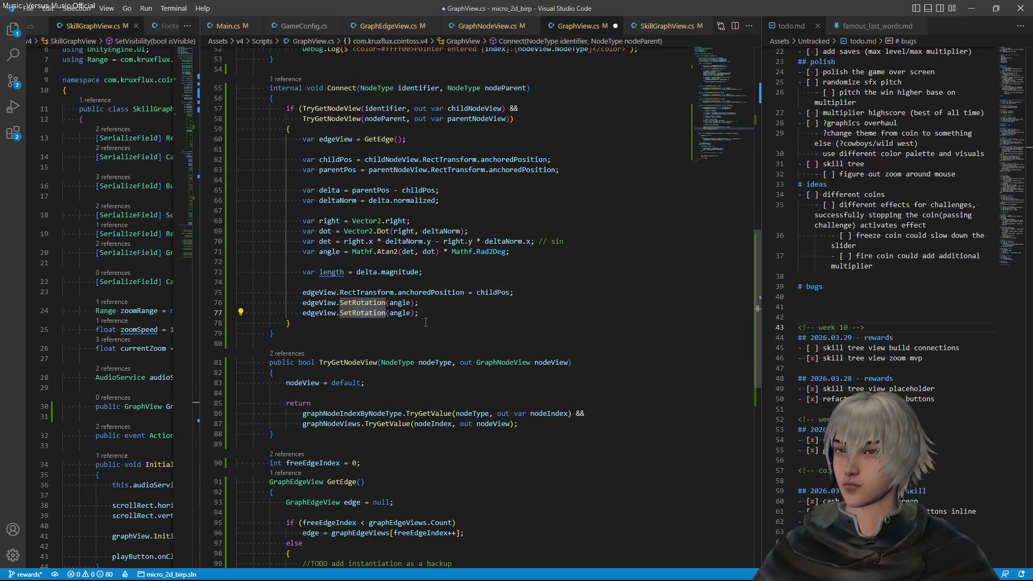
{"action": "key", "text": "BackSpace"}
{"action": "key", "text": "BackSpace"}
{"action": "key", "text": "BackSpace"}
{"action": "type", "text": "Length"}
{"action": "key", "text": "ctrl+d"}
{"action": "type", "text": "length"}
{"action": "key", "text": "ctrl+s"}
{"action": "key", "text": "Escape"}
Review the new angle and length lines in Connect before returning to Unity
{"action": "key", "text": "Up"}
{"action": "key", "text": "Up"}
{"action": "key", "text": "Up"}
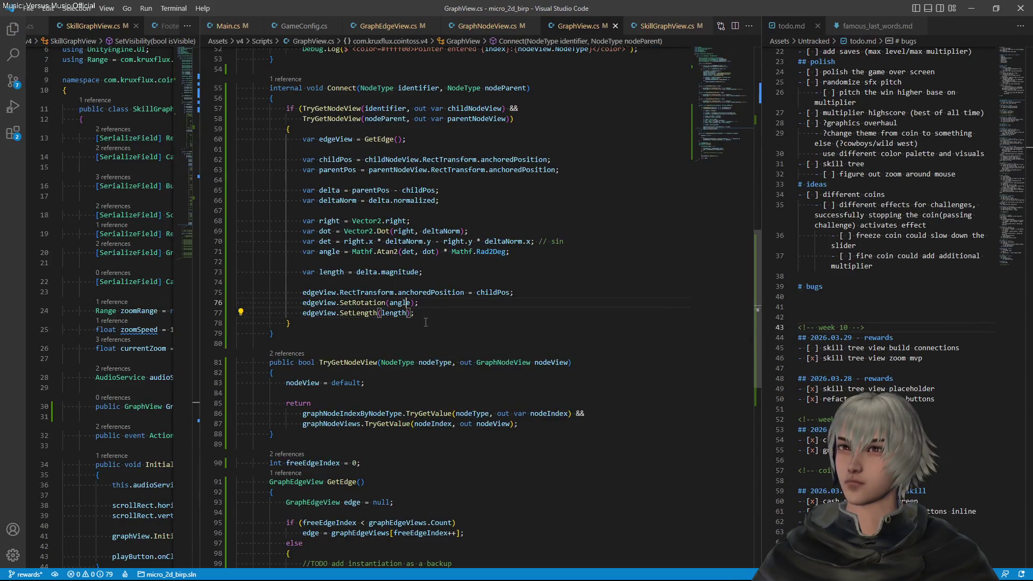
{"action": "key", "text": "shift+Up"}
{"action": "key", "text": "shift+Up"}
{"action": "key", "text": "shift+Up"}
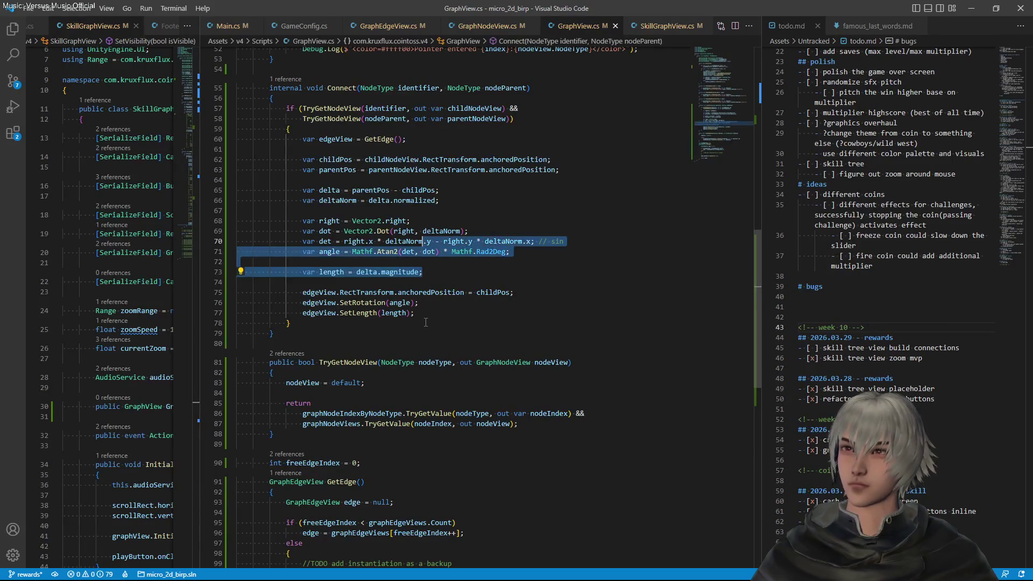
{"action": "key", "text": "shift+End"}
{"action": "key", "text": "shift+Down"}
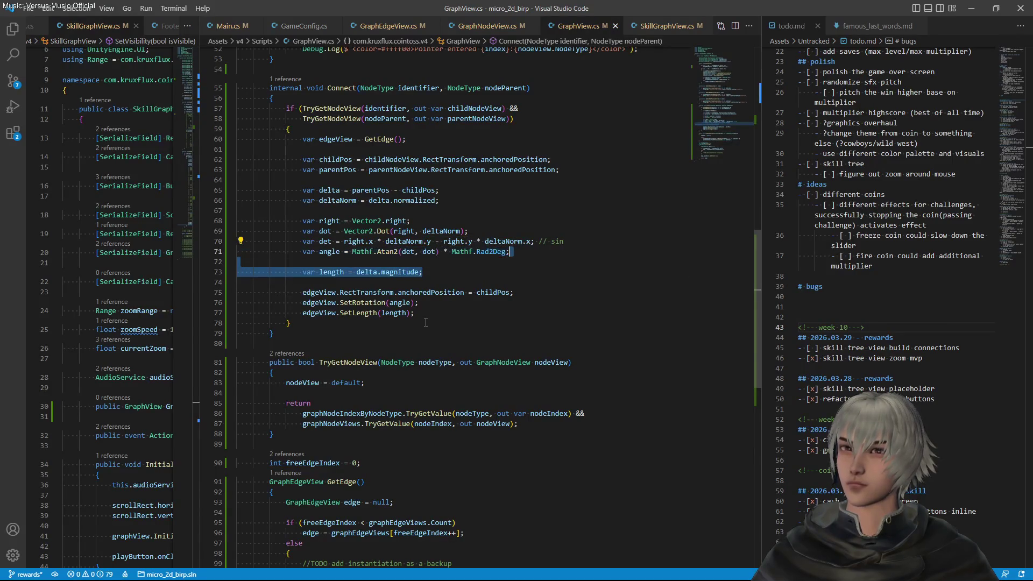
{"action": "key", "text": "Down"}
{"action": "key", "text": "Down"}
{"action": "key", "text": "Down"}
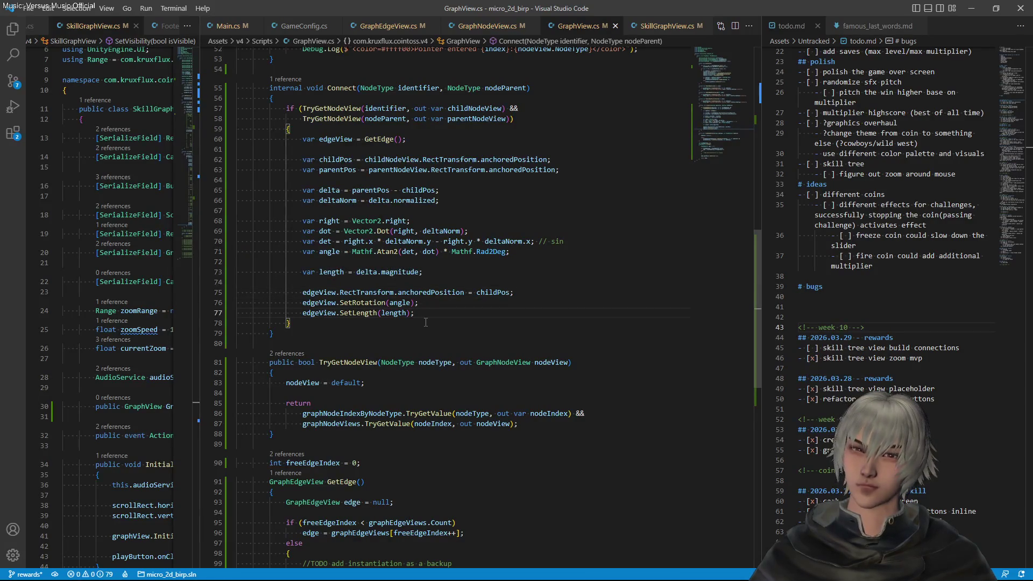
{"action": "key", "text": "alt+Tab"}
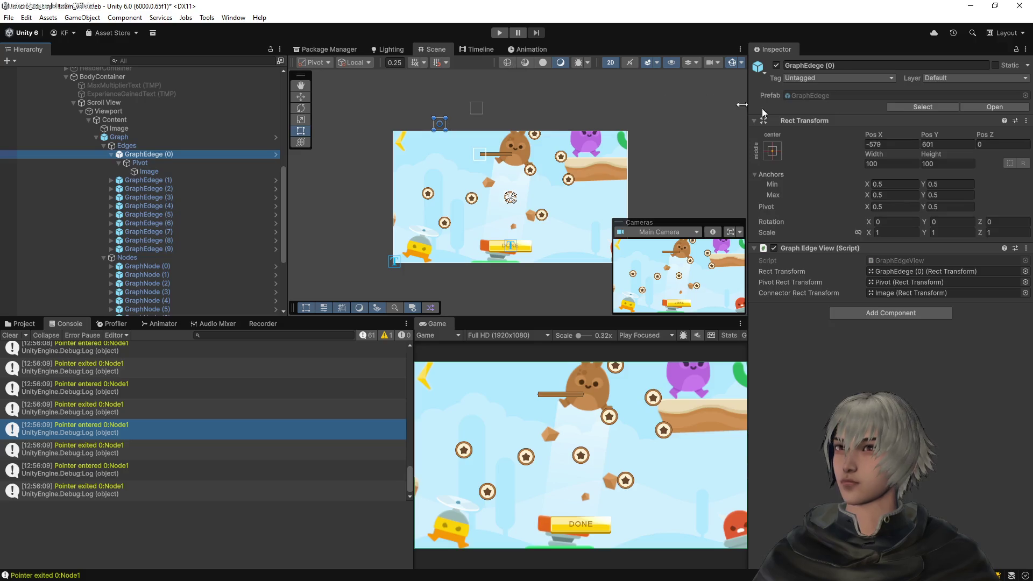
Enter play mode and start the game from its title screen to view the skill tree
{"action": "left_click", "coordinate": [500, 33]}
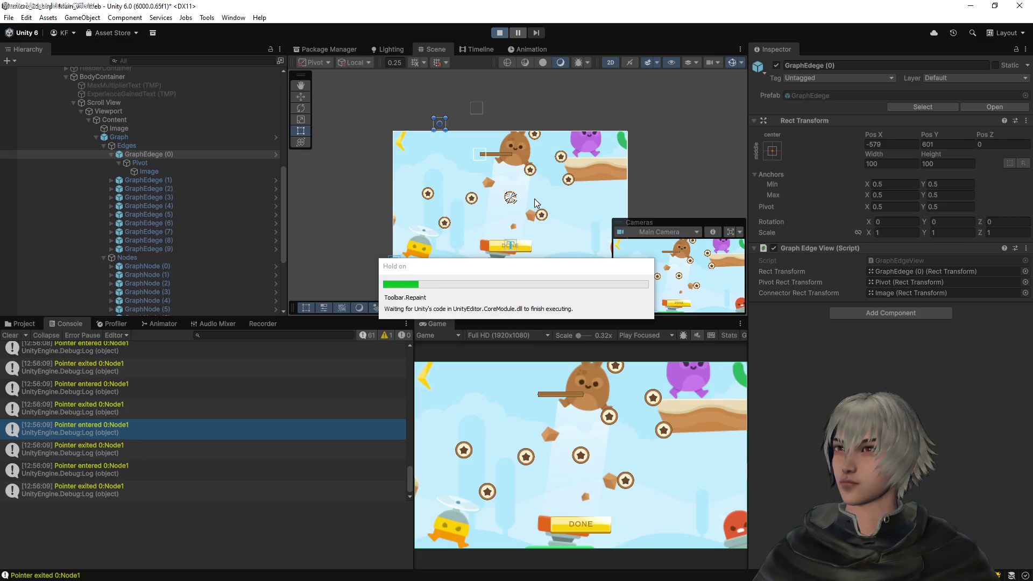
{"action": "left_click", "coordinate": [584, 480]}
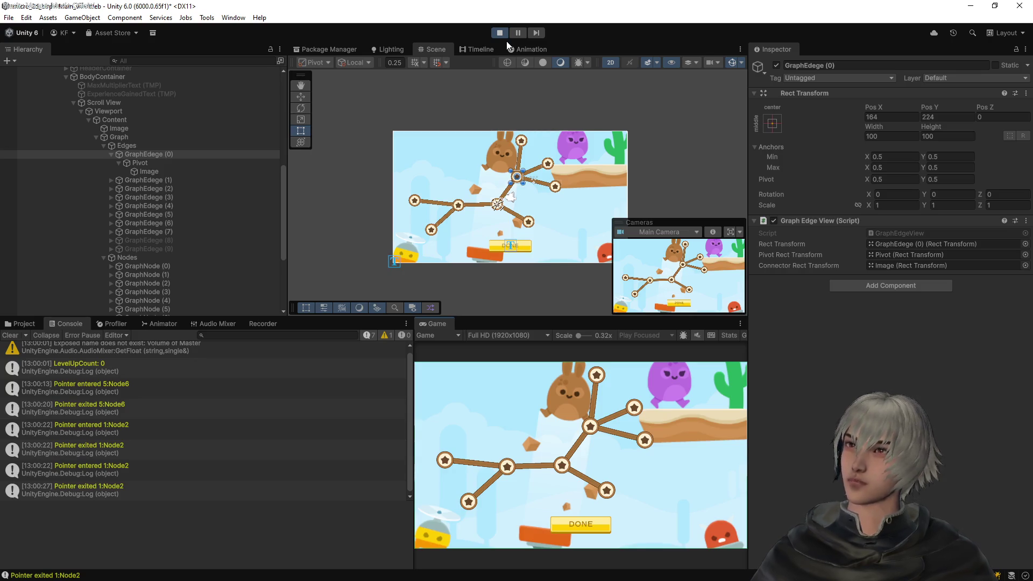
Collapse GraphEdge (0)'s children in the Hierarchy and select GraphNode (0) for inspection
{"action": "left_click", "coordinate": [106, 155]}
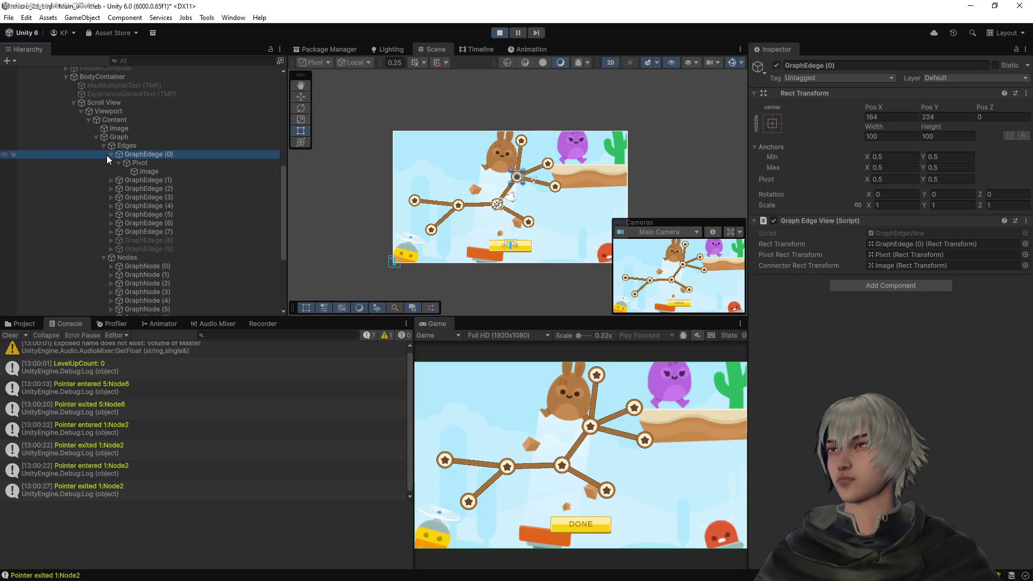
{"action": "left_click", "coordinate": [109, 154]}
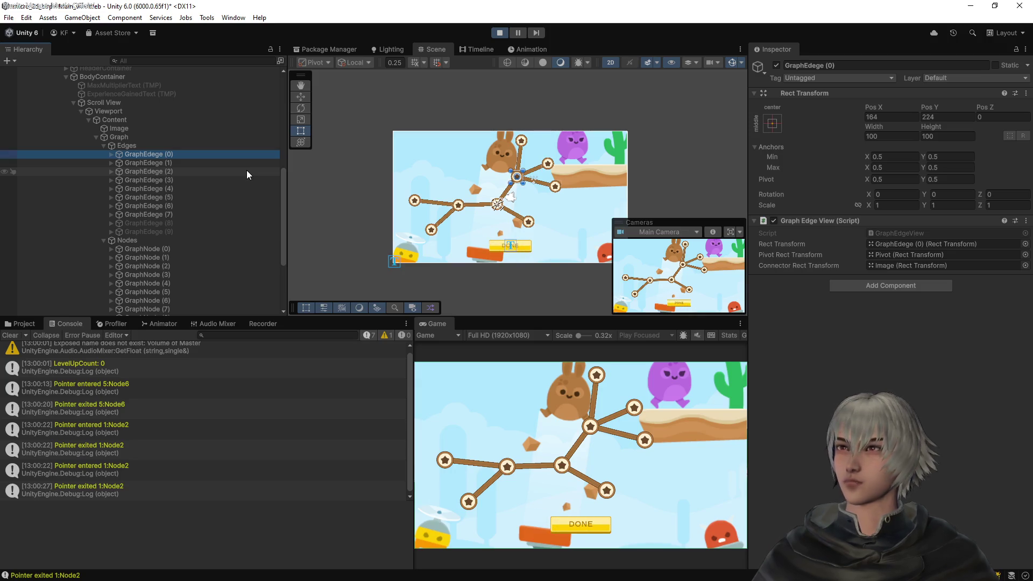
{"action": "left_click", "coordinate": [163, 251]}
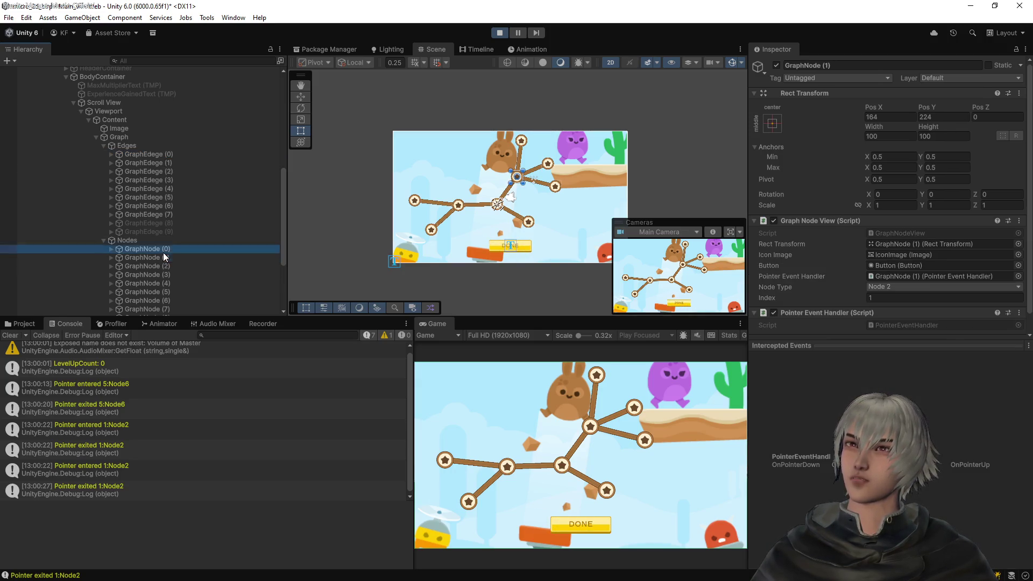
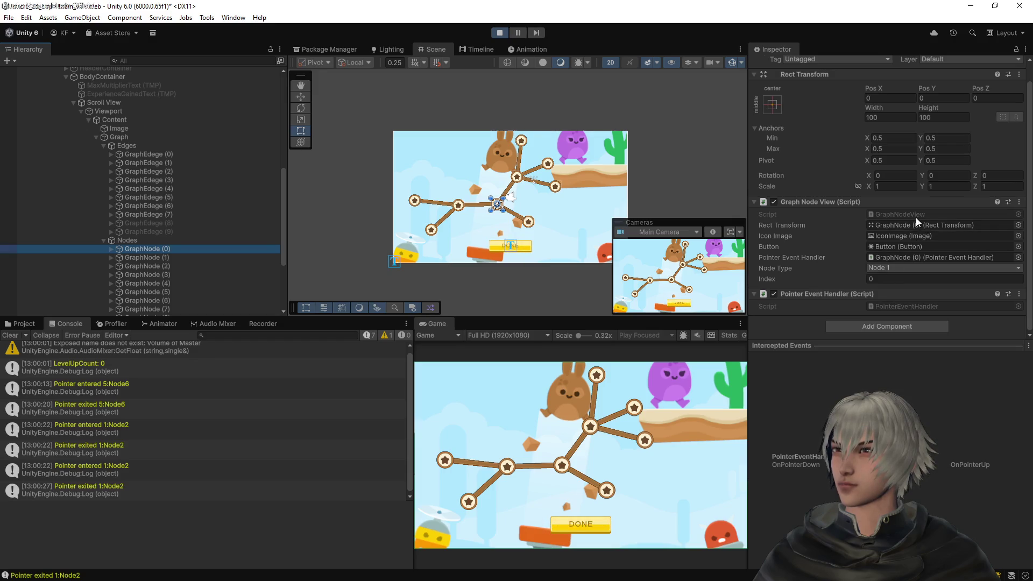
Exit Play mode and open GraphNodeView.cs from the Inspector's Script field
{"action": "left_click", "coordinate": [499, 32]}
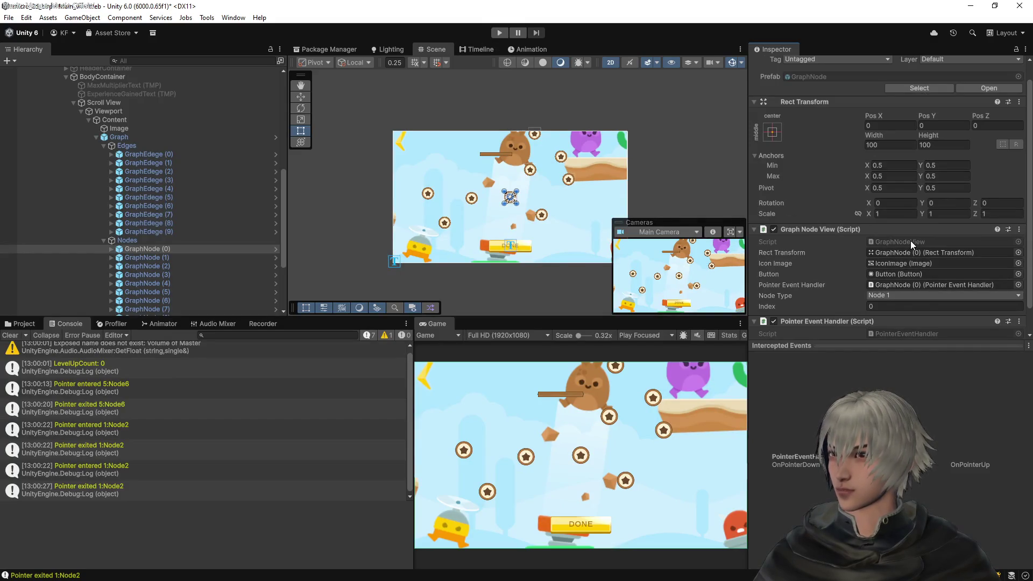
{"action": "double_click", "coordinate": [910, 241]}
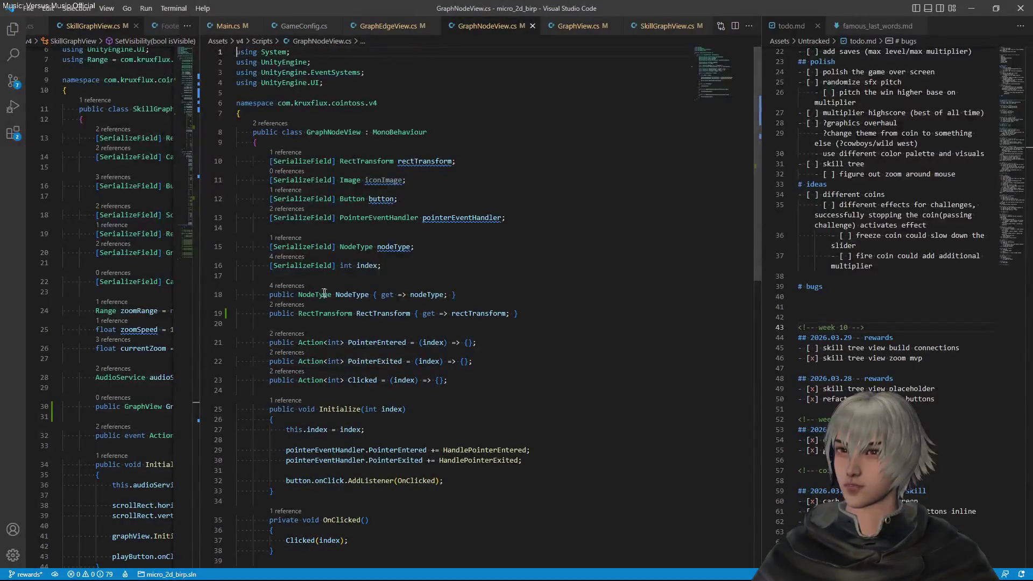
Go to the NodeType enum definition and rename Node1–Node4 to Node0–Node3
{"action": "left_click", "coordinate": [322, 294]}
{"action": "key", "text": "F12"}
{"action": "left_click", "coordinate": [279, 204]}
{"action": "key", "text": "F2"}
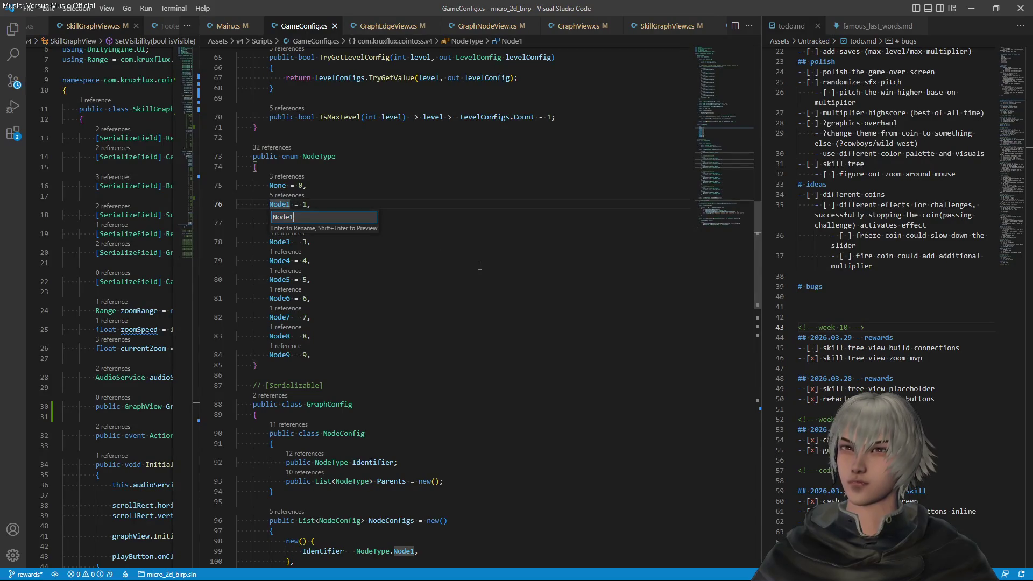
{"action": "type", "text": "0"}
{"action": "key", "text": "Return"}
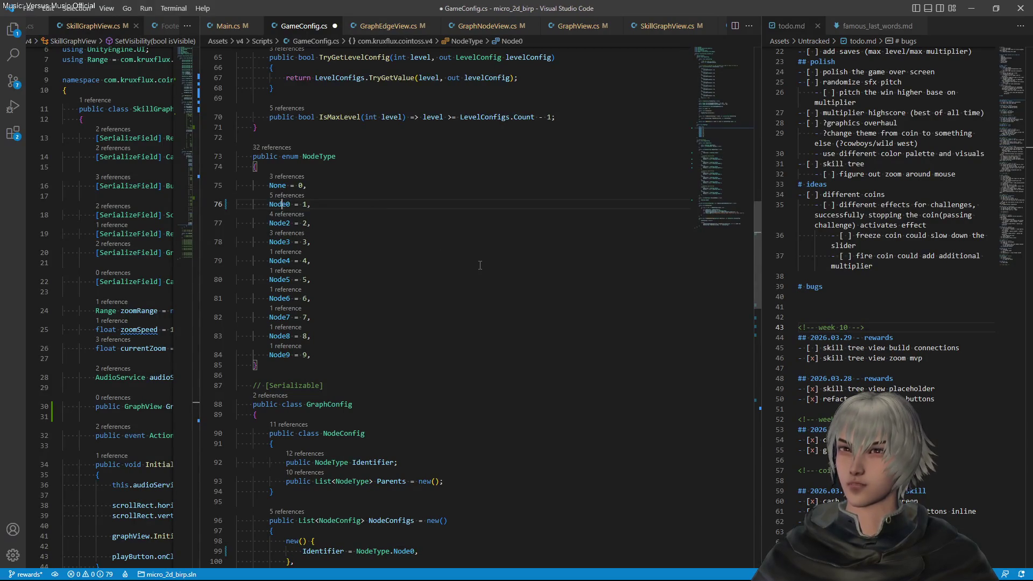
{"action": "key", "text": "Down"}
{"action": "key", "text": "F2"}
{"action": "key", "text": "End"}
{"action": "key", "text": "Return"}
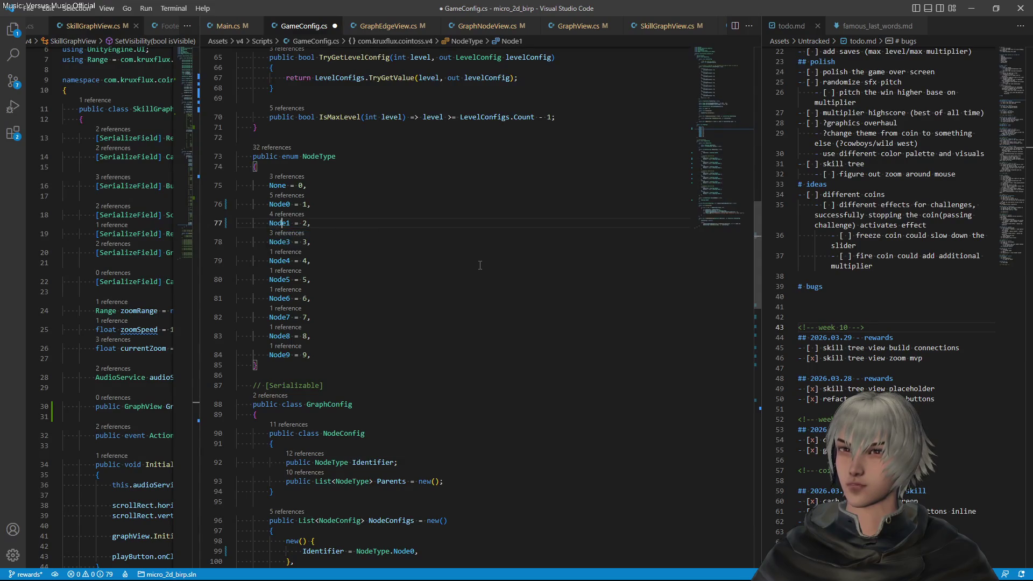
{"action": "key", "text": "Down"}
{"action": "key", "text": "F2"}
{"action": "key", "text": "End"}
{"action": "key", "text": "Return"}
{"action": "key", "text": "Down"}
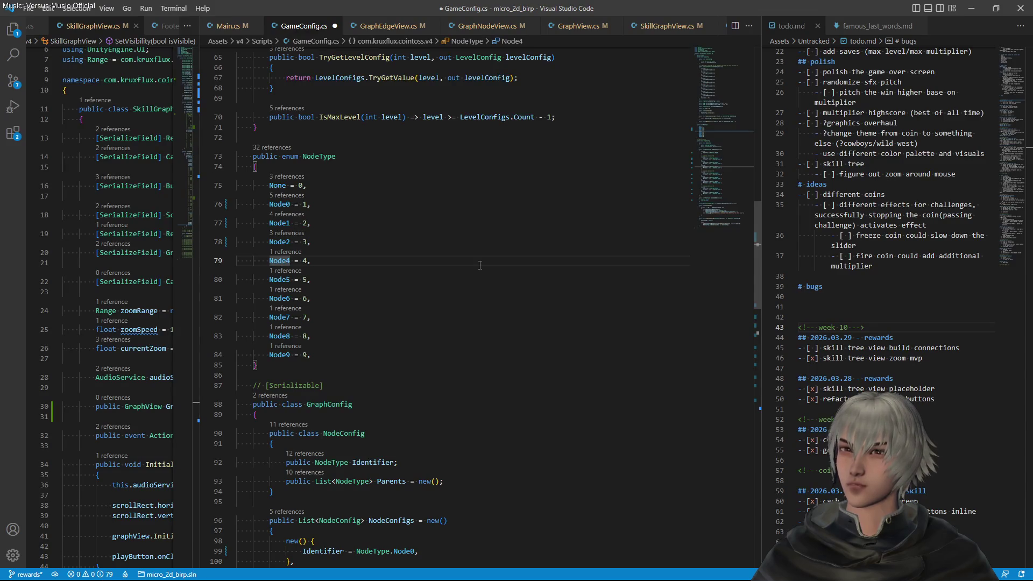
{"action": "key", "text": "F2"}
{"action": "key", "text": "End"}
{"action": "type", "text": "3"}
{"action": "key", "text": "Return"}
{"action": "key", "text": "Down"}
Rename the remaining enum members Node5–Node9 to Node4–Node8
{"action": "key", "text": "F2"}
{"action": "key", "text": "End"}
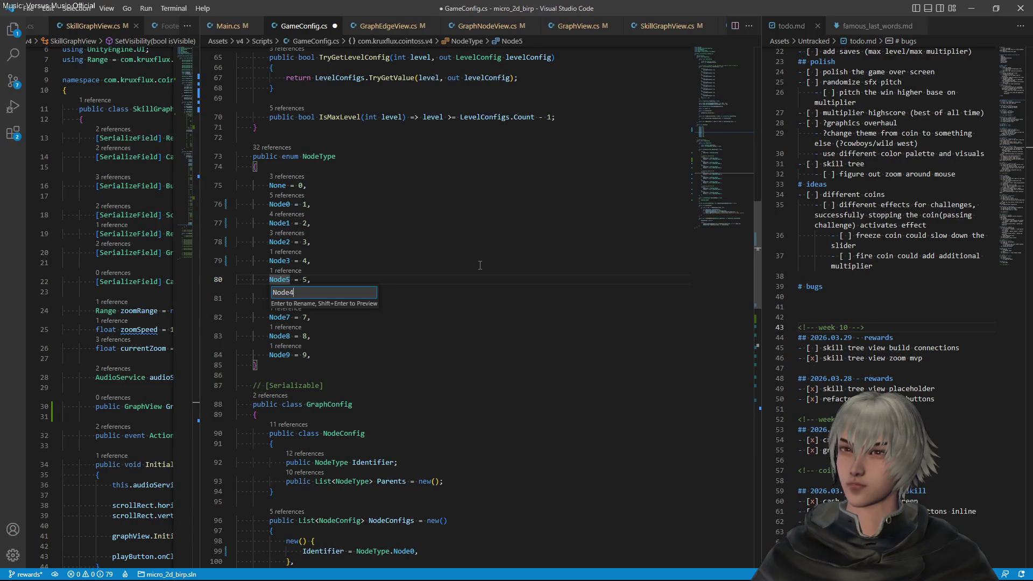
{"action": "key", "text": "Return"}
{"action": "key", "text": "Down"}
{"action": "key", "text": "F2"}
{"action": "key", "text": "End"}
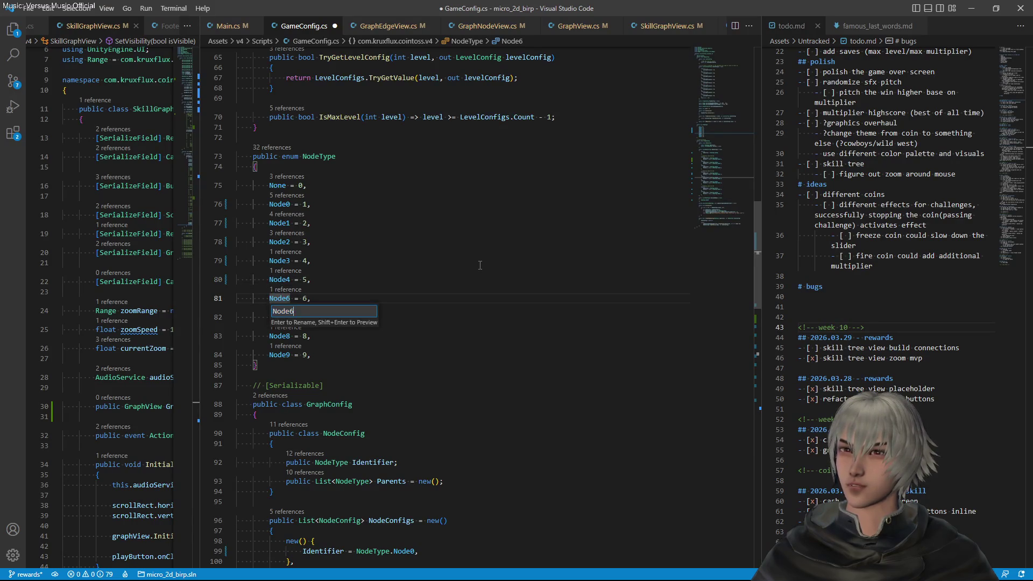
{"action": "key", "text": "Return"}
{"action": "key", "text": "Down"}
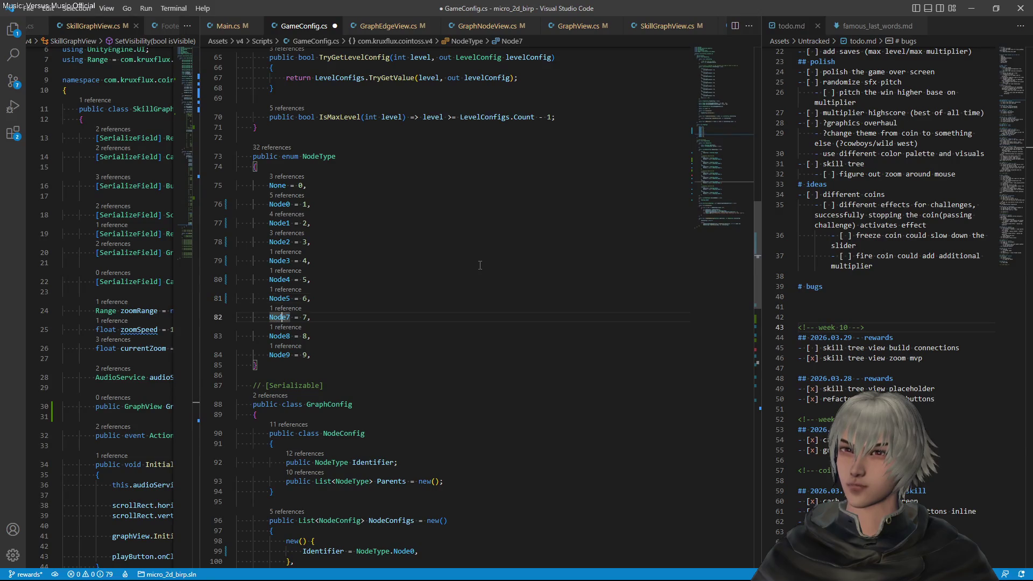
{"action": "key", "text": "F2"}
{"action": "key", "text": "End"}
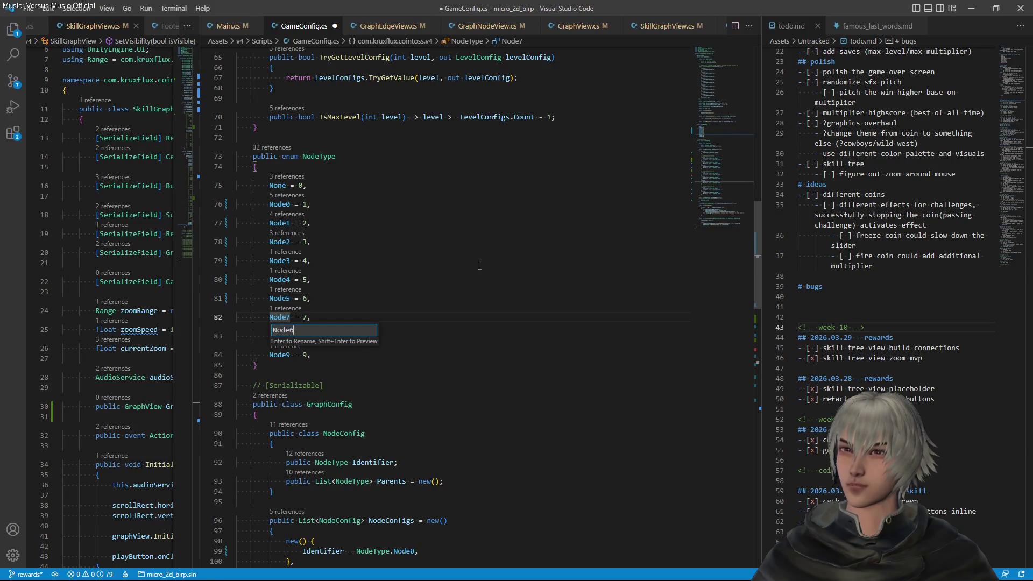
{"action": "key", "text": "Return"}
{"action": "key", "text": "Down"}
{"action": "key", "text": "F2"}
{"action": "key", "text": "End"}
{"action": "key", "text": "BackSpace"}
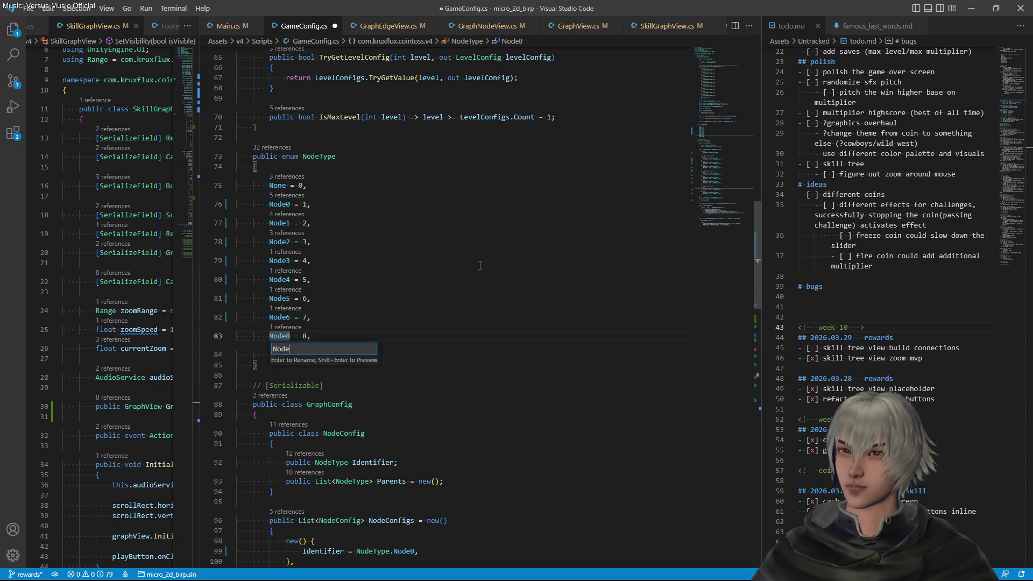
{"action": "type", "text": "7"}
{"action": "key", "text": "Return"}
{"action": "key", "text": "Down"}
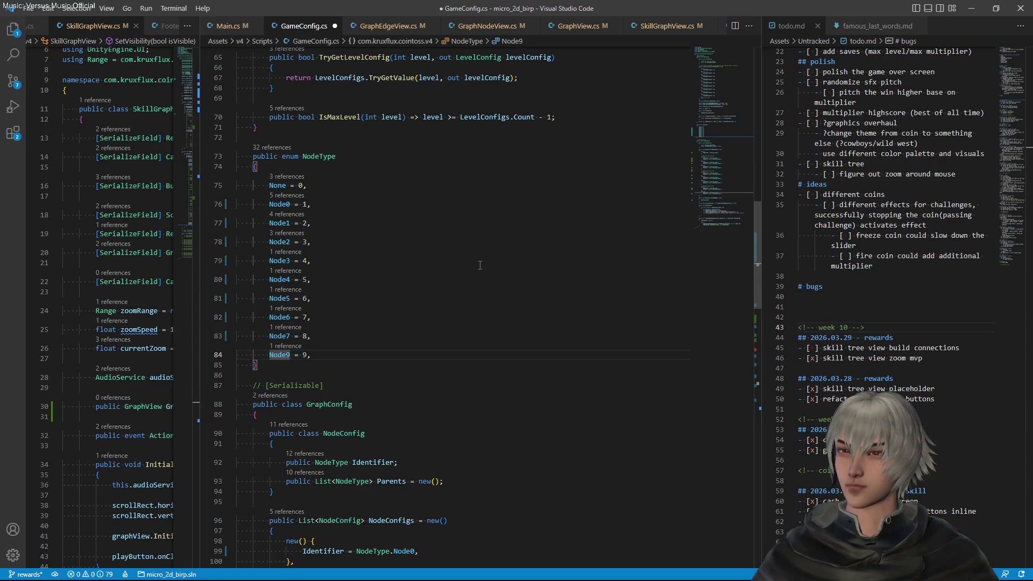
{"action": "key", "text": "F2"}
{"action": "key", "text": "End"}
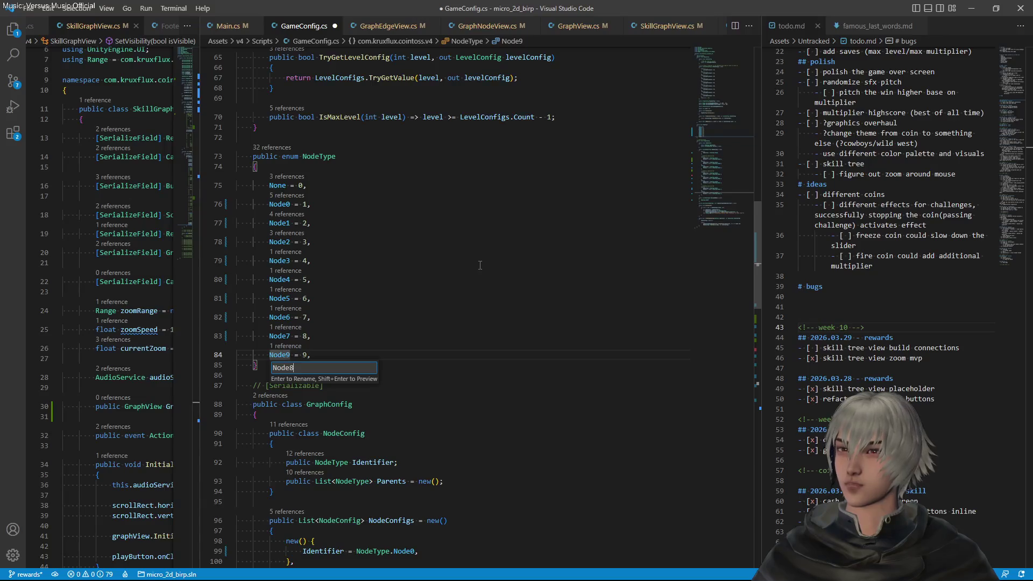
{"action": "key", "text": "Return"}
Save GameConfig.cs and return to Unity
{"action": "key", "text": "ctrl+s"}
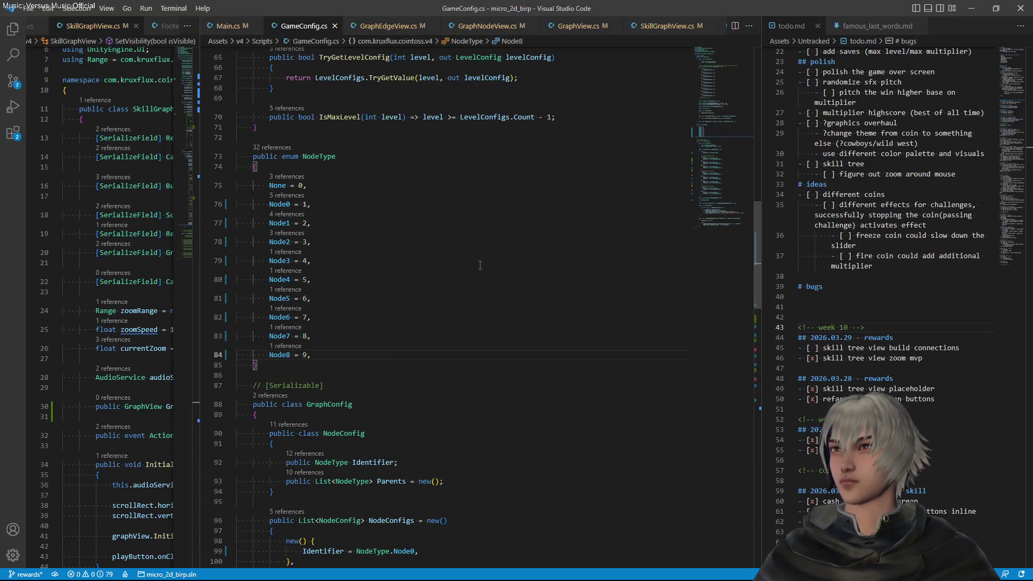
{"action": "scroll", "coordinate": [447, 134], "scroll_direction": "down", "scroll_amount": 5}
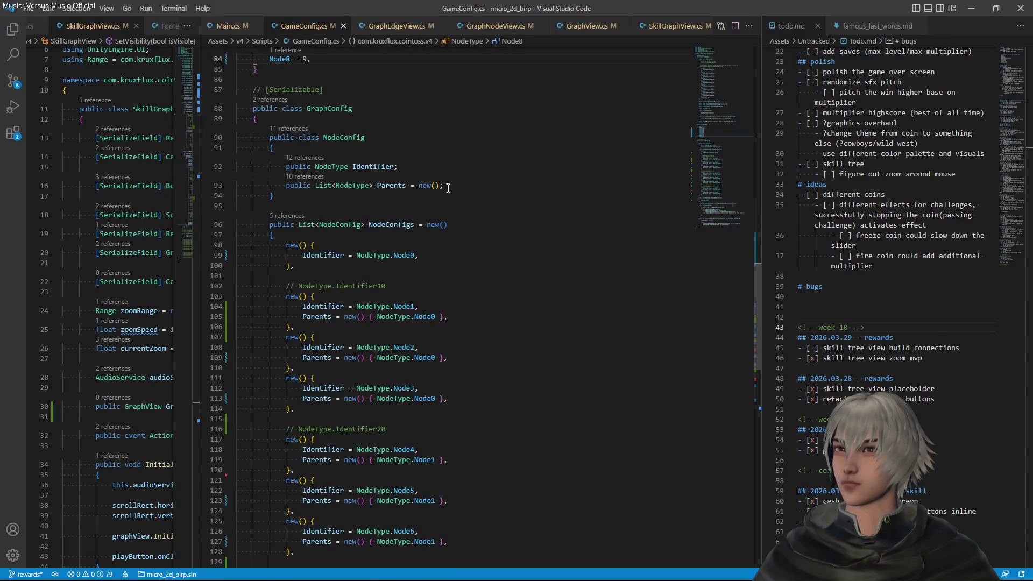
{"action": "key", "text": "alt+Tab"}
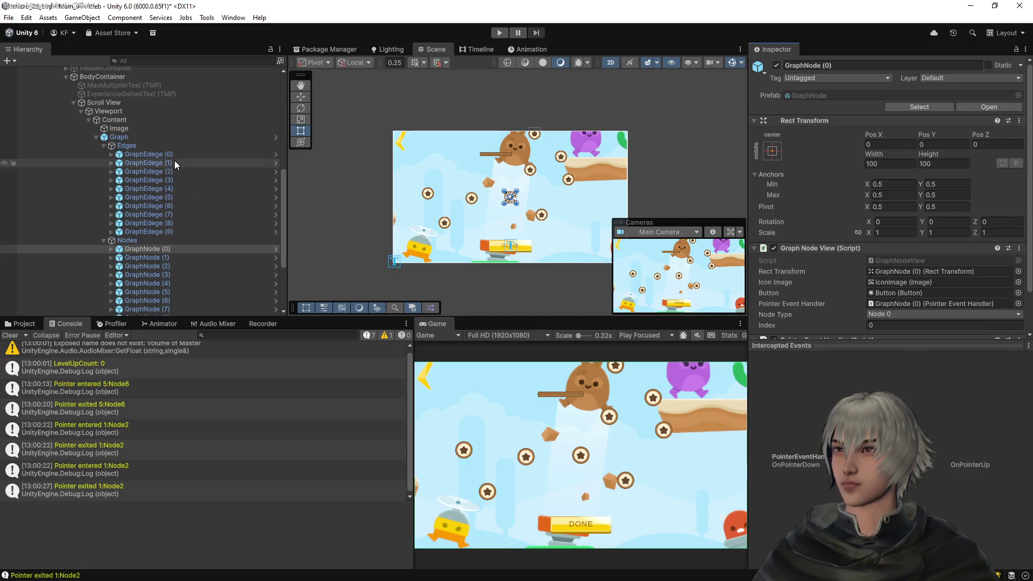
Check Node Type on GraphNode (1), (2), (4), (6) and (8), confirming (8) reads Node 8
{"action": "scroll", "coordinate": [771, 235], "scroll_direction": "down", "scroll_amount": 2}
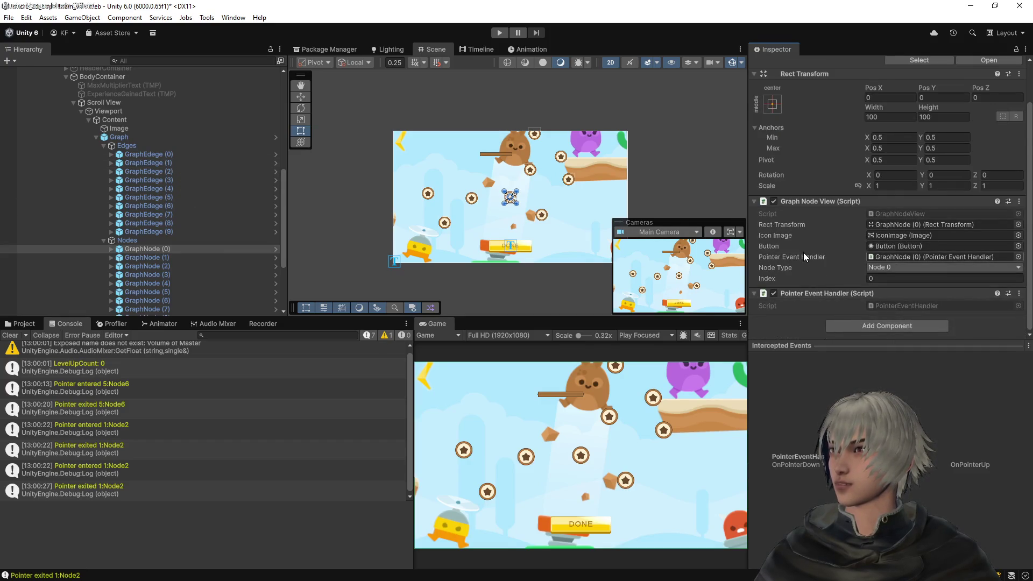
{"action": "left_click", "coordinate": [144, 258]}
{"action": "left_click", "coordinate": [144, 269]}
{"action": "left_click", "coordinate": [142, 283]}
{"action": "left_click", "coordinate": [142, 300]}
{"action": "scroll", "coordinate": [149, 296], "scroll_direction": "down", "scroll_amount": 3}
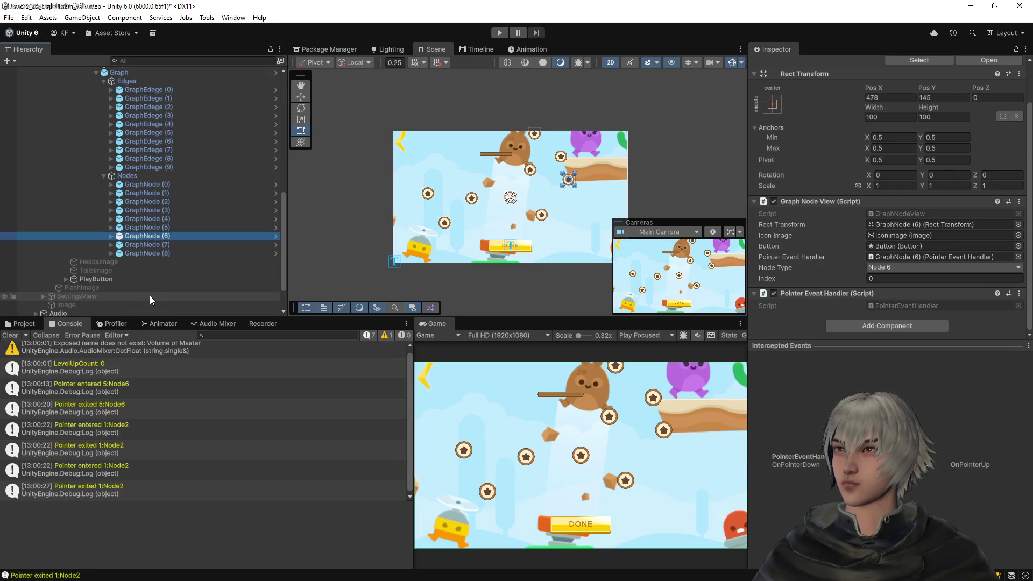
{"action": "left_click", "coordinate": [150, 254]}
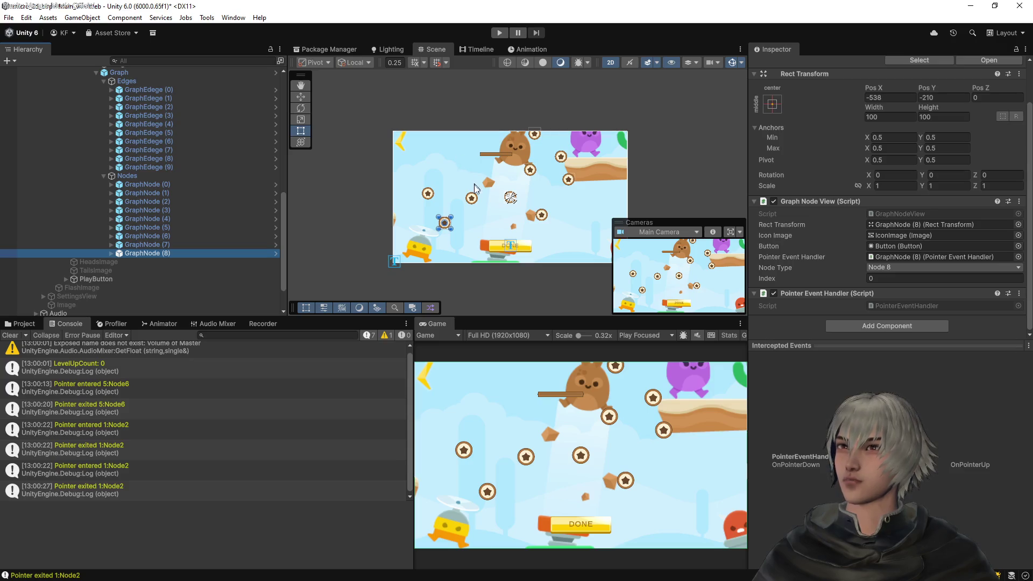
{"action": "left_click_drag", "start_coordinate": [558, 187], "coordinate": [529, 216]}
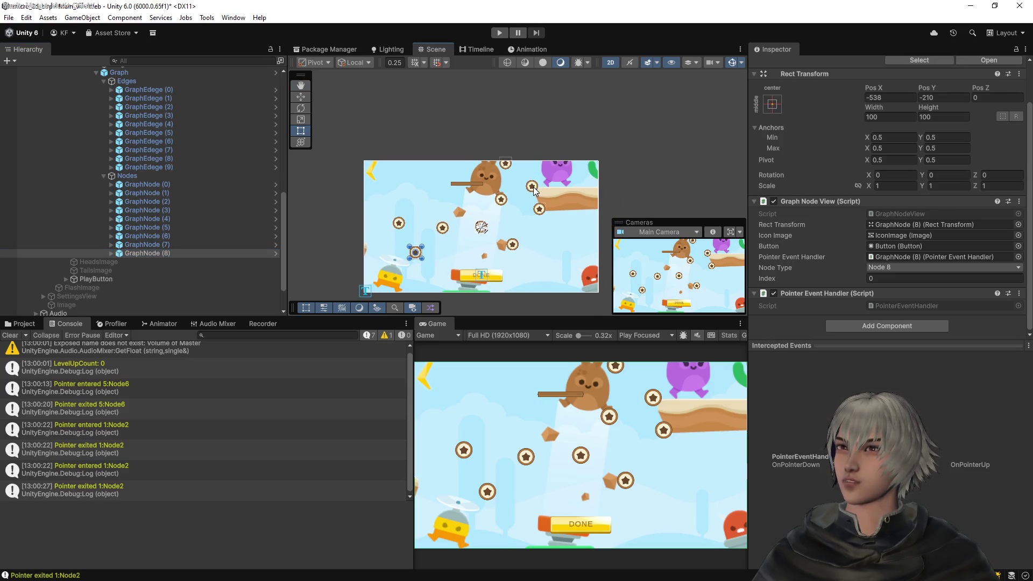
Expand GraphNode (5) and turn off scene picking for its Button, BackgroundImage and IconImage
{"action": "left_click", "coordinate": [537, 187]}
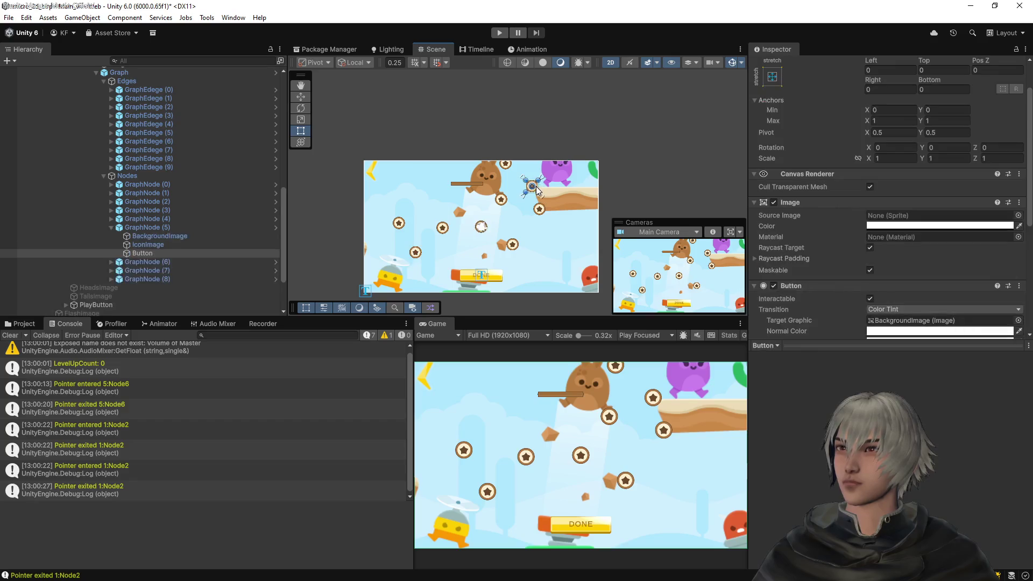
{"action": "left_click", "coordinate": [140, 228]}
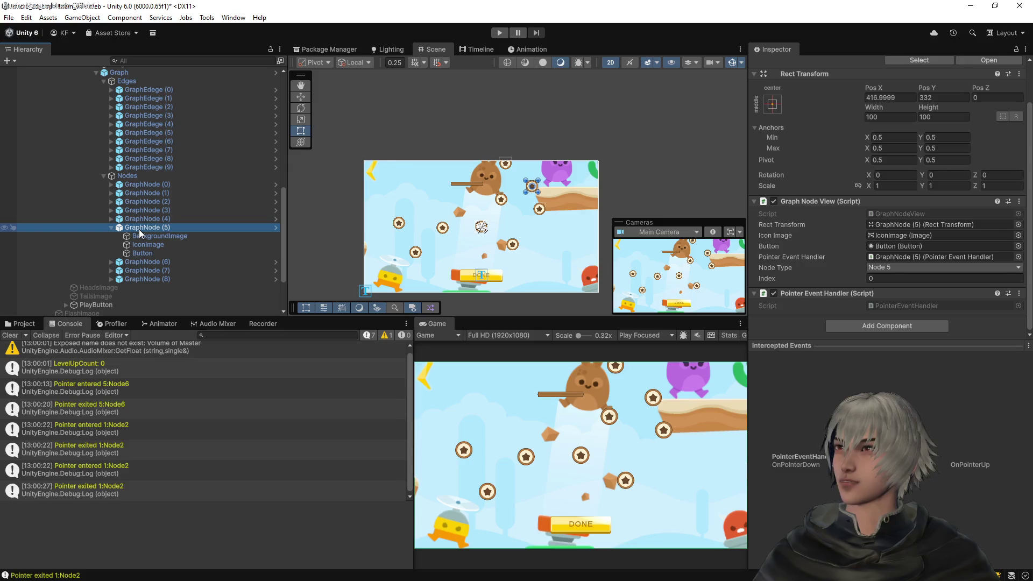
{"action": "left_click", "coordinate": [137, 251]}
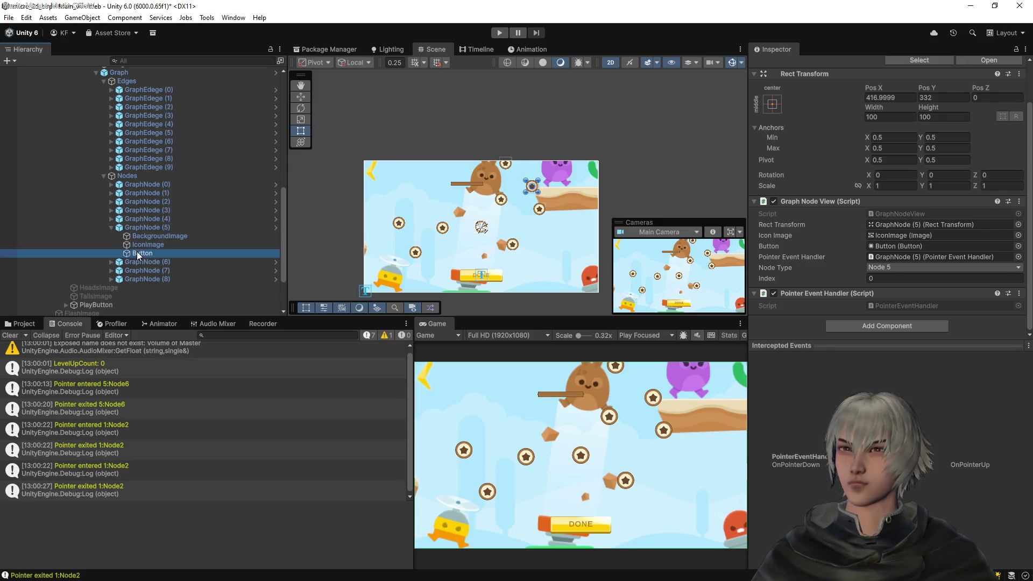
{"action": "left_click", "coordinate": [12, 254]}
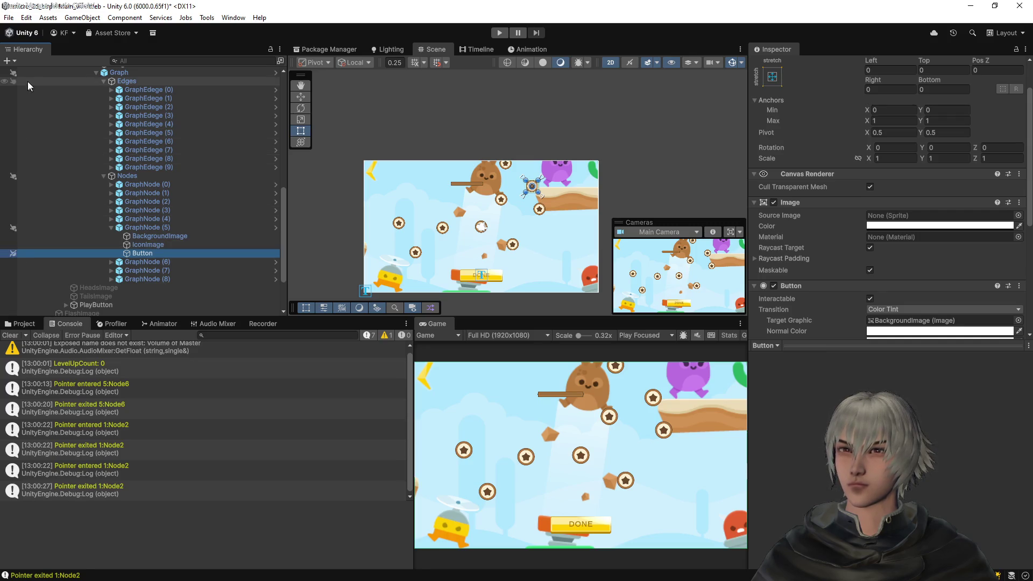
{"action": "left_click", "coordinate": [13, 245]}
{"action": "left_click", "coordinate": [12, 236]}
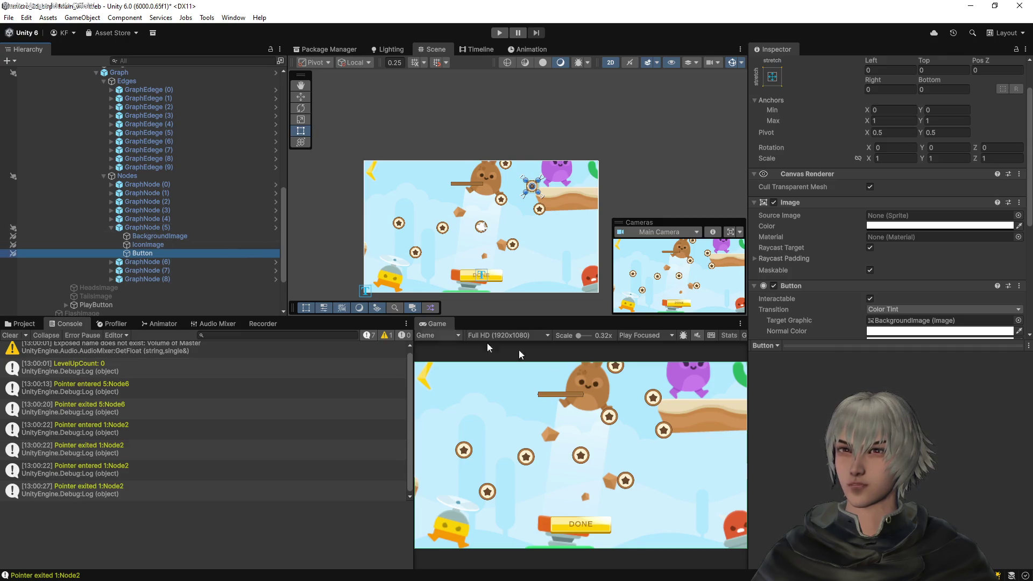
Test that scene clicks now select GraphNode (5), then open the GraphNode prefab
{"action": "left_click", "coordinate": [605, 418]}
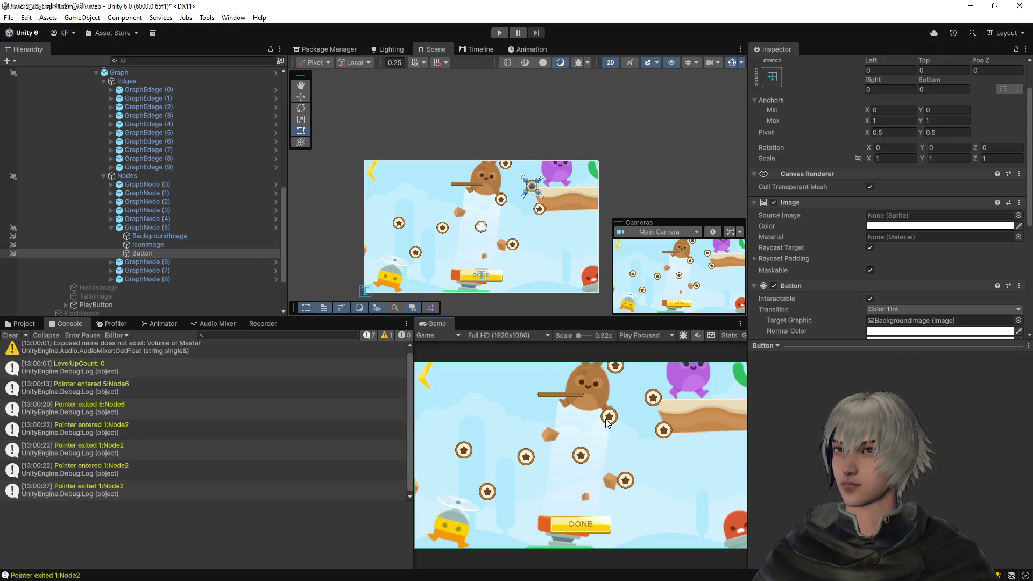
{"action": "left_click", "coordinate": [189, 227]}
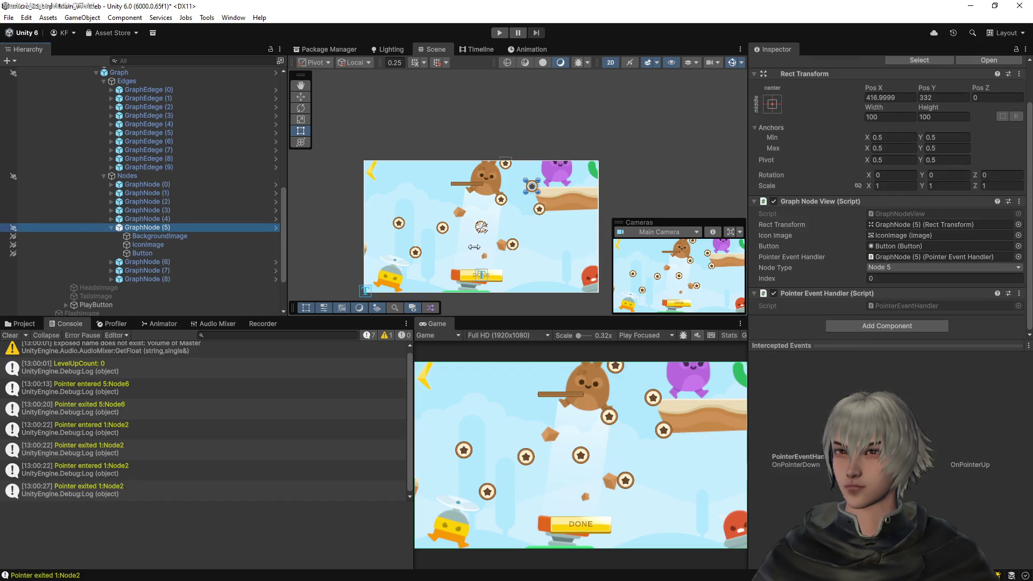
{"action": "left_click", "coordinate": [505, 203]}
{"action": "left_click", "coordinate": [538, 190]}
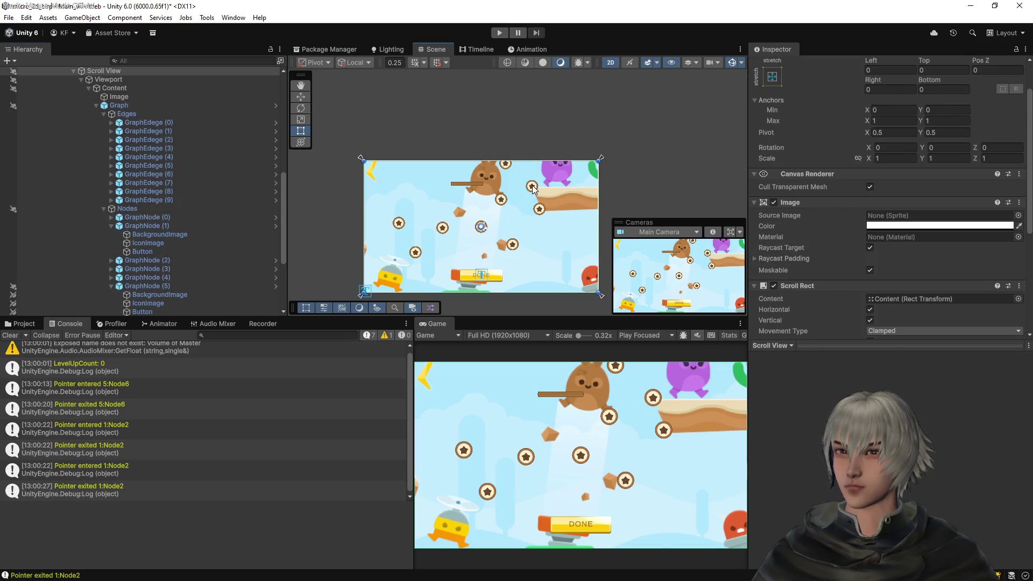
{"action": "left_click", "coordinate": [533, 190]}
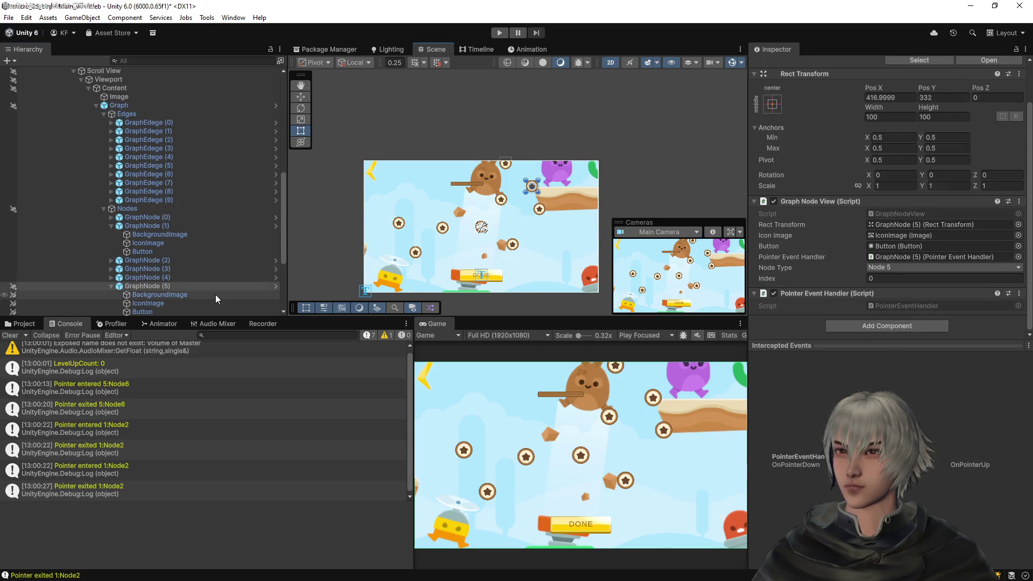
{"action": "scroll", "coordinate": [141, 289], "scroll_direction": "down", "scroll_amount": 2}
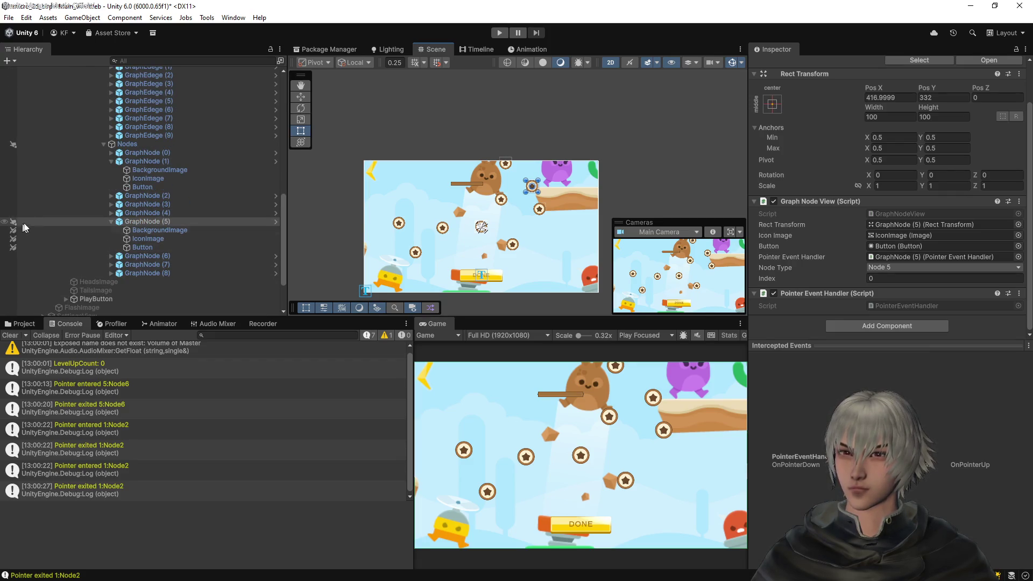
{"action": "left_click", "coordinate": [139, 220]}
{"action": "left_click", "coordinate": [990, 60]}
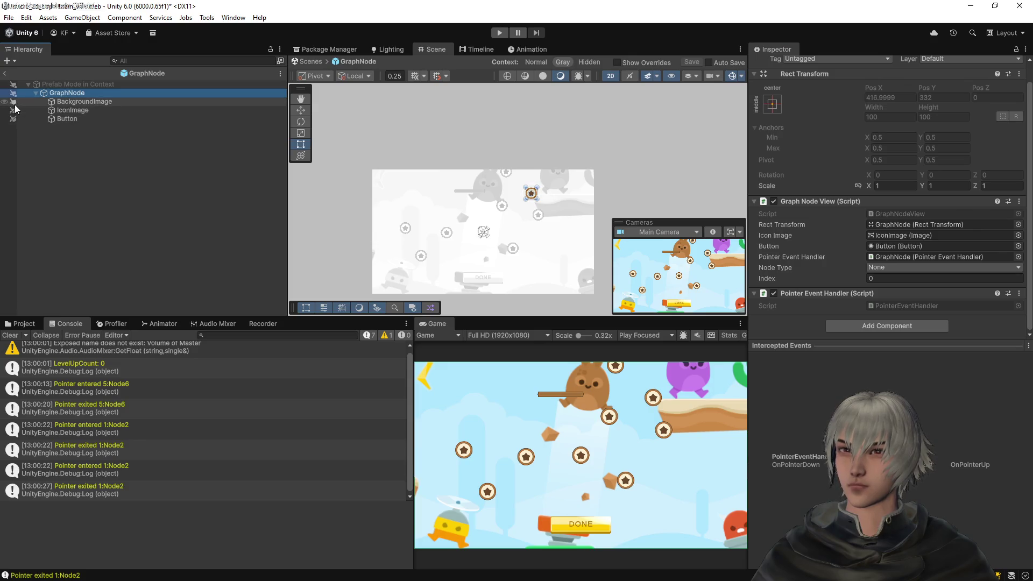
Return to the scene, save it, and make GraphNode (5)'s BackgroundImage and IconImage pickable again
{"action": "left_click", "coordinate": [5, 74]}
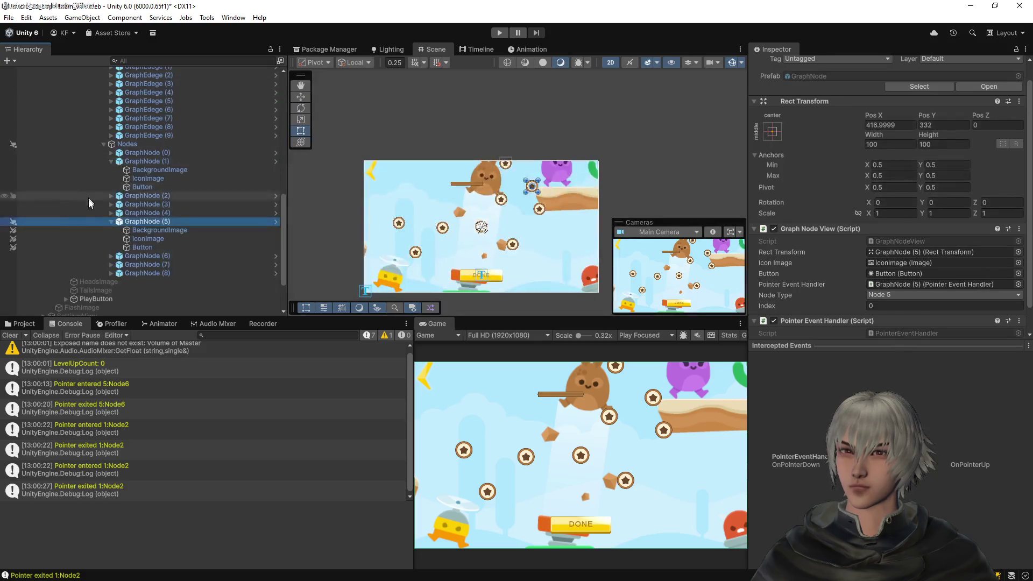
{"action": "scroll", "coordinate": [75, 208], "scroll_direction": "up", "scroll_amount": 2}
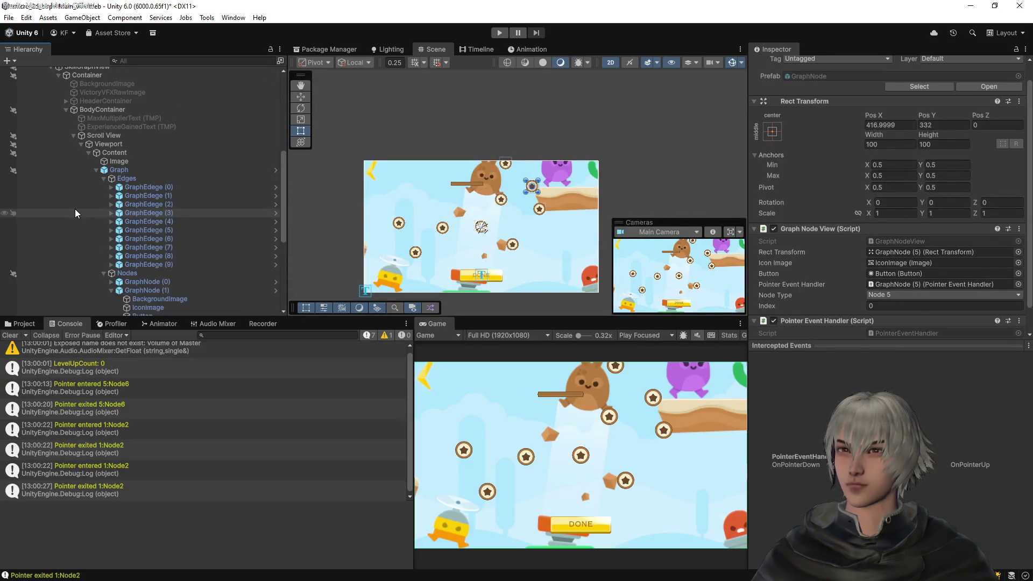
{"action": "scroll", "coordinate": [75, 213], "scroll_direction": "up", "scroll_amount": 8}
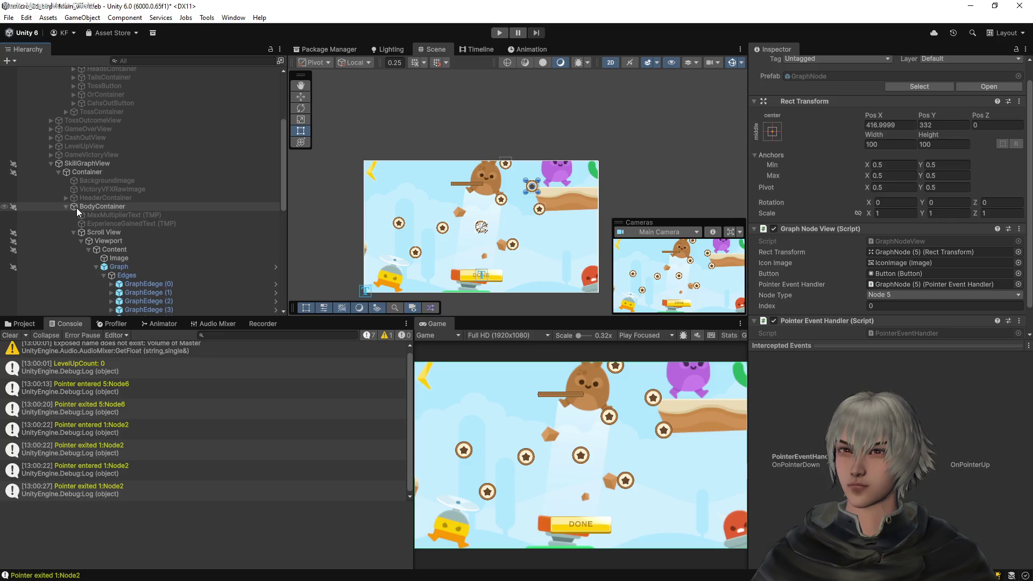
{"action": "scroll", "coordinate": [78, 206], "scroll_direction": "up", "scroll_amount": 2}
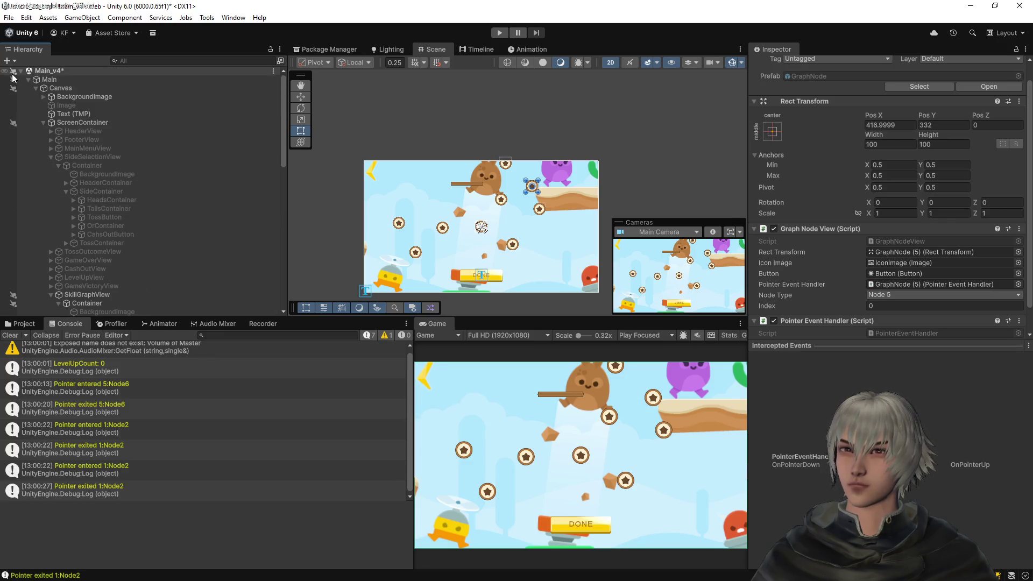
{"action": "scroll", "coordinate": [135, 174], "scroll_direction": "down", "scroll_amount": 15}
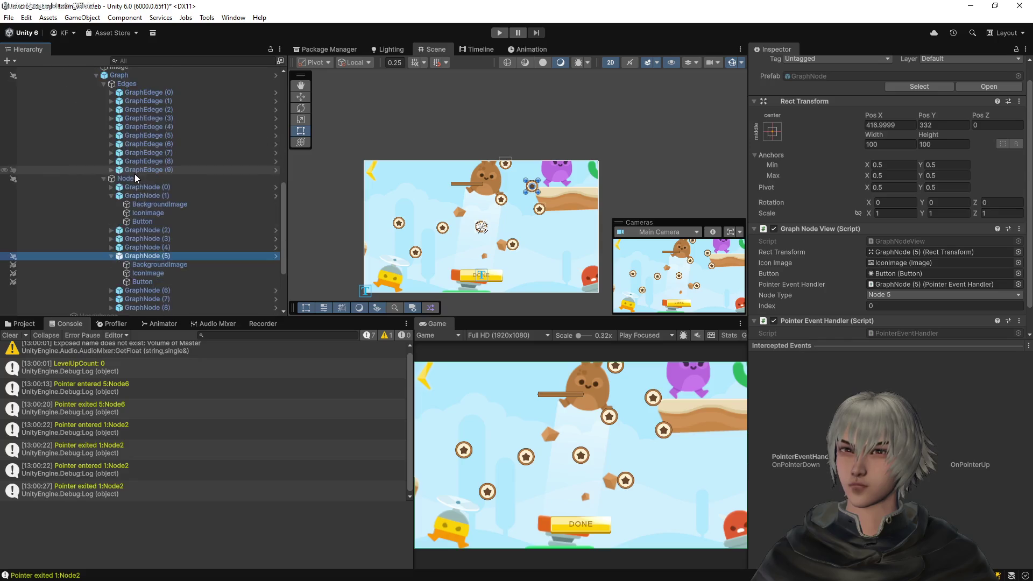
{"action": "key", "text": "ctrl+s"}
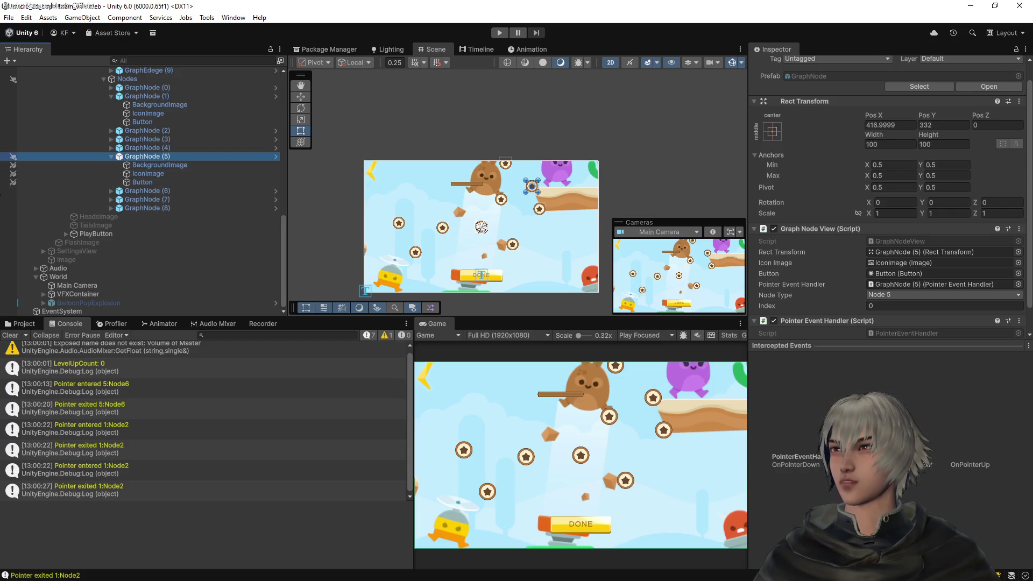
{"action": "left_click", "coordinate": [13, 164]}
{"action": "left_click", "coordinate": [13, 173]}
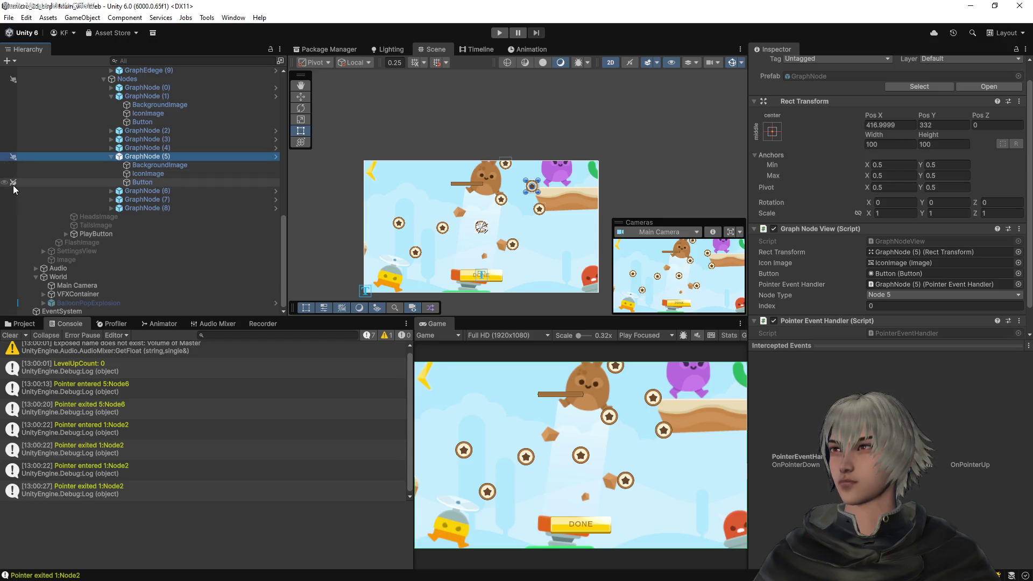
In the Graph prefab, make GraphNode (5)'s BackgroundImage, IconImage and Button unpickable
{"action": "scroll", "coordinate": [150, 155], "scroll_direction": "up", "scroll_amount": 5}
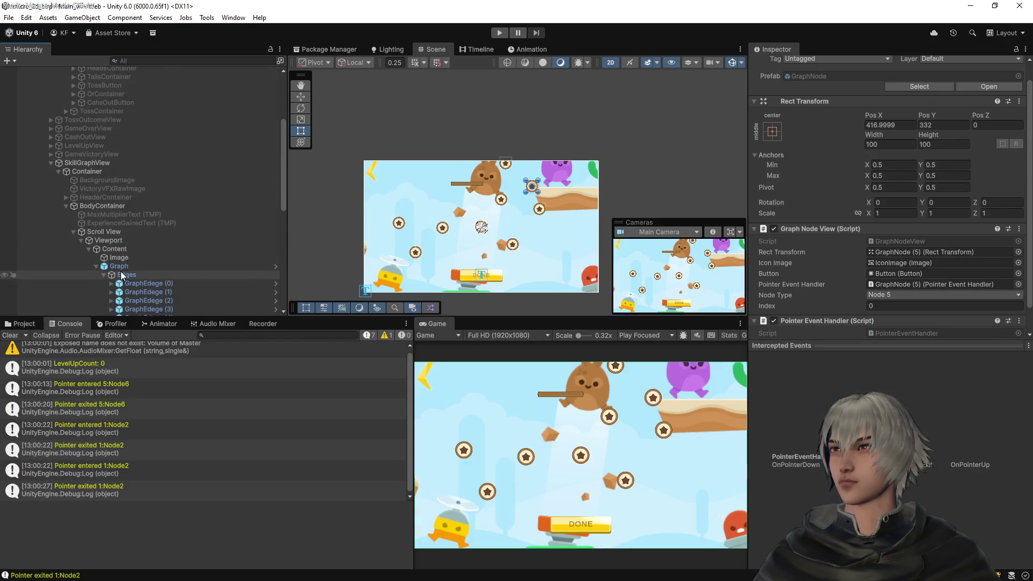
{"action": "left_click", "coordinate": [122, 266]}
{"action": "left_click", "coordinate": [980, 92]}
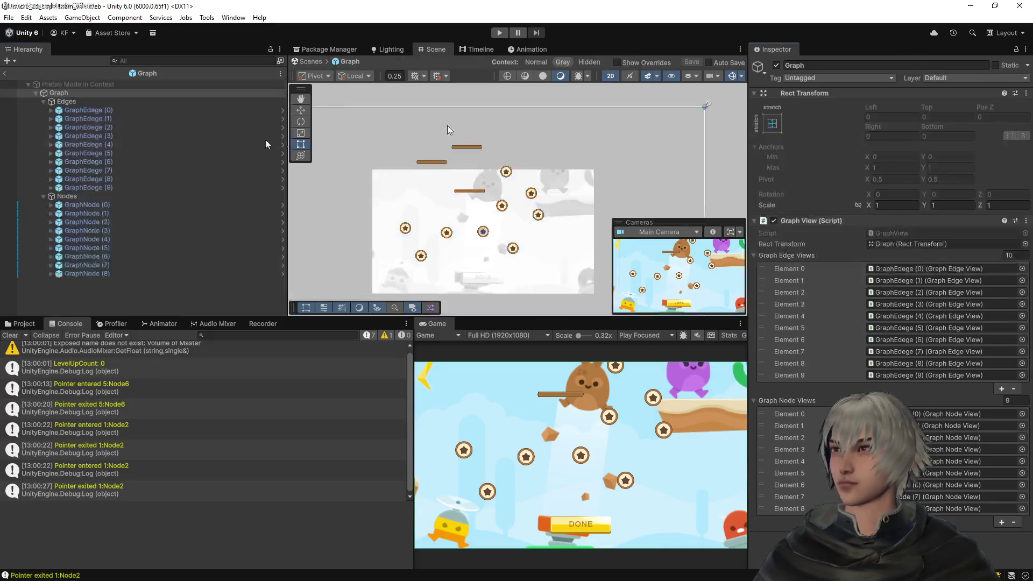
{"action": "left_click", "coordinate": [532, 197]}
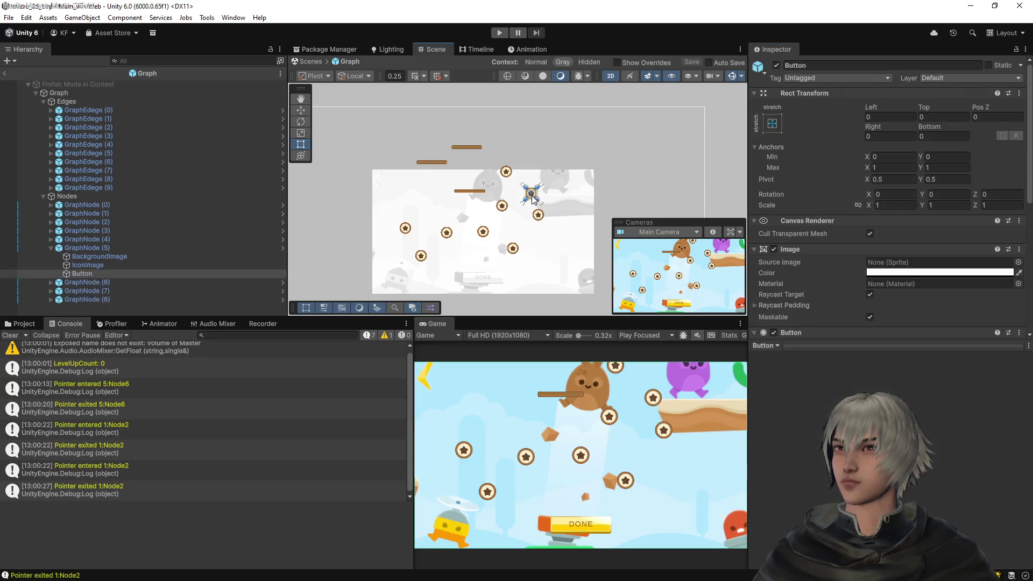
{"action": "left_click", "coordinate": [9, 258], "text": "shift"}
{"action": "left_click", "coordinate": [13, 257]}
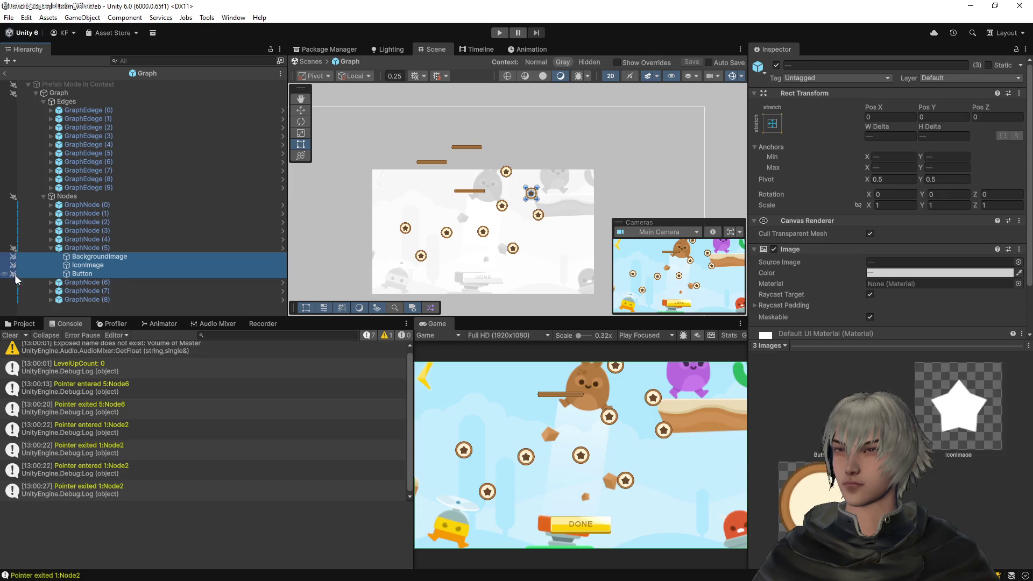
Make GraphNode (6)'s child objects unpickable and verify both nodes are picked as wholes
{"action": "left_click", "coordinate": [541, 215]}
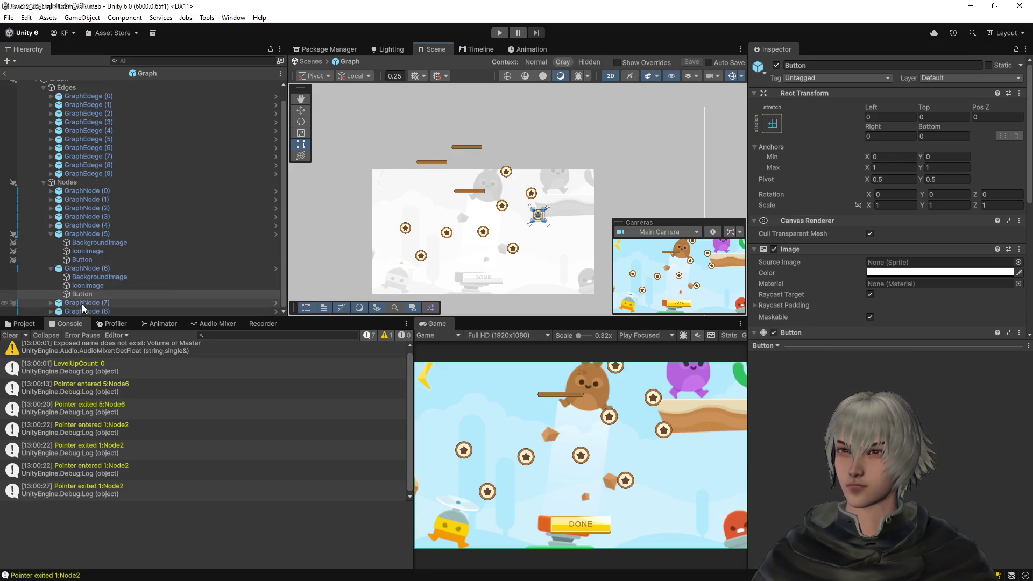
{"action": "left_click", "coordinate": [85, 287], "text": "ctrl"}
{"action": "left_click", "coordinate": [92, 277], "text": "ctrl"}
{"action": "left_click", "coordinate": [13, 286]}
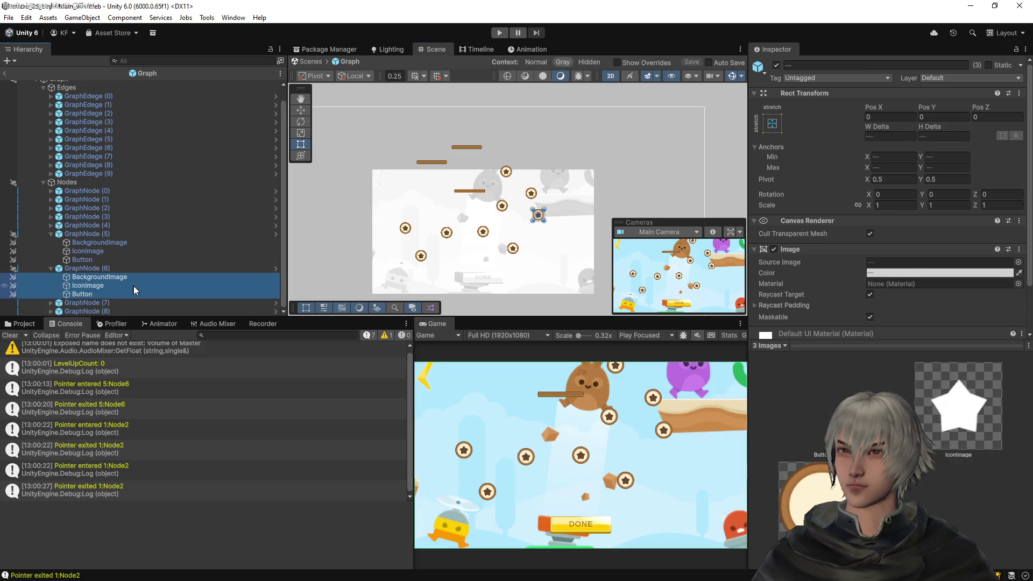
{"action": "left_click", "coordinate": [532, 194]}
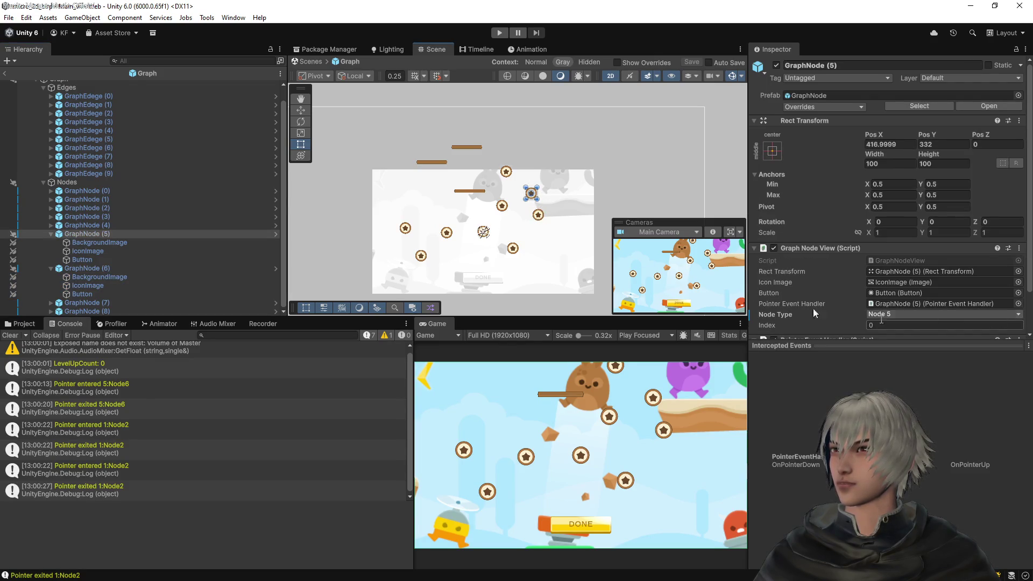
{"action": "left_click", "coordinate": [539, 216]}
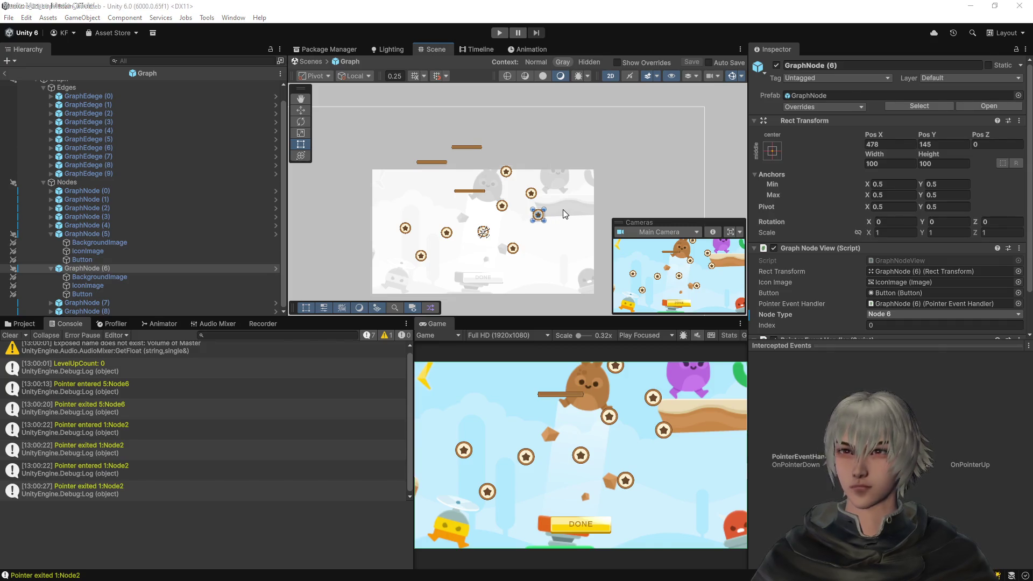
{"action": "key", "text": "alt+Tab"}
Duplicate the Node8 config block in GameConfig.cs and rename the copy Node9
{"action": "scroll", "coordinate": [482, 317], "scroll_direction": "down", "scroll_amount": 5}
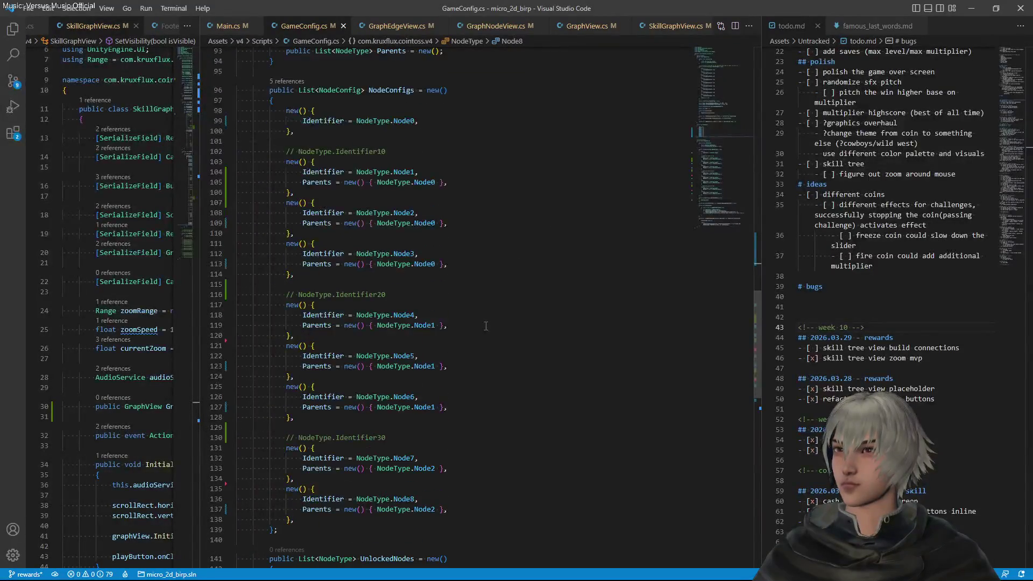
{"action": "scroll", "coordinate": [485, 327], "scroll_direction": "down", "scroll_amount": 4}
{"action": "scroll", "coordinate": [482, 332], "scroll_direction": "up", "scroll_amount": 5}
{"action": "scroll", "coordinate": [482, 334], "scroll_direction": "down", "scroll_amount": 4}
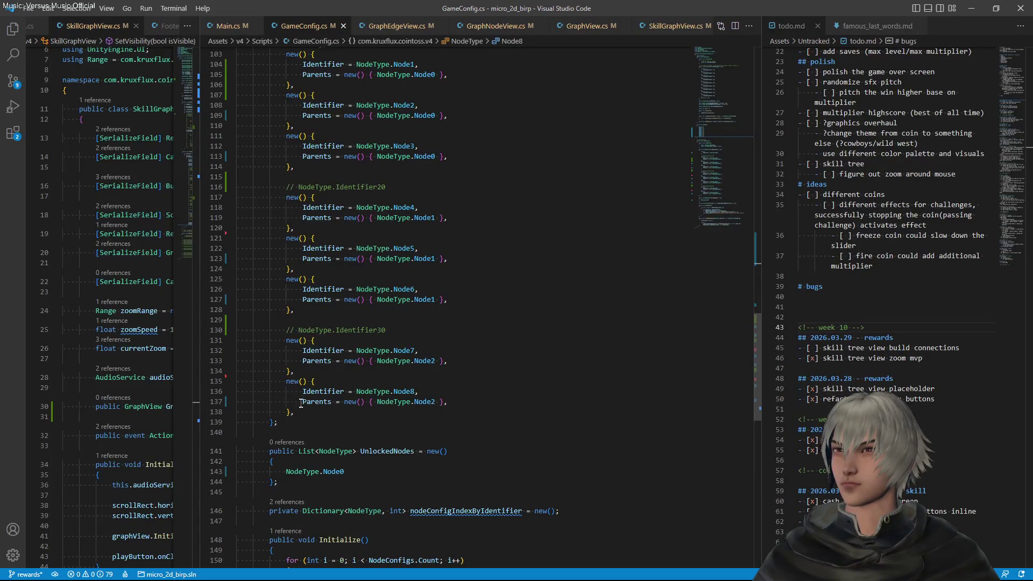
{"action": "left_click_drag", "start_coordinate": [322, 412], "coordinate": [334, 373]}
{"action": "key", "text": "ctrl+c"}
{"action": "key", "text": "ctrl+v"}
{"action": "key", "text": "ctrl+v"}
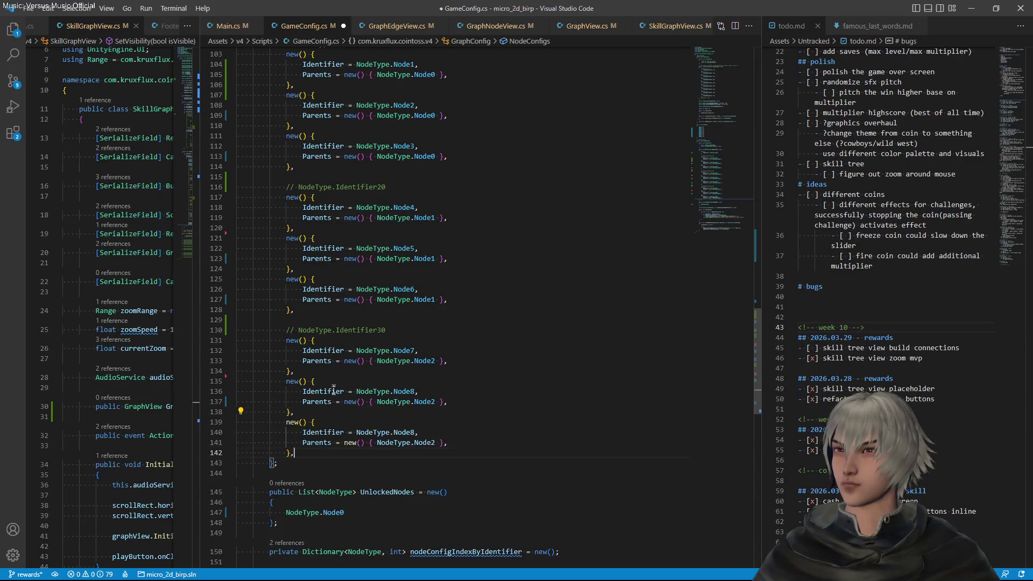
{"action": "left_click", "coordinate": [303, 413]}
{"action": "key", "text": "Return"}
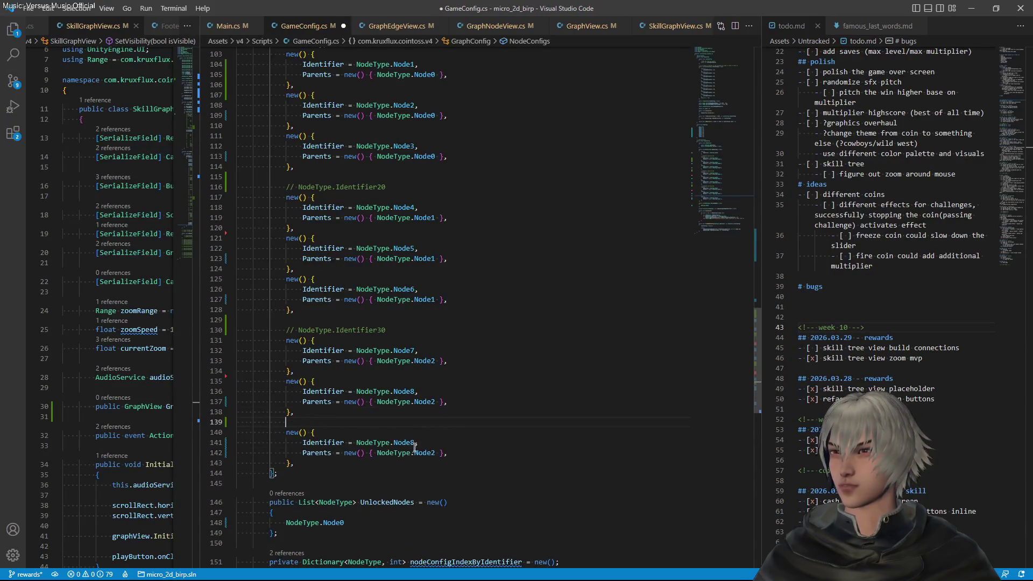
{"action": "double_click", "coordinate": [413, 443]}
{"action": "type", "text": "Node9"}
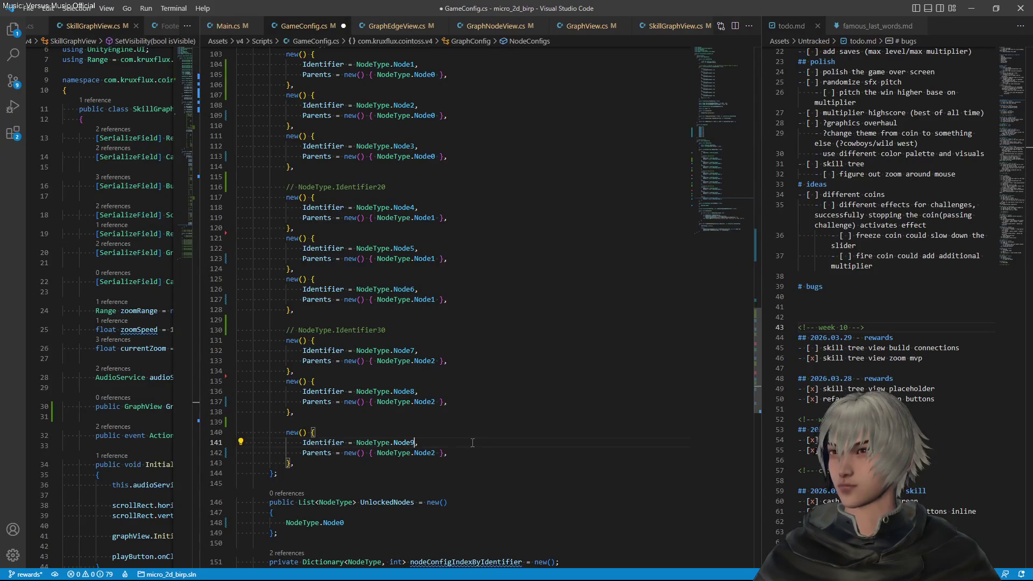
Set Node9's parents to NodeType.Node5 and NodeType.Node6 and save
{"action": "key", "text": "Down"}
{"action": "key", "text": "ctrl+d"}
{"action": "type", "text": "Node5,"}
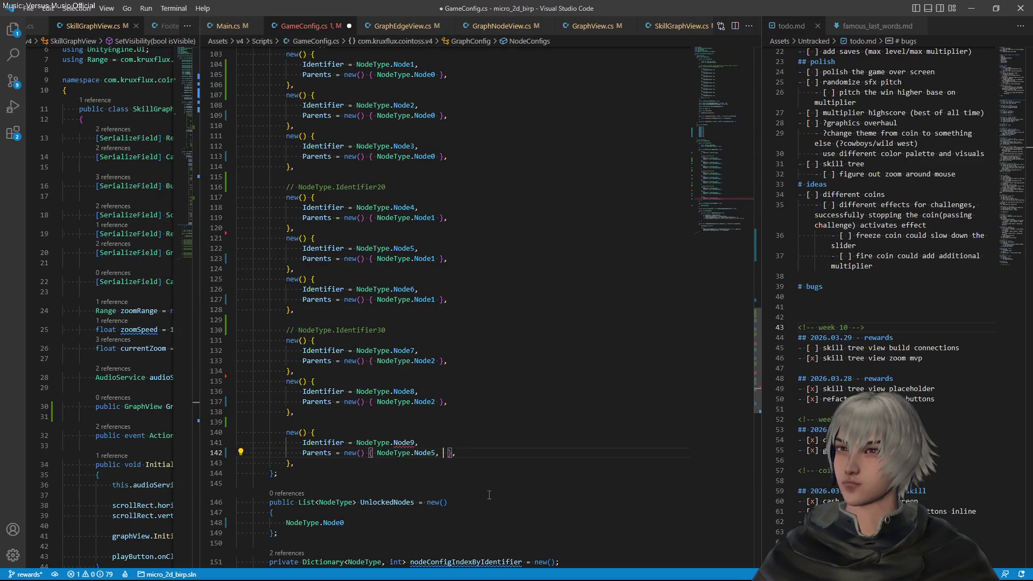
{"action": "key", "text": "Left"}
{"action": "key", "text": "ctrl+shift+Left"}
{"action": "key", "text": "ctrl+shift+Left"}
{"action": "key", "text": "ctrl+shift+Left"}
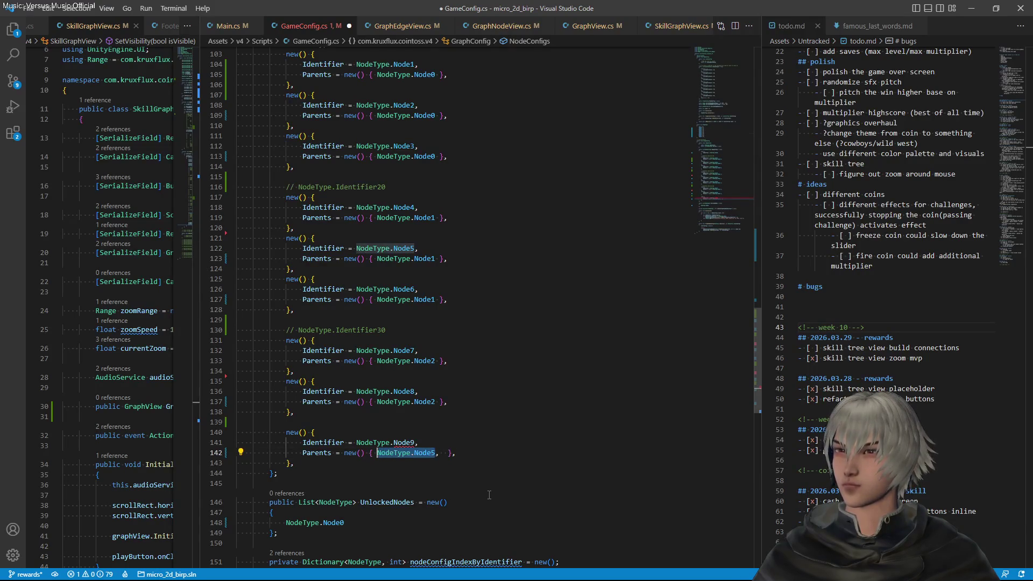
{"action": "key", "text": "Right"}
{"action": "key", "text": "Right"}
{"action": "key", "text": "ctrl+v"}
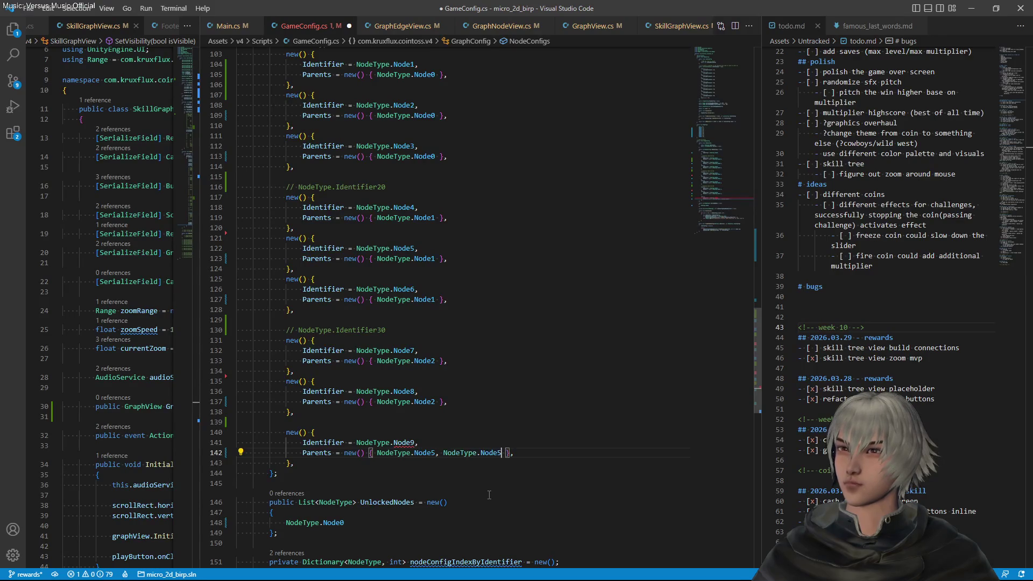
{"action": "key", "text": "BackSpace"}
{"action": "type", "text": "6"}
{"action": "key", "text": "ctrl+s"}
Add a Node9 = 10 member to the NodeType enum, save, and return to Unity
{"action": "scroll", "coordinate": [474, 328], "scroll_direction": "up", "scroll_amount": 10}
{"action": "left_click", "coordinate": [331, 326]}
{"action": "key", "text": "shift+alt+Down"}
{"action": "key", "text": "Home"}
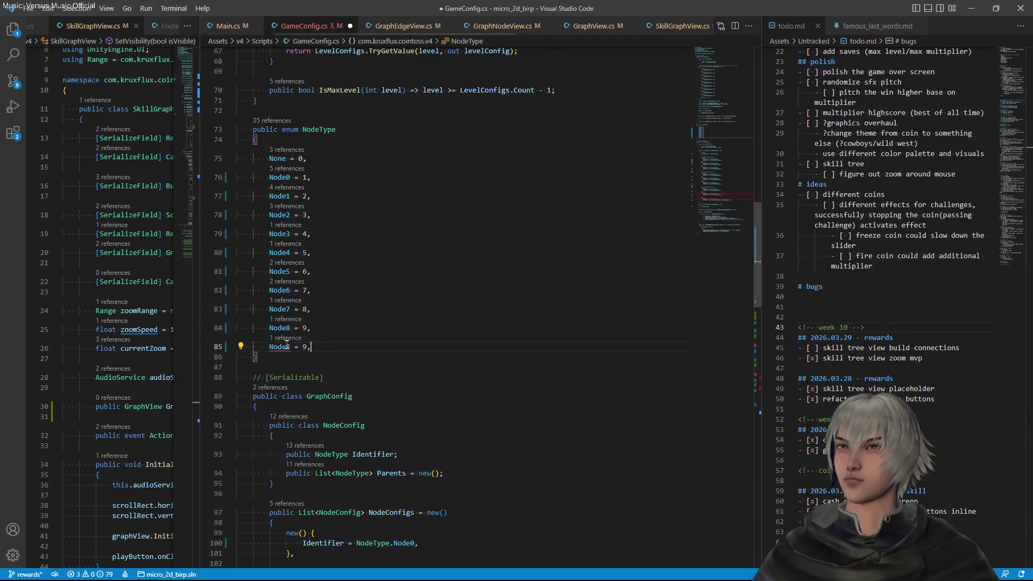
{"action": "key", "text": "ctrl+shift+Right"}
{"action": "type", "text": "Node9"}
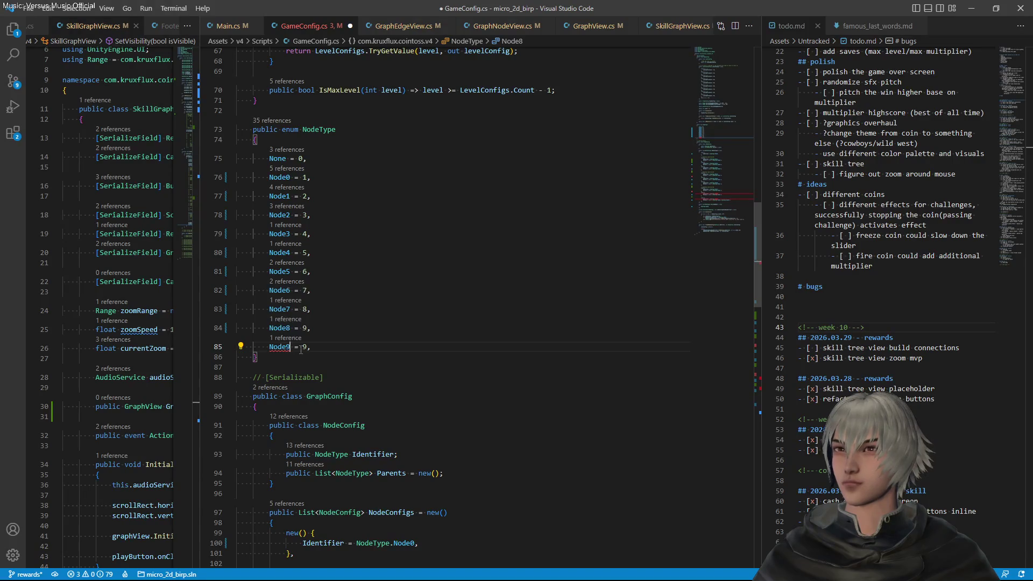
{"action": "double_click", "coordinate": [304, 347]}
{"action": "type", "text": "1"}
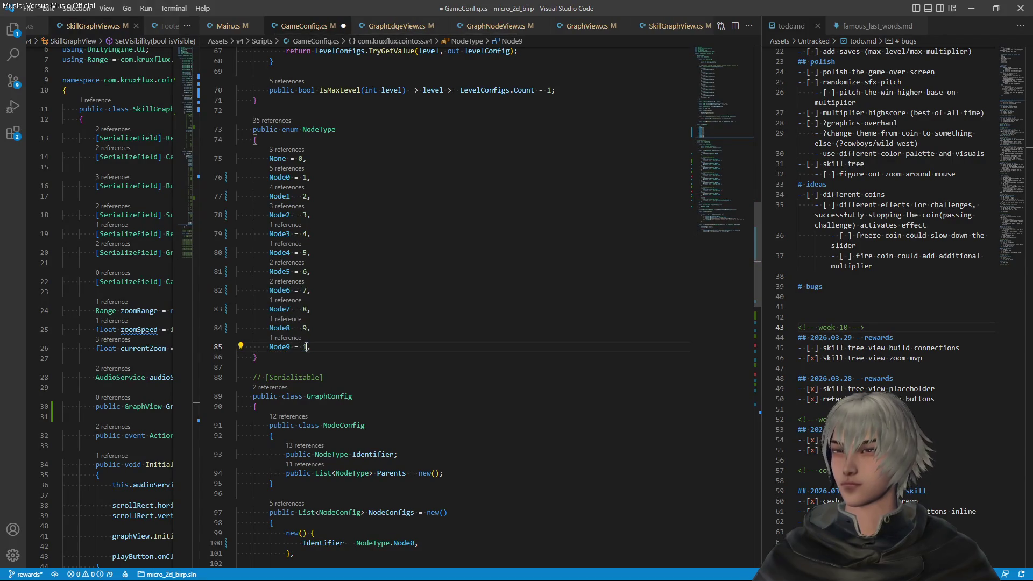
{"action": "key", "text": "ctrl+s"}
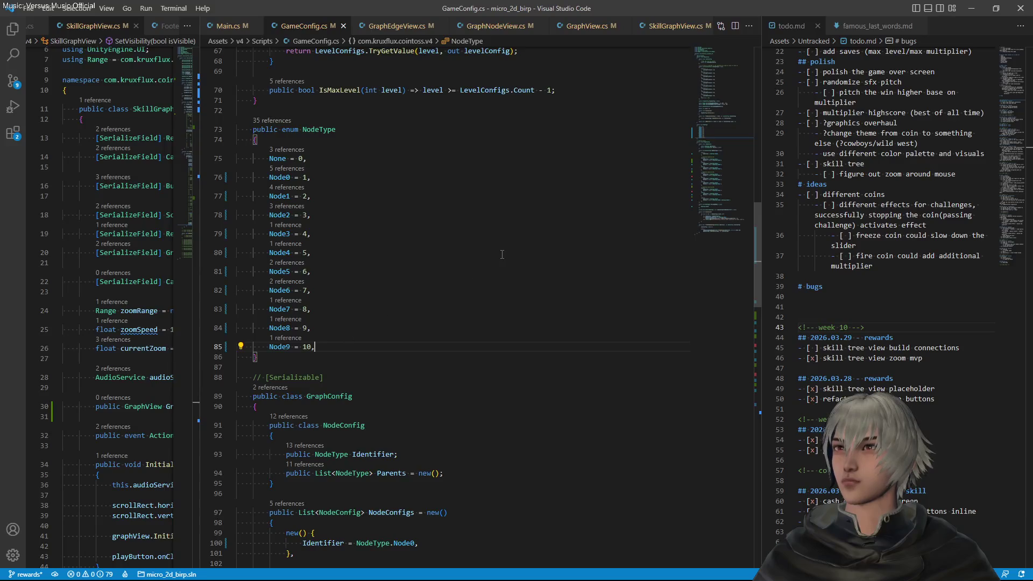
{"action": "scroll", "coordinate": [502, 254], "scroll_direction": "down", "scroll_amount": 2}
{"action": "key", "text": "alt+Tab"}
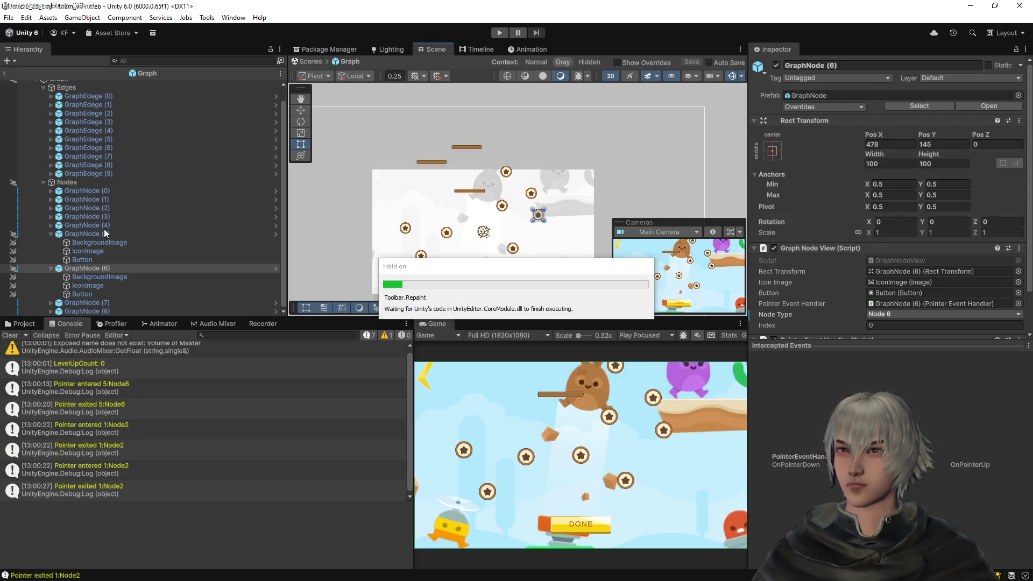
Duplicate GraphNode (8) as GraphNode (9) with node type Node 9 and save the prefab
{"action": "left_click", "coordinate": [85, 309]}
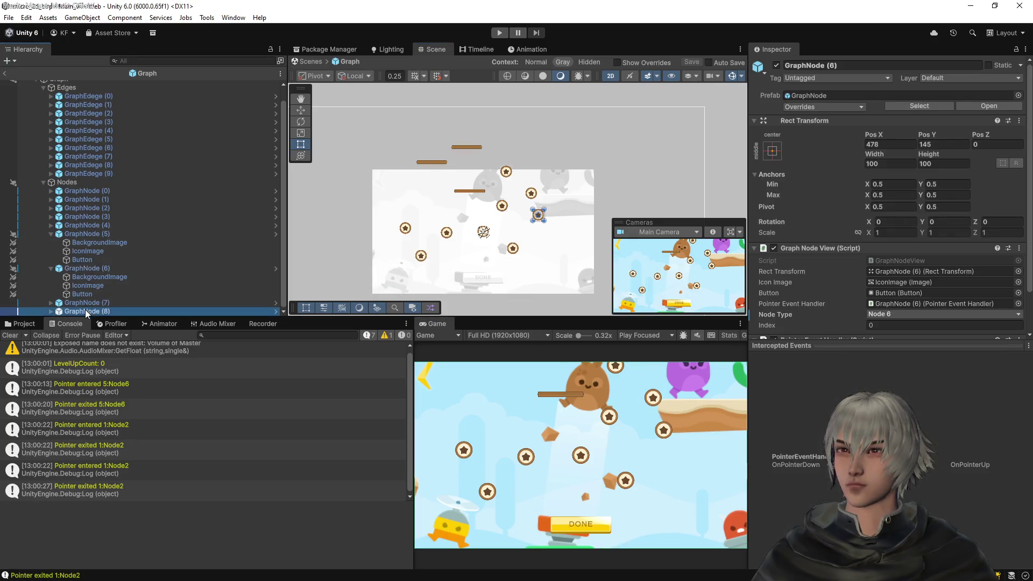
{"action": "key", "text": "ctrl+d"}
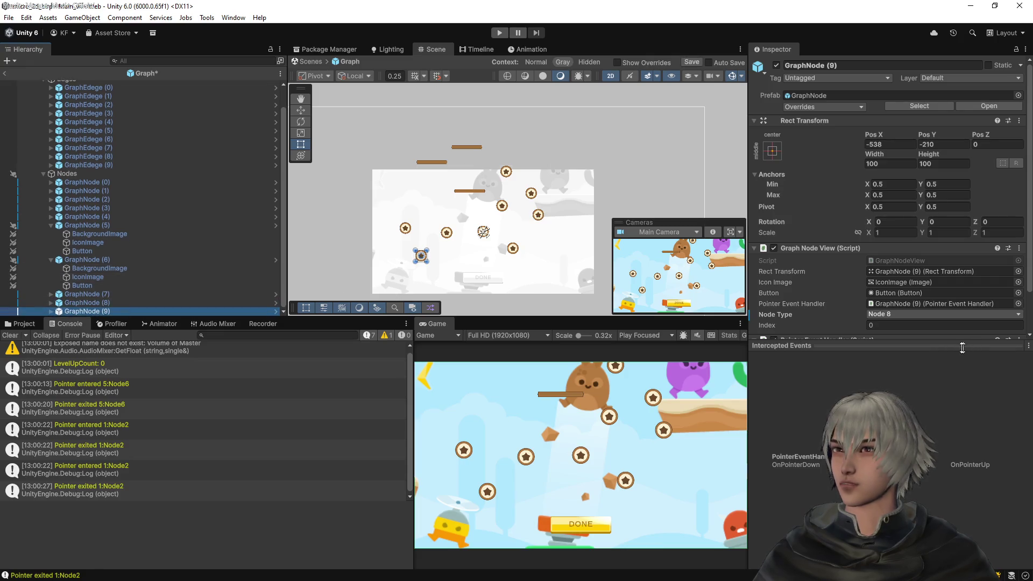
{"action": "left_click", "coordinate": [901, 314]}
{"action": "left_click", "coordinate": [893, 382]}
{"action": "key", "text": "ctrl+s"}
Select the Graph root to view its Graph View edge and node lists
{"action": "scroll", "coordinate": [133, 173], "scroll_direction": "up", "scroll_amount": 2}
{"action": "left_click", "coordinate": [66, 93]}
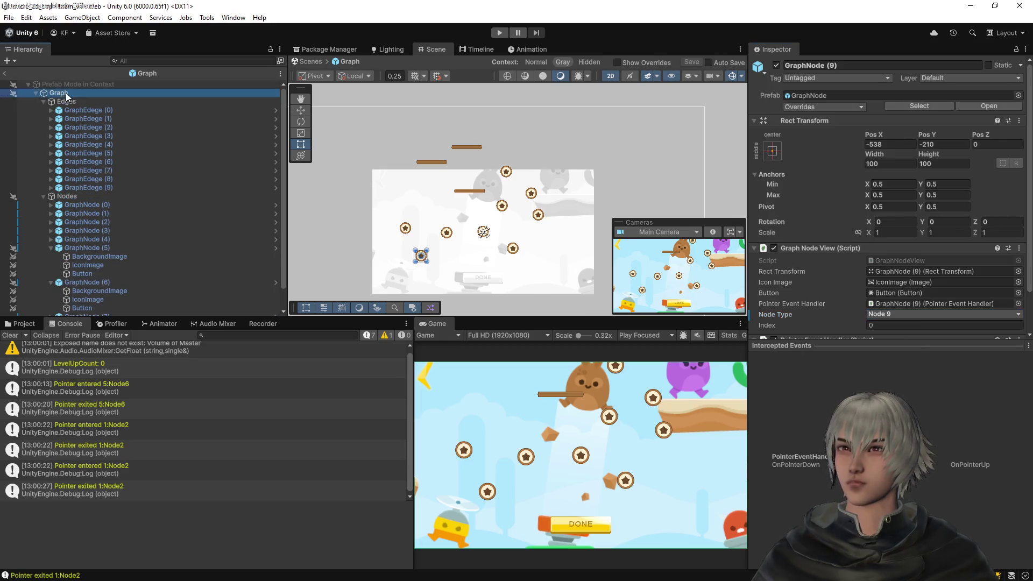
{"action": "scroll", "coordinate": [90, 301], "scroll_direction": "down", "scroll_amount": 1}
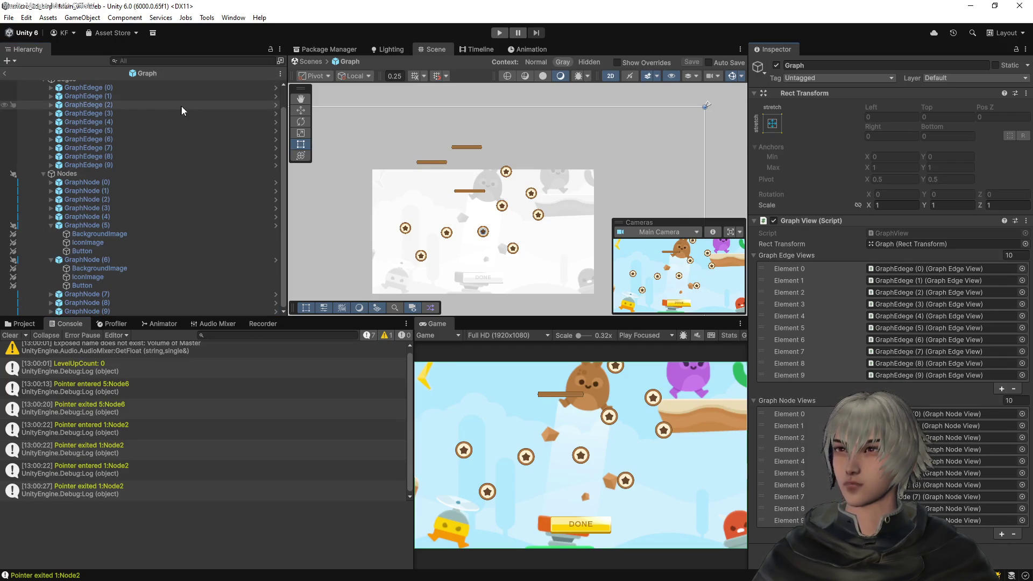
Exit Prefab Mode and test the graph in Play mode
{"action": "left_click", "coordinate": [4, 73]}
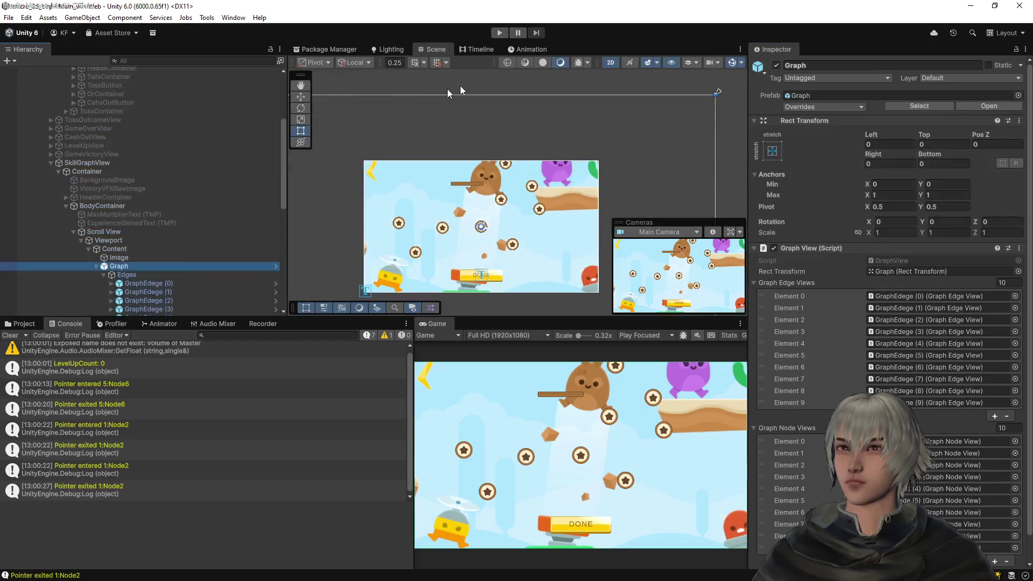
{"action": "left_click", "coordinate": [500, 33]}
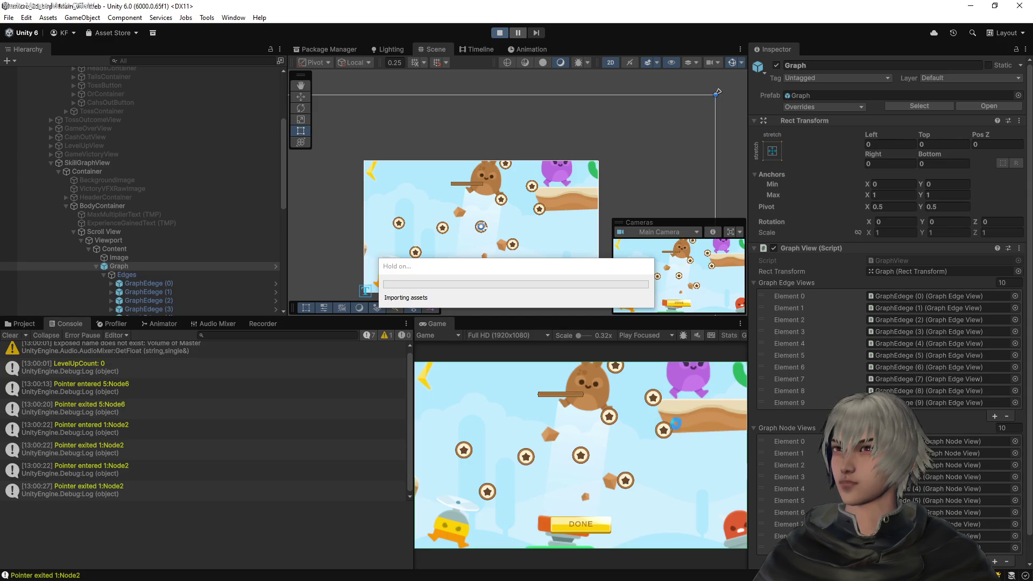
{"action": "left_click", "coordinate": [501, 34]}
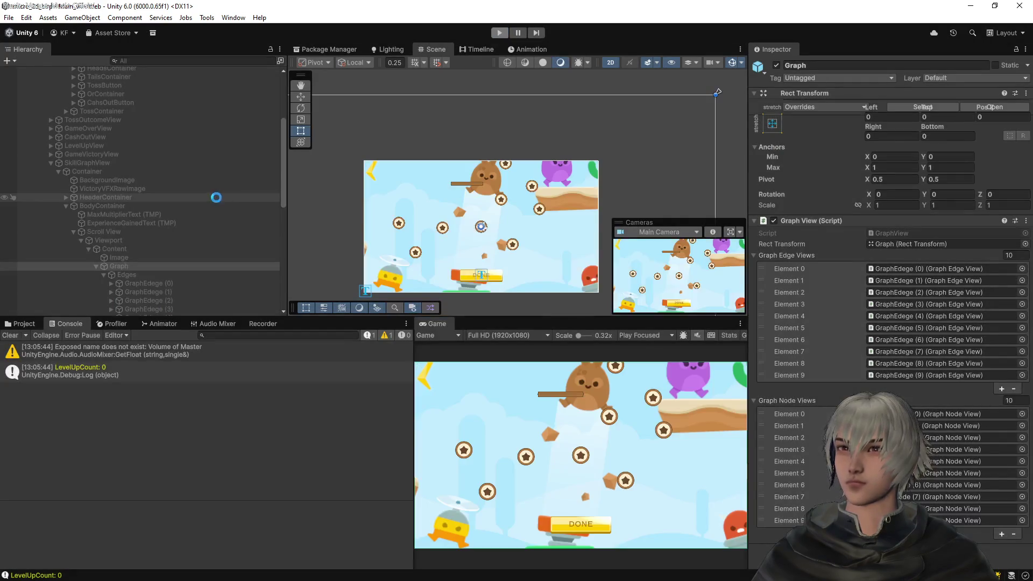
In the Graph prefab, move GraphNode (9) to the upper right at 745, 270 and save
{"action": "left_click", "coordinate": [980, 109]}
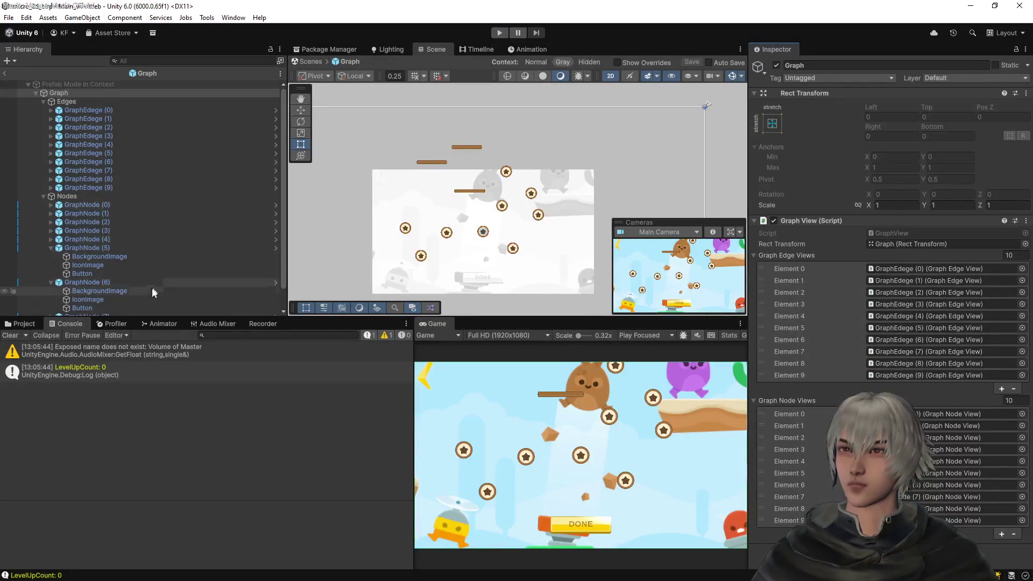
{"action": "scroll", "coordinate": [157, 280], "scroll_direction": "down", "scroll_amount": 2}
{"action": "left_click", "coordinate": [105, 312]}
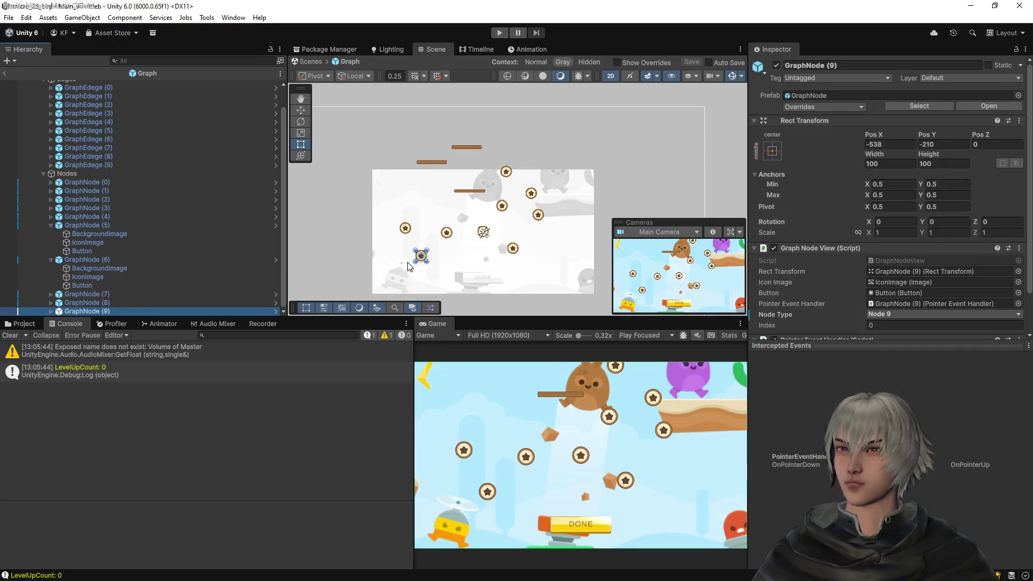
{"action": "left_click_drag", "start_coordinate": [424, 262], "coordinate": [423, 311]}
{"action": "key", "text": "ctrl+z"}
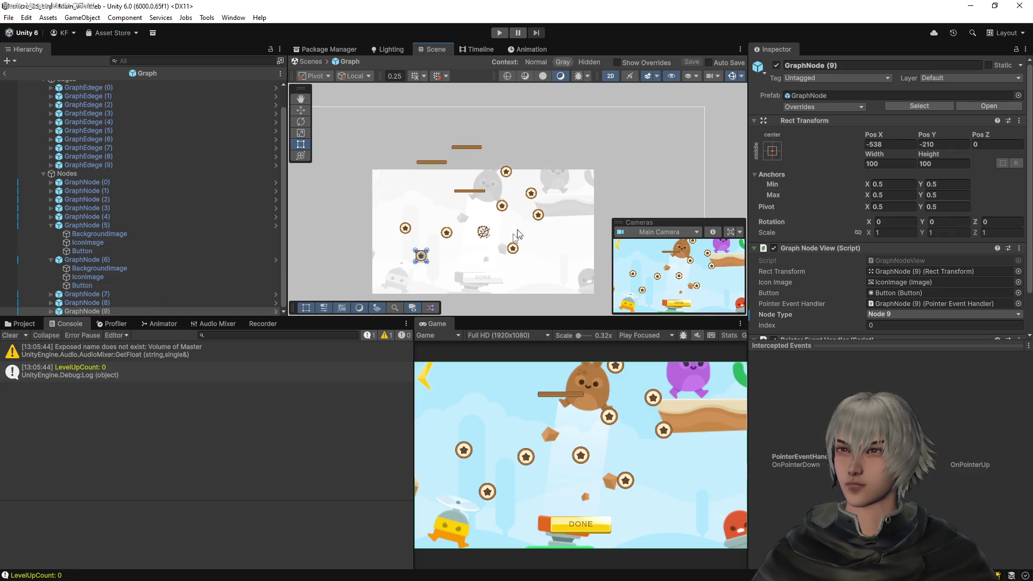
{"action": "scroll", "coordinate": [443, 269], "scroll_direction": "up", "scroll_amount": 2}
{"action": "scroll", "coordinate": [443, 270], "scroll_direction": "up", "scroll_amount": 2}
{"action": "mouse_move", "coordinate": [399, 251]}
{"action": "left_mouse_down"}
{"action": "mouse_move", "coordinate": [546, 217]}
{"action": "mouse_move", "coordinate": [671, 147]}
{"action": "mouse_move", "coordinate": [679, 157]}
{"action": "left_mouse_up"}
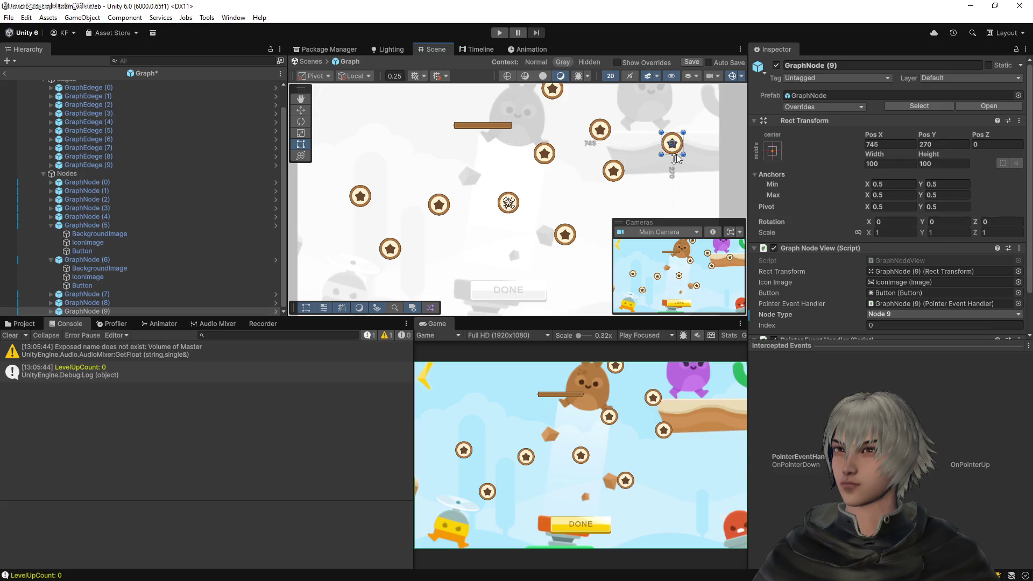
{"action": "key", "text": "ctrl+s"}
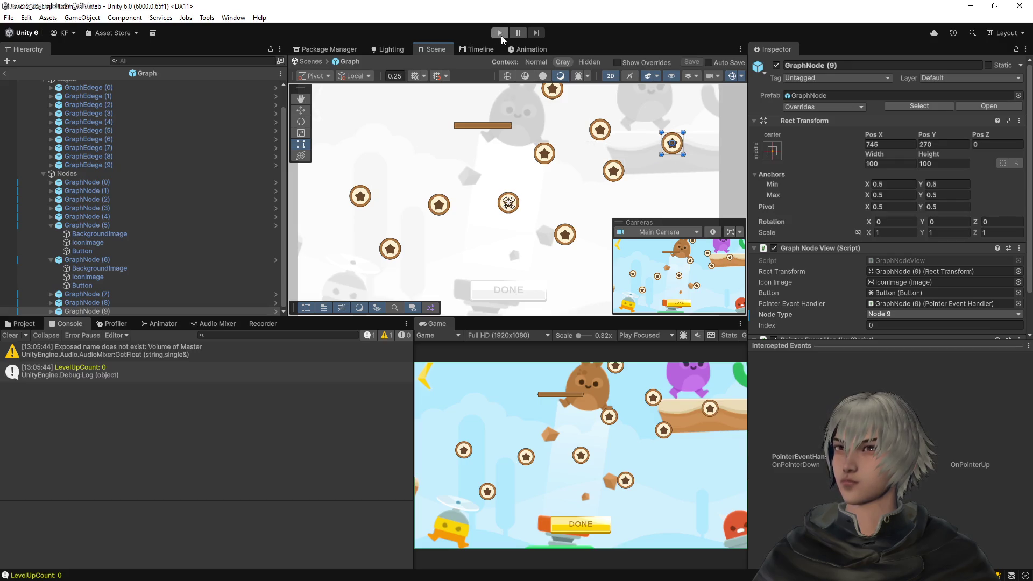
Play through to the skill-tree graph level to check the edge-linked star nodes, then exit Prefab Mode
{"action": "left_click", "coordinate": [502, 31]}
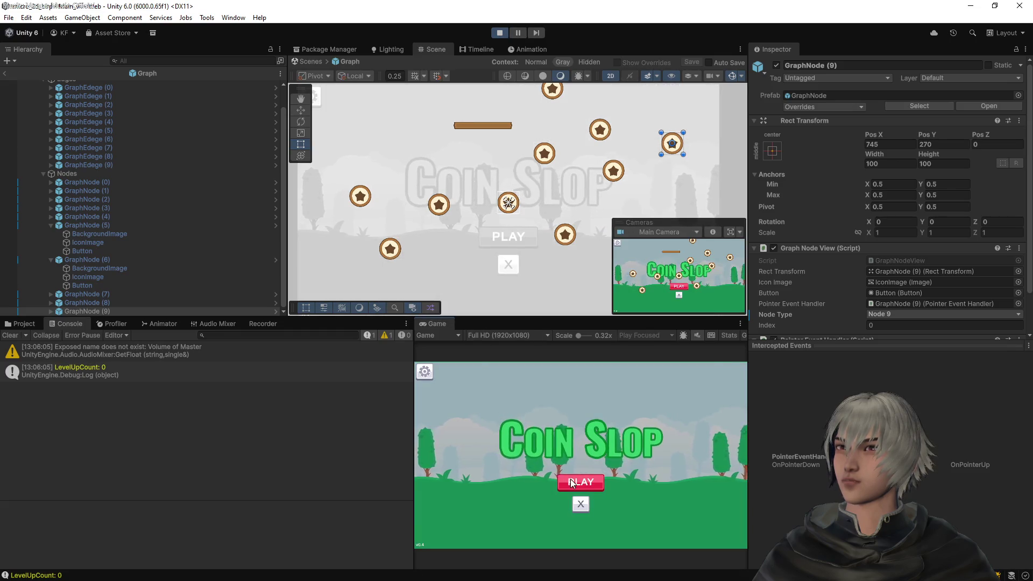
{"action": "left_click", "coordinate": [581, 482]}
{"action": "left_click", "coordinate": [581, 502]}
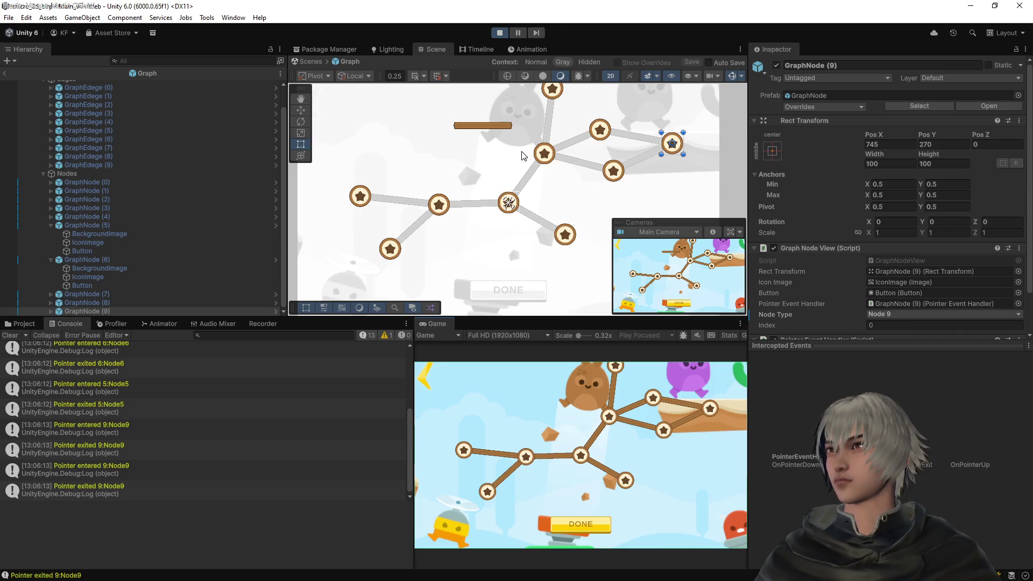
{"action": "scroll", "coordinate": [522, 168], "scroll_direction": "down", "scroll_amount": 2}
{"action": "scroll", "coordinate": [523, 164], "scroll_direction": "down", "scroll_amount": 4}
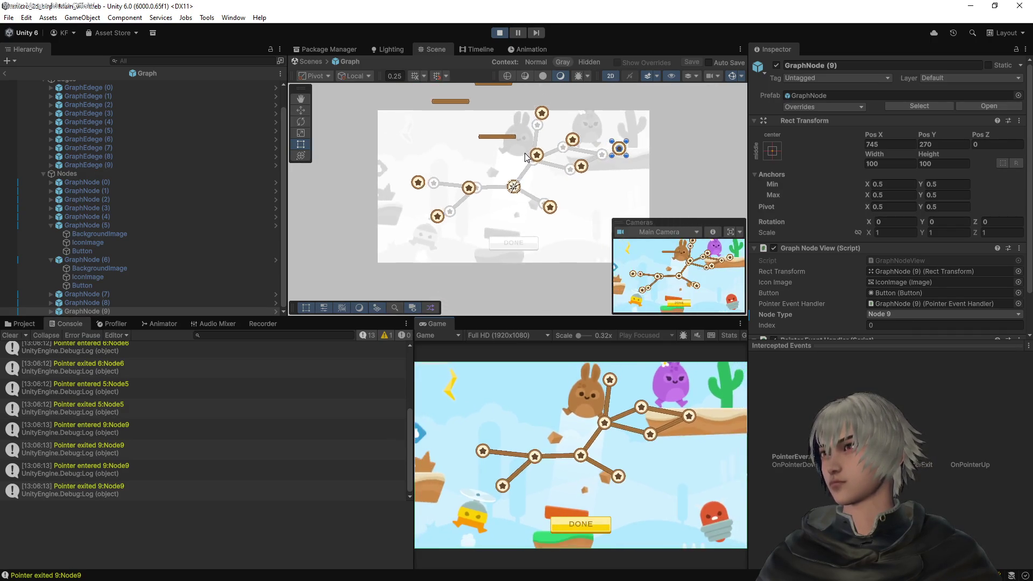
{"action": "scroll", "coordinate": [524, 156], "scroll_direction": "up", "scroll_amount": 3}
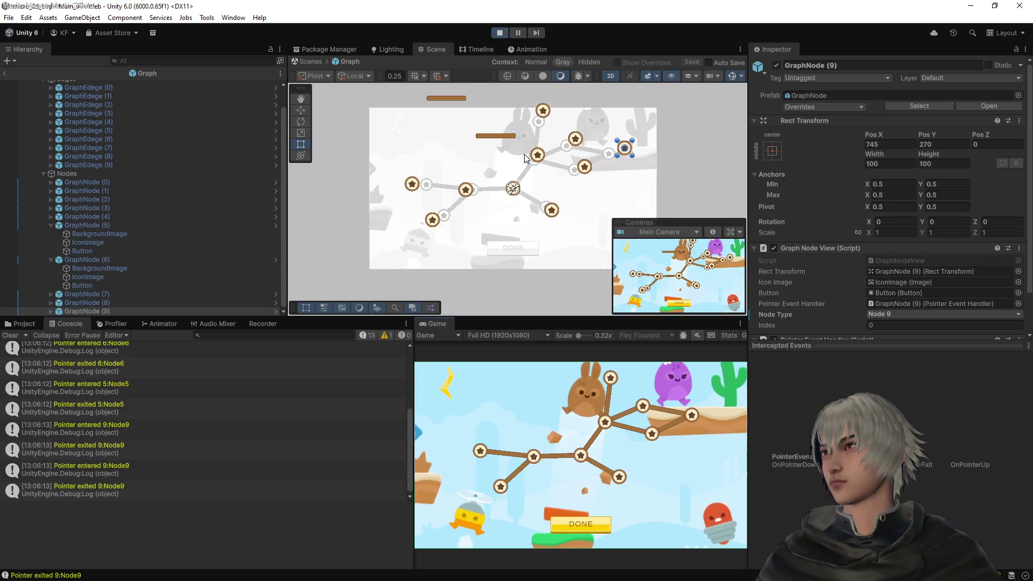
{"action": "left_click", "coordinate": [9, 74]}
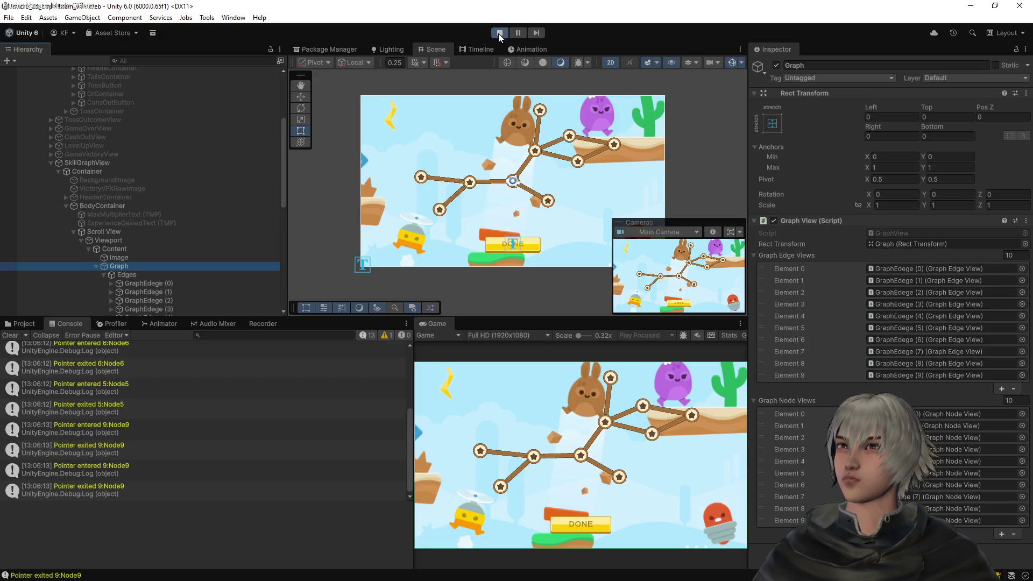
In GraphView.cs, draft an edgeView != null condition below line 60
{"action": "key", "text": "alt+Tab"}
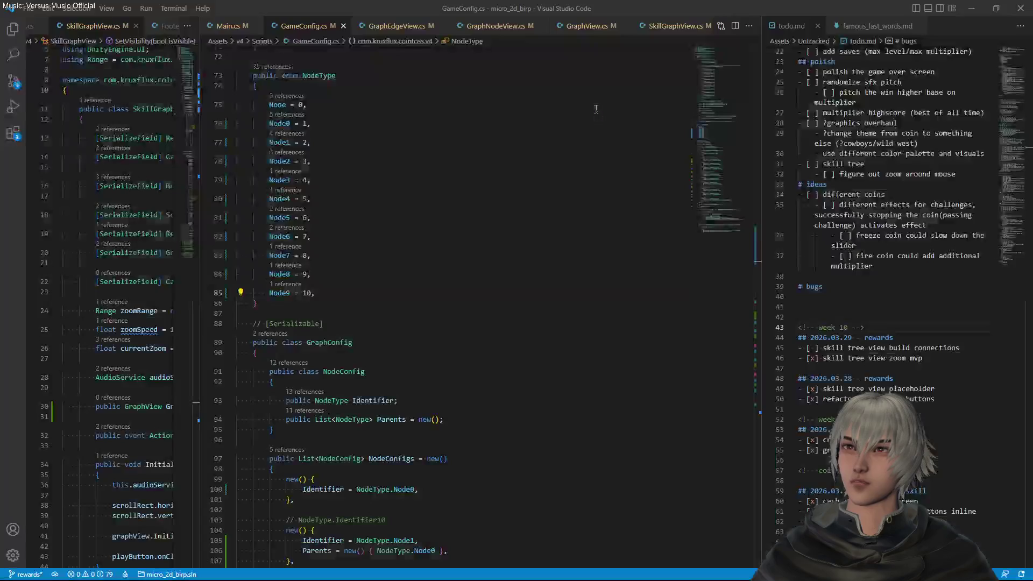
{"action": "scroll", "coordinate": [456, 253], "scroll_direction": "down", "scroll_amount": 1}
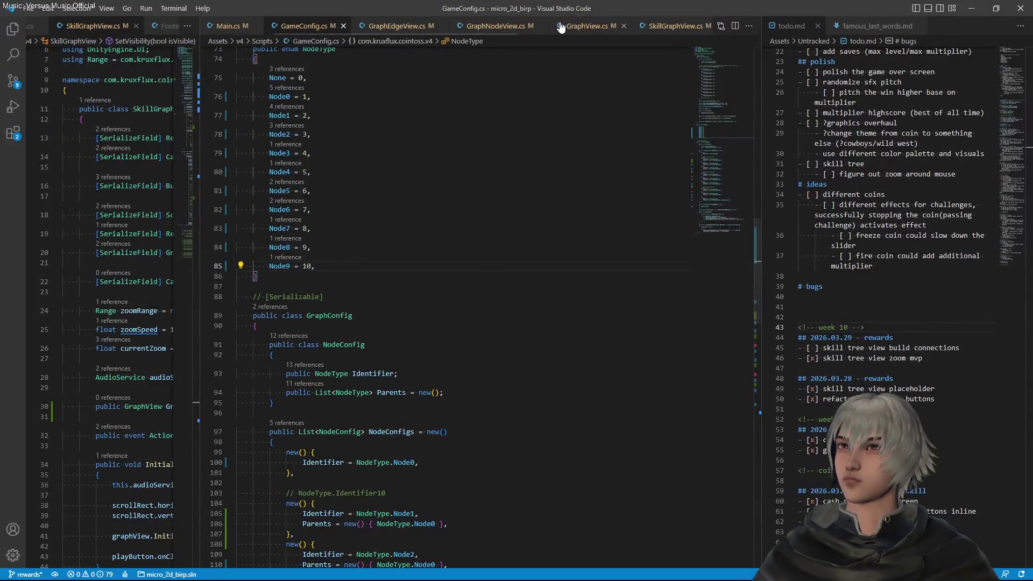
{"action": "left_click", "coordinate": [586, 26]}
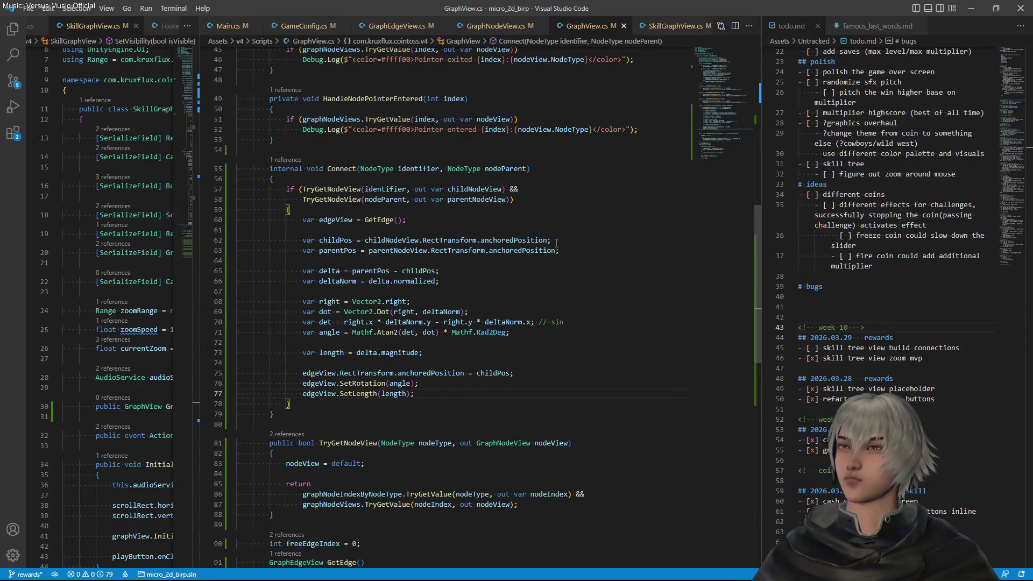
{"action": "double_click", "coordinate": [339, 221]}
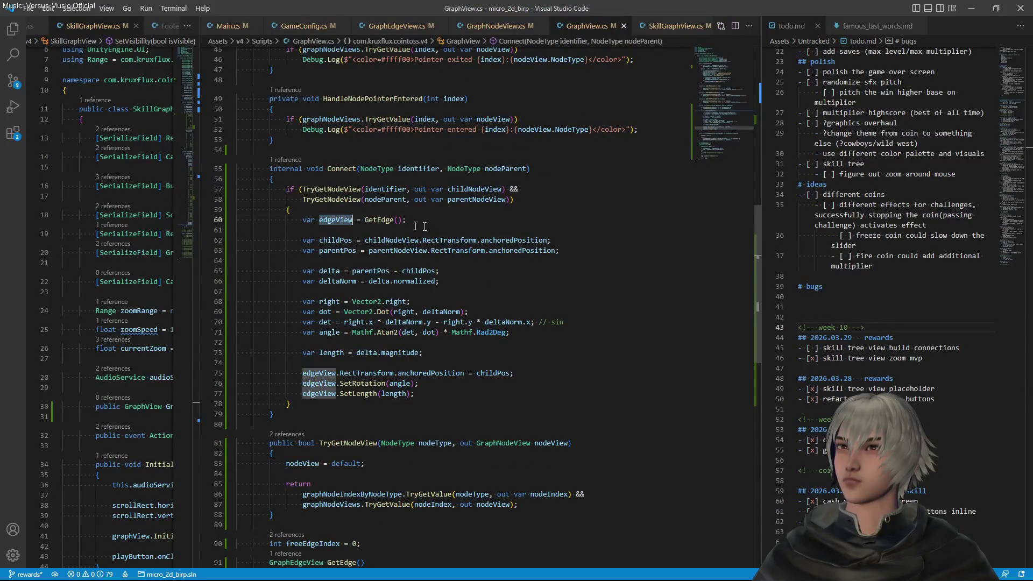
{"action": "left_click", "coordinate": [447, 222]}
{"action": "key", "text": "Return"}
{"action": "key", "text": "Return"}
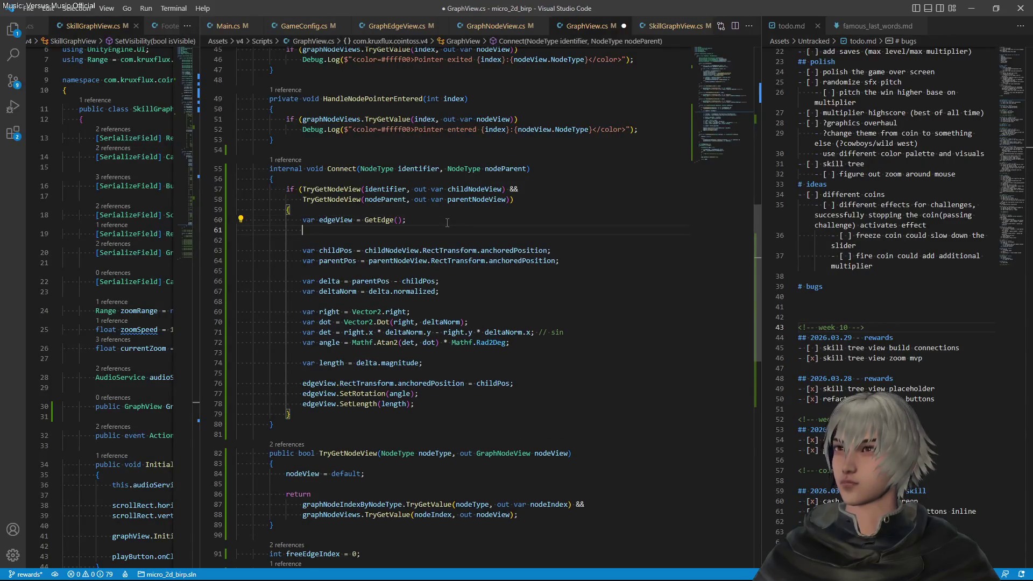
{"action": "type", "text": "if edgeView"}
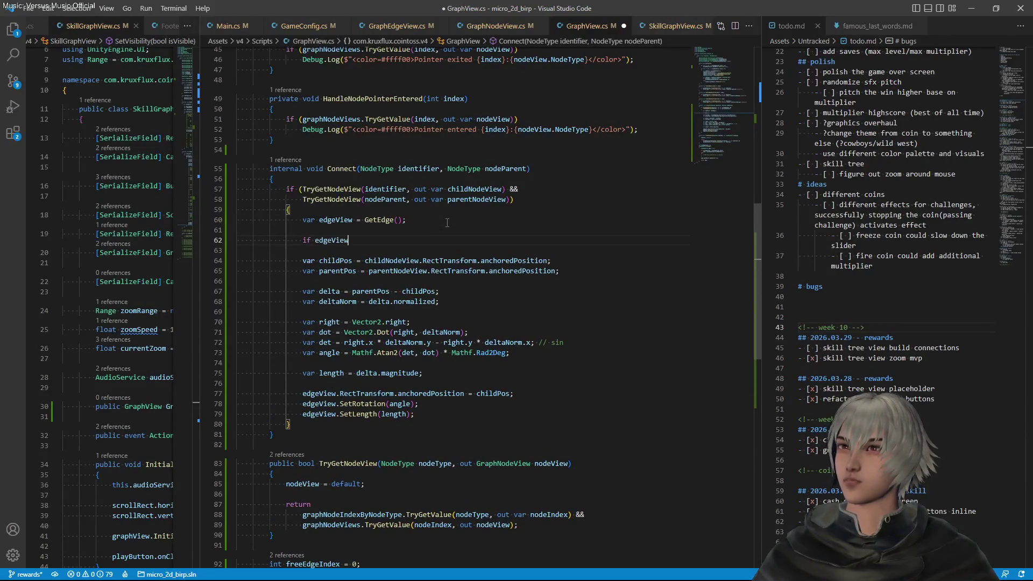
{"action": "key", "text": "ctrl+BackSpace"}
{"action": "type", "text": "edgeView != "}
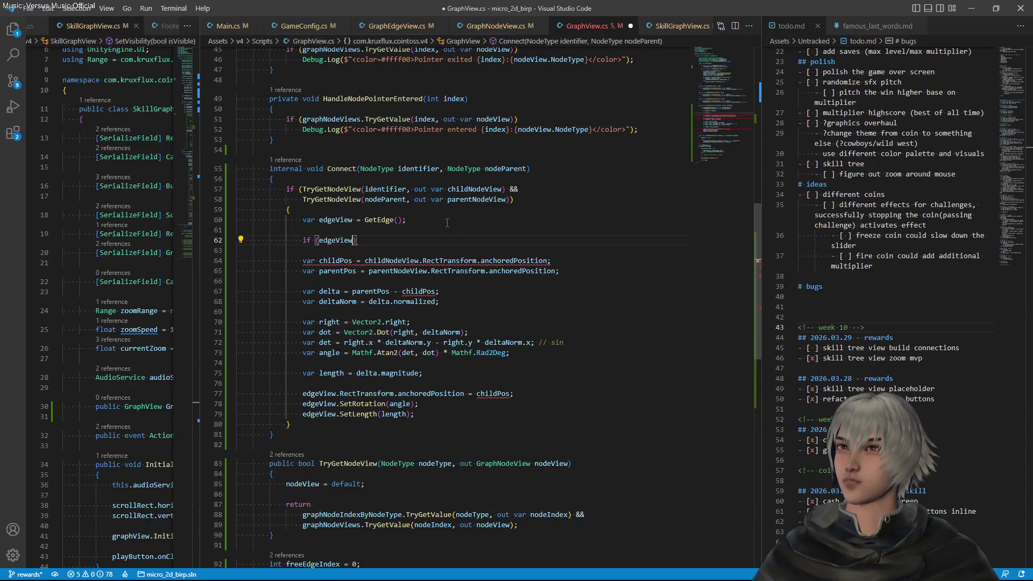
{"action": "type", "text": "null)"}
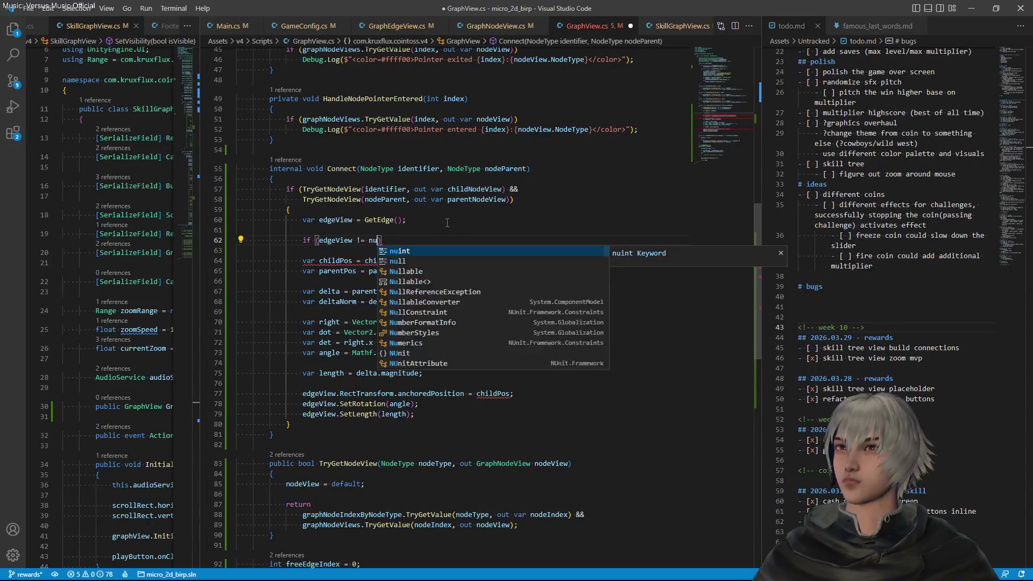
{"action": "type", "text": ";"}
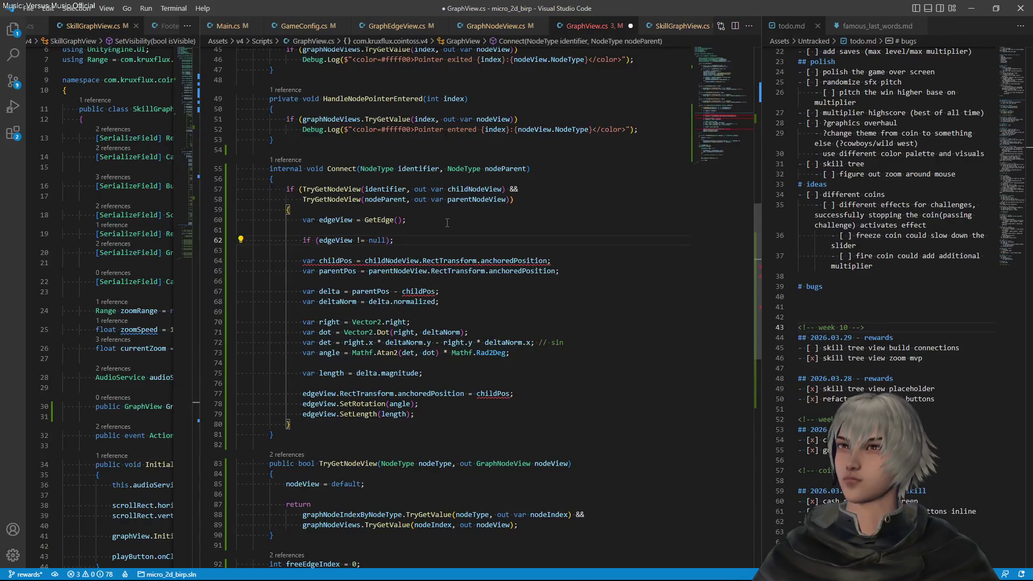
{"action": "key", "text": "BackSpace"}
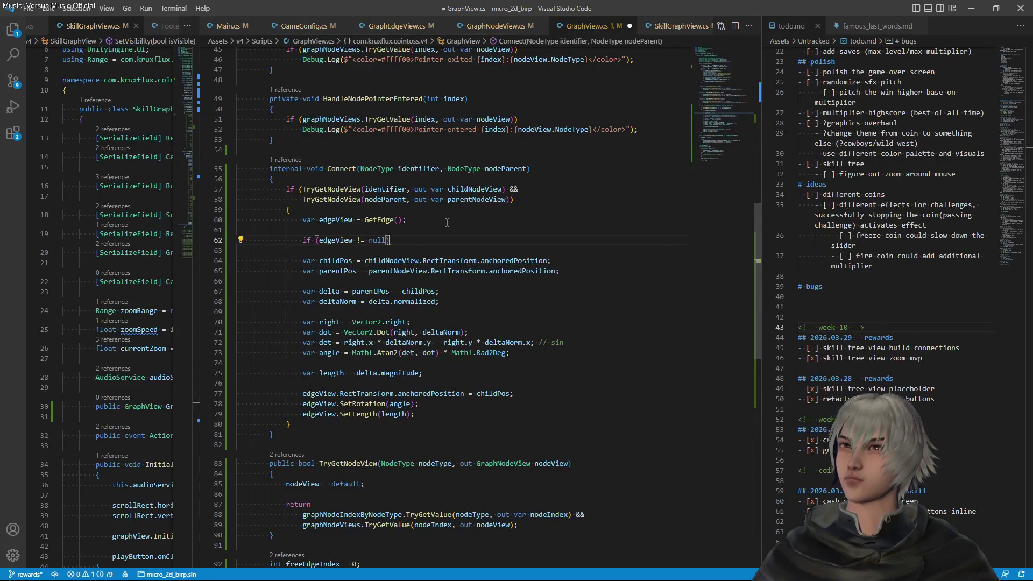
{"action": "key", "text": "Left"}
{"action": "key", "text": "Left"}
{"action": "key", "text": "Left"}
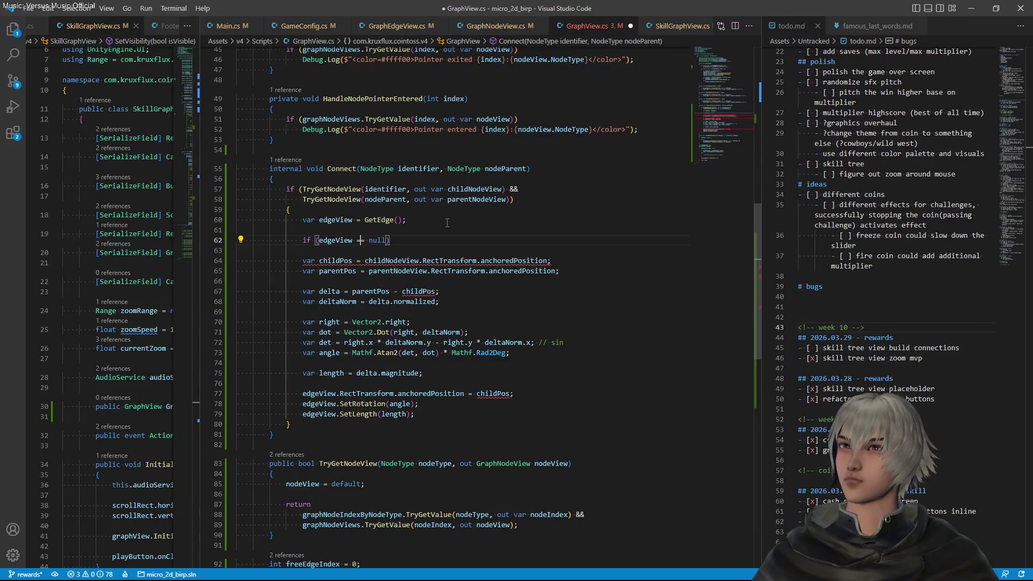
Rename GetEdge to TryGetEdge and pass it an out var edgeView argument
{"action": "key", "text": "Up"}
{"action": "key", "text": "Up"}
{"action": "key", "text": "F2"}
{"action": "type", "text": "TryGetEdge"}
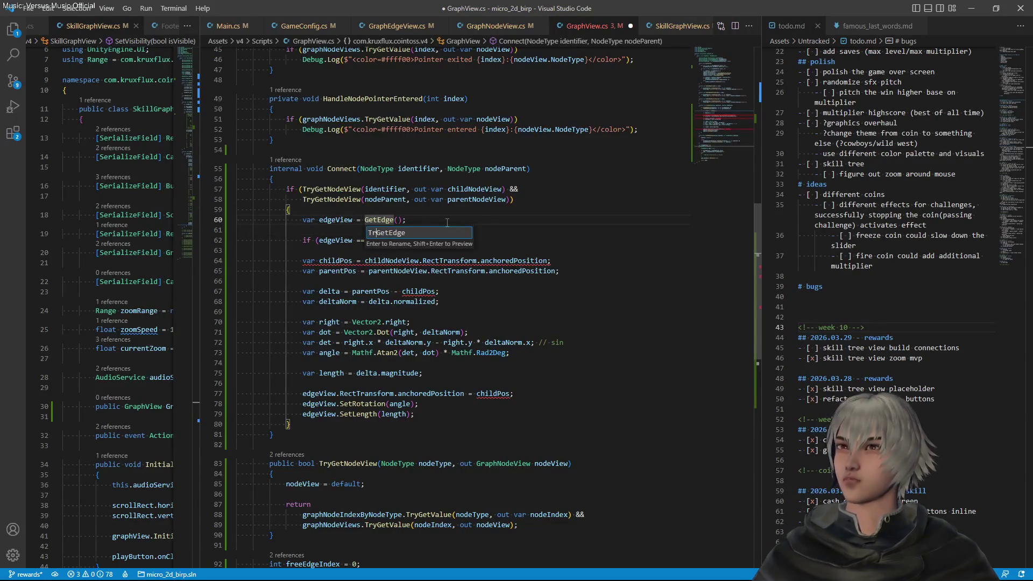
{"action": "key", "text": "Return"}
{"action": "key", "text": "ctrl+Left"}
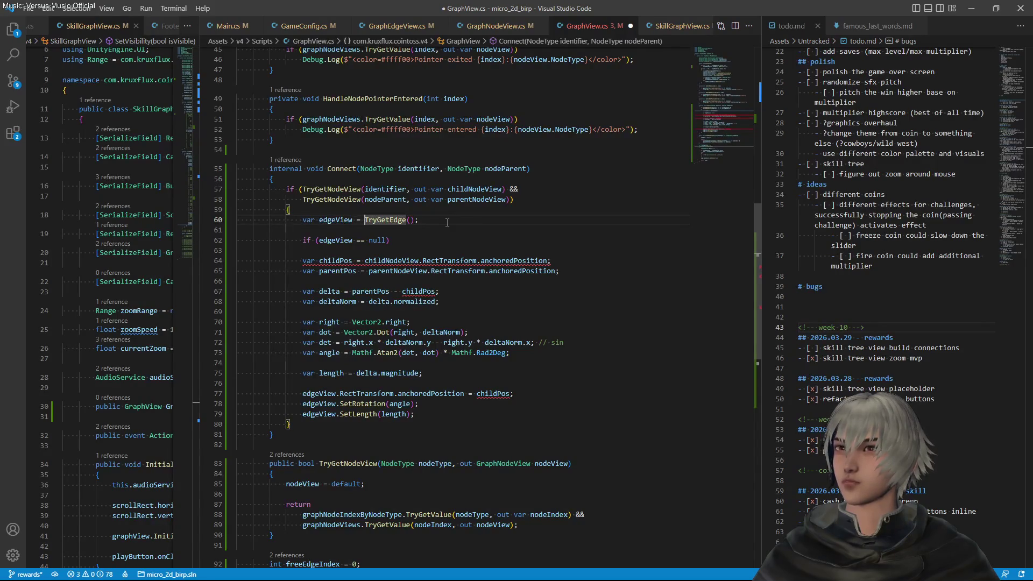
{"action": "key", "text": "ctrl+Left"}
{"action": "key", "text": "Left"}
{"action": "key", "text": "Left"}
{"action": "type", "text": "out "}
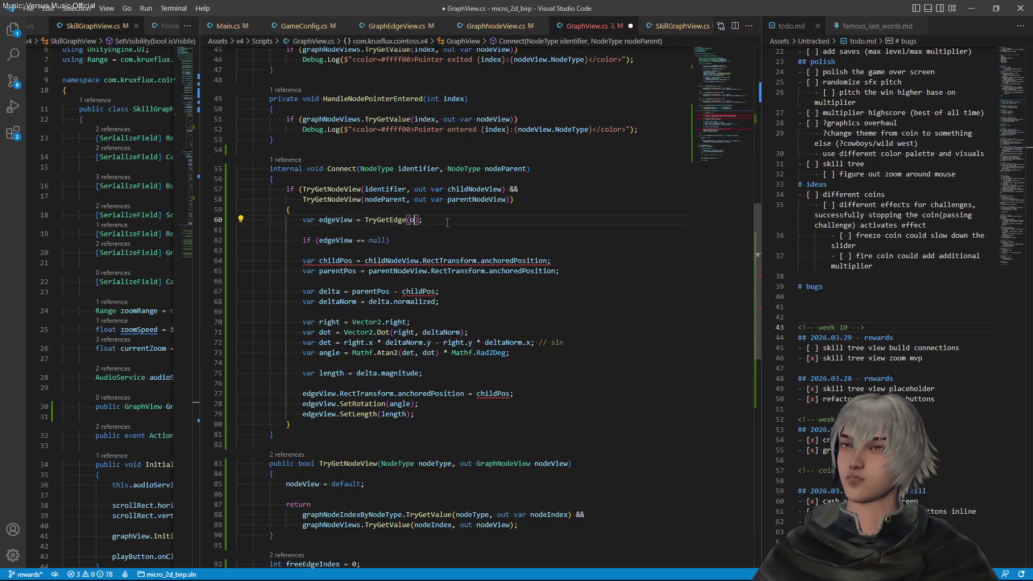
{"action": "type", "text": "var edg"}
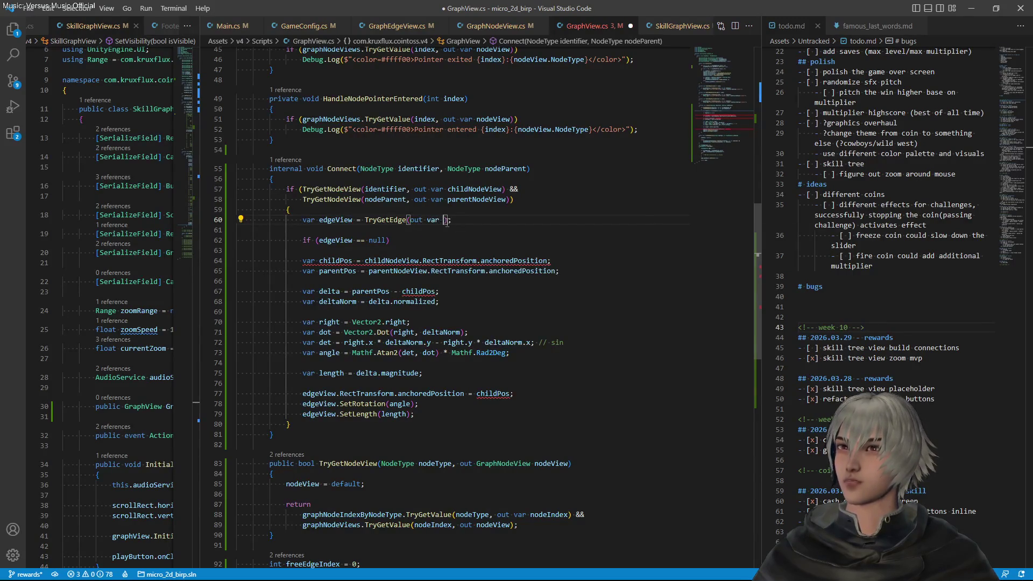
{"action": "type", "text": "eView"}
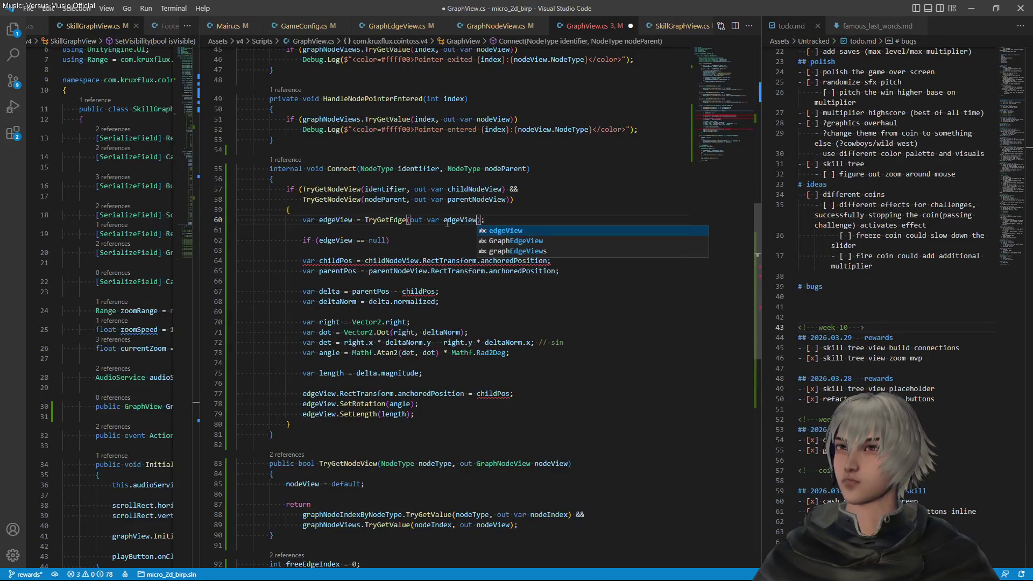
Move the TryGetEdge(out var edgeView) call into Connect's if as a third && condition
{"action": "key", "text": "Right"}
{"action": "key", "text": "shift+Left"}
{"action": "key", "text": "shift+Left"}
{"action": "key", "text": "shift+Left"}
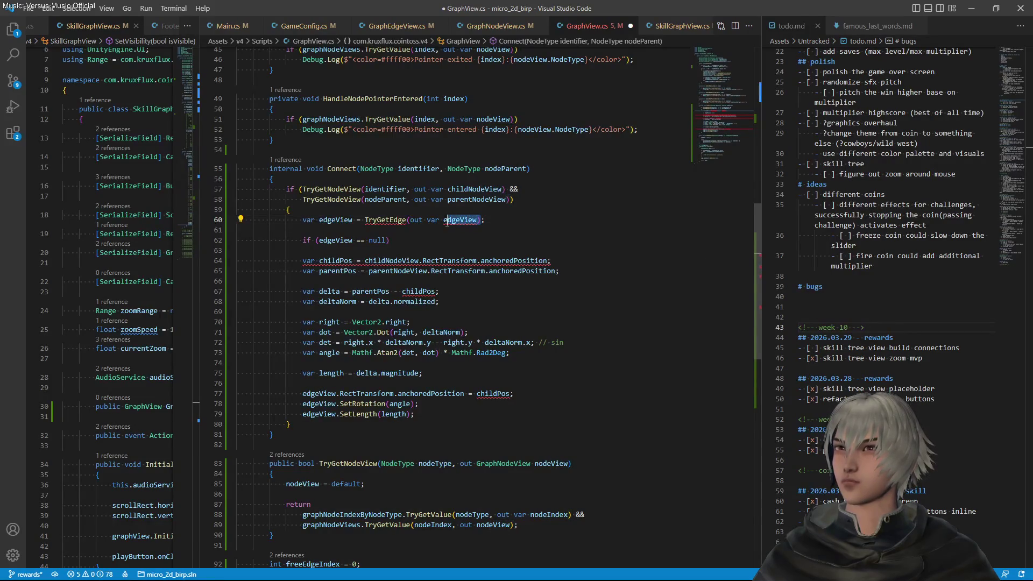
{"action": "key", "text": "ctrl+shift+Left"}
{"action": "key", "text": "ctrl+c"}
{"action": "key", "text": "BackSpace"}
{"action": "key", "text": "Up"}
{"action": "key", "text": "Up"}
{"action": "key", "text": "End"}
{"action": "key", "text": "Left"}
{"action": "type", "text": "&&"}
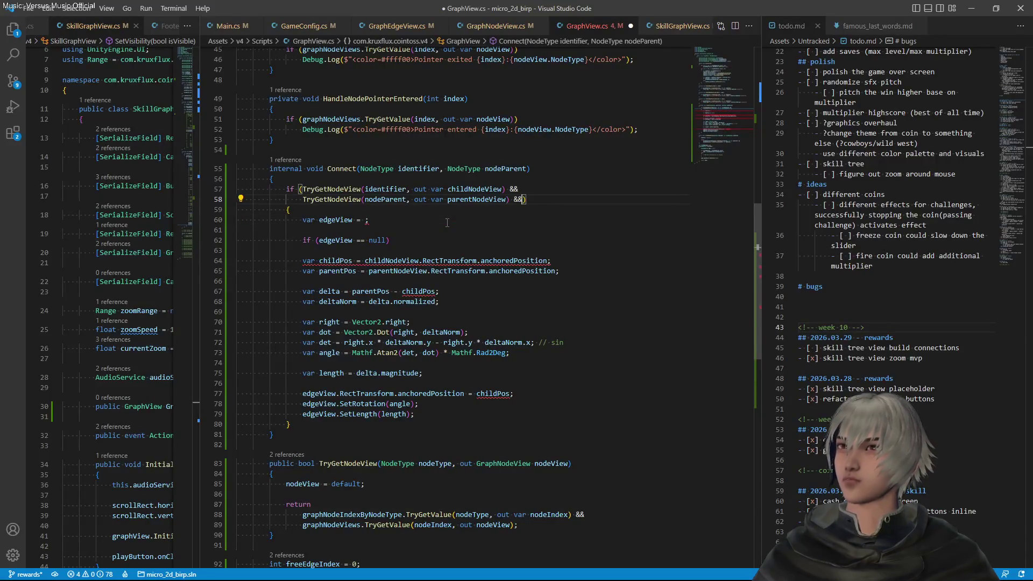
{"action": "key", "text": "Return"}
{"action": "key", "text": "BackSpace"}
{"action": "key", "text": "ctrl+v"}
Delete the leftover edgeView declaration and the if (edgeView == null) check, then save
{"action": "key", "text": "Down"}
{"action": "key", "text": "End"}
{"action": "key", "text": "shift+Down"}
{"action": "key", "text": "BackSpace"}
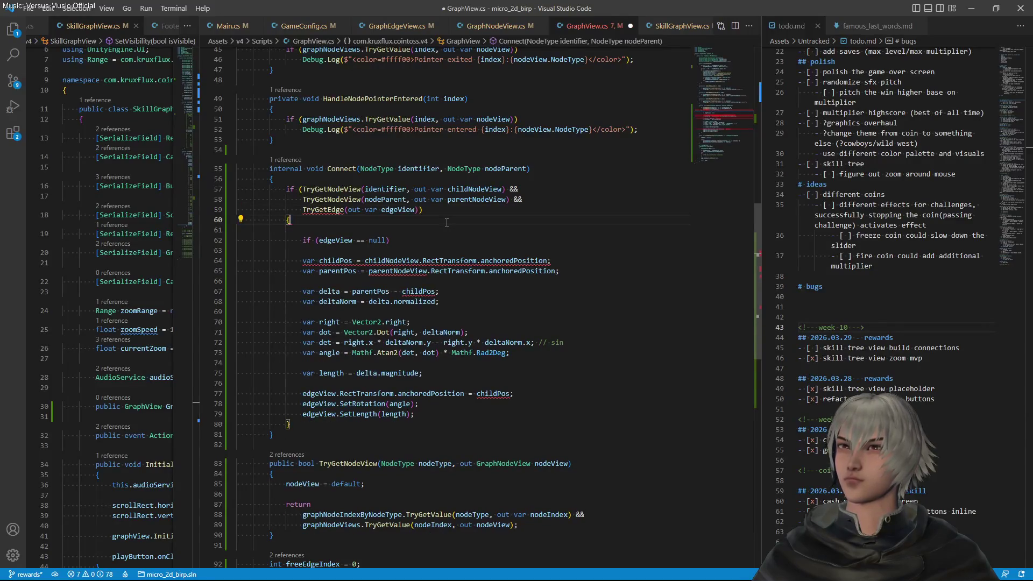
{"action": "key", "text": "Delete"}
{"action": "key", "text": "Down"}
{"action": "key", "text": "Home"}
{"action": "key", "text": "shift+Down"}
{"action": "key", "text": "BackSpace"}
{"action": "key", "text": "Delete"}
{"action": "key", "text": "ctrl+s"}
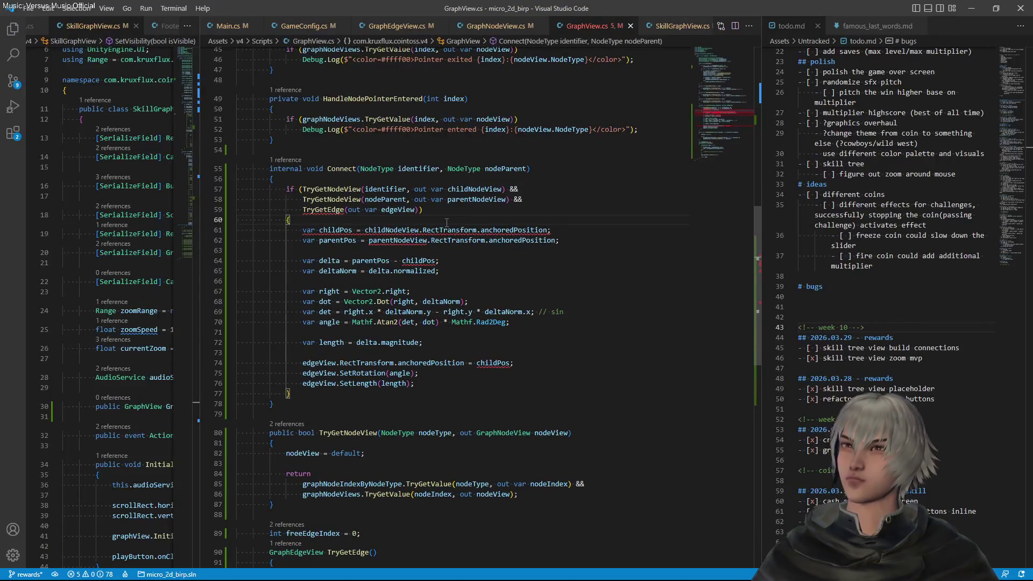
{"action": "left_click", "coordinate": [329, 209], "text": "ctrl"}
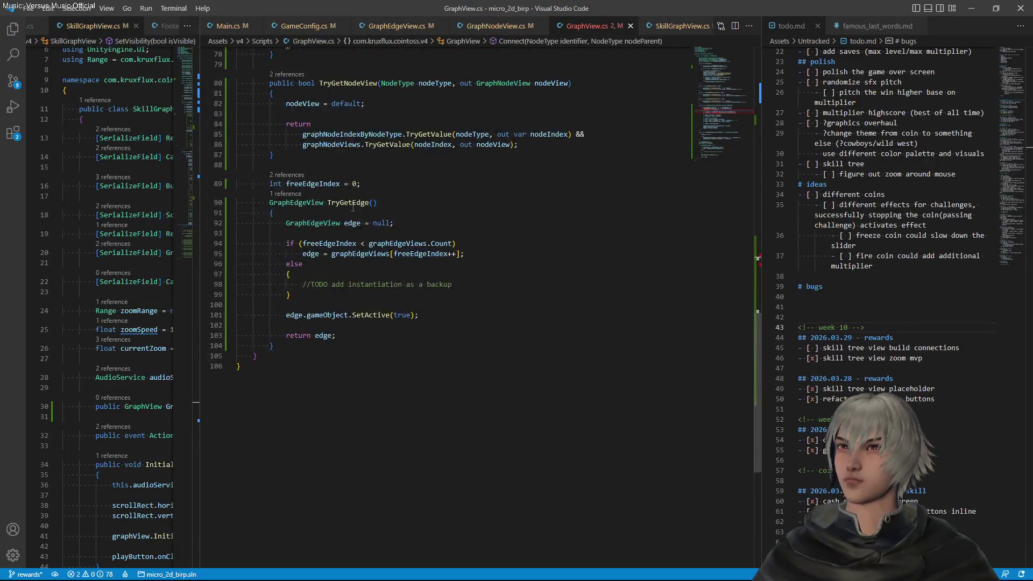
Make TryGetEdge return bool with an out GraphEdgeView edge parameter assigned in its body
{"action": "left_click", "coordinate": [310, 205]}
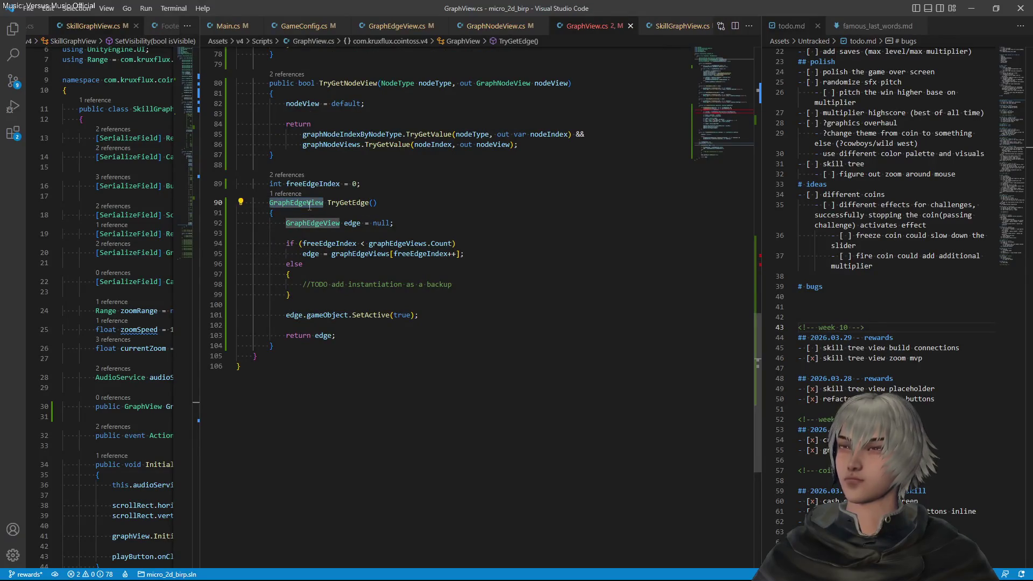
{"action": "type", "text": "bool"}
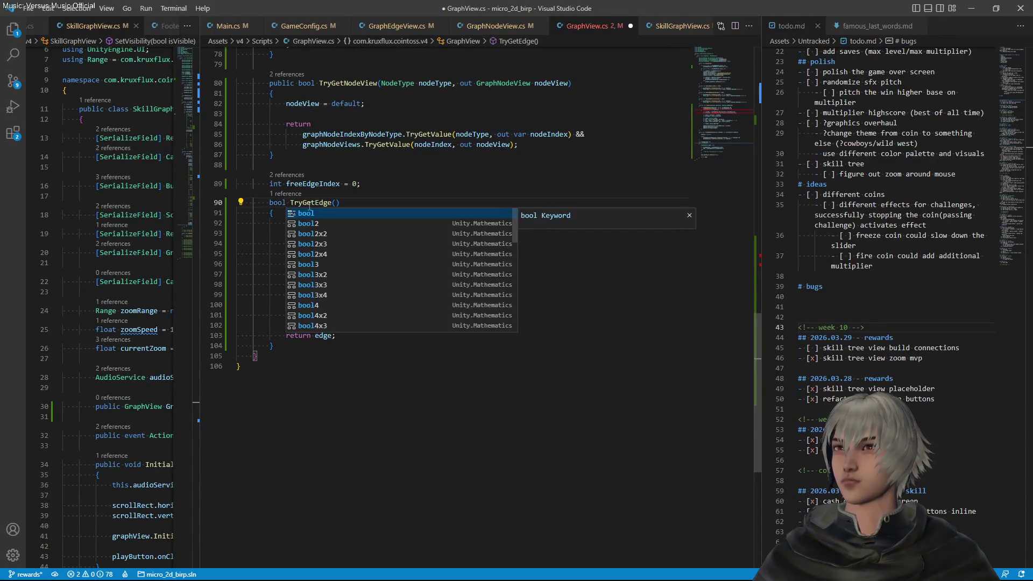
{"action": "key", "text": "End"}
{"action": "type", "text": "out GraphEdgeView"}
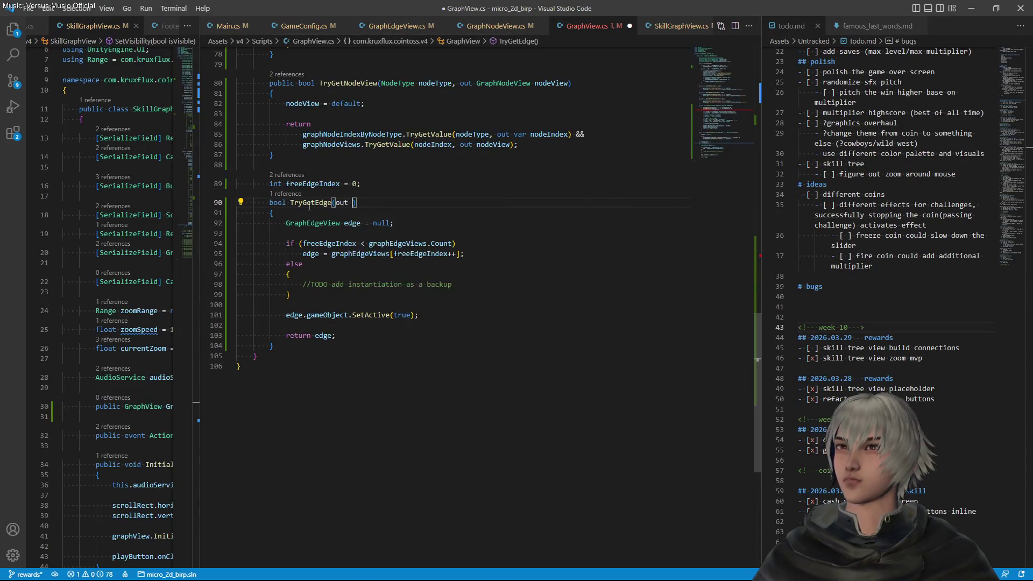
{"action": "type", "text": " edge"}
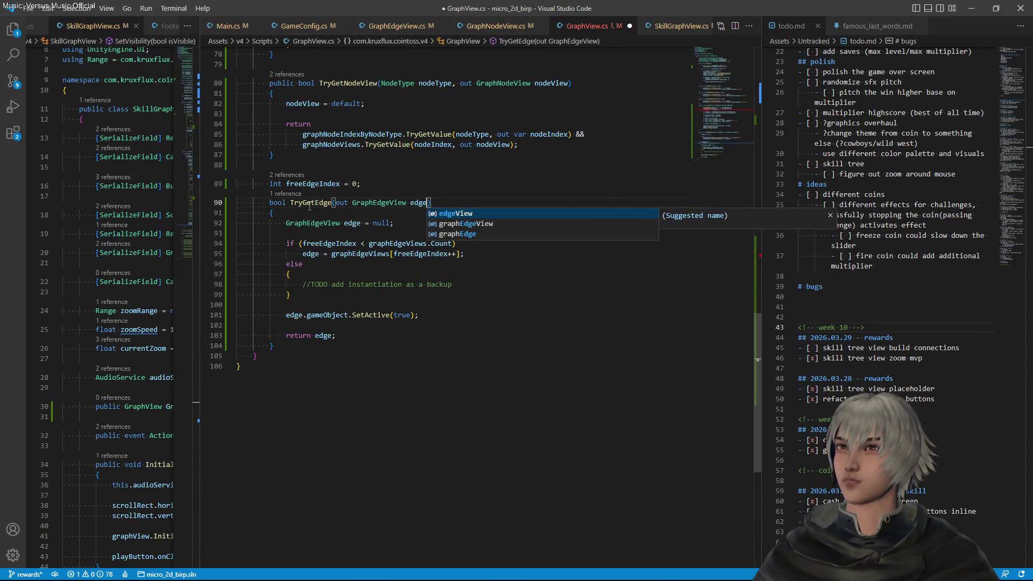
{"action": "key", "text": "Escape"}
{"action": "key", "text": "Down"}
{"action": "key", "text": "Down"}
{"action": "key", "text": "Home"}
{"action": "key", "text": "ctrl+shift+Right"}
{"action": "key", "text": "Delete"}
{"action": "key", "text": "Delete"}
{"action": "key", "text": "ctrl+s"}
Change TryGetEdge's return statement to return edge != null and save
{"action": "key", "text": "Down"}
{"action": "key", "text": "Down"}
{"action": "key", "text": "Down"}
{"action": "key", "text": "End"}
{"action": "key", "text": "Left"}
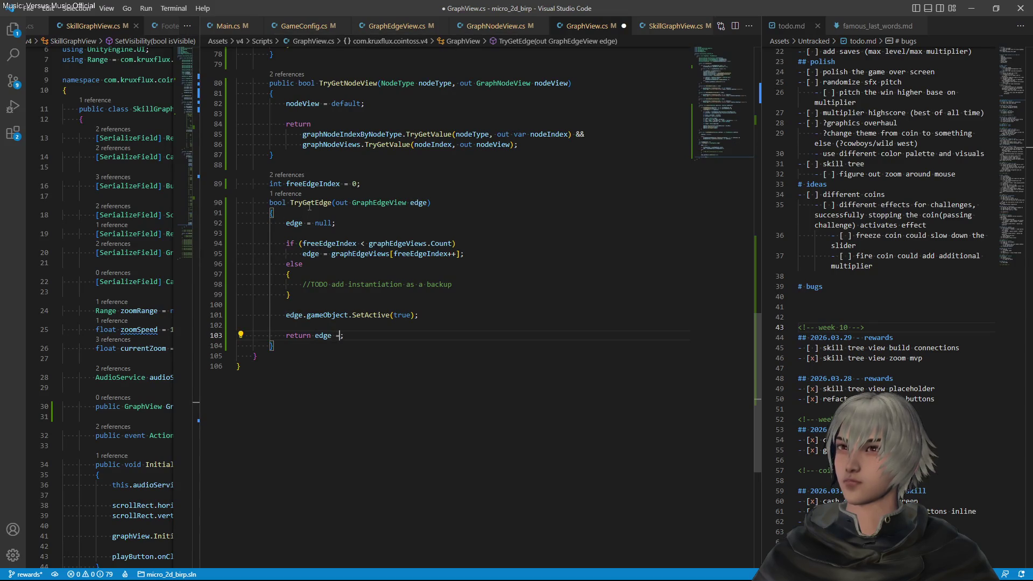
{"action": "type", "text": "!= null"}
{"action": "key", "text": "End"}
{"action": "key", "text": "ctrl+s"}
Make the activation null-safe as edge?.gameObject.SetActive(true) and save
{"action": "key", "text": "Up"}
{"action": "key", "text": "Up"}
{"action": "key", "text": "Up"}
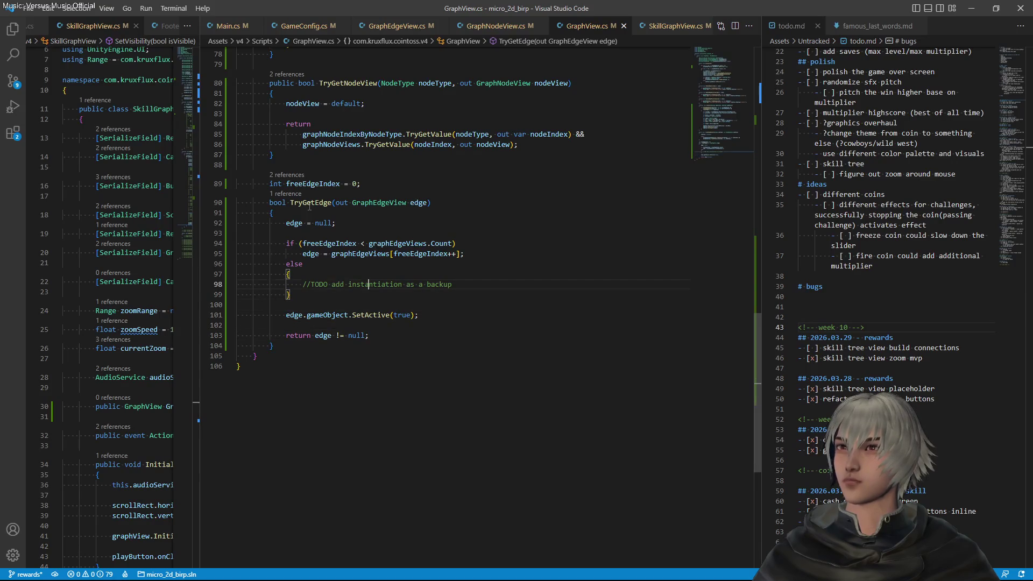
{"action": "key", "text": "Down"}
{"action": "key", "text": "Down"}
{"action": "key", "text": "ctrl+Right"}
{"action": "key", "text": "ctrl+Right"}
{"action": "key", "text": "ctrl+Right"}
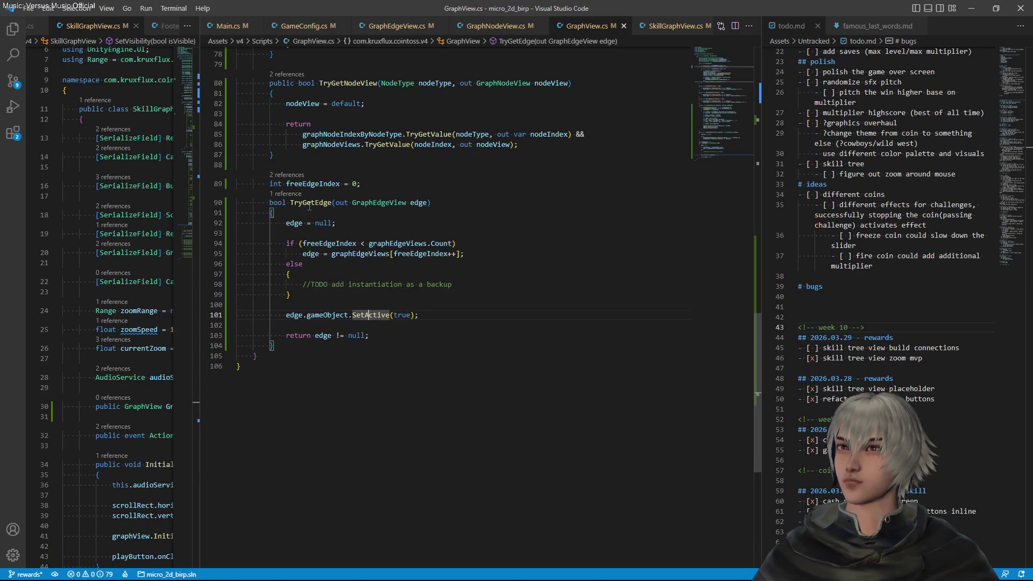
{"action": "key", "text": "ctrl+Left"}
{"action": "key", "text": "ctrl+Left"}
{"action": "key", "text": "ctrl+Left"}
{"action": "type", "text": "?"}
{"action": "key", "text": "ctrl+s"}
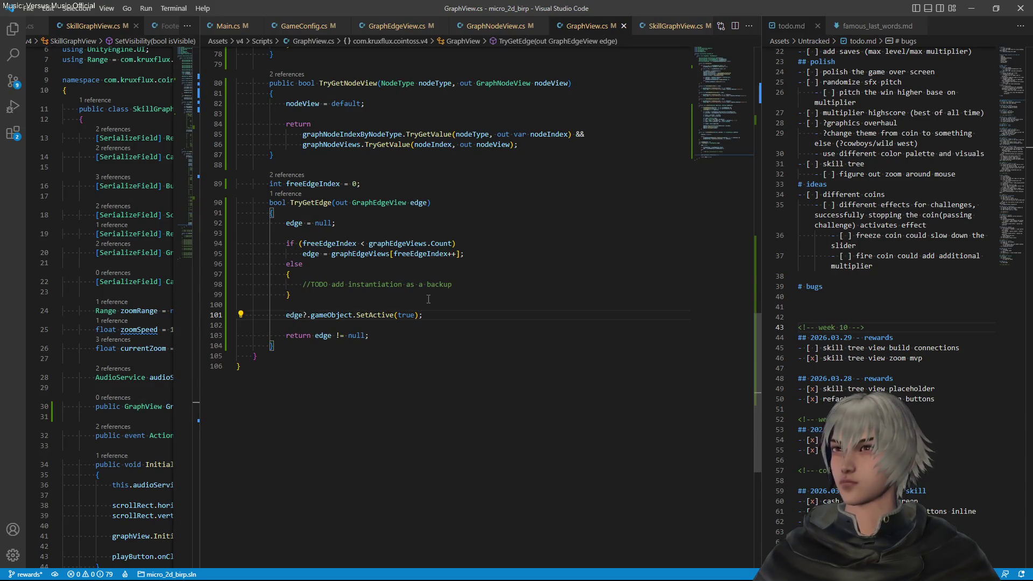
{"action": "key", "text": "Up"}
{"action": "key", "text": "Up"}
{"action": "key", "text": "Up"}
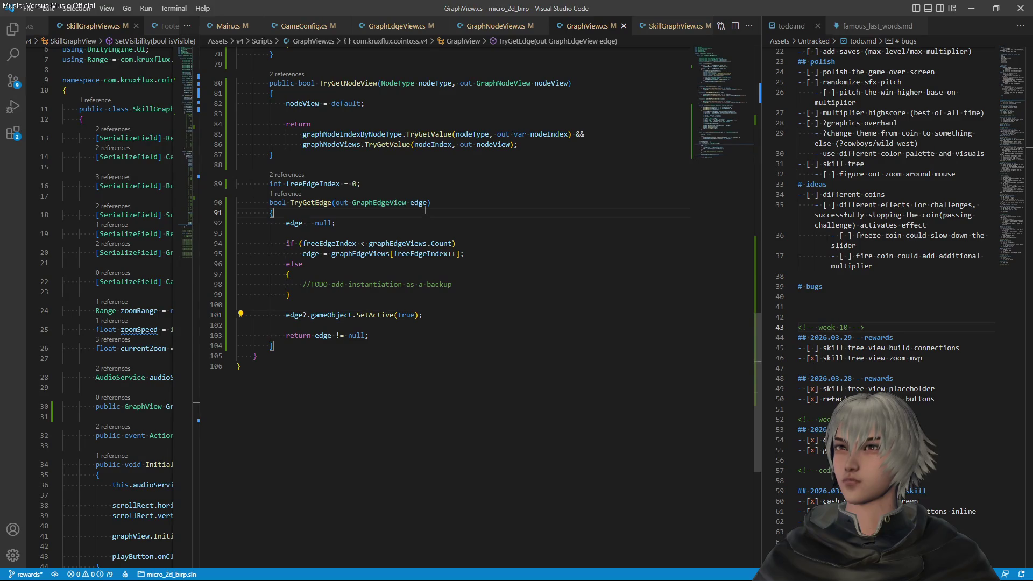
{"action": "scroll", "coordinate": [402, 270], "scroll_direction": "up", "scroll_amount": 14}
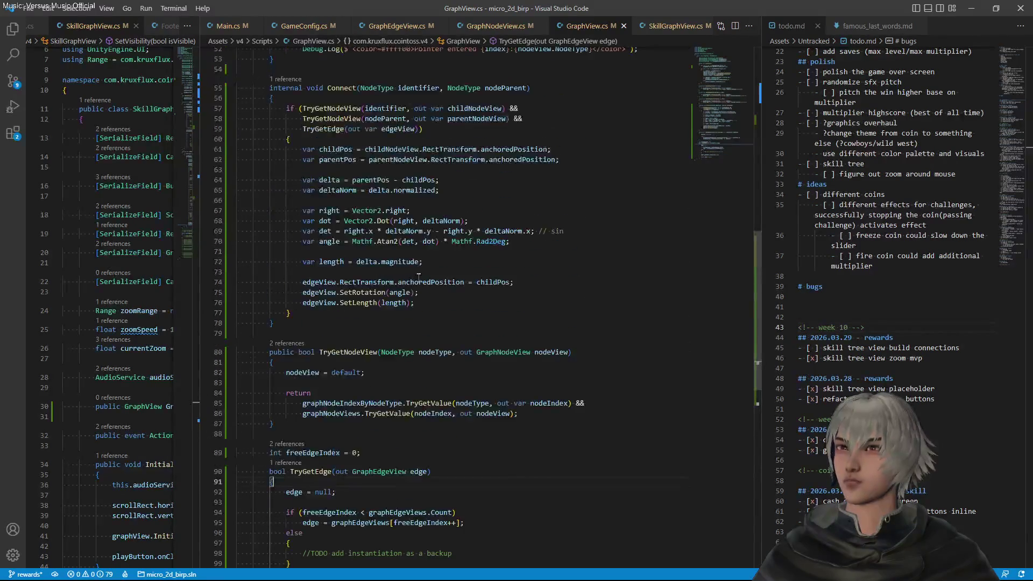
{"action": "left_click", "coordinate": [479, 316]}
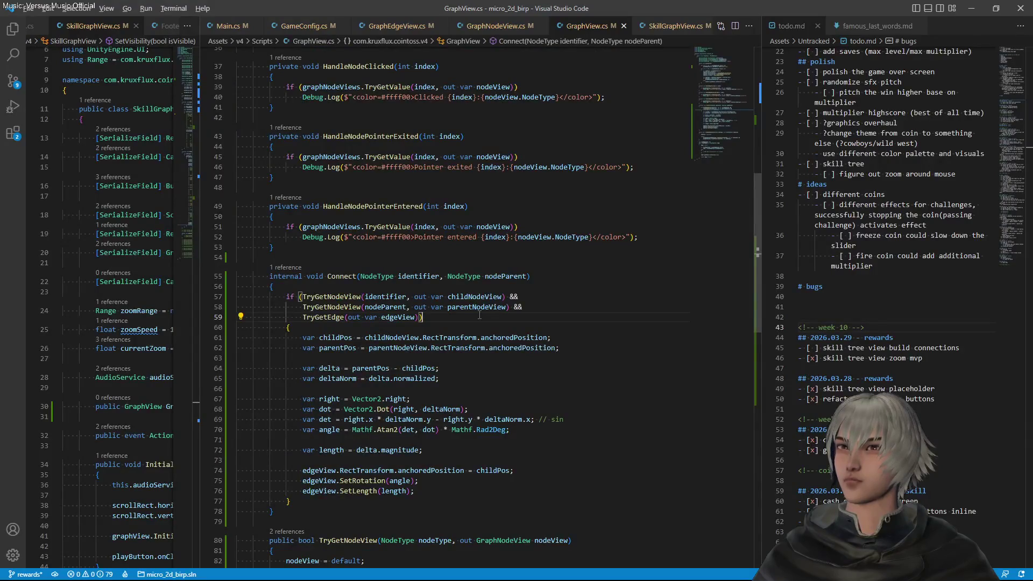
{"action": "key", "text": "alt+Tab"}
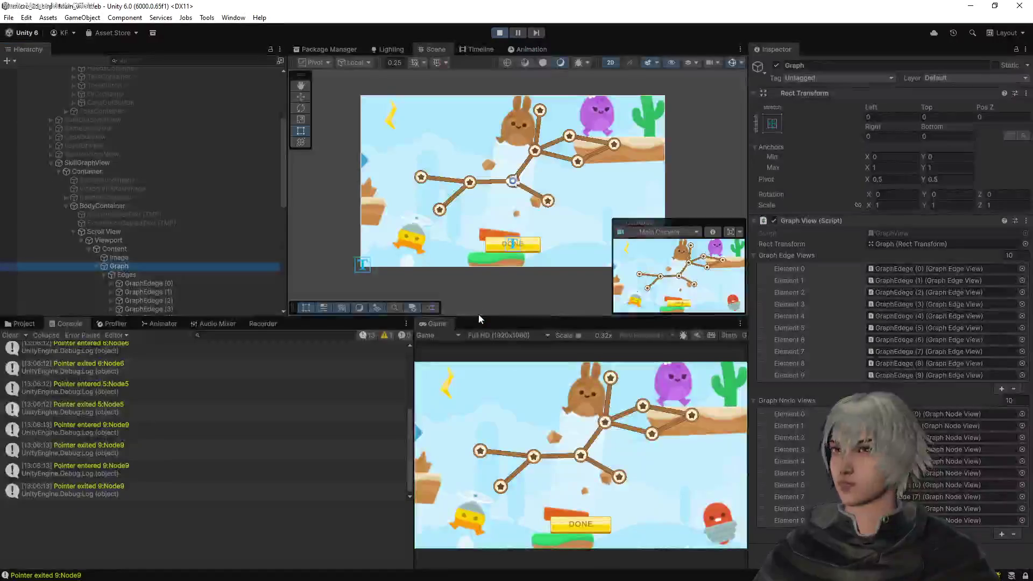
Restart Play mode to recompile, then go from the title screen to the skill graph with brown edges
{"action": "left_click", "coordinate": [504, 33]}
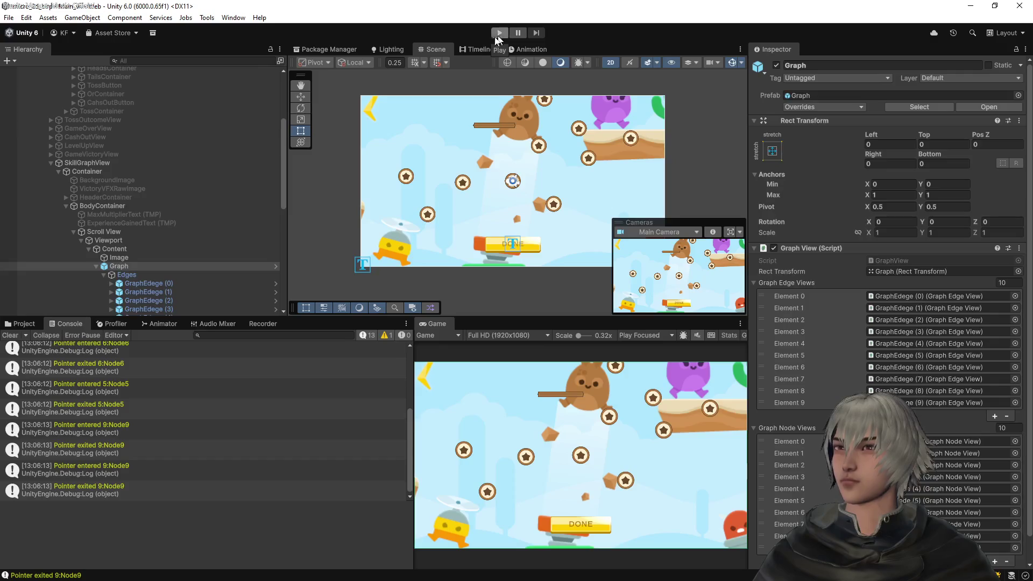
{"action": "left_click", "coordinate": [498, 34]}
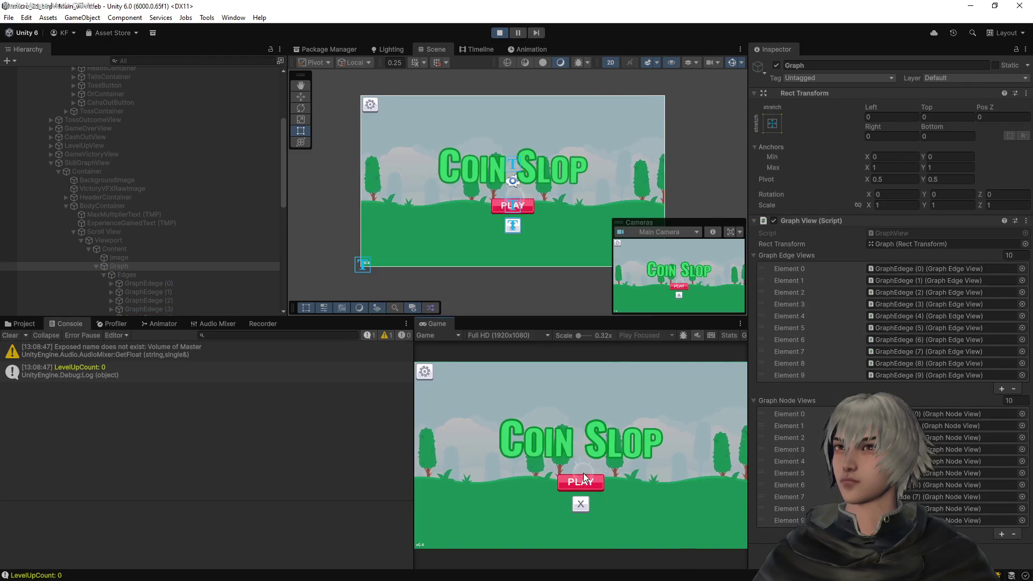
{"action": "left_click", "coordinate": [581, 477]}
{"action": "left_click", "coordinate": [715, 536]}
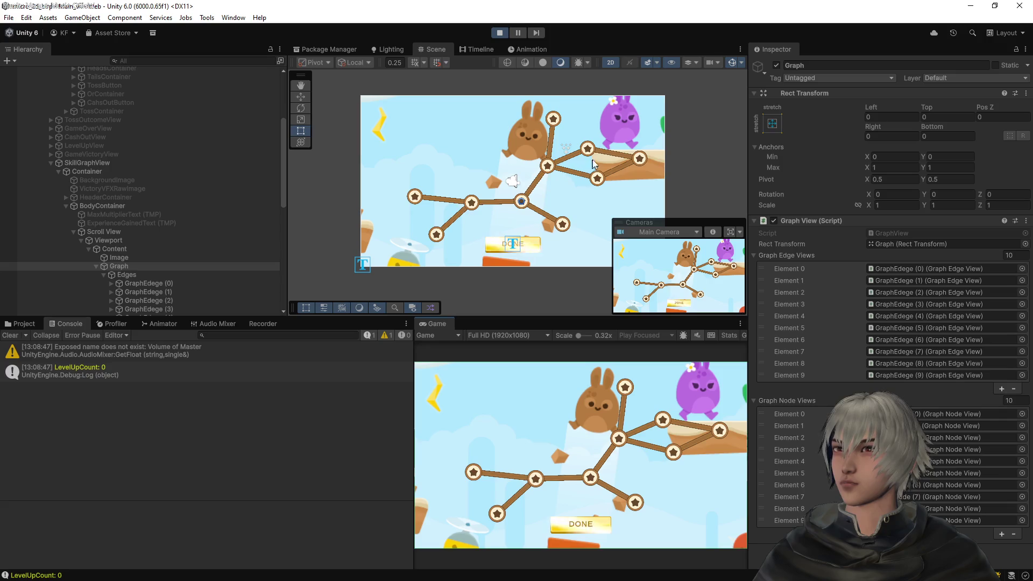
Exit Play mode with Ctrl+P and return to Visual Studio Code
{"action": "key", "text": "ctrl+p"}
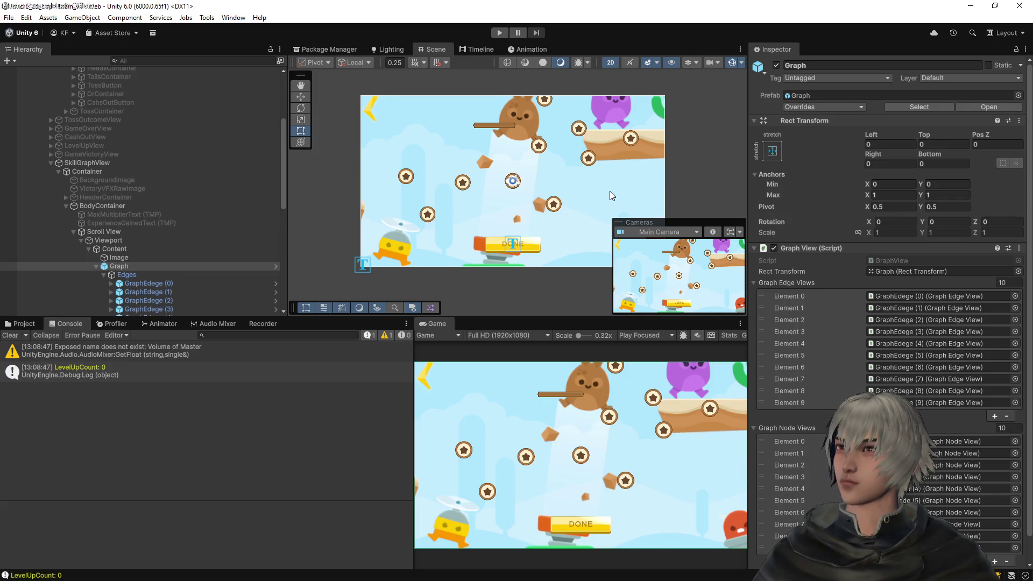
{"action": "scroll", "coordinate": [888, 323], "scroll_direction": "down", "scroll_amount": 2}
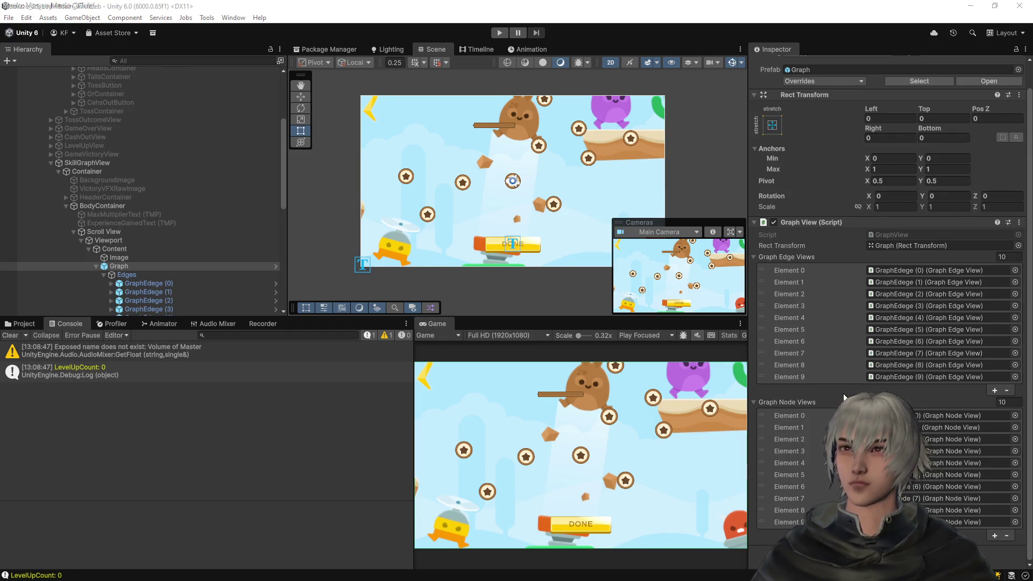
{"action": "key", "text": "alt+Tab"}
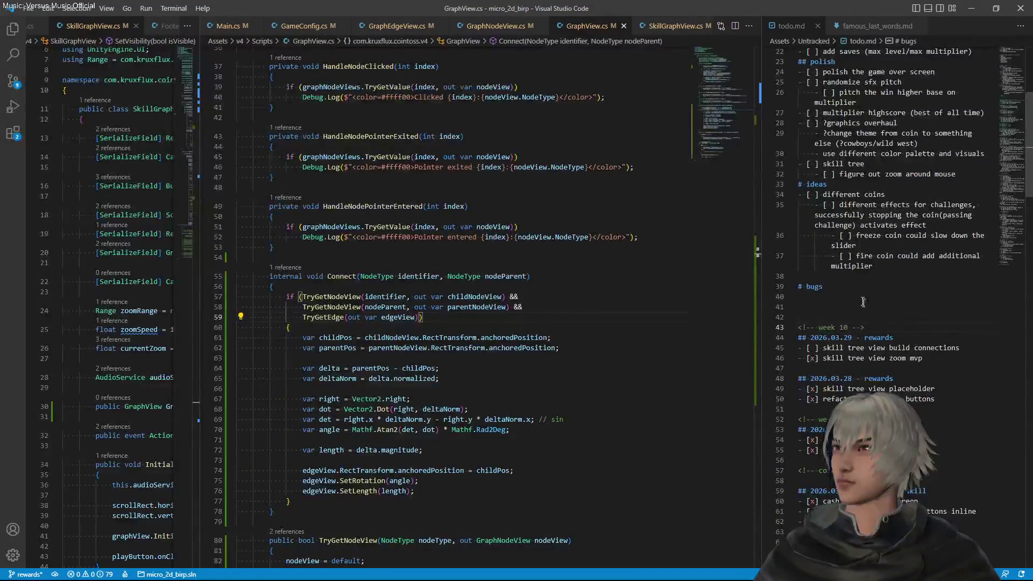
Add a new item about tree edges under the tools heading in todo.md and save
{"action": "scroll", "coordinate": [863, 302], "scroll_direction": "up", "scroll_amount": 4}
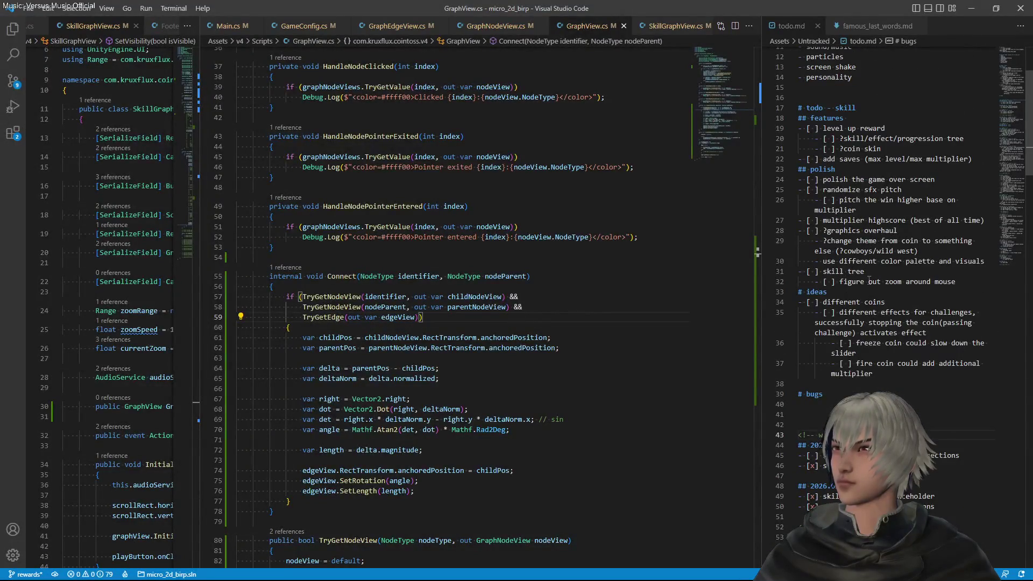
{"action": "left_click", "coordinate": [975, 158]}
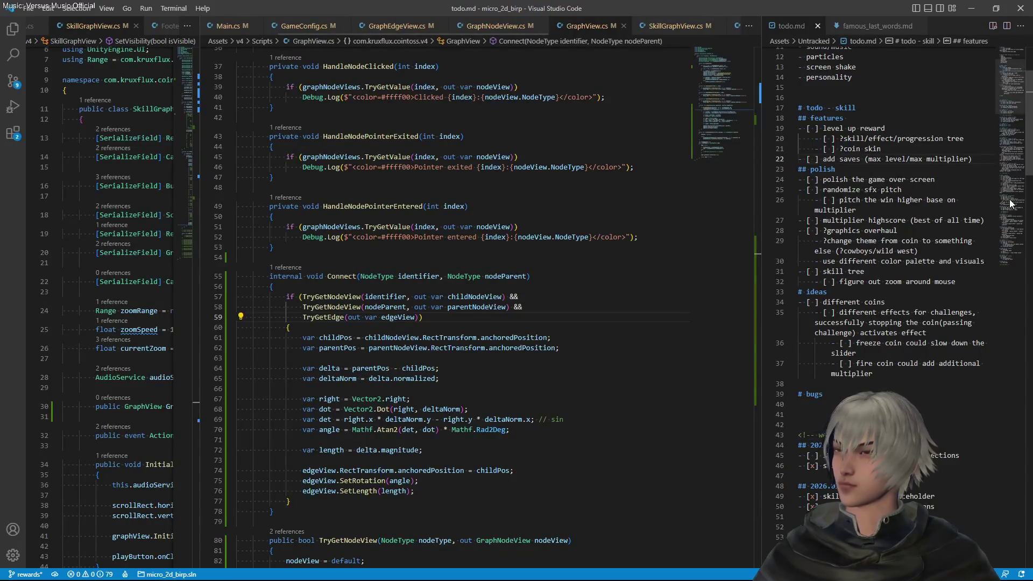
{"action": "key", "text": "Down"}
{"action": "key", "text": "Down"}
{"action": "key", "text": "Down"}
{"action": "key", "text": "End"}
{"action": "key", "text": "Return"}
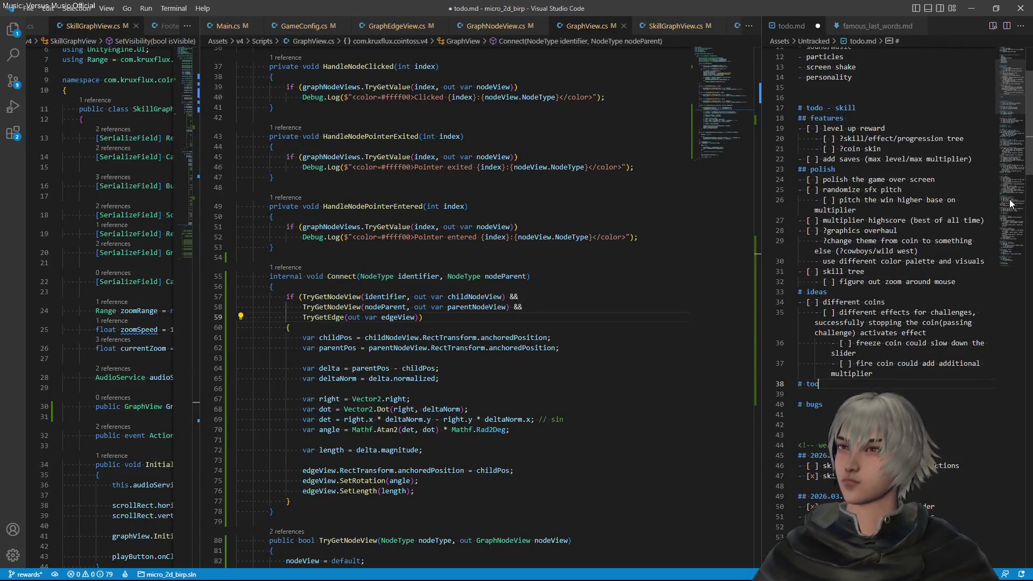
{"action": "key", "text": "Return"}
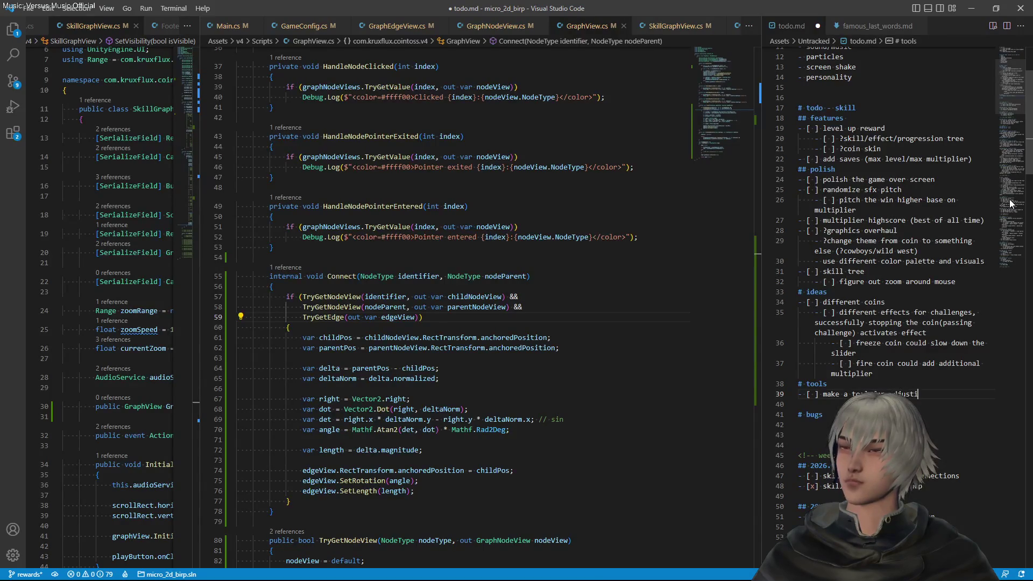
{"action": "type", "text": "ng"}
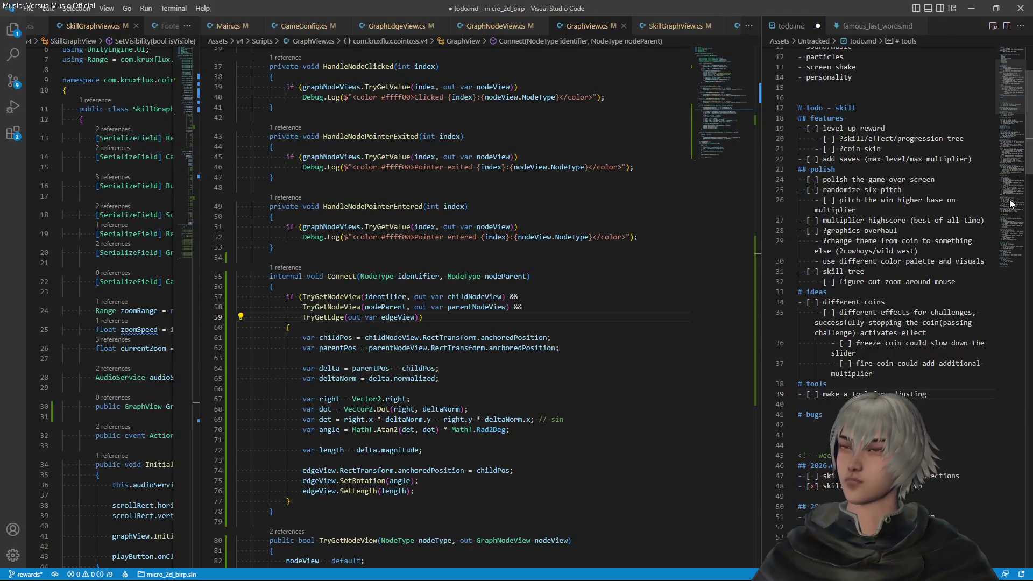
{"action": "type", "text": " tree edges "}
{"action": "type", "text": "based on t…tor time"}
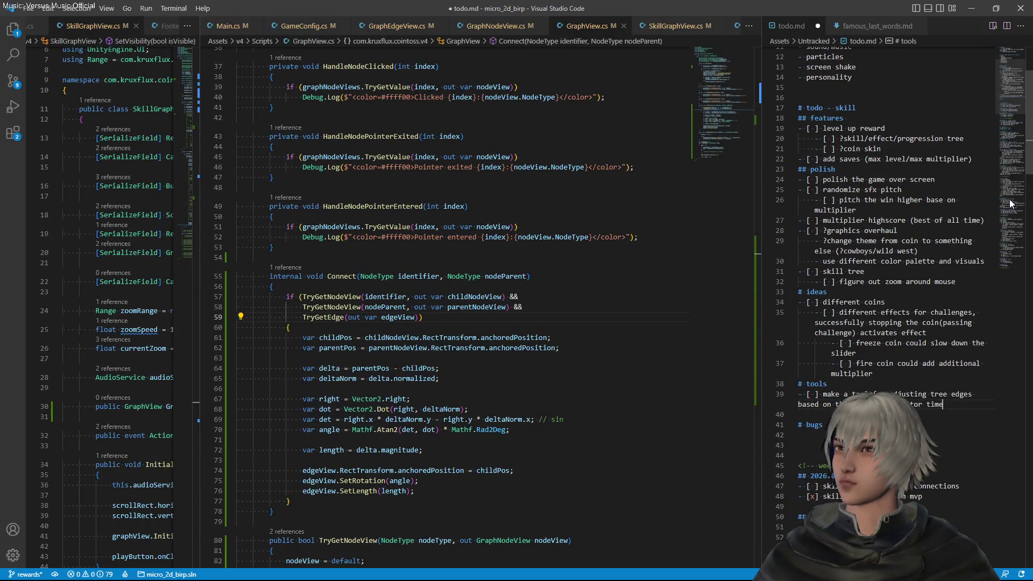
{"action": "key", "text": "ctrl+s"}
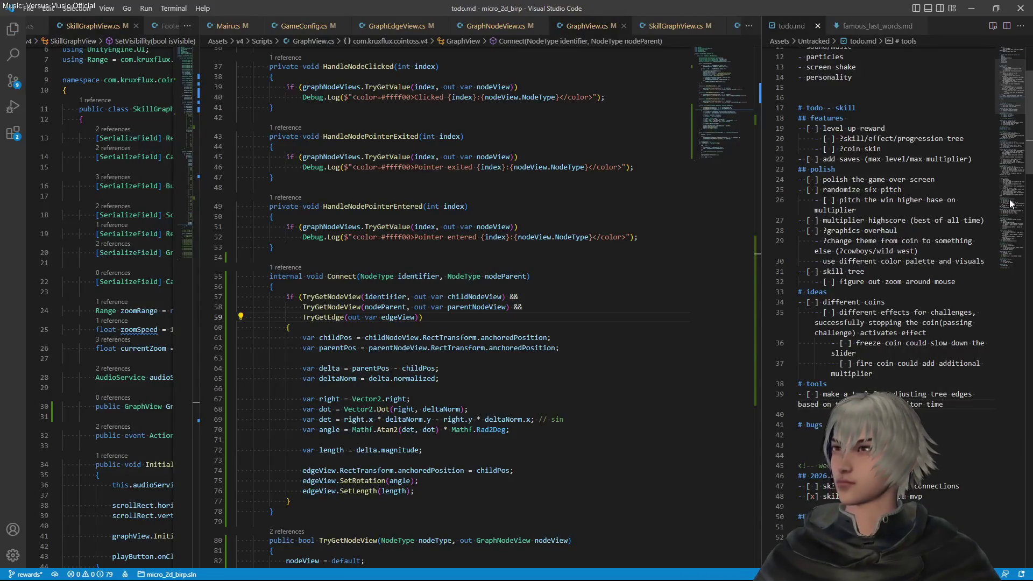
Tick the 'skill tree view build connections' checkbox with an x and save todo.md
{"action": "scroll", "coordinate": [925, 360], "scroll_direction": "down", "scroll_amount": 2}
{"action": "scroll", "coordinate": [925, 359], "scroll_direction": "down", "scroll_amount": 3}
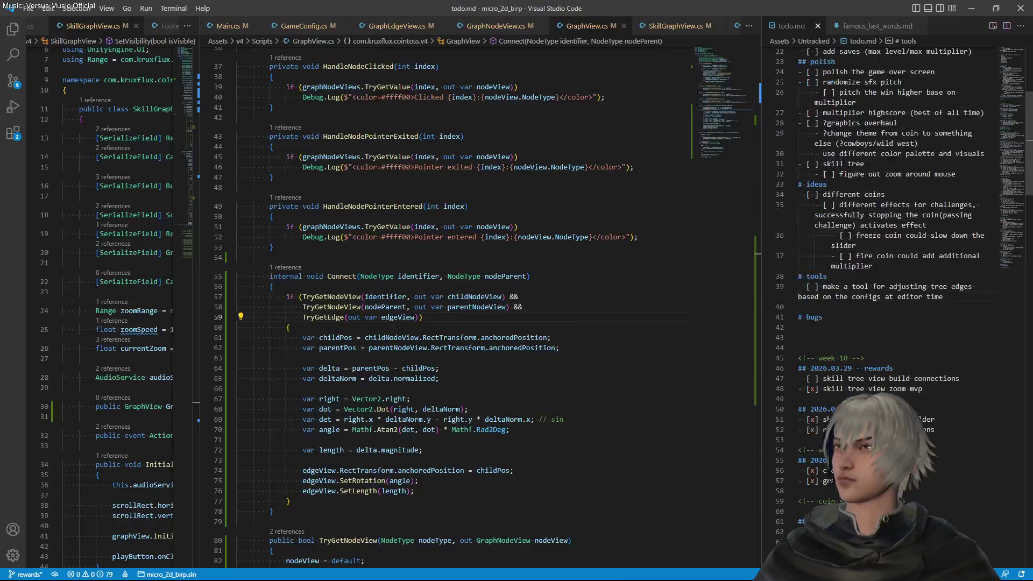
{"action": "left_click", "coordinate": [812, 378]}
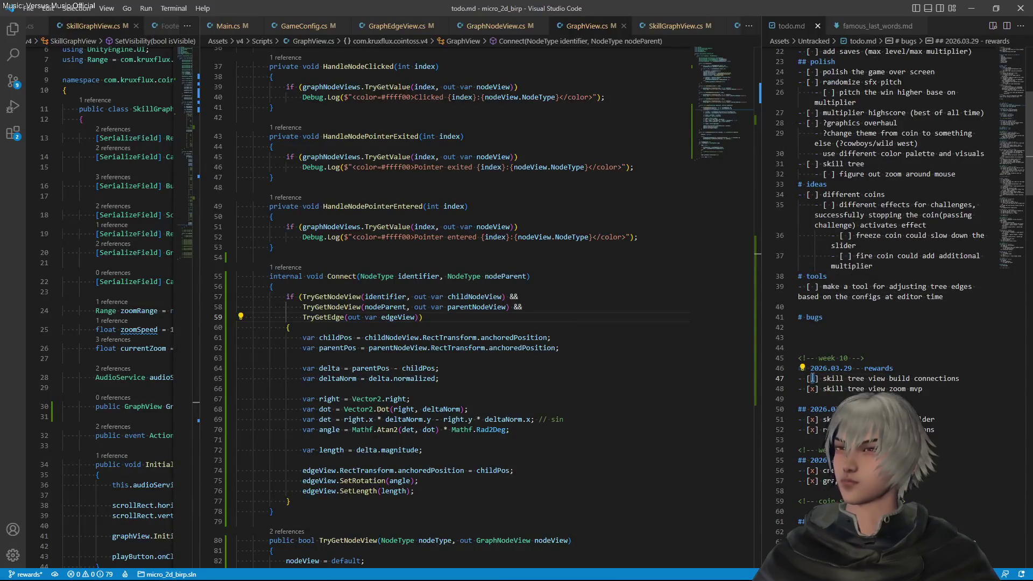
{"action": "type", "text": "x"}
{"action": "key", "text": "ctrl+s"}
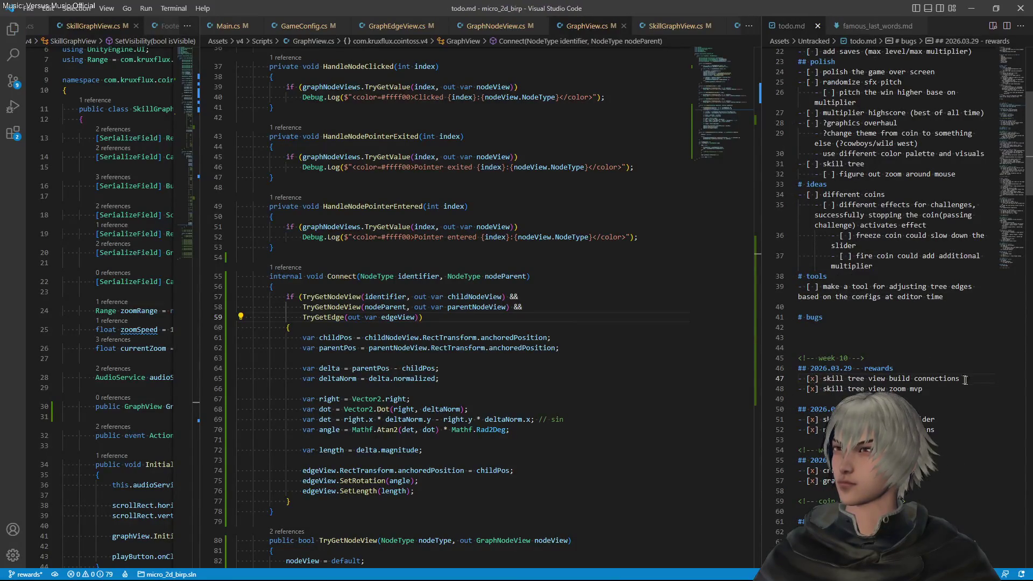
{"action": "left_click", "coordinate": [957, 286]}
{"action": "scroll", "coordinate": [888, 347], "scroll_direction": "up", "scroll_amount": 3}
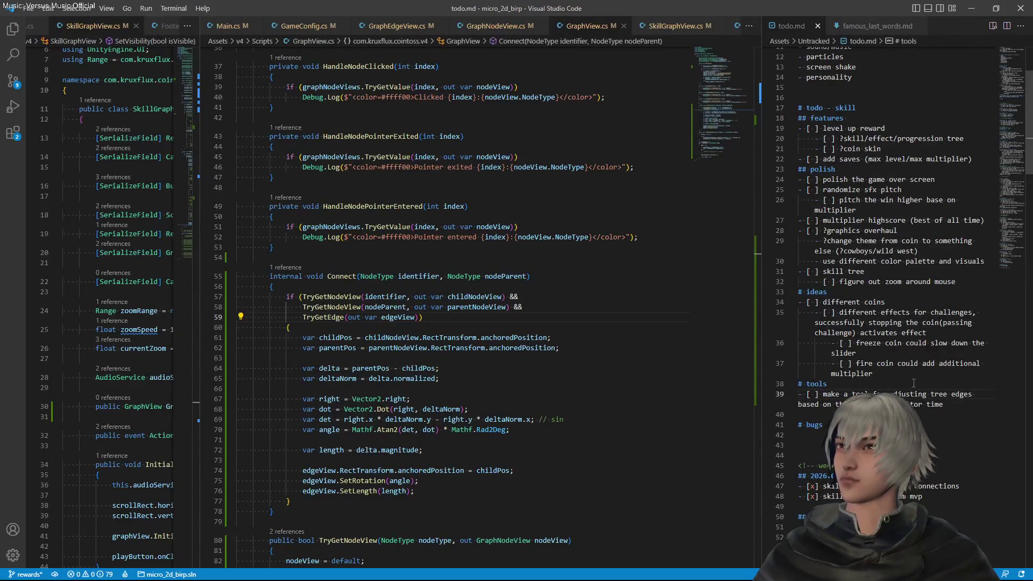
{"action": "key", "text": "alt+Tab"}
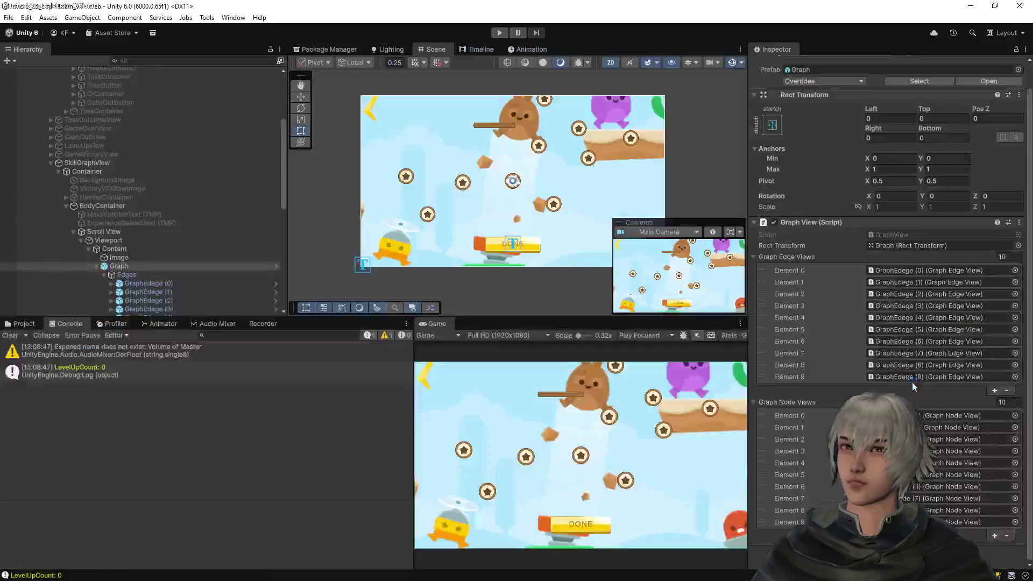
Replace the Console with the Project panel to browse Assets/v4/Prefabs
{"action": "left_click", "coordinate": [23, 323]}
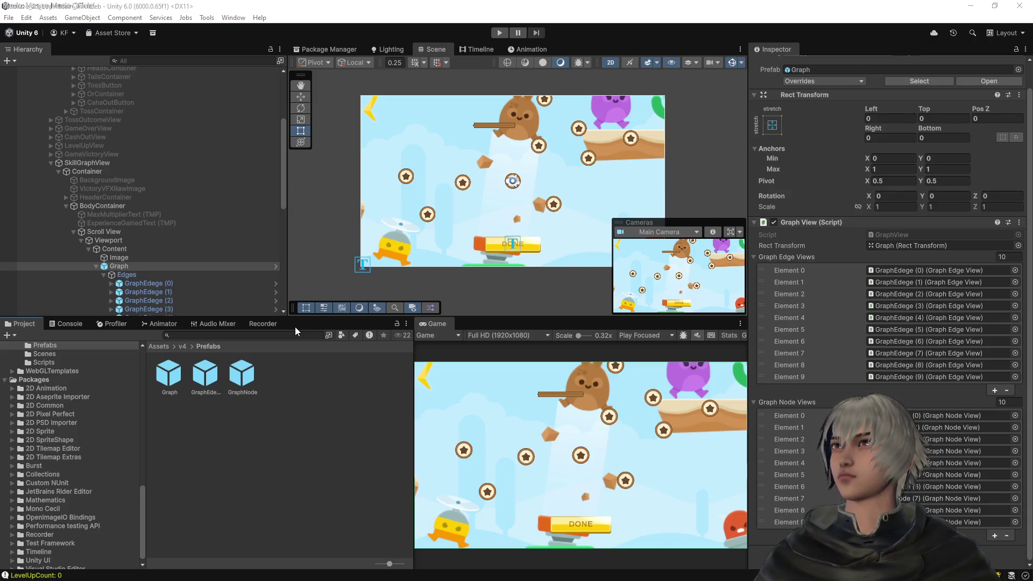
Compare the DOTween and All In 1 Sprite Shader package details, ending on DOTween, then return to the Scene view
{"action": "left_click", "coordinate": [316, 49]}
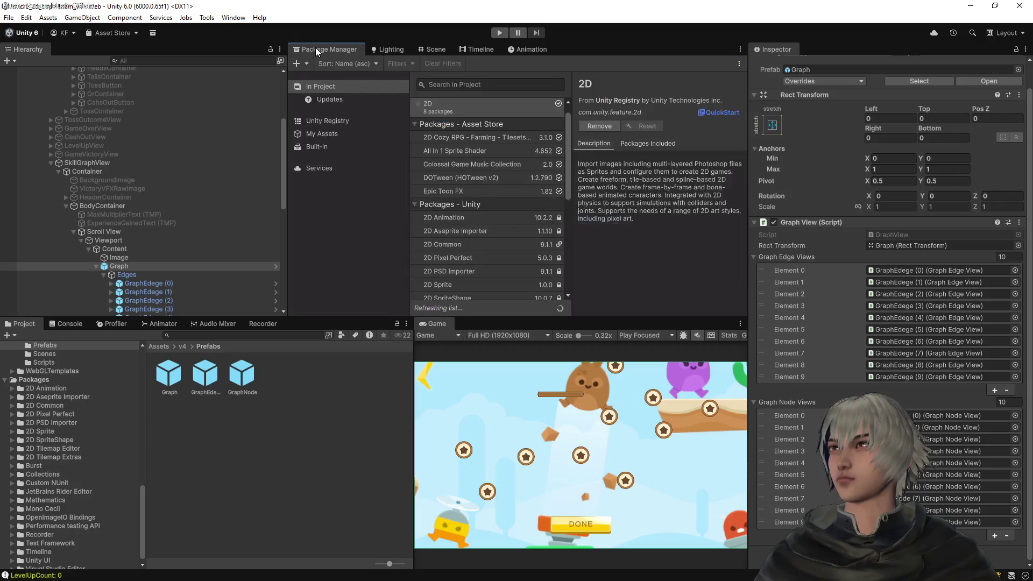
{"action": "scroll", "coordinate": [498, 196], "scroll_direction": "down", "scroll_amount": 4}
{"action": "scroll", "coordinate": [498, 196], "scroll_direction": "down", "scroll_amount": 3}
{"action": "scroll", "coordinate": [498, 198], "scroll_direction": "down", "scroll_amount": 3}
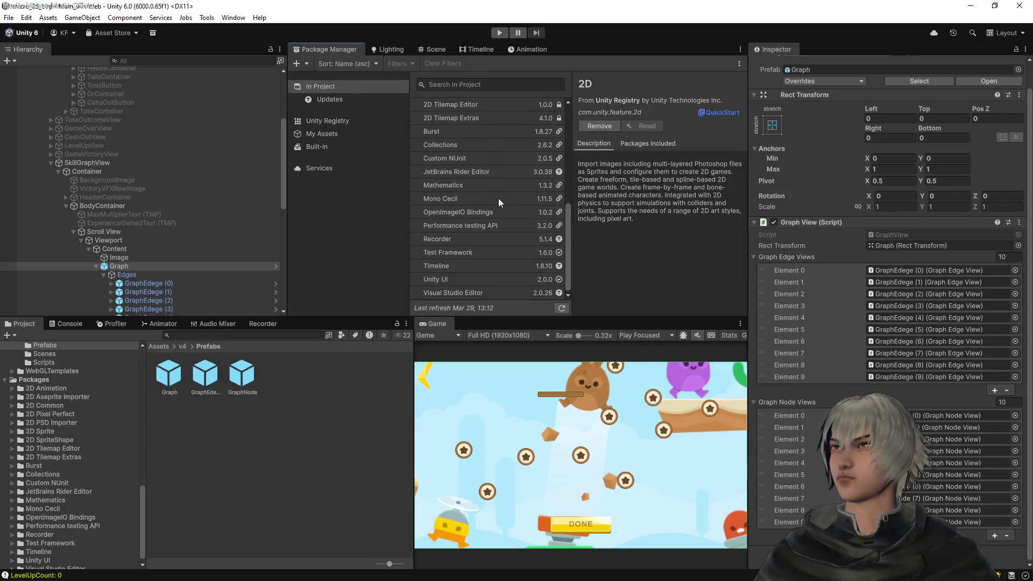
{"action": "scroll", "coordinate": [499, 198], "scroll_direction": "up", "scroll_amount": 10}
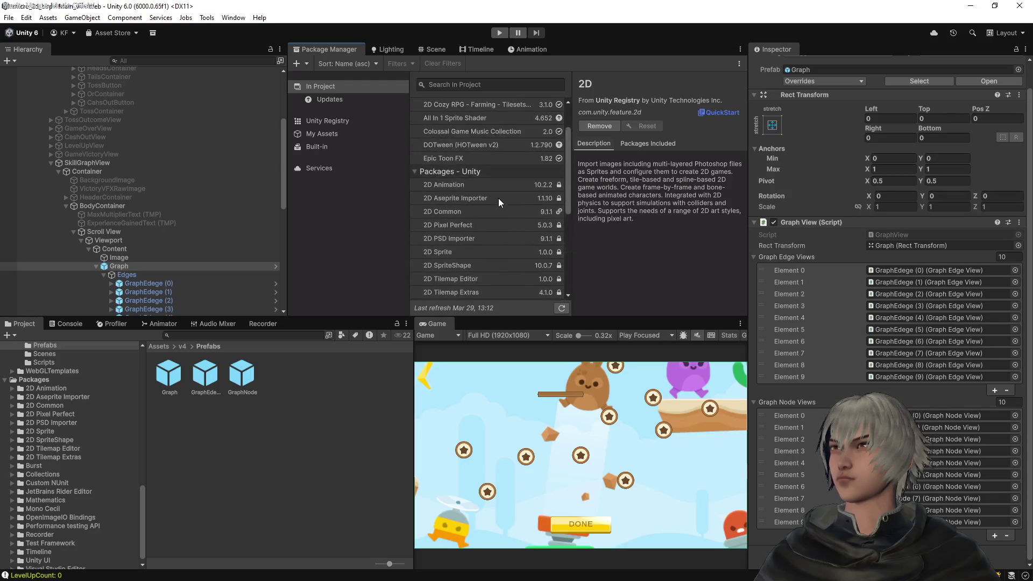
{"action": "scroll", "coordinate": [499, 201], "scroll_direction": "up", "scroll_amount": 2}
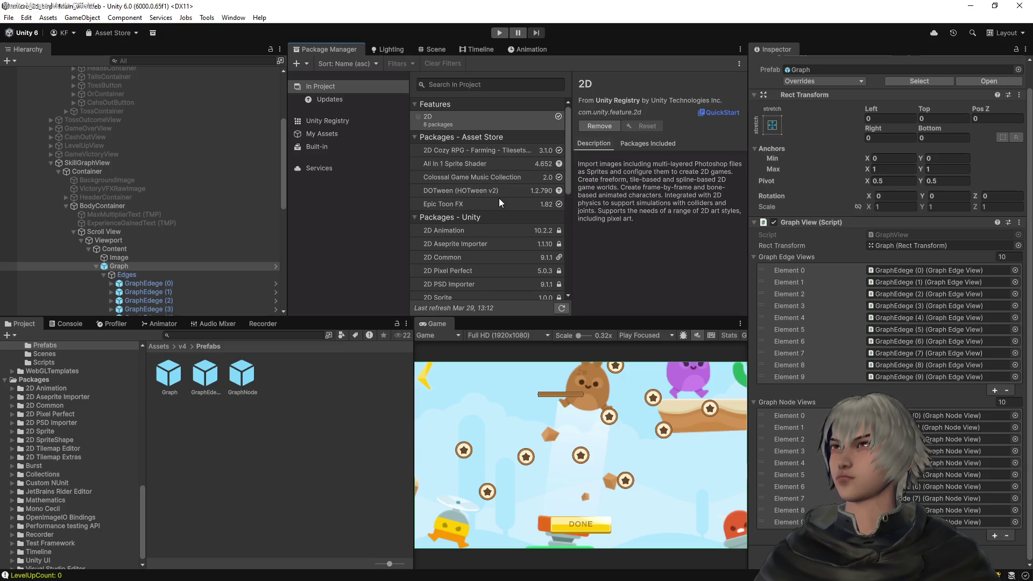
{"action": "left_click", "coordinate": [492, 192]}
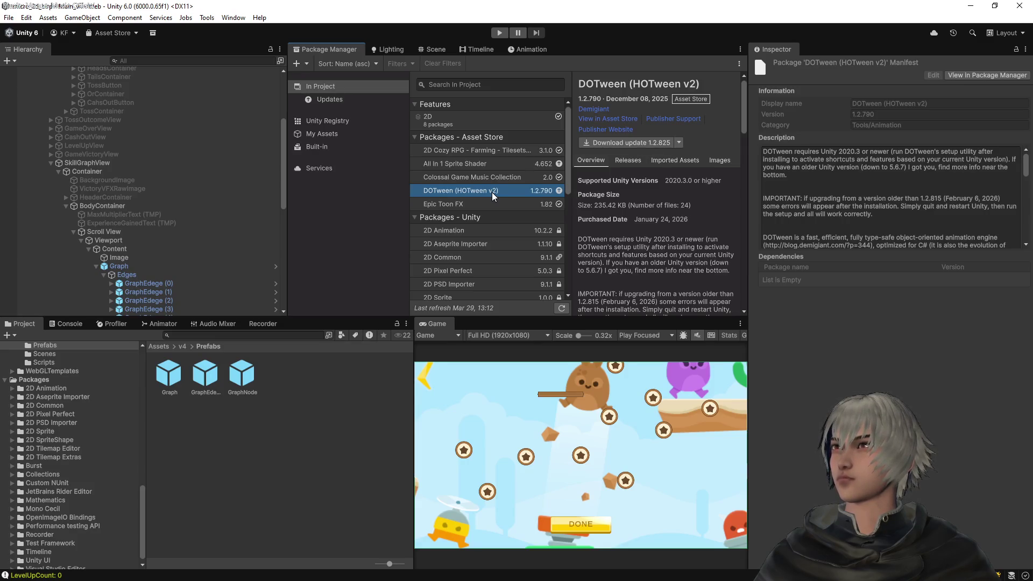
{"action": "left_click", "coordinate": [483, 163]}
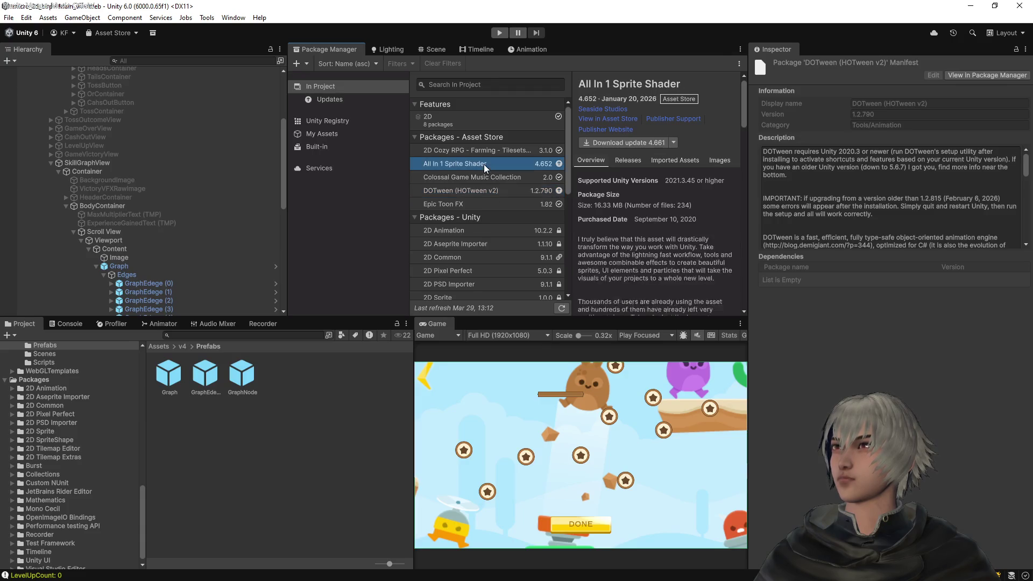
{"action": "left_click", "coordinate": [488, 191]}
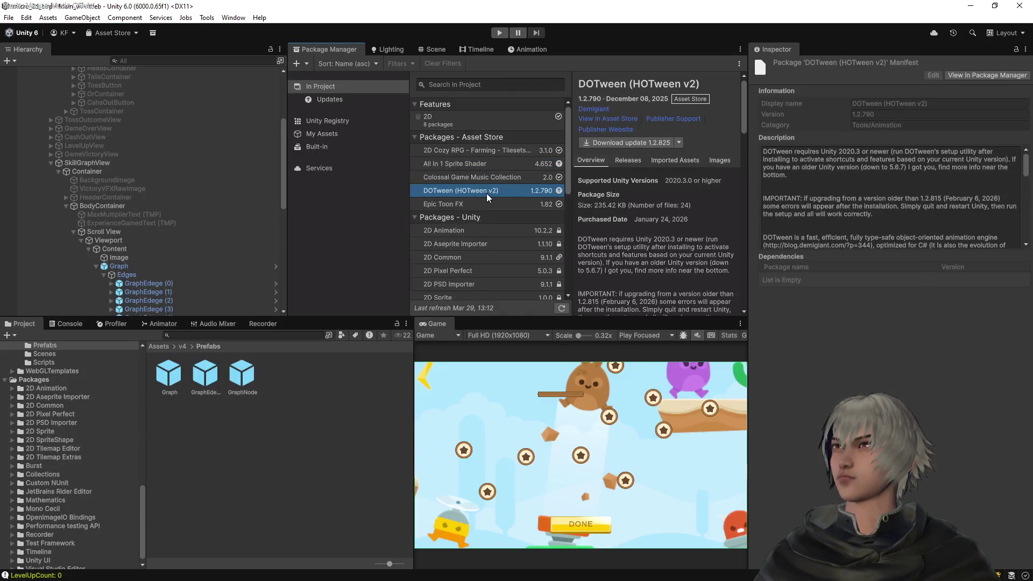
{"action": "left_click", "coordinate": [450, 50]}
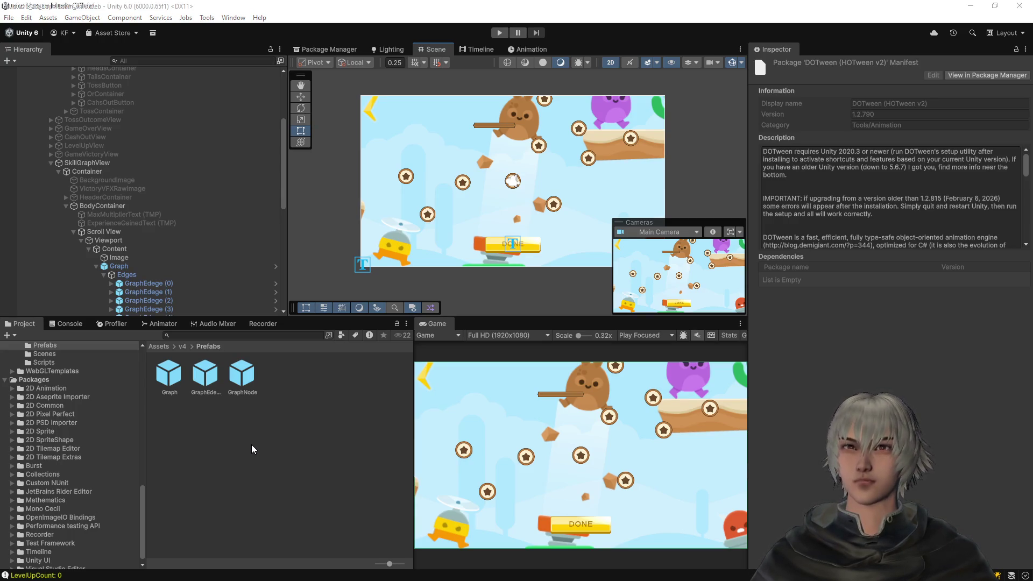
{"action": "key", "text": "alt+Tab"}
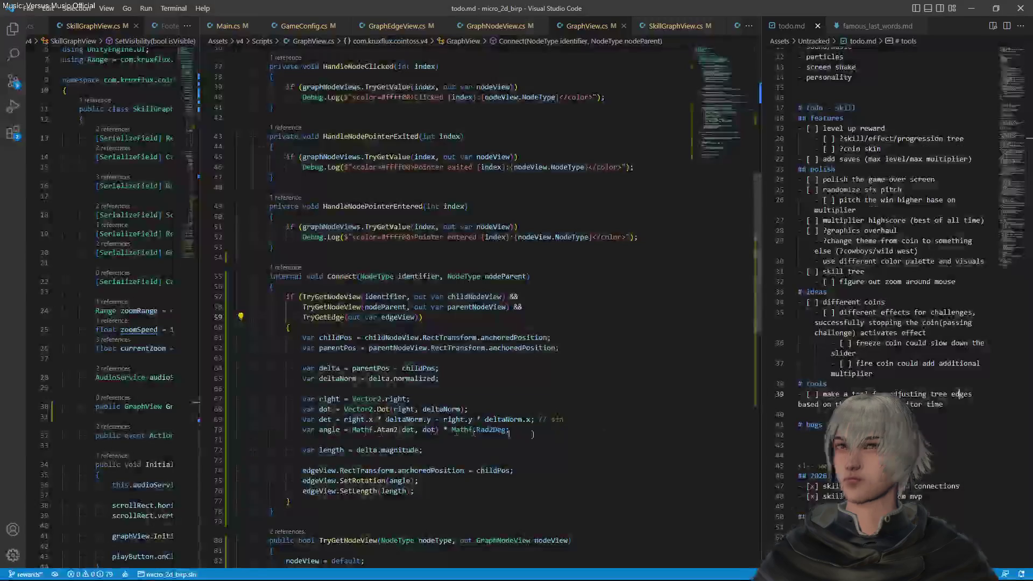
Move the skill tree task lines from the polish section to features in todo.md
{"action": "scroll", "coordinate": [827, 419], "scroll_direction": "down", "scroll_amount": 1}
{"action": "scroll", "coordinate": [826, 355], "scroll_direction": "up", "scroll_amount": 2}
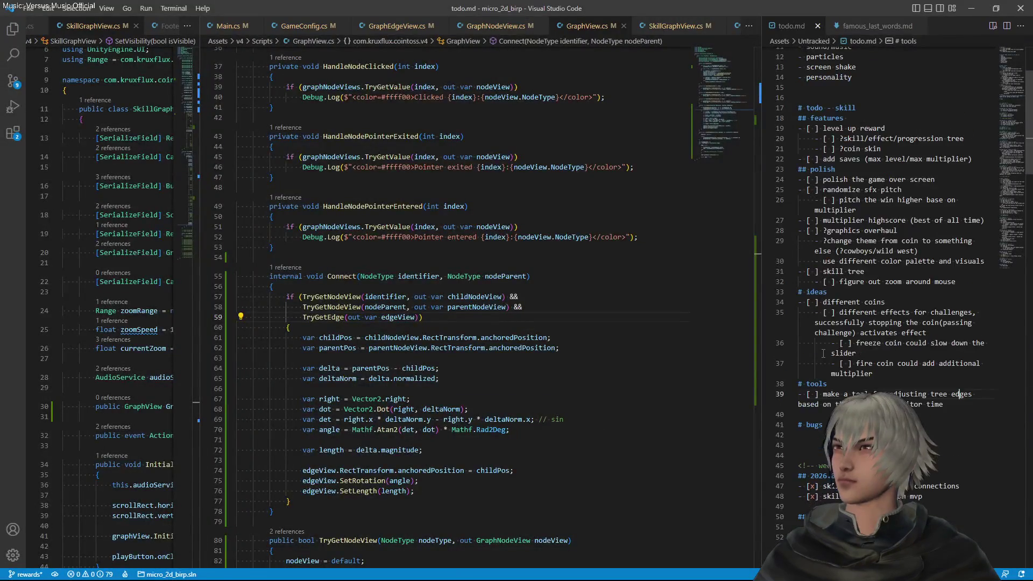
{"action": "left_click", "coordinate": [967, 308]}
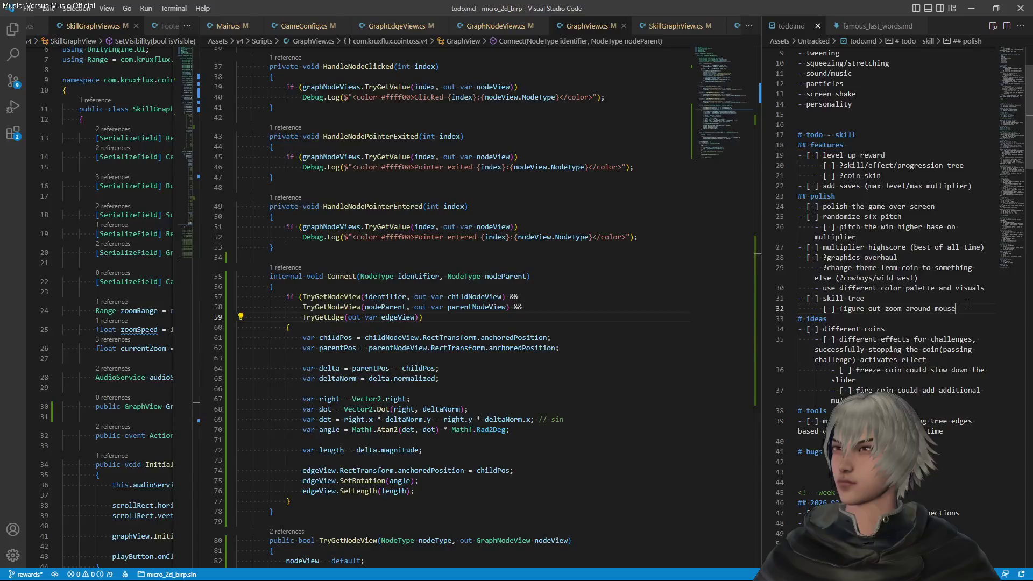
{"action": "left_click_drag", "start_coordinate": [969, 307], "coordinate": [993, 293]}
{"action": "key", "text": "ctrl+c"}
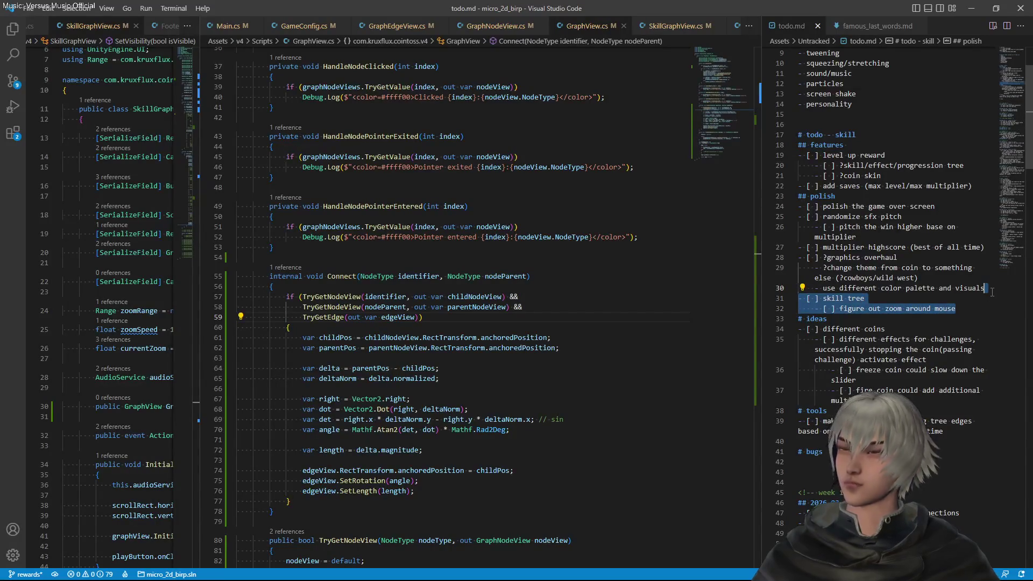
{"action": "key", "text": "BackSpace"}
{"action": "left_click", "coordinate": [975, 185]}
{"action": "key", "text": "ctrl+v"}
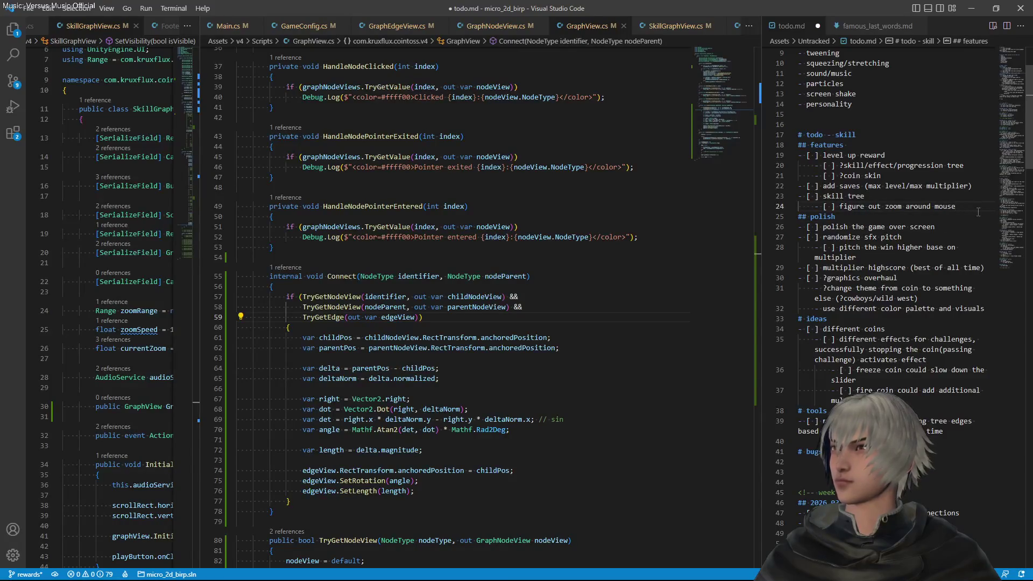
Duplicate the 'figure out zoom around mouse' task and reword the copy as 'node info popup'
{"action": "key", "text": "shift+alt+Down"}
{"action": "left_click", "coordinate": [839, 216]}
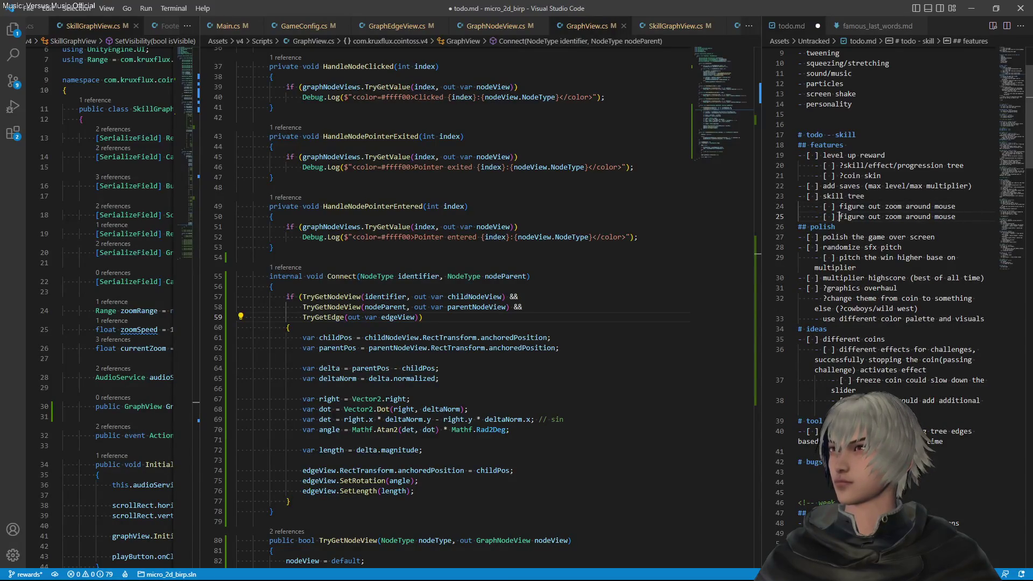
{"action": "key", "text": "shift+End"}
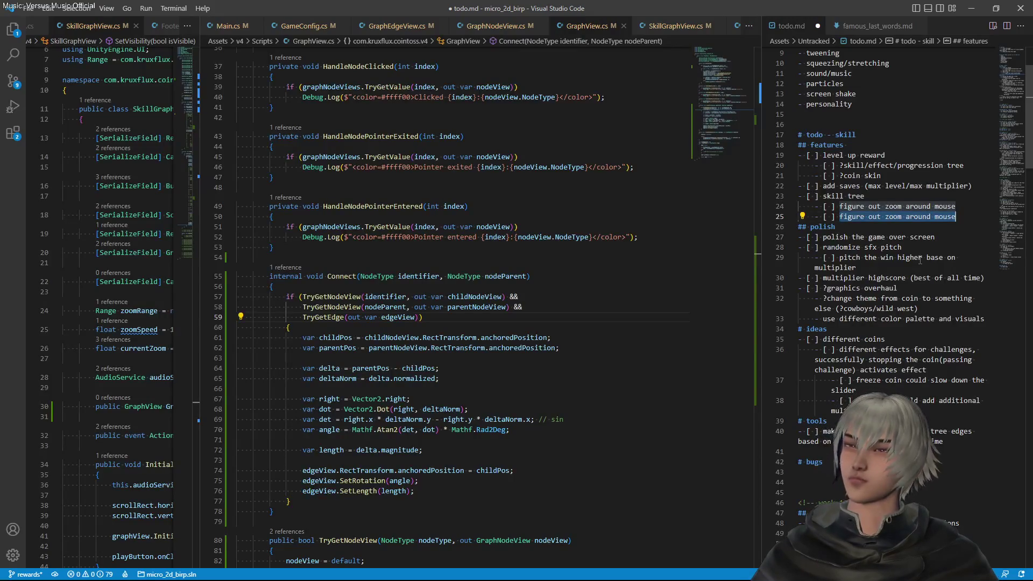
{"action": "type", "text": "nn"}
{"action": "key", "text": "BackSpace"}
{"action": "type", "text": "ode infro"}
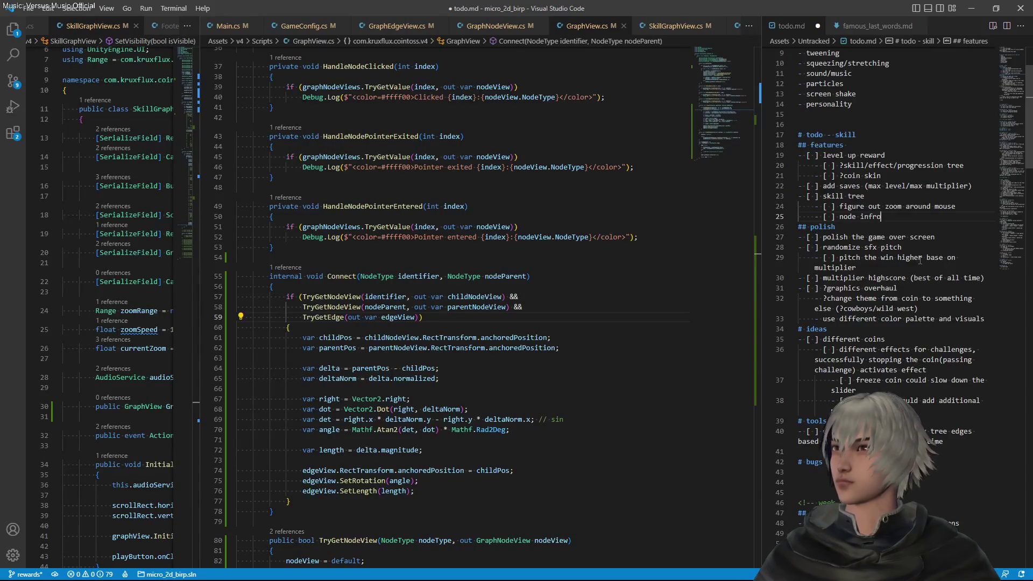
{"action": "key", "text": "BackSpace"}
{"action": "type", "text": "o popup"}
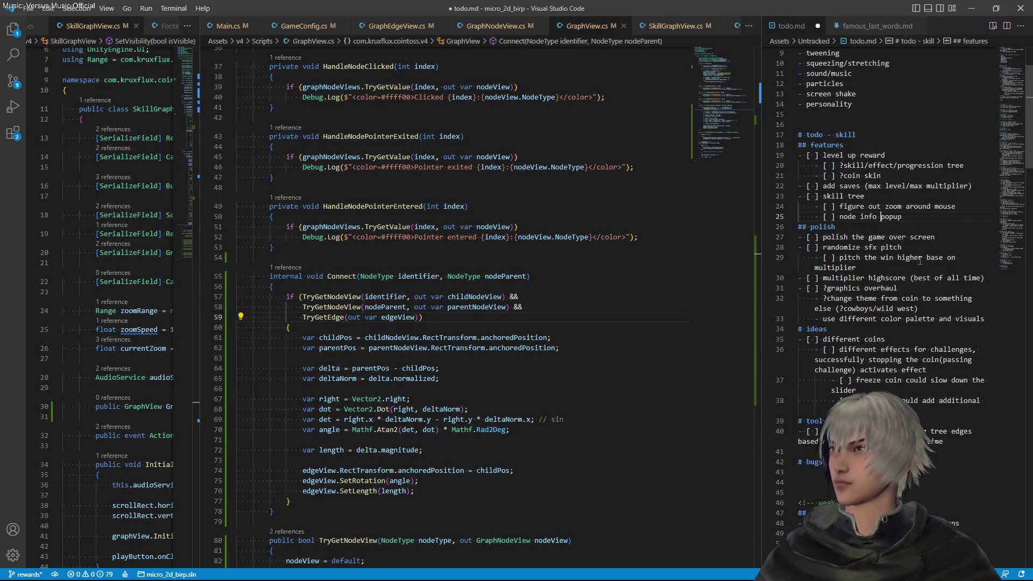
Extend the popup task to 'node info contextual popup' and add a 'node icons + addressables + config' task
{"action": "type", "text": "contextua"}
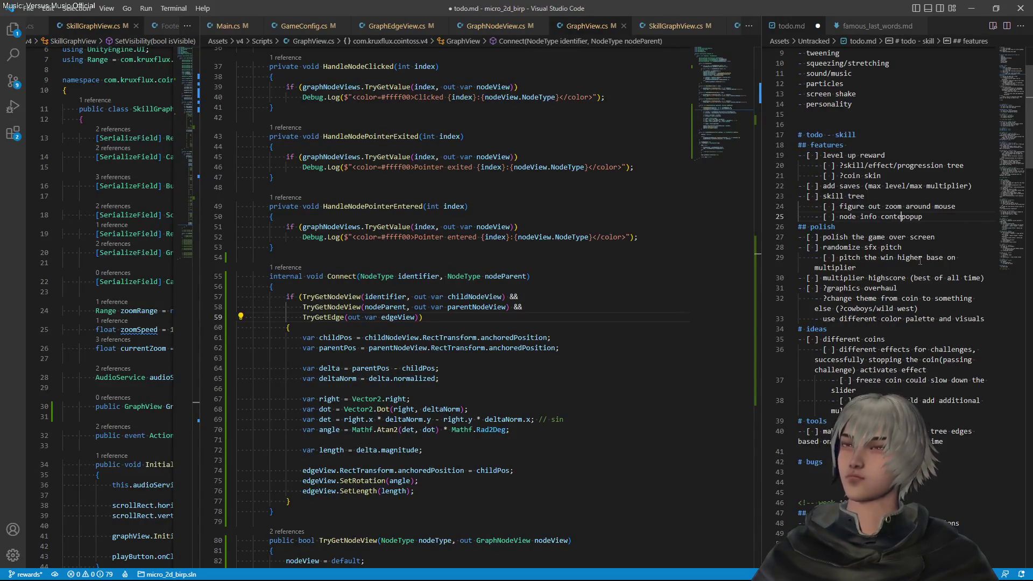
{"action": "type", "text": "l"}
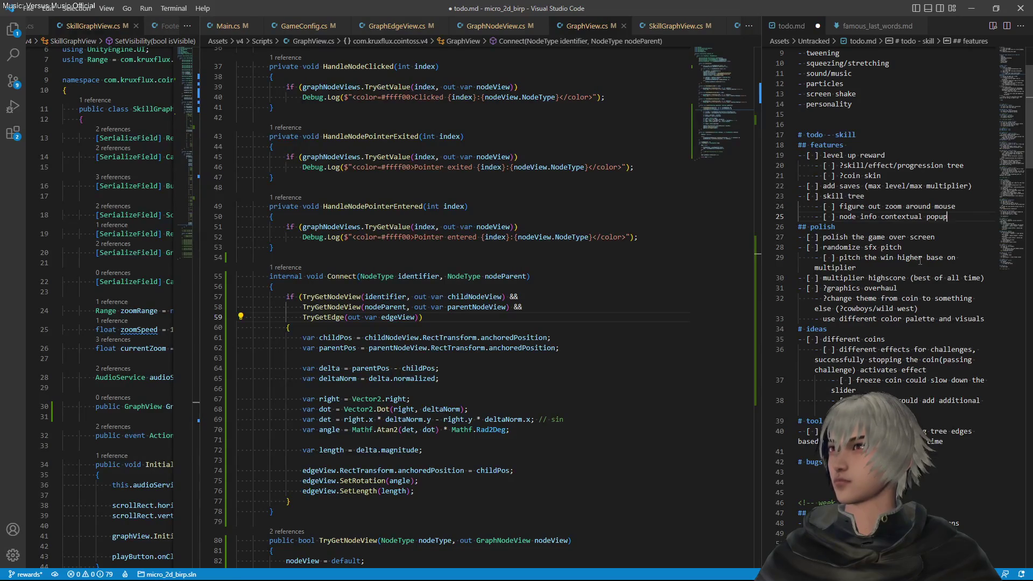
{"action": "key", "text": "End"}
{"action": "key", "text": "Return"}
{"action": "type", "text": "[ ]"}
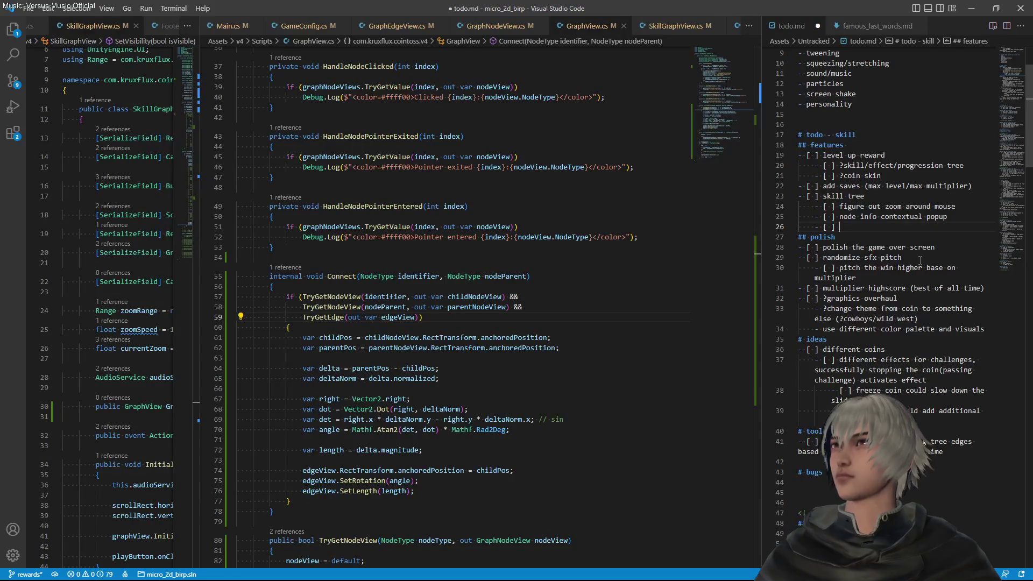
{"action": "type", "text": " icons"}
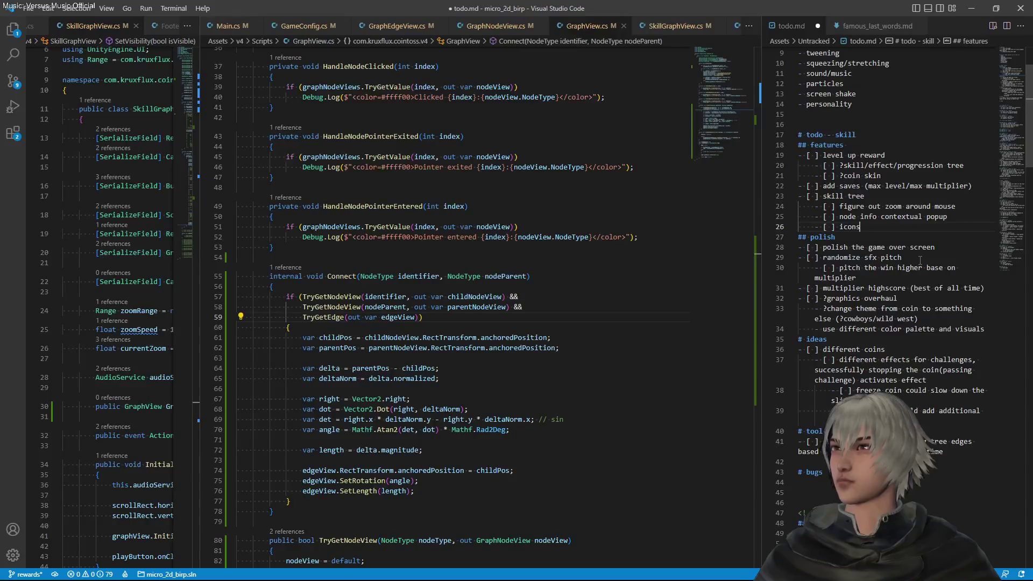
{"action": "key", "text": "Left"}
{"action": "key", "text": "Left"}
{"action": "key", "text": "Left"}
{"action": "type", "text": "node"}
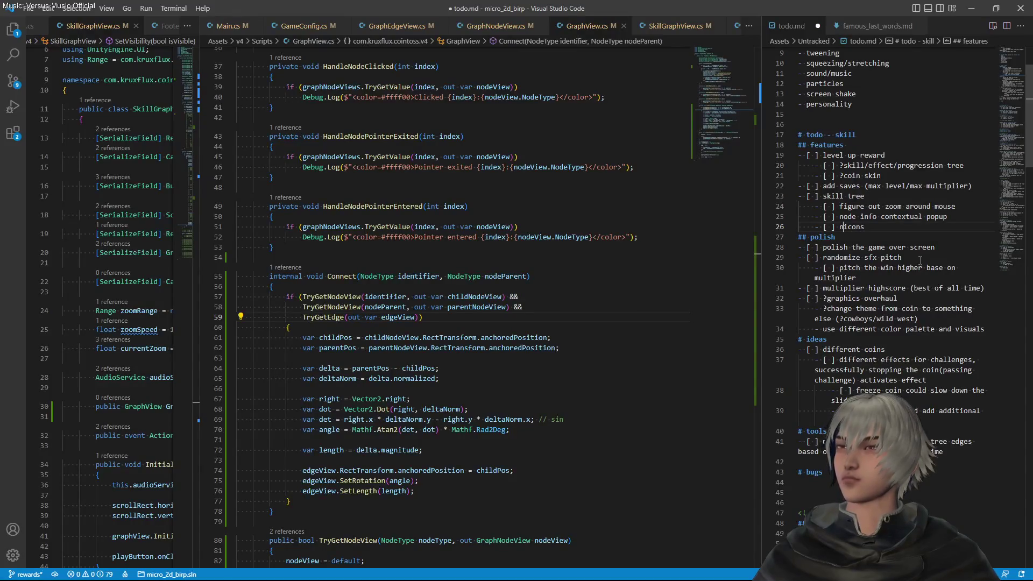
{"action": "type", "text": " icons + "}
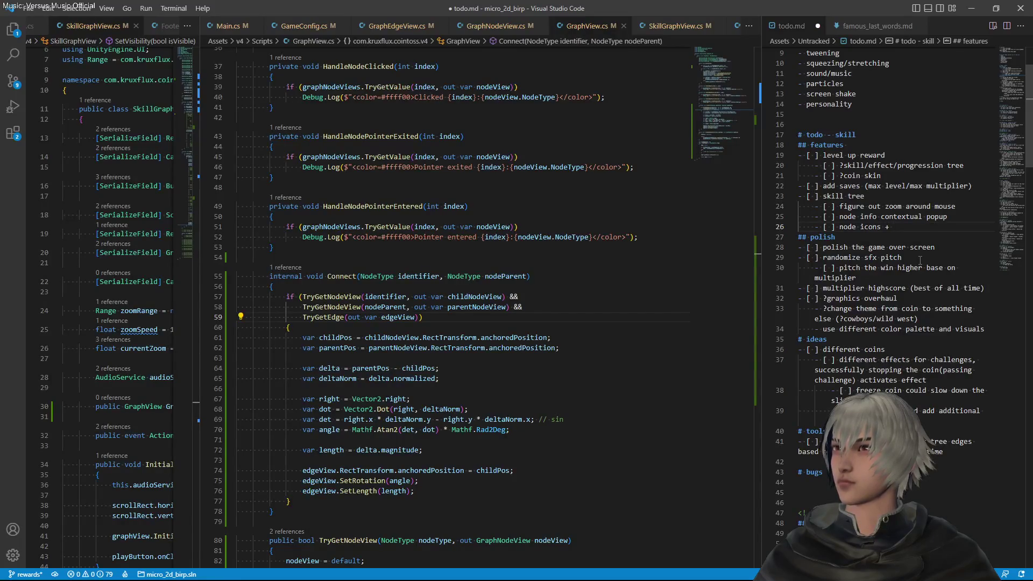
{"action": "type", "text": "addressab"}
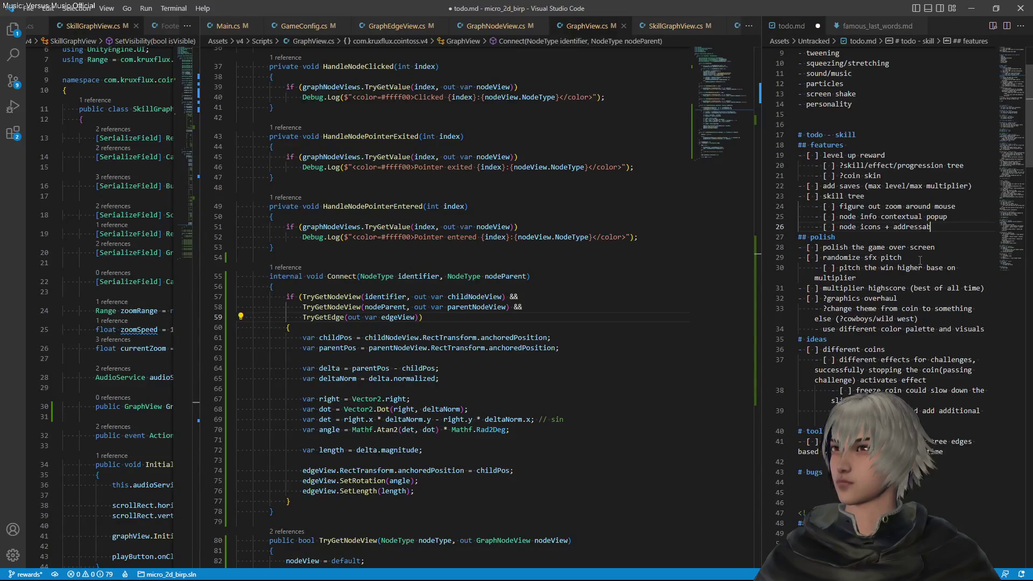
{"action": "type", "text": "les "}
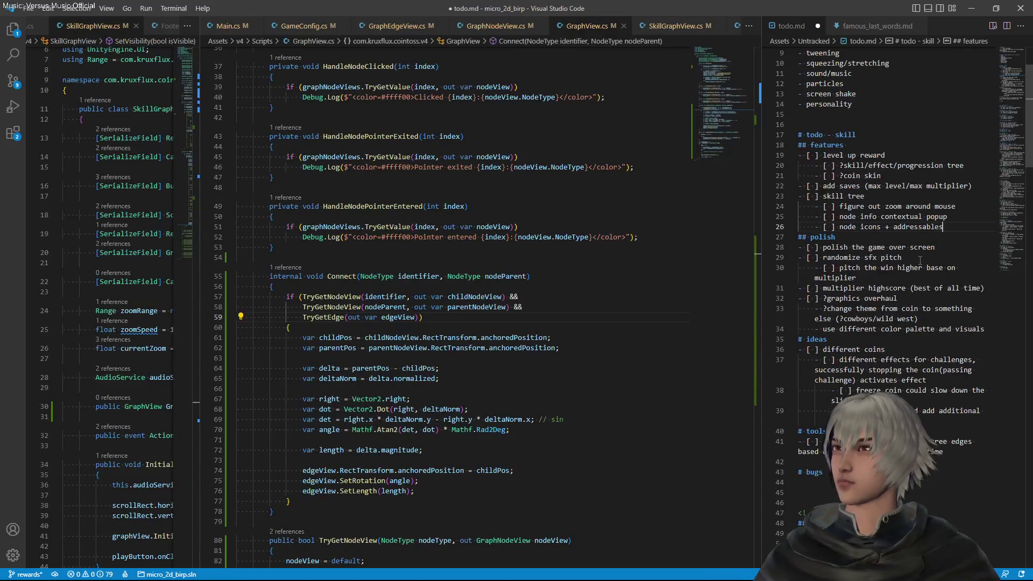
{"action": "type", "text": "+ congi"}
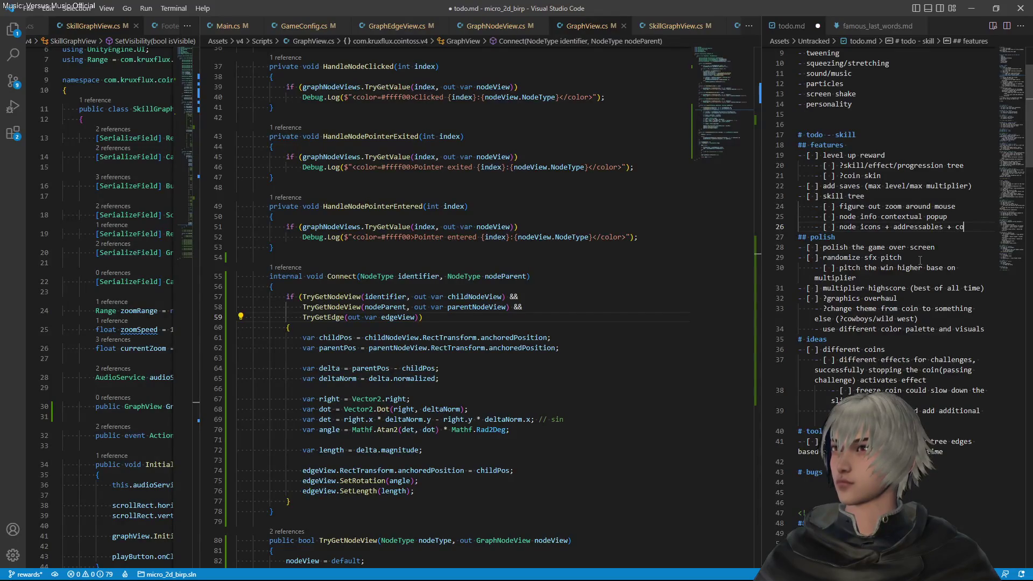
{"action": "key", "text": "BackSpace"}
{"action": "key", "text": "BackSpace"}
{"action": "type", "text": "fig"}
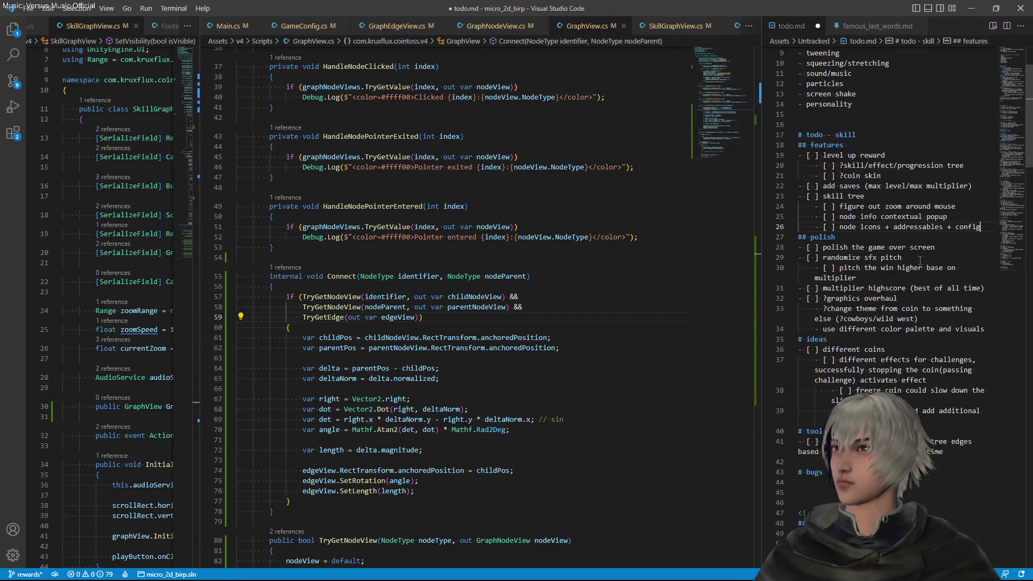
Add a '[ ] node state/model' checklist line below it
{"action": "key", "text": "Return"}
{"action": "type", "text": "["}
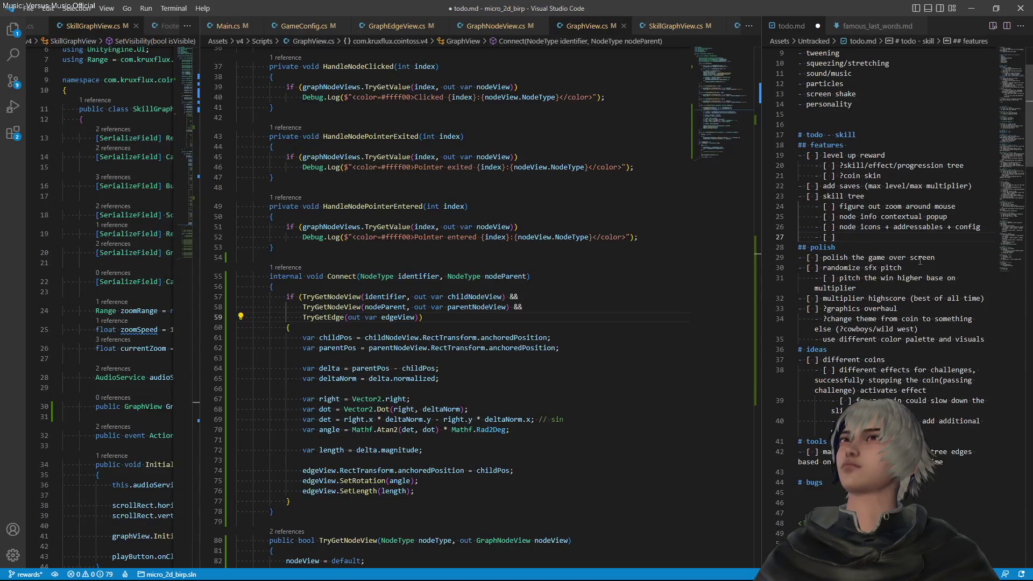
{"action": "type", "text": "] node state/model"}
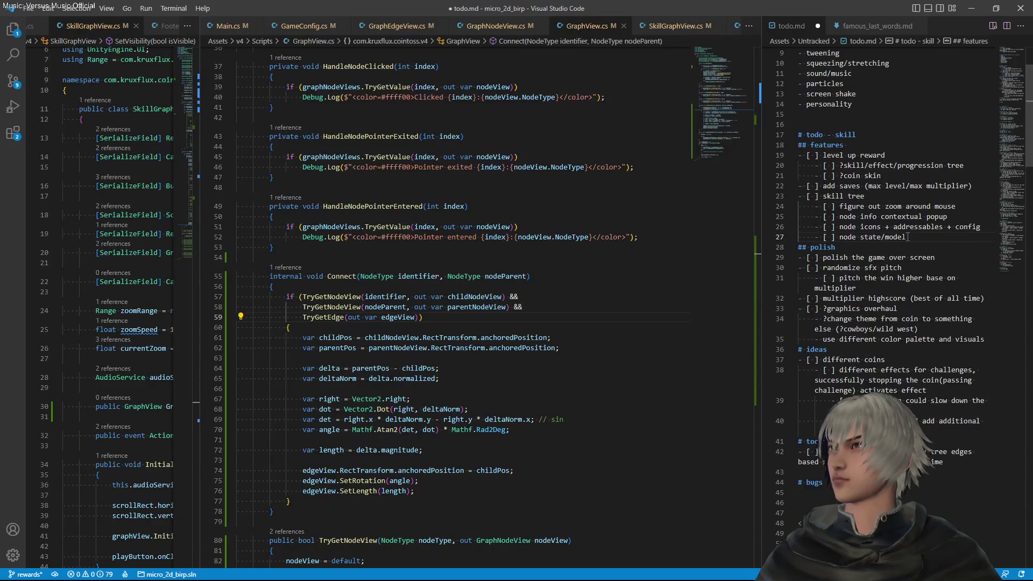
Add an indented 'node level' sub-task under node state/model in todo.md and save
{"action": "left_click_drag", "start_coordinate": [912, 236], "coordinate": [843, 237]}
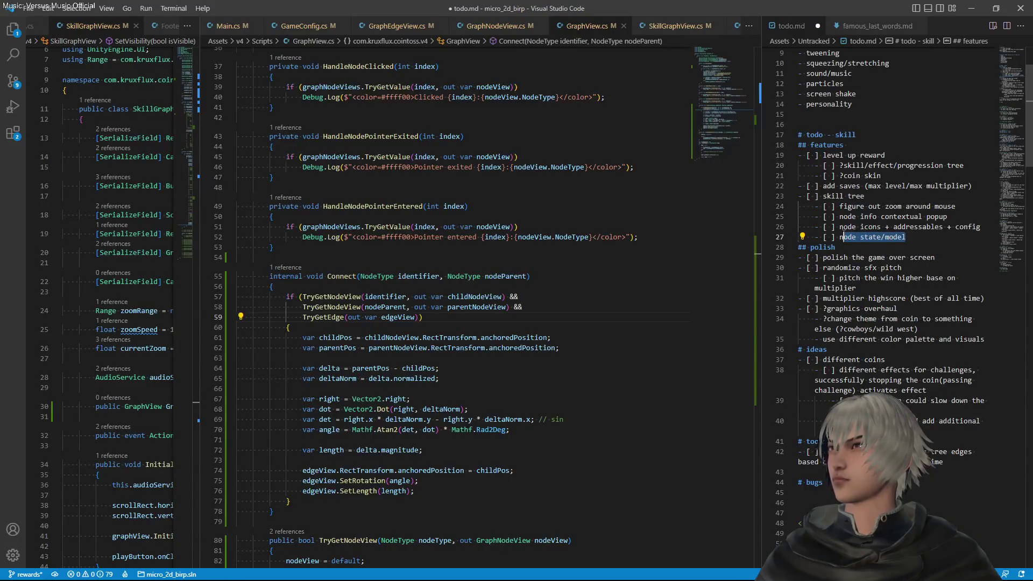
{"action": "left_click_drag", "start_coordinate": [949, 216], "coordinate": [840, 216]}
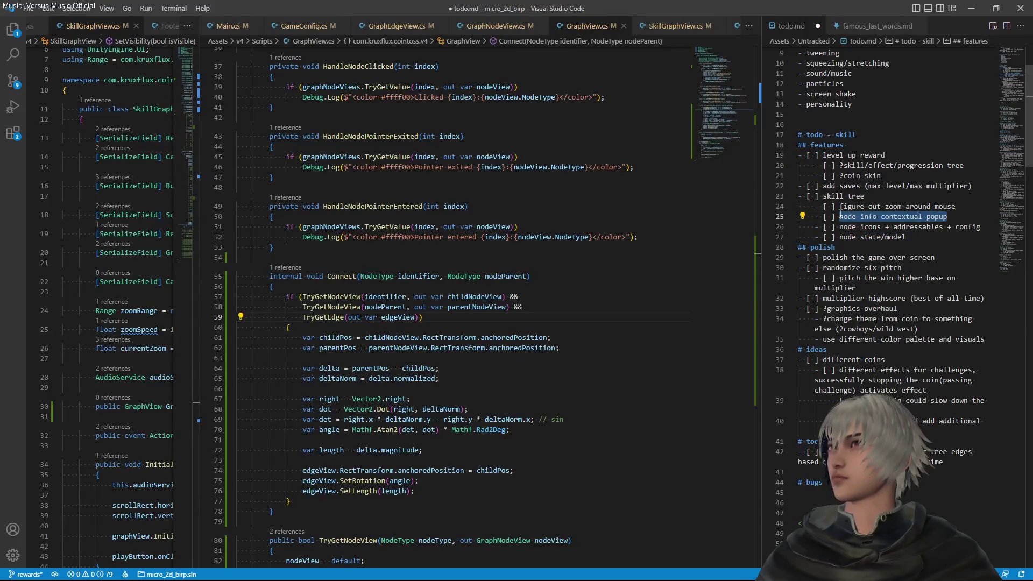
{"action": "left_click", "coordinate": [874, 237]}
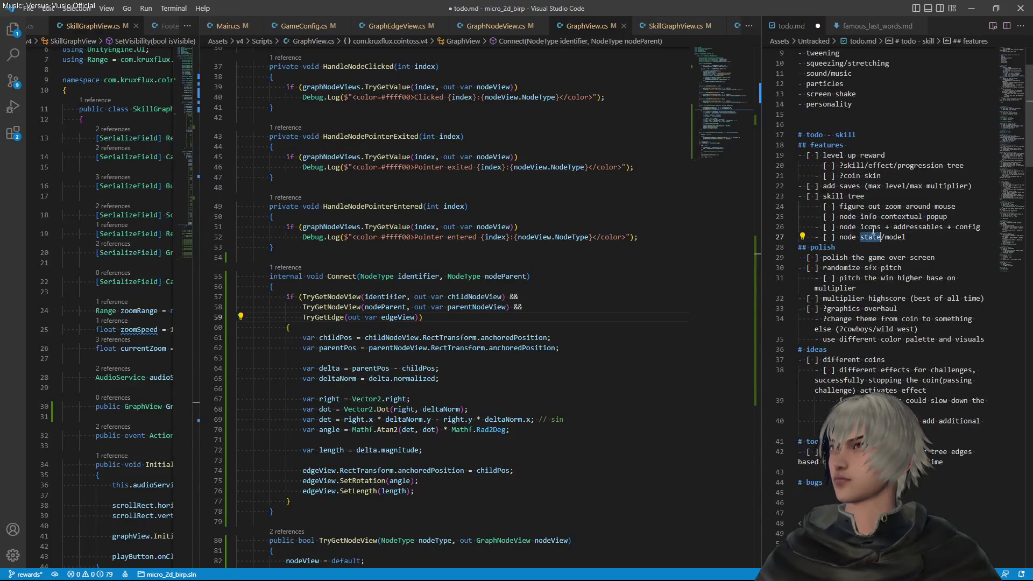
{"action": "left_click", "coordinate": [919, 238]}
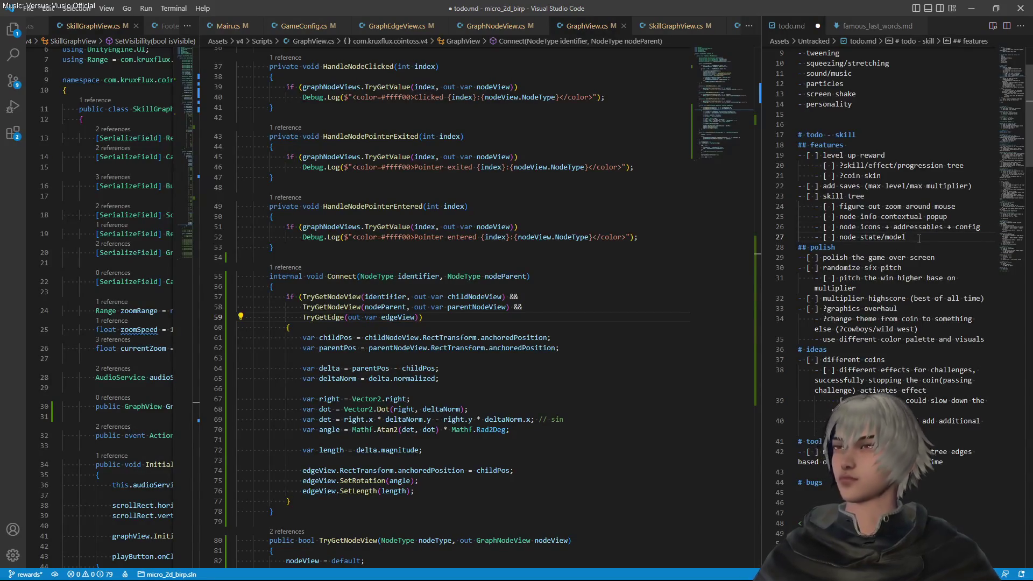
{"action": "key", "text": "shift+alt+Down"}
{"action": "key", "text": "Left"}
{"action": "key", "text": "Left"}
{"action": "key", "text": "Left"}
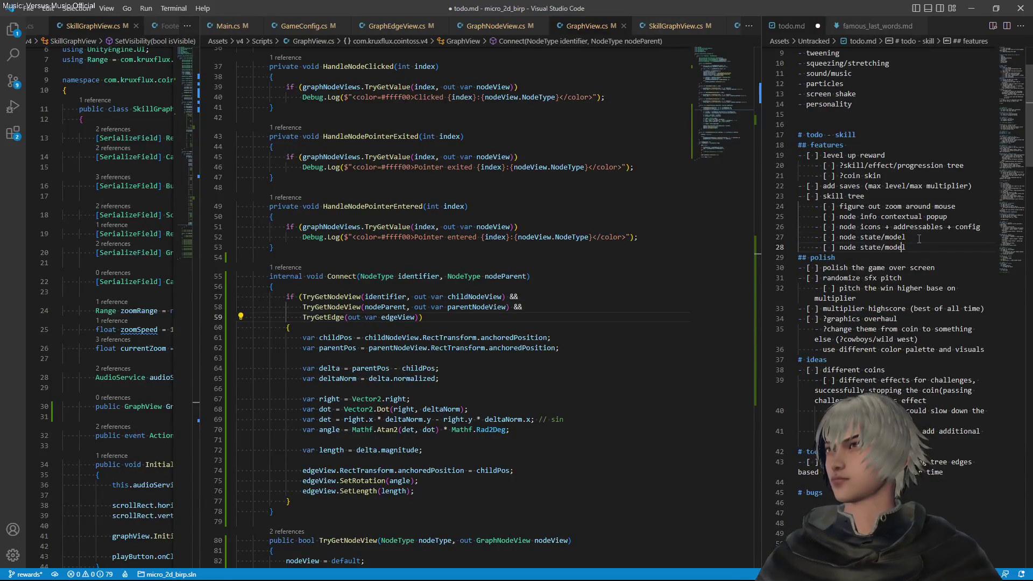
{"action": "key", "text": "Tab"}
{"action": "key", "text": "ctrl+Right"}
{"action": "key", "text": "shift+End"}
{"action": "type", "text": "leve"}
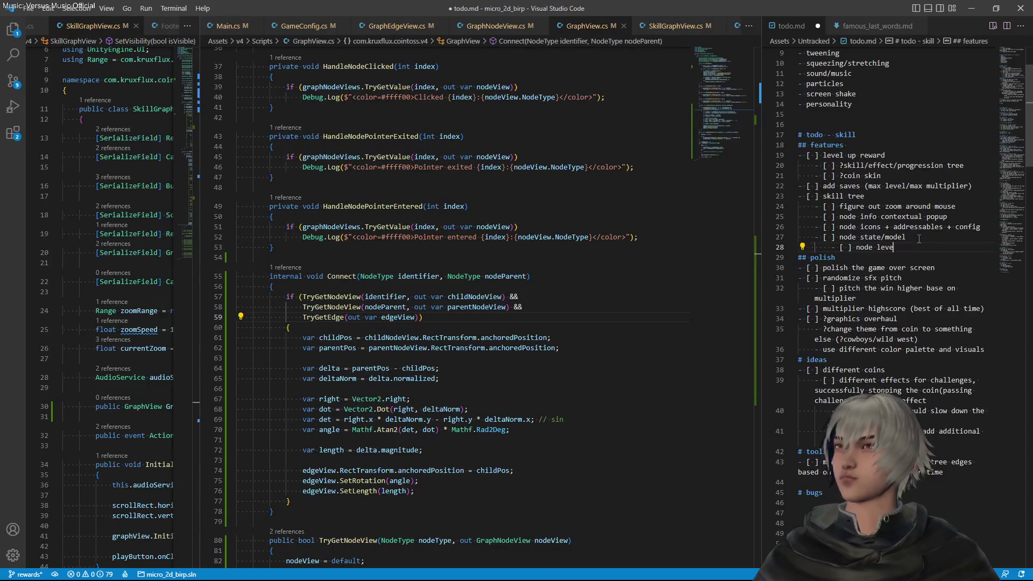
{"action": "type", "text": "l"}
{"action": "key", "text": "ctrl+s"}
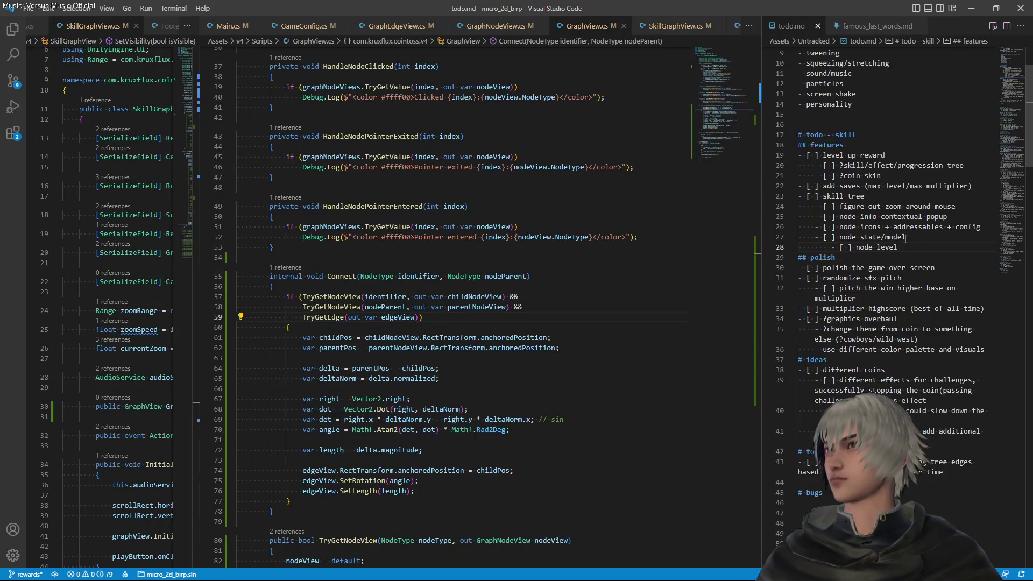
Move the contextual popup and zoom-around-mouse tasks below node level, then save the list
{"action": "key", "text": "Up"}
{"action": "key", "text": "Up"}
{"action": "key", "text": "Up"}
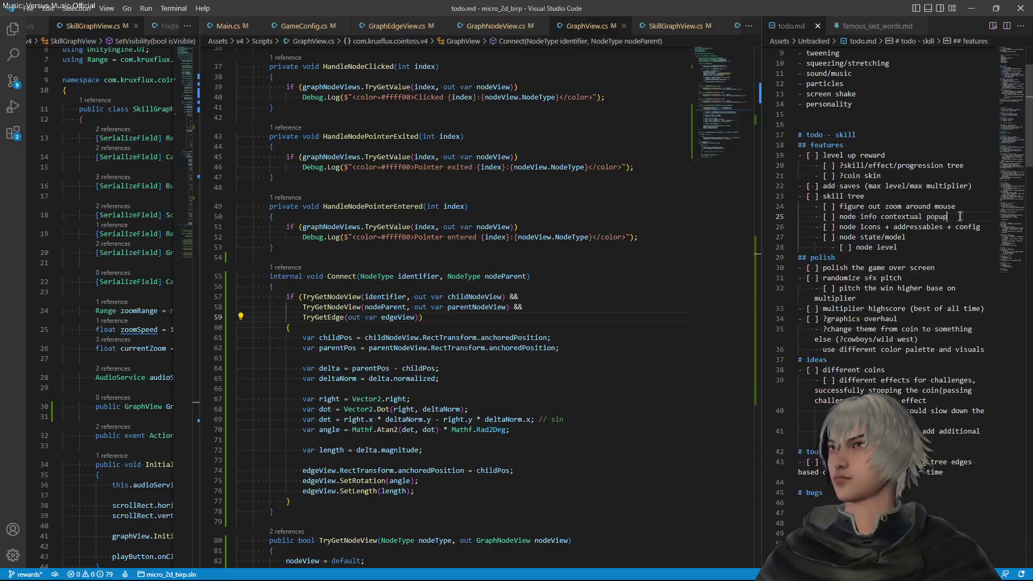
{"action": "left_click_drag", "start_coordinate": [960, 216], "coordinate": [971, 211]}
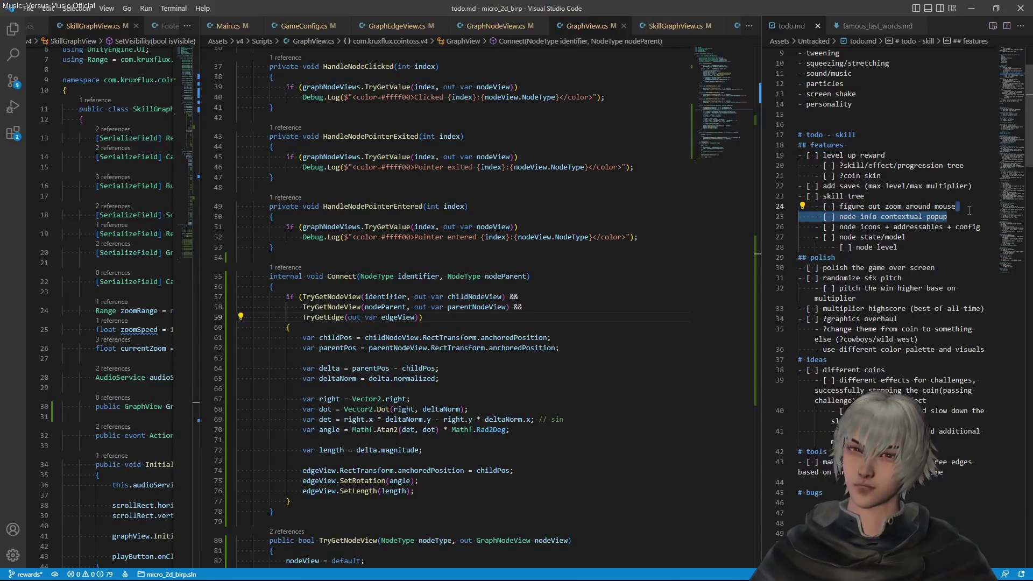
{"action": "key", "text": "ctrl+x"}
{"action": "left_click", "coordinate": [938, 236]}
{"action": "key", "text": "ctrl+v"}
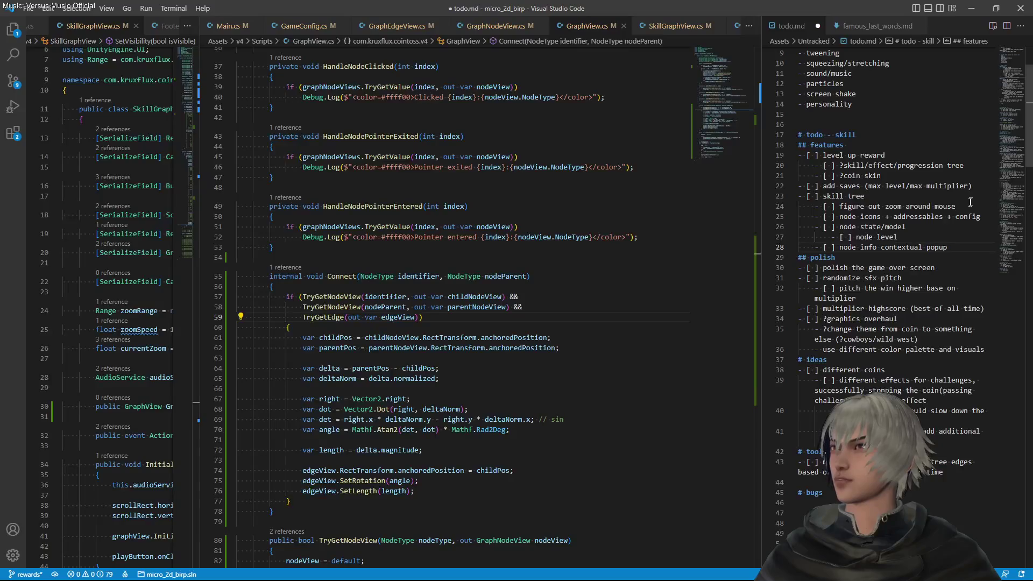
{"action": "left_click_drag", "start_coordinate": [967, 207], "coordinate": [965, 201]}
{"action": "key", "text": "ctrl+x"}
{"action": "left_click", "coordinate": [959, 241]}
{"action": "key", "text": "ctrl+v"}
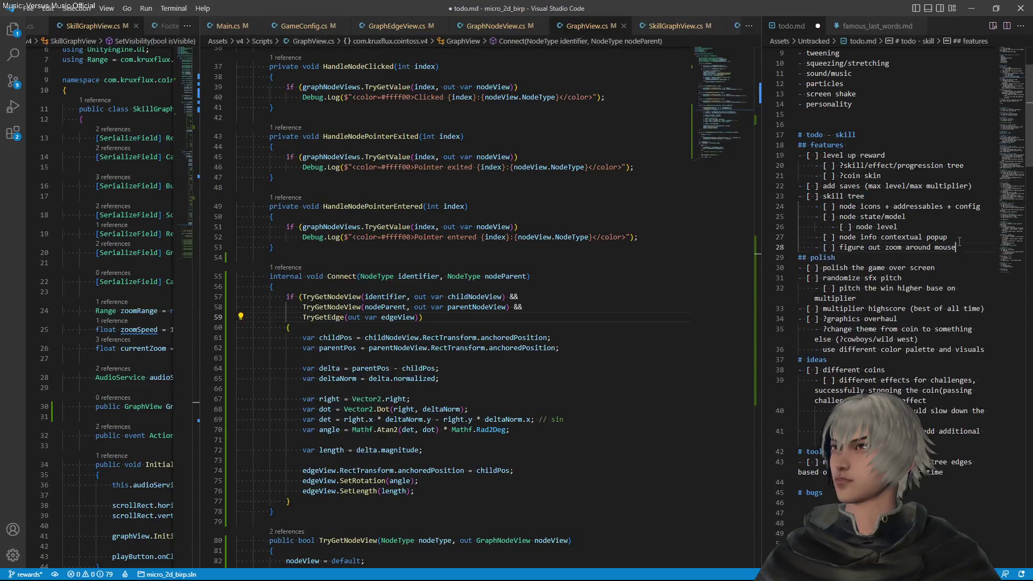
{"action": "key", "text": "ctrl+s"}
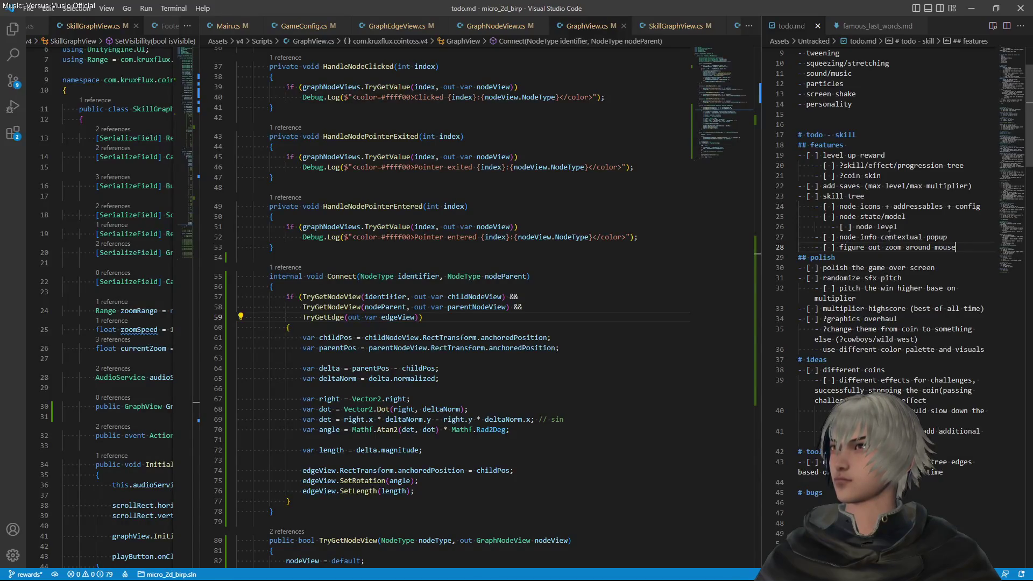
Check the node icons and zoom tasks, then bring up the Source Control view
{"action": "left_click", "coordinate": [845, 205]}
{"action": "left_click", "coordinate": [929, 206]}
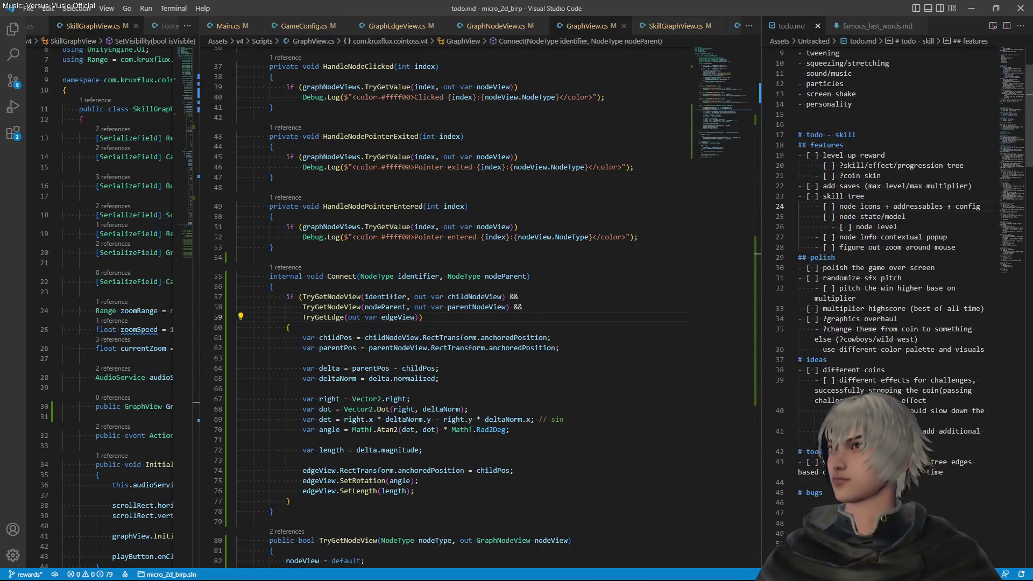
{"action": "left_click", "coordinate": [908, 247]}
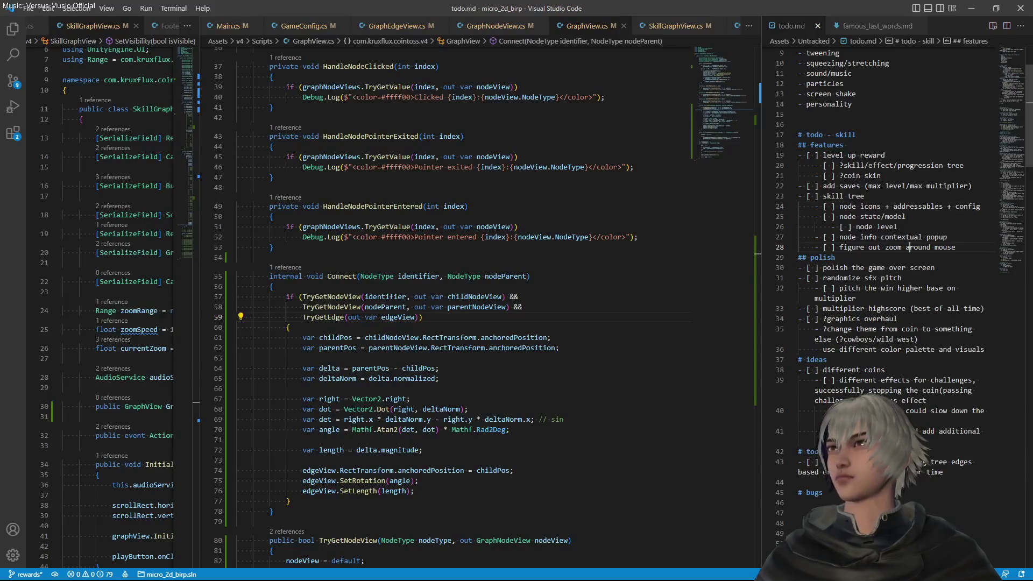
{"action": "key", "text": "Up"}
{"action": "left_click", "coordinate": [15, 82]}
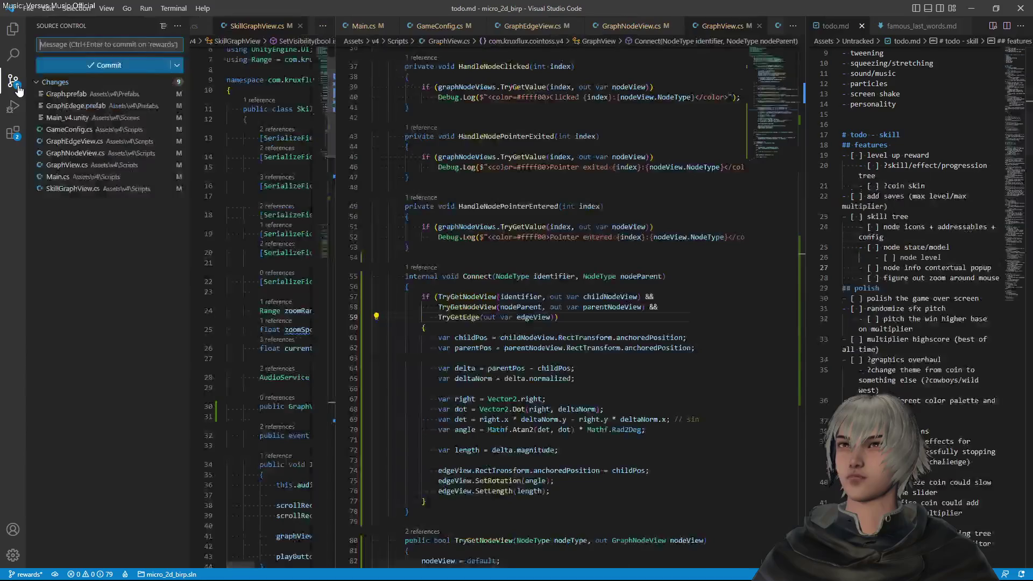
Stage all nine changed files and review diffs for GameConfig.cs, GraphEdgeView.cs, GraphNodeView.cs, GraphView.cs, Main.cs, SkillGraphView.cs
{"action": "left_click", "coordinate": [166, 83]}
{"action": "left_click", "coordinate": [94, 129]}
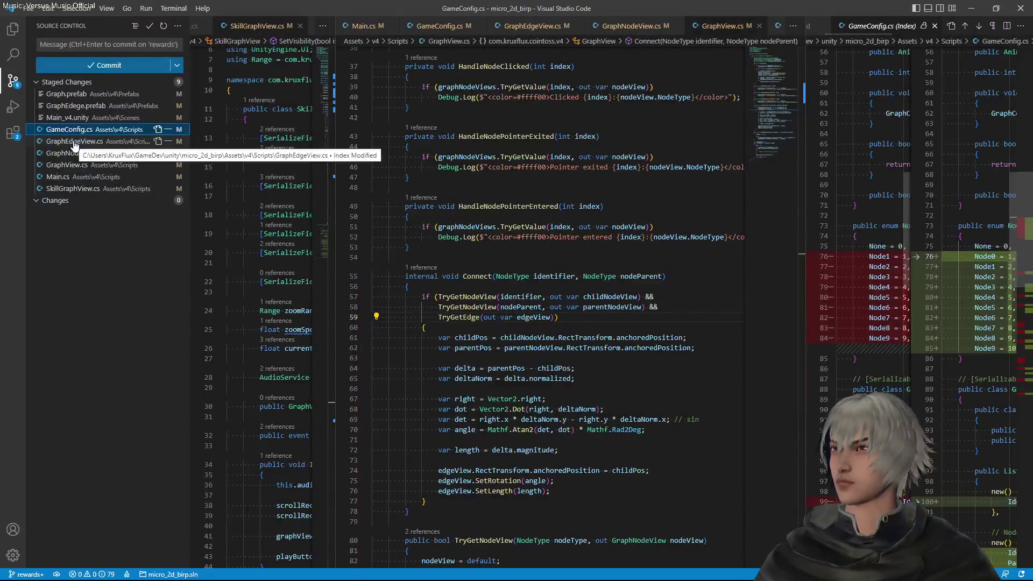
{"action": "left_click", "coordinate": [75, 143]}
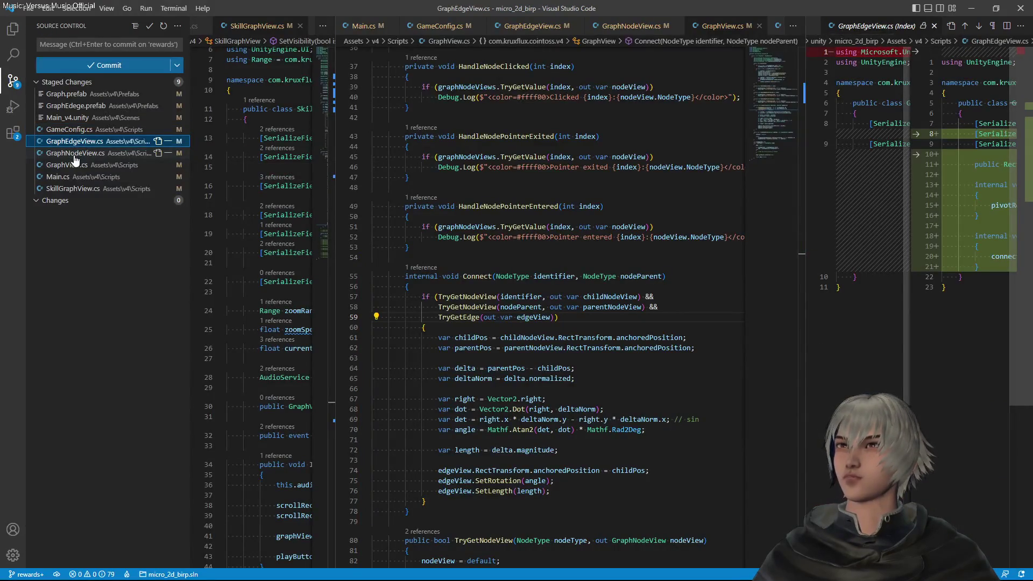
{"action": "left_click", "coordinate": [74, 155]}
{"action": "left_click", "coordinate": [70, 165]}
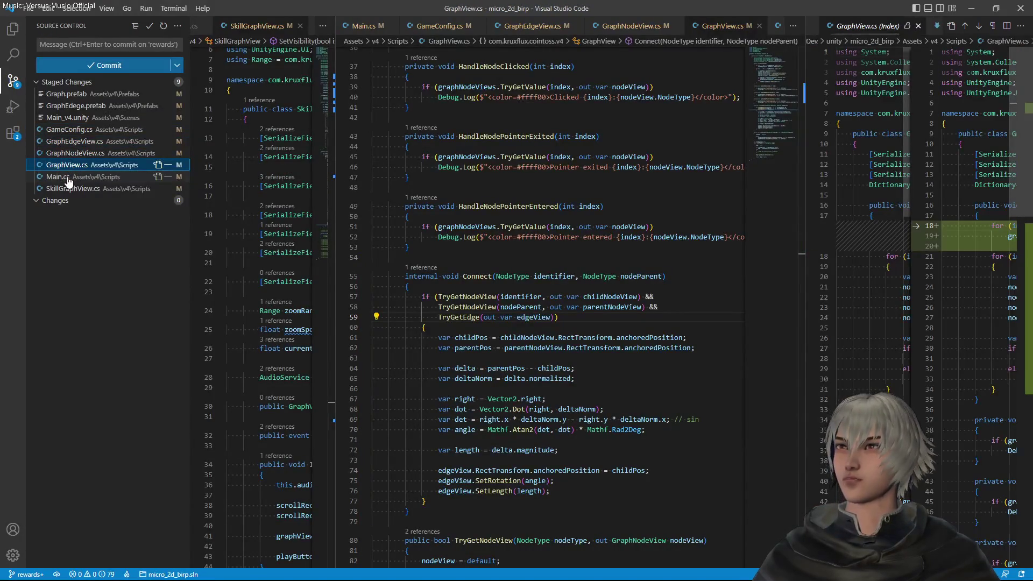
{"action": "left_click", "coordinate": [68, 177]}
{"action": "left_click", "coordinate": [65, 188]}
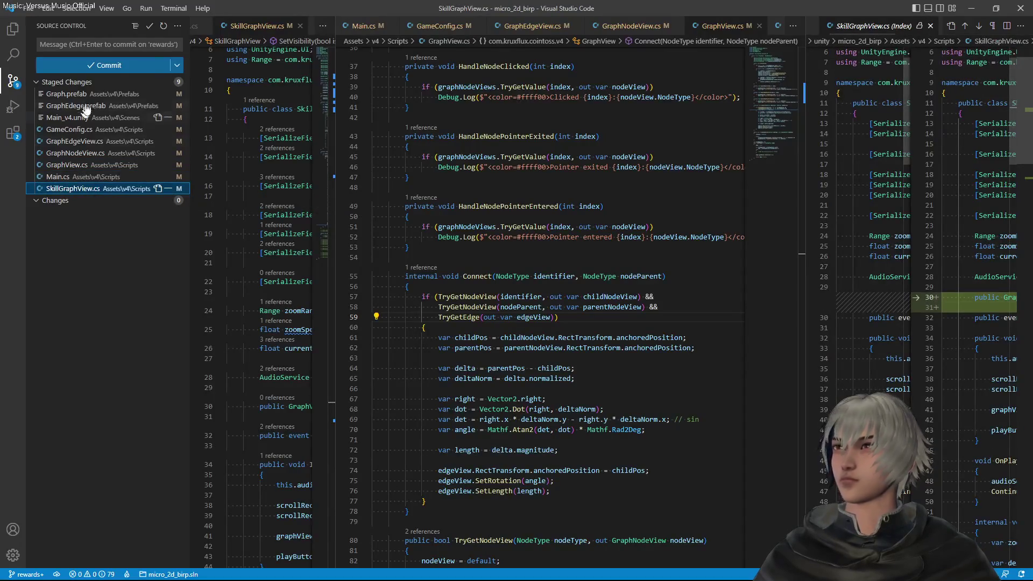
Commit the staged files as 'added graph node connection logic' and return to Unity
{"action": "left_click", "coordinate": [79, 46]}
{"action": "type", "text": "adde"}
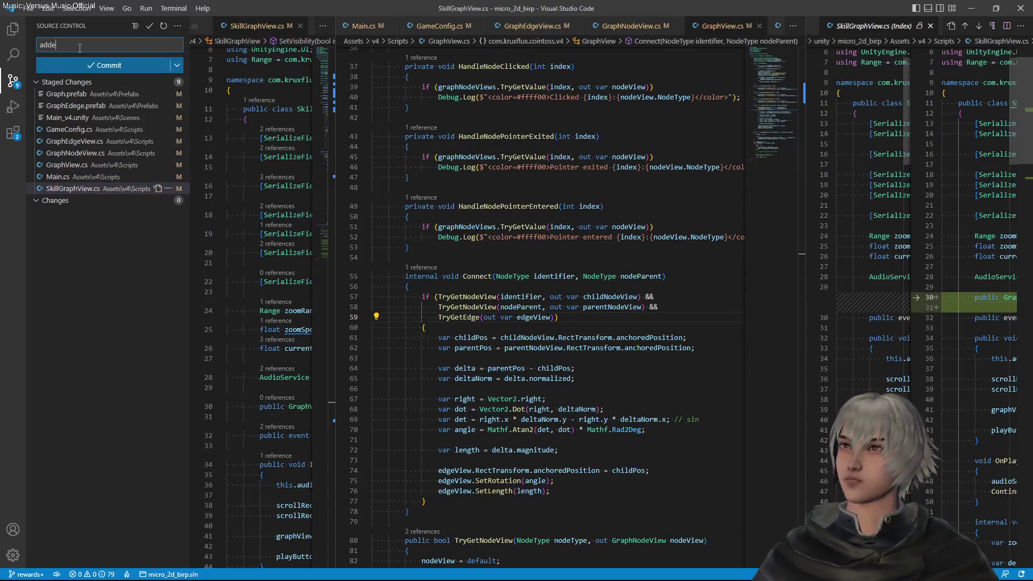
{"action": "type", "text": "d graph node "}
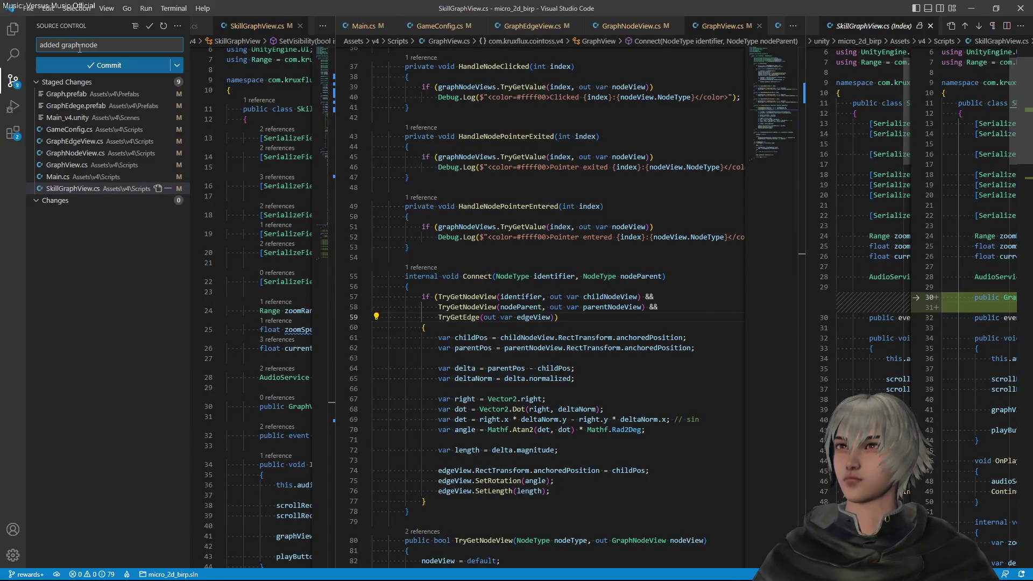
{"action": "type", "text": "connection logic"}
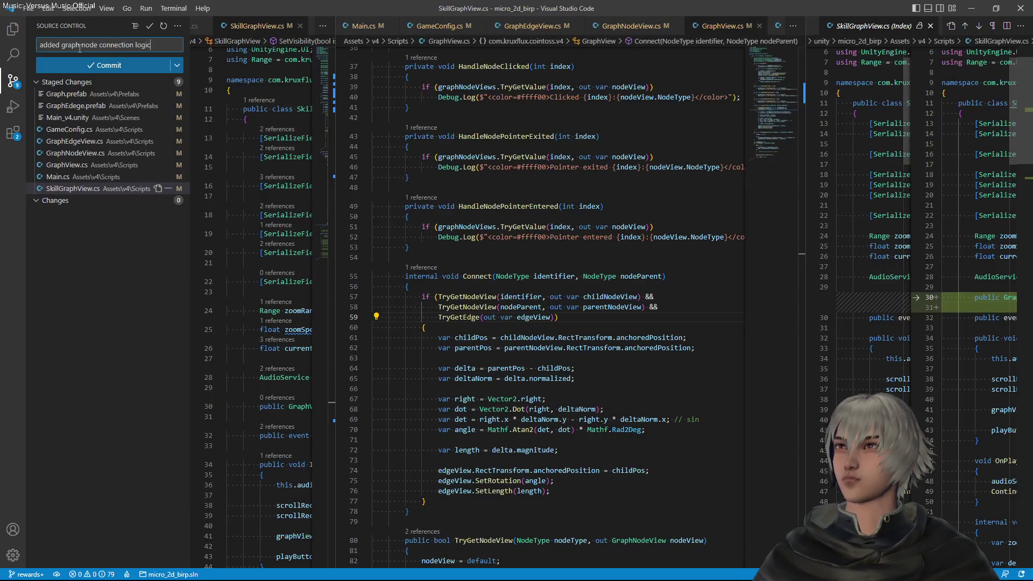
{"action": "left_click", "coordinate": [104, 66]}
{"action": "left_click", "coordinate": [13, 80]}
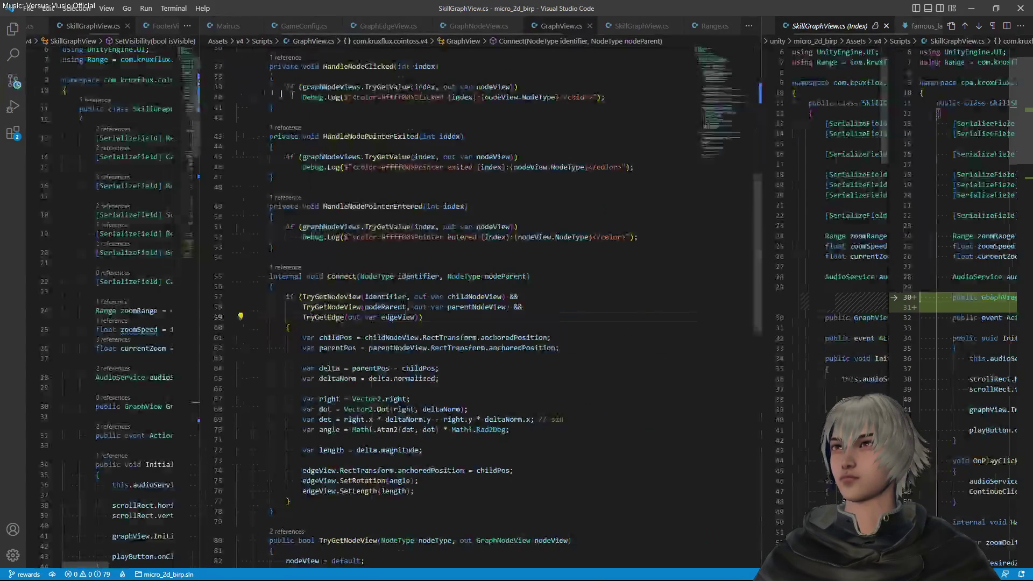
{"action": "key", "text": "alt+Tab"}
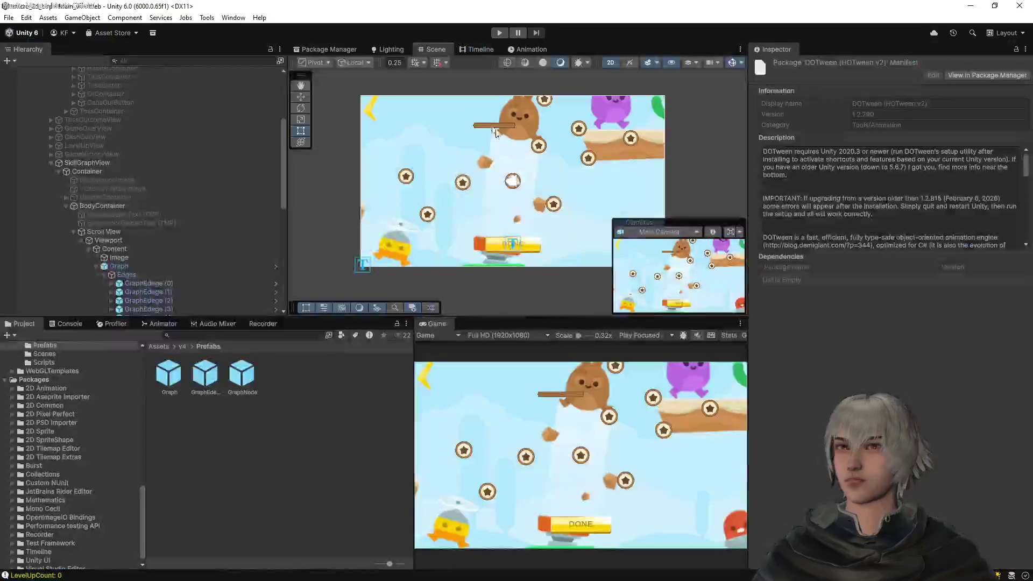
Install Addressables 2.7.6 from the Unity Registry in Package Manager and inspect its details
{"action": "left_click", "coordinate": [353, 49]}
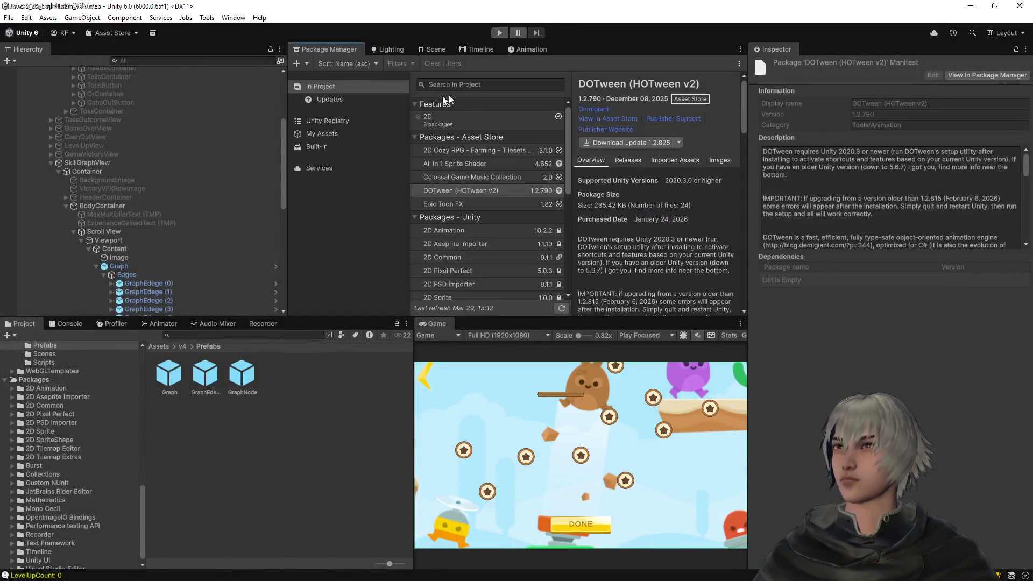
{"action": "left_click", "coordinate": [332, 124]}
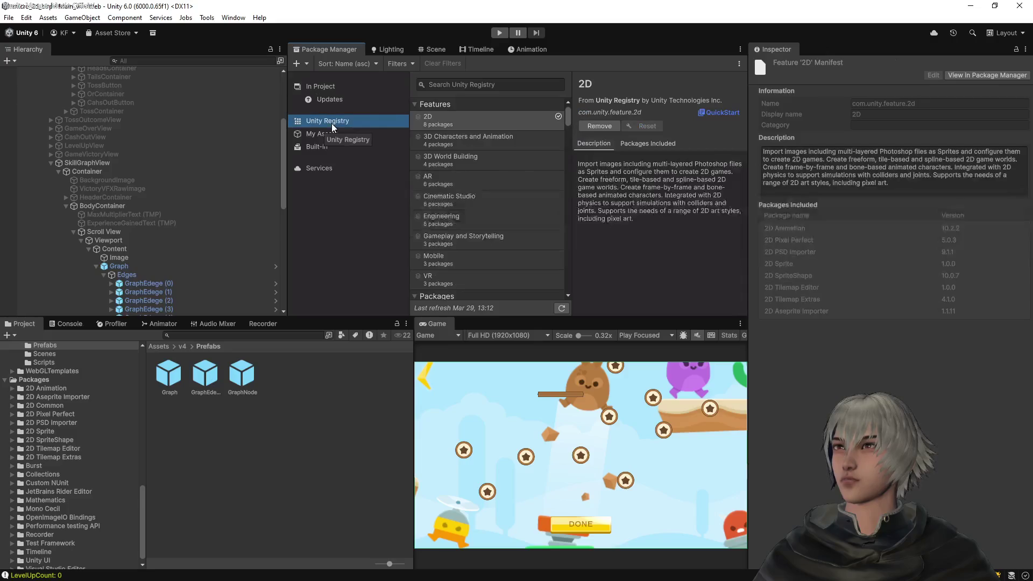
{"action": "scroll", "coordinate": [473, 204], "scroll_direction": "down", "scroll_amount": 5}
{"action": "scroll", "coordinate": [472, 207], "scroll_direction": "down", "scroll_amount": 3}
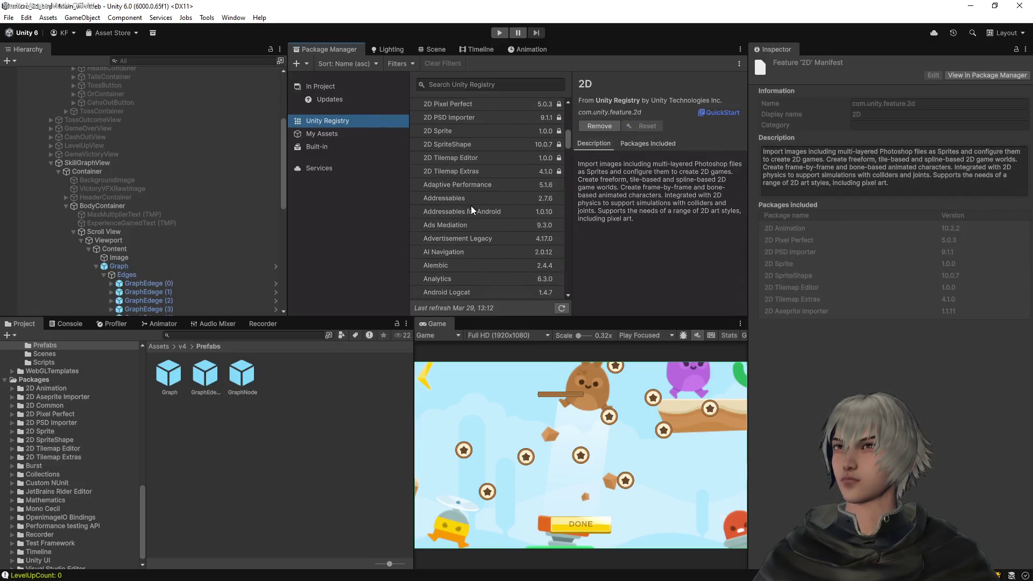
{"action": "left_click", "coordinate": [457, 196]}
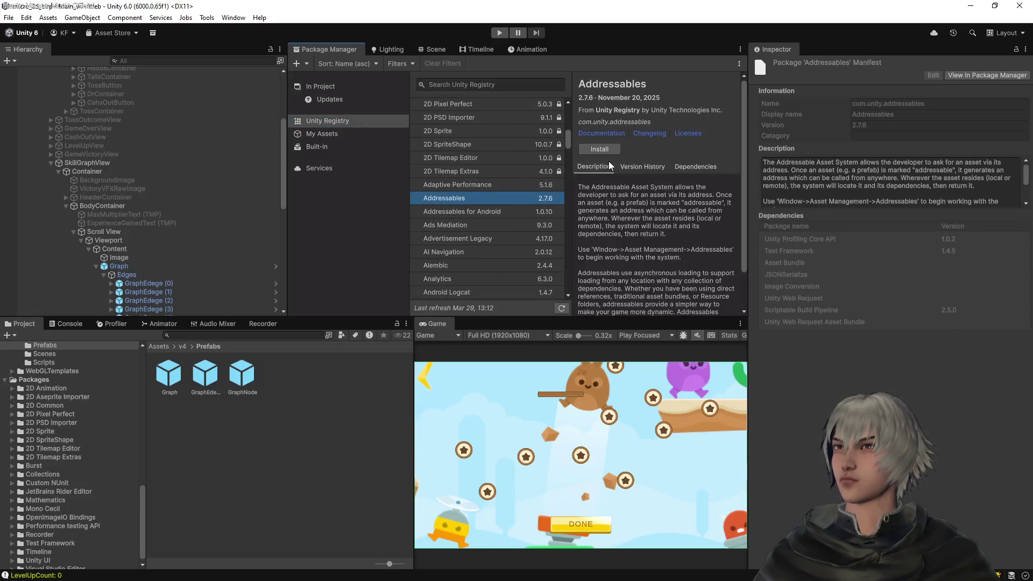
{"action": "left_click", "coordinate": [599, 150]}
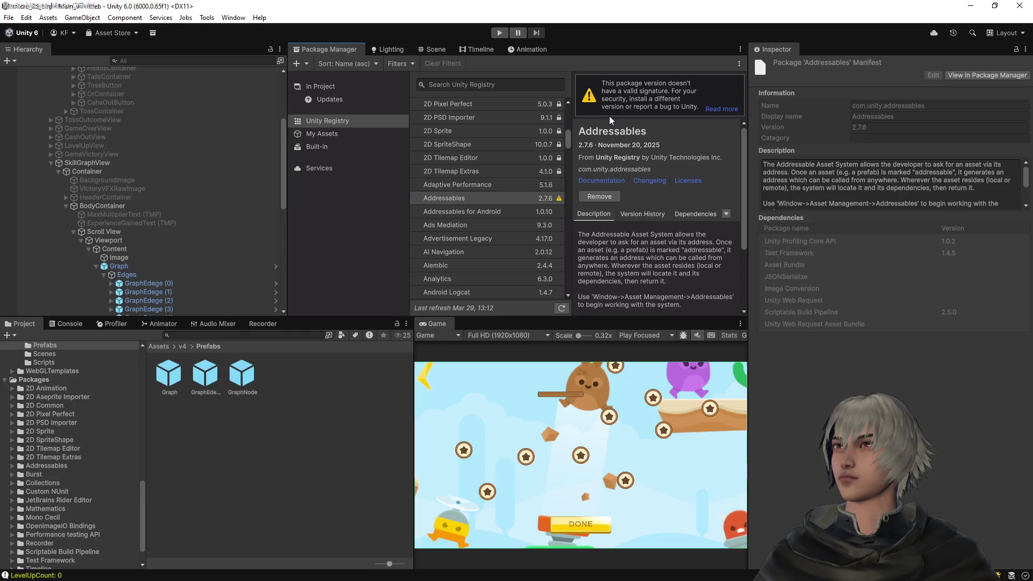
{"action": "left_click", "coordinate": [490, 206]}
{"action": "left_click", "coordinate": [492, 199]}
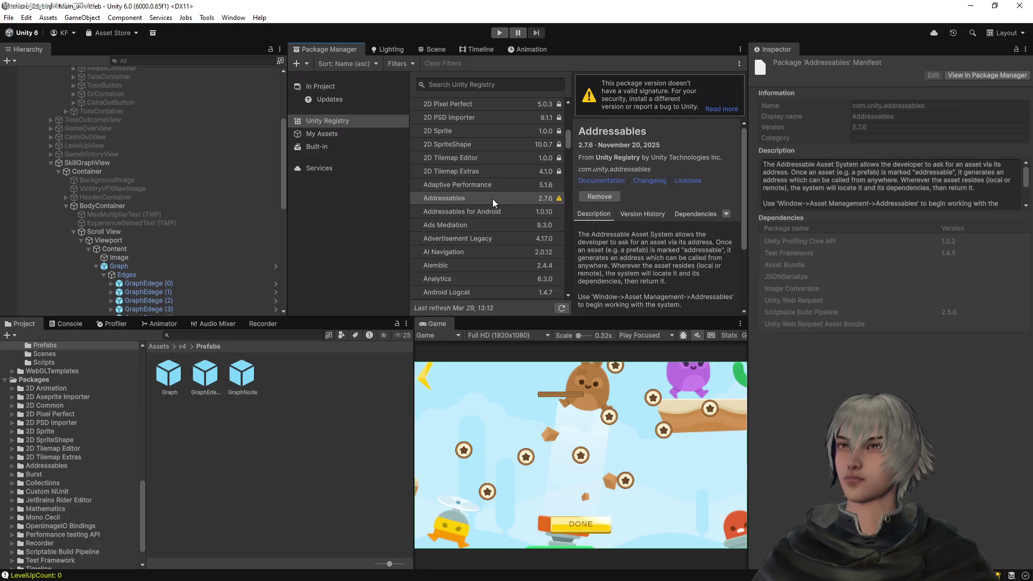
{"action": "key", "text": "alt+Tab"}
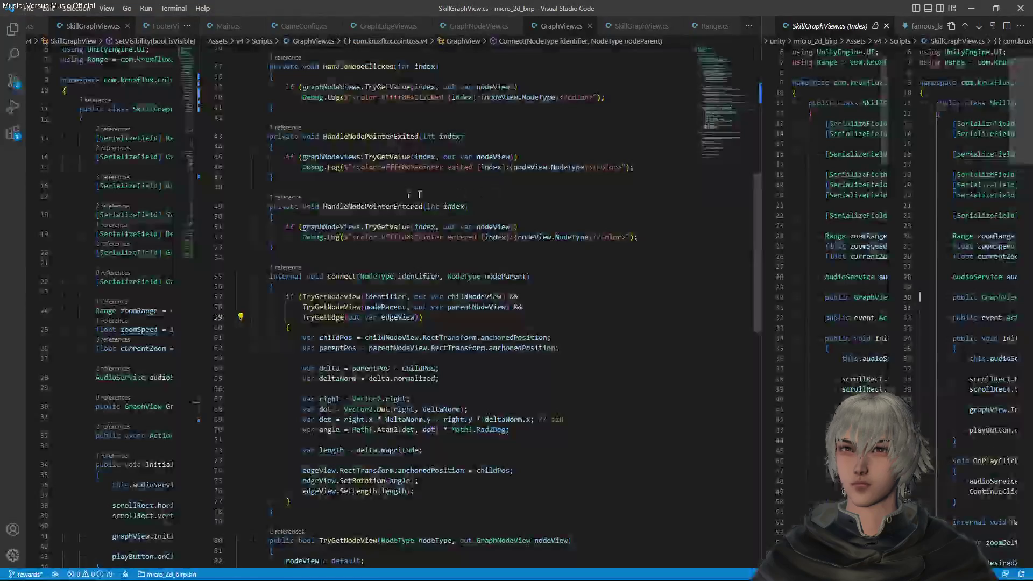
Review and stage manifest.json and packages-lock.json, commit as 'added addressables to the project', close the diff
{"action": "left_click", "coordinate": [13, 81]}
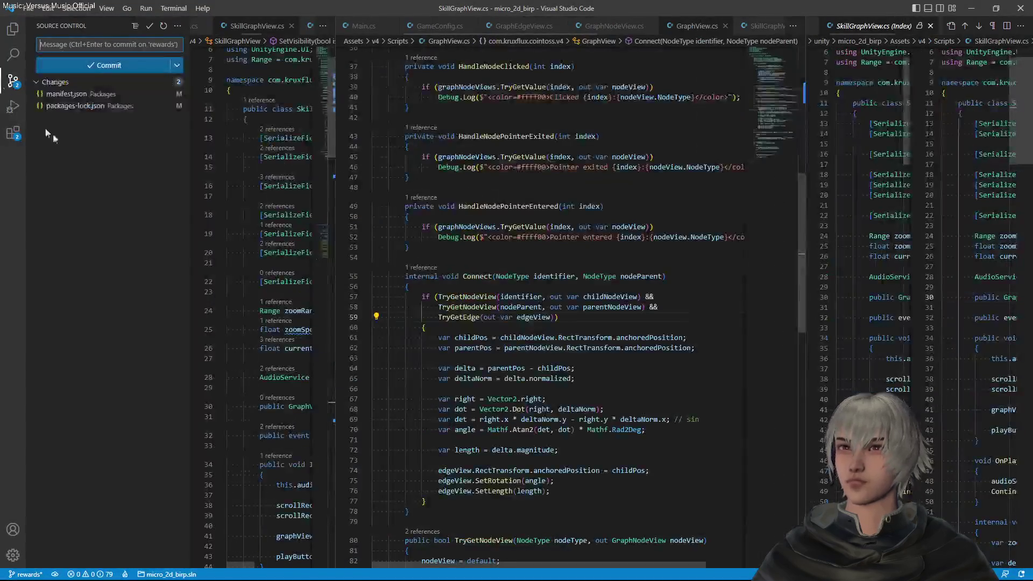
{"action": "left_click", "coordinate": [81, 95]}
{"action": "left_click_drag", "start_coordinate": [805, 177], "coordinate": [506, 177]}
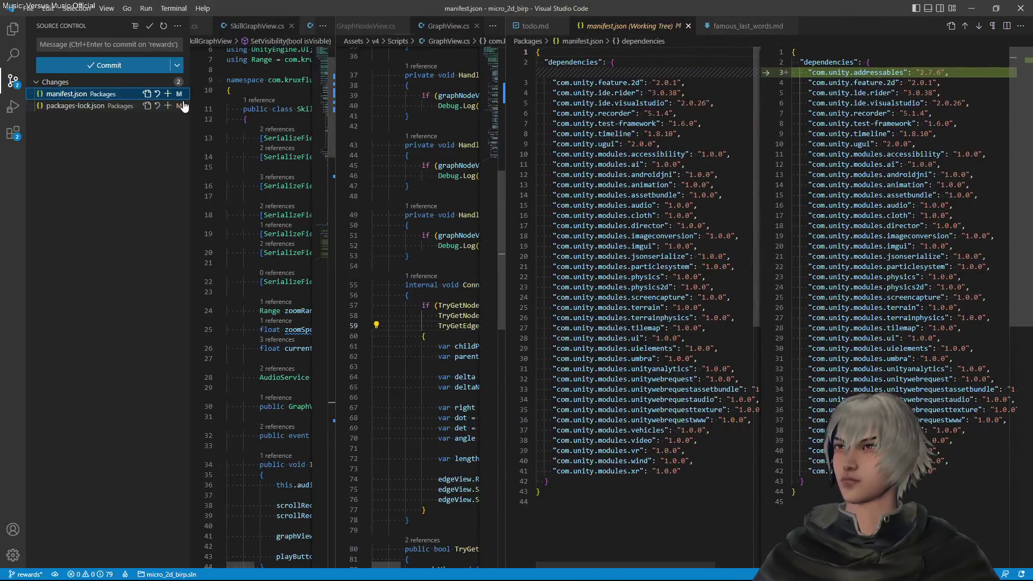
{"action": "left_click", "coordinate": [168, 93]}
{"action": "left_click", "coordinate": [85, 119]}
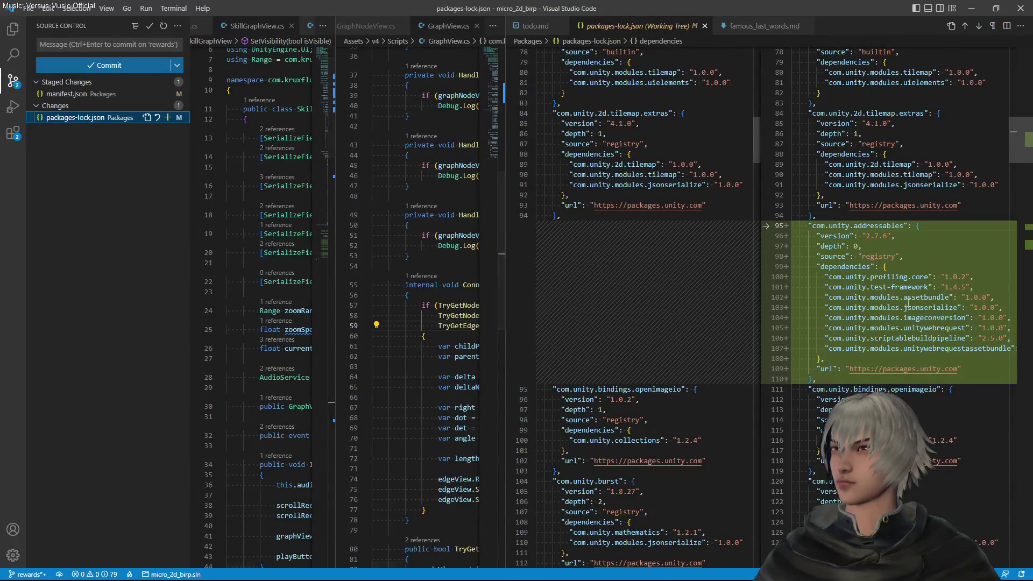
{"action": "left_click", "coordinate": [167, 118]}
{"action": "left_click", "coordinate": [84, 43]}
{"action": "type", "text": "added addressables to the project"}
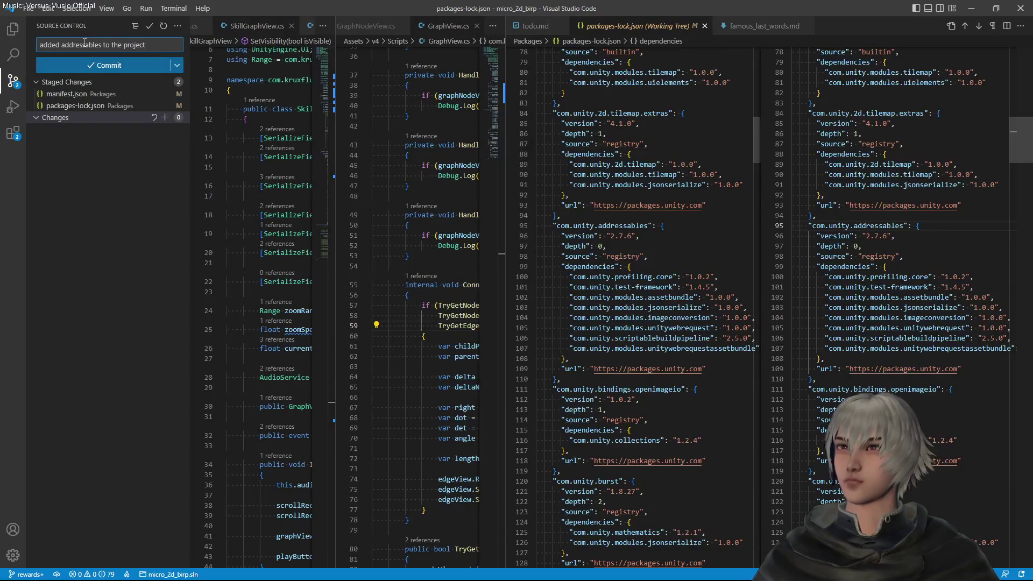
{"action": "left_click", "coordinate": [77, 65]}
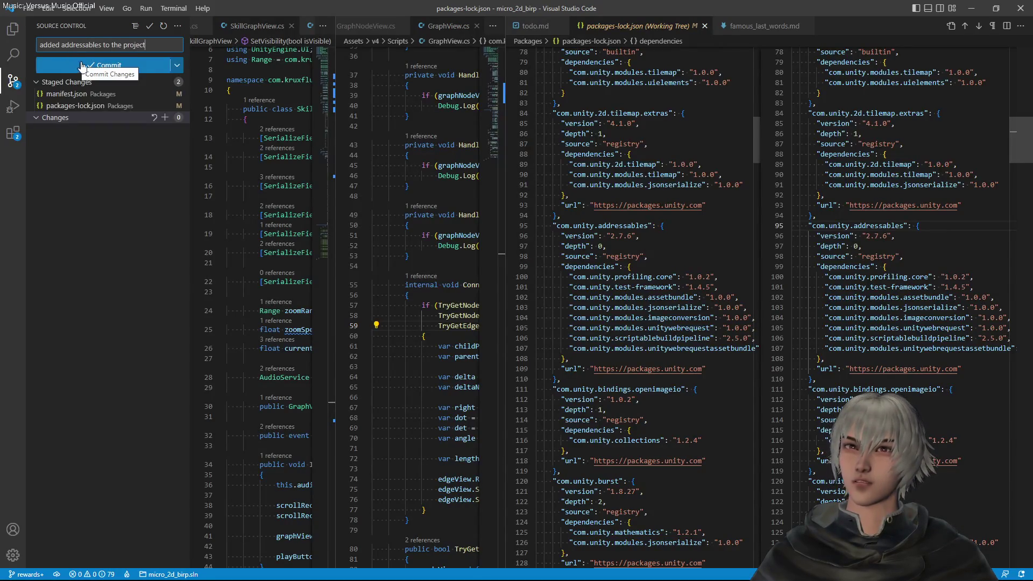
{"action": "left_click", "coordinate": [697, 26]}
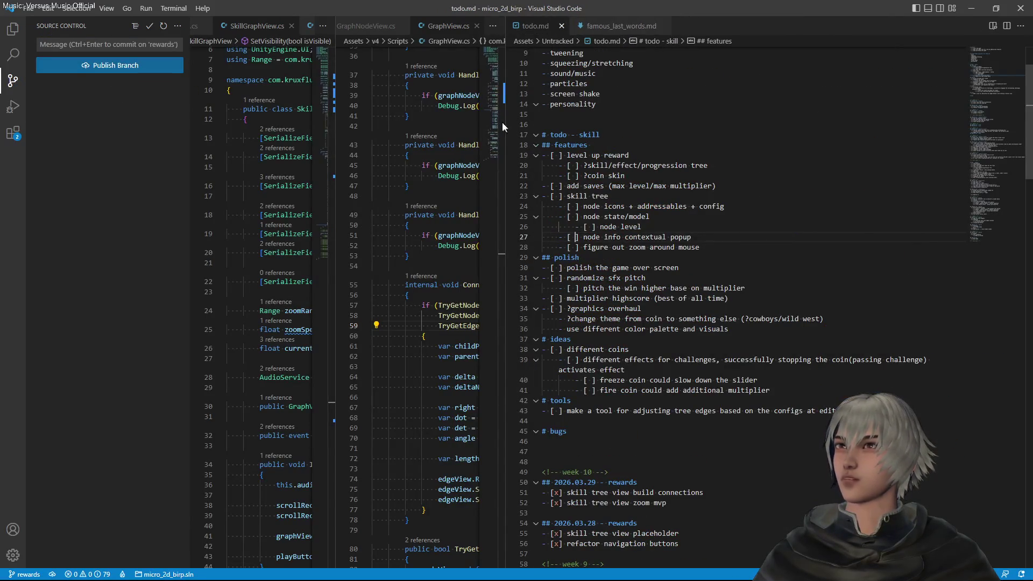
Widen the GraphView.cs editor, then start removing Addressables in Unity's Package Manager
{"action": "left_click_drag", "start_coordinate": [504, 121], "coordinate": [779, 146]}
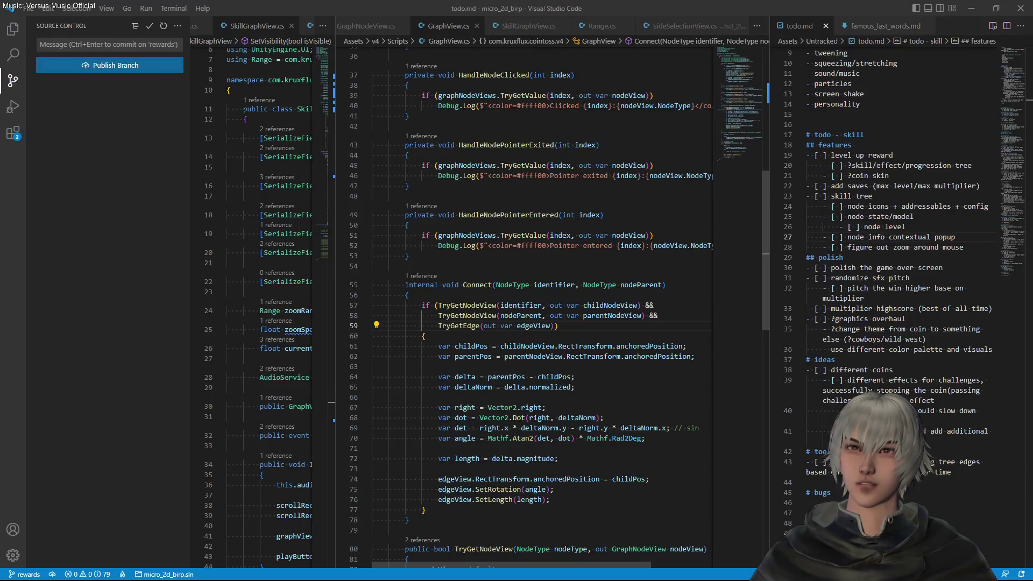
{"action": "left_click", "coordinate": [496, 175]}
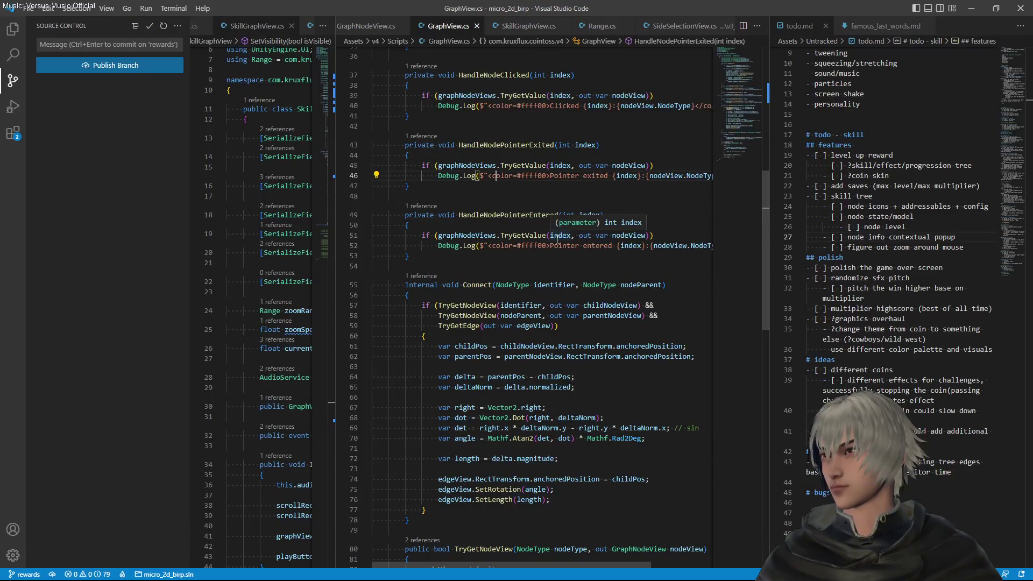
{"action": "key", "text": "Right"}
{"action": "key", "text": "Right"}
{"action": "key", "text": "Right"}
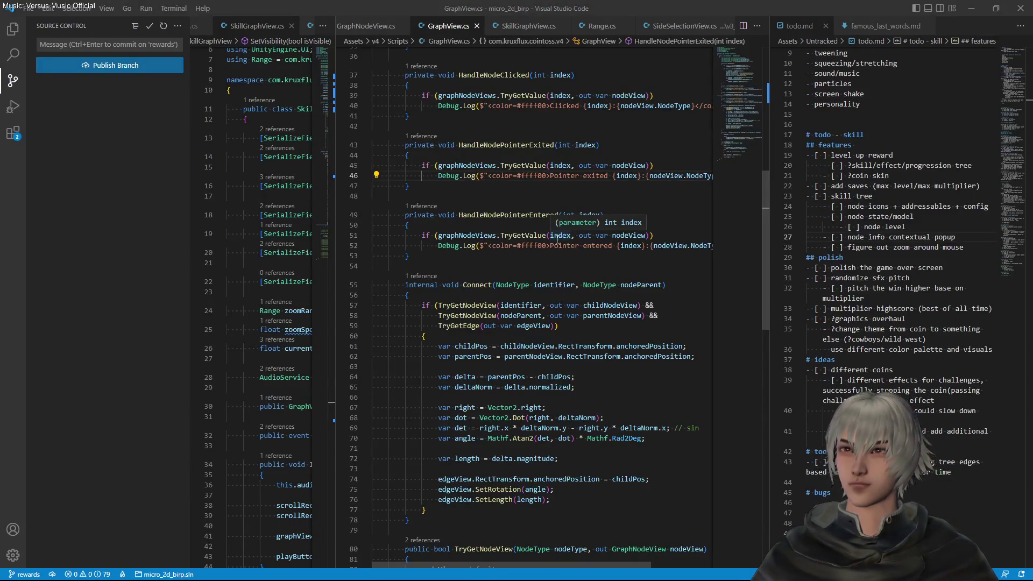
{"action": "key", "text": "alt+Tab"}
{"action": "left_click", "coordinate": [612, 195]}
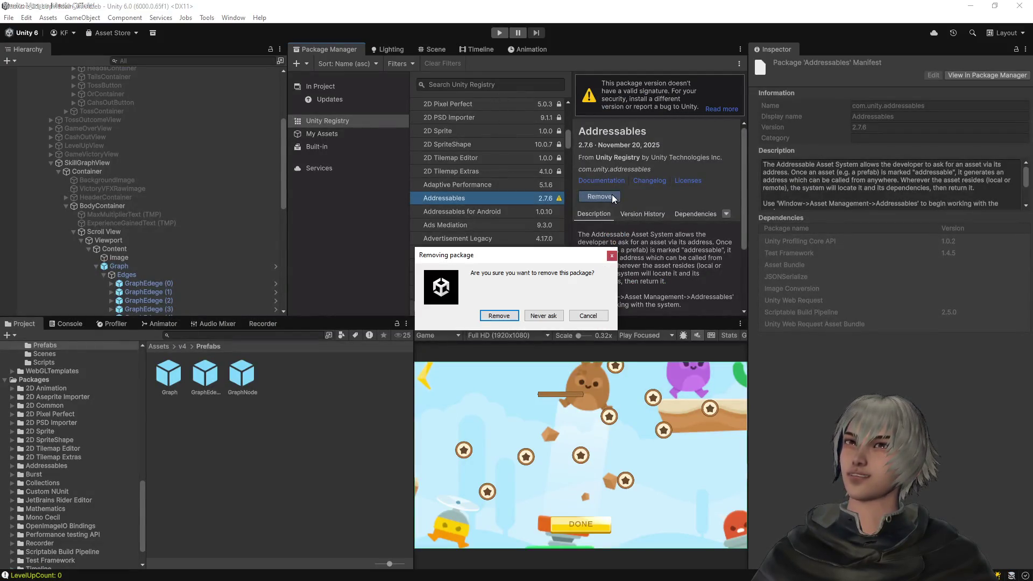
Confirm removal of the Addressables 2.7.6 package and wait for recompilation
{"action": "left_click", "coordinate": [515, 314]}
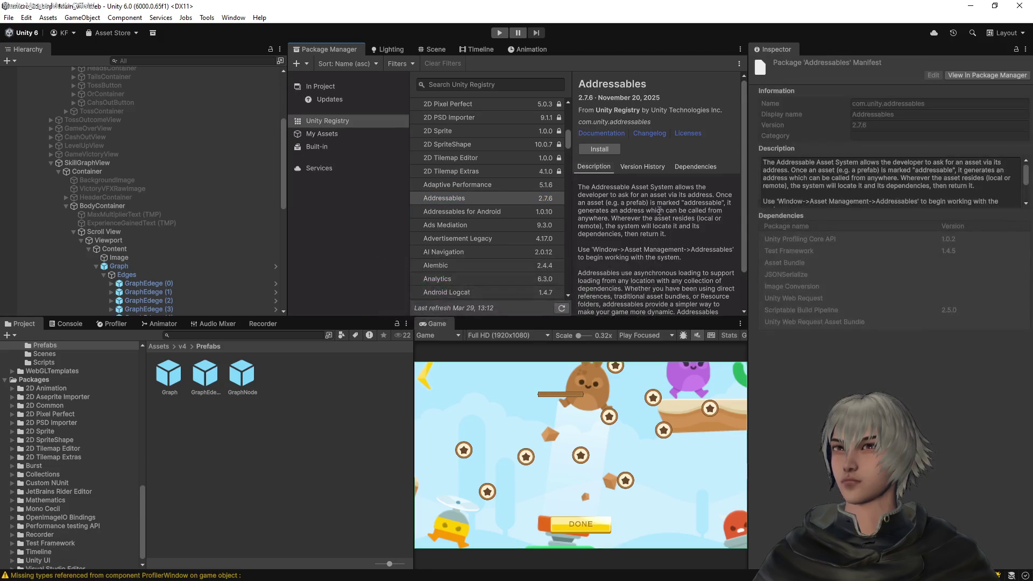
{"action": "scroll", "coordinate": [66, 402], "scroll_direction": "up", "scroll_amount": 10}
{"action": "scroll", "coordinate": [66, 402], "scroll_direction": "up", "scroll_amount": 3}
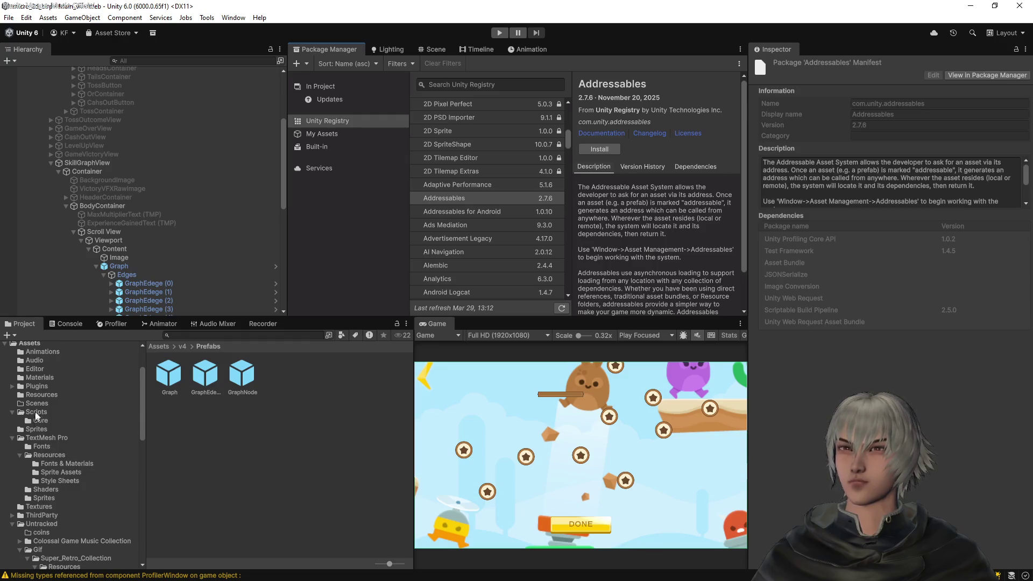
Create a NodeIcons folder inside Assets/Resources
{"action": "left_click", "coordinate": [42, 395]}
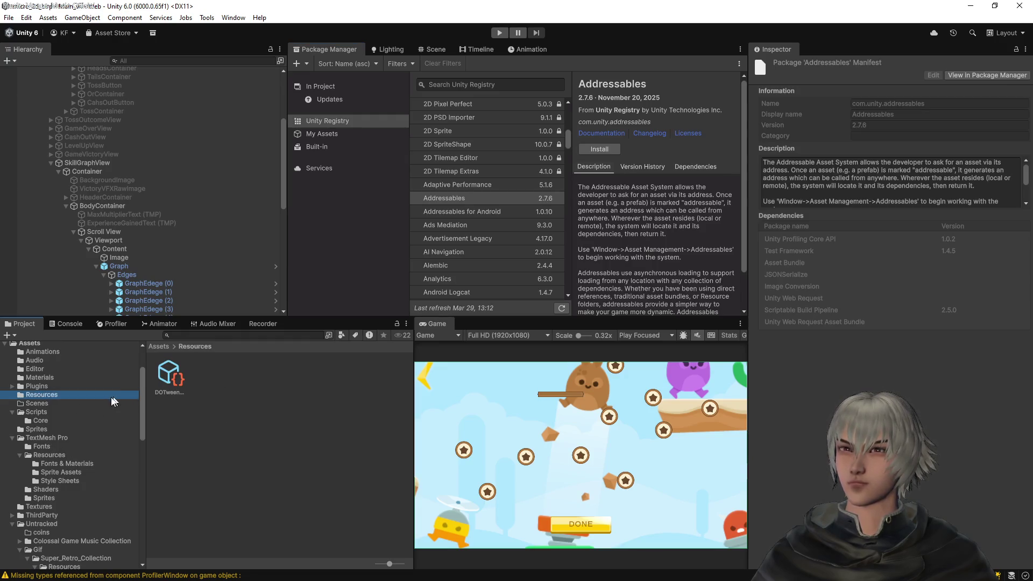
{"action": "right_click", "coordinate": [287, 408]}
{"action": "mouse_move", "coordinate": [366, 107]}
{"action": "left_click", "coordinate": [481, 102]}
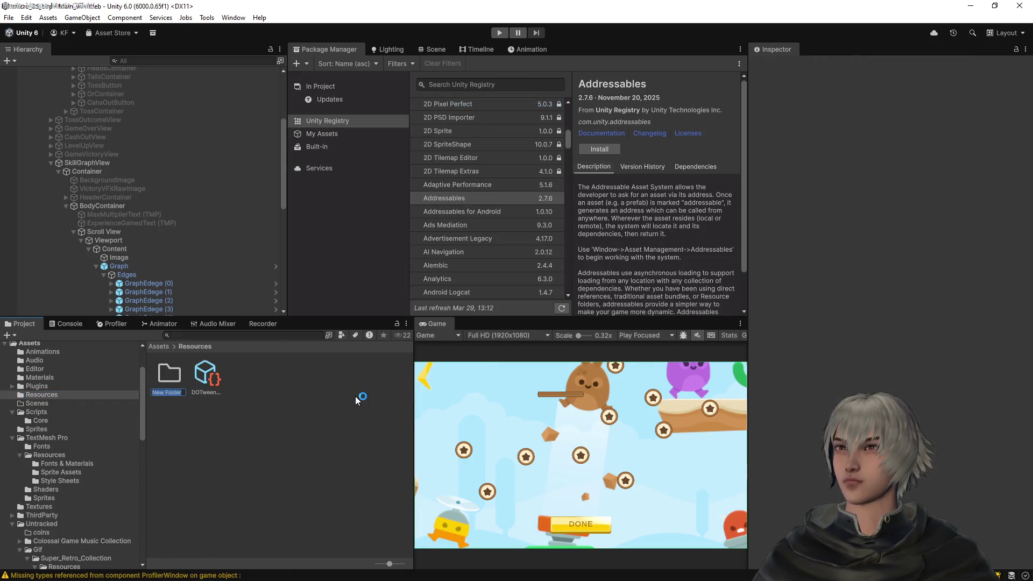
{"action": "type", "text": "SkillIcons"}
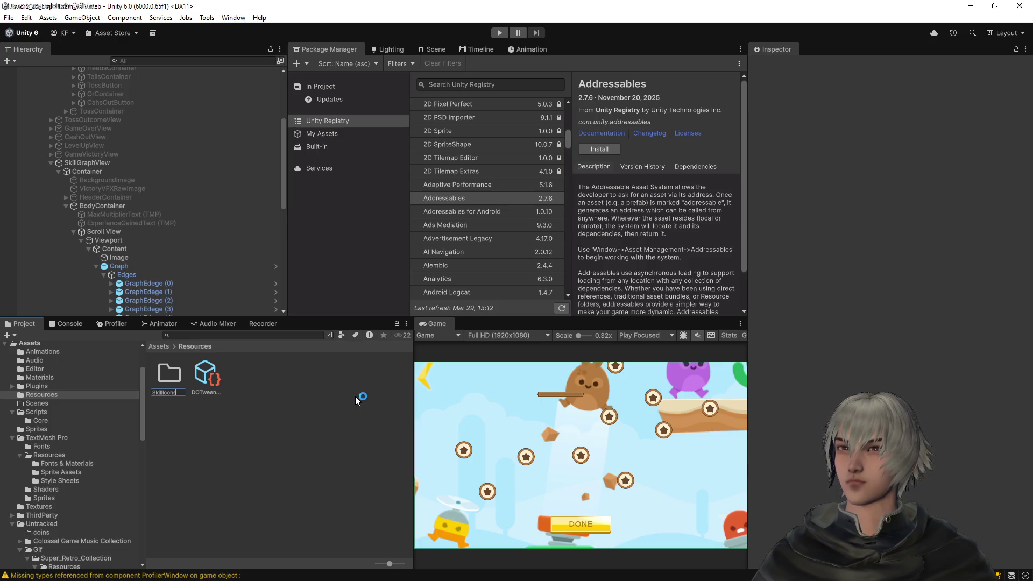
{"action": "key", "text": "ctrl+shift+Left"}
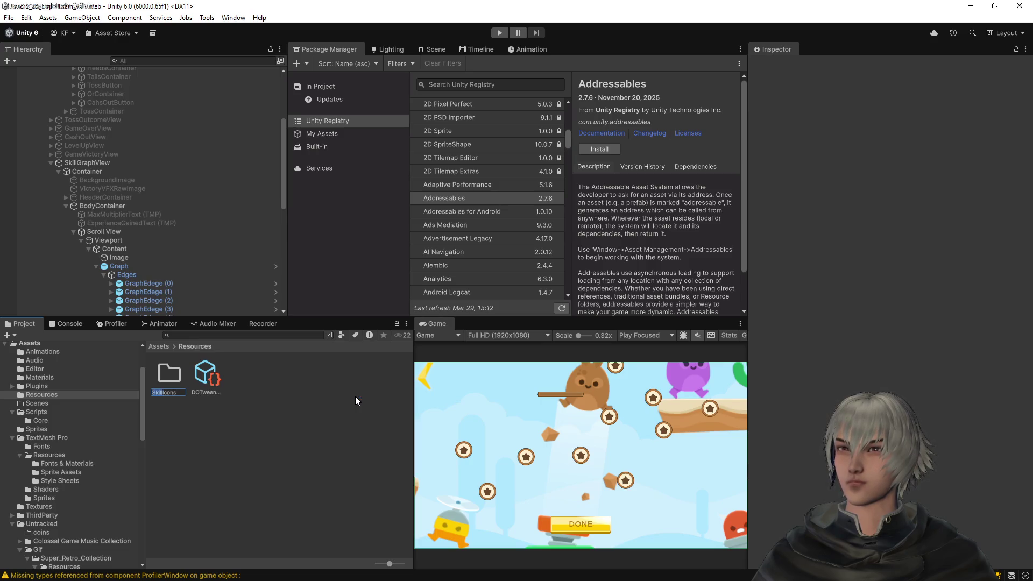
{"action": "type", "text": "Node"}
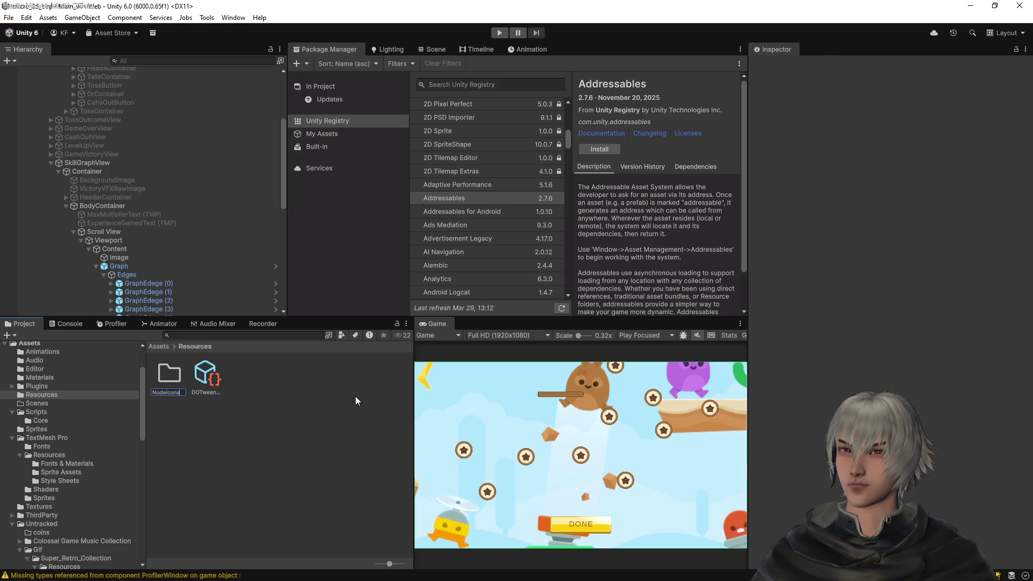
{"action": "key", "text": "Return"}
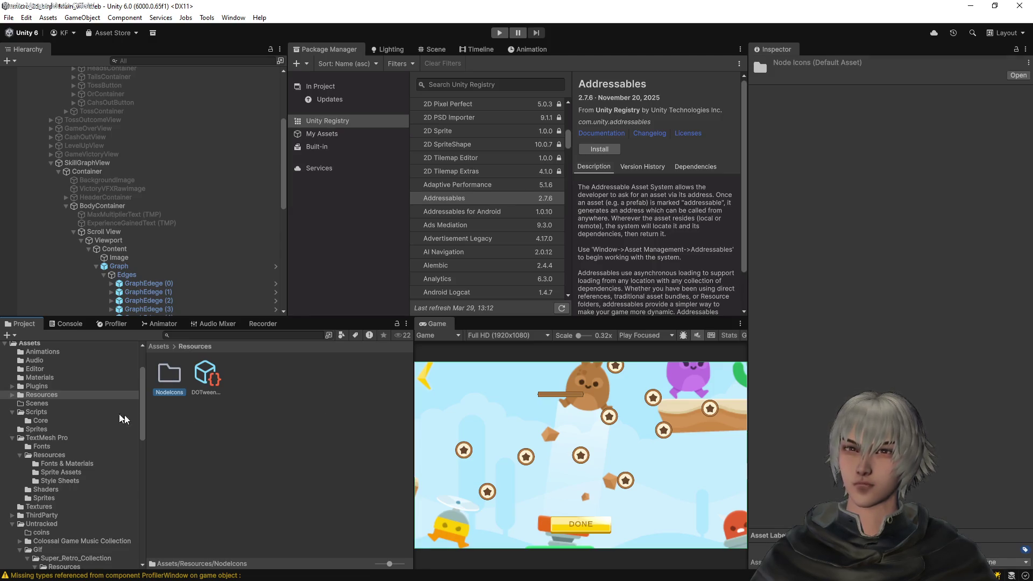
Create a Sprites folder in Resources and move NodeIcons into it
{"action": "scroll", "coordinate": [74, 414], "scroll_direction": "down", "scroll_amount": 3}
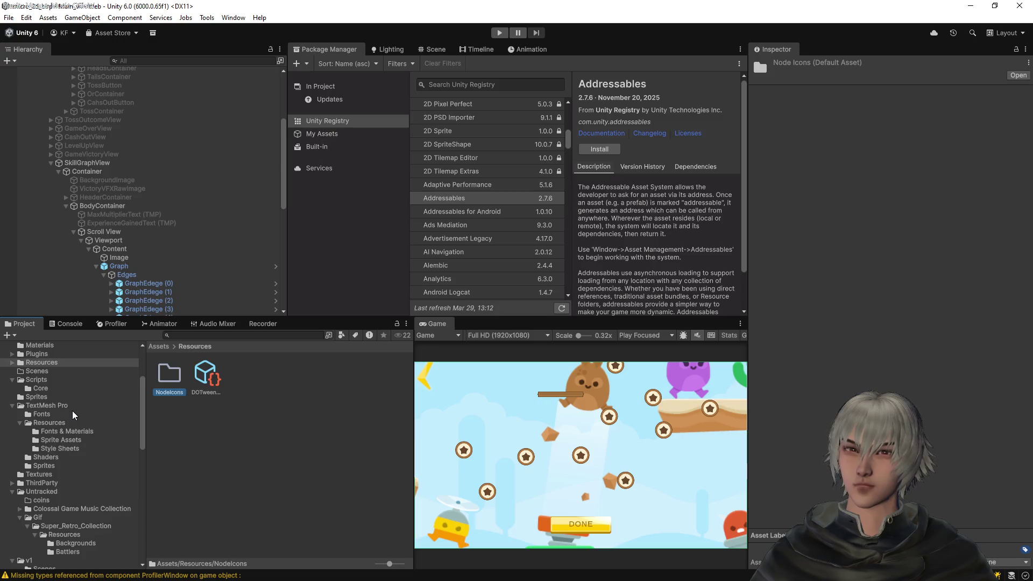
{"action": "right_click", "coordinate": [210, 427]}
{"action": "mouse_move", "coordinate": [315, 119]}
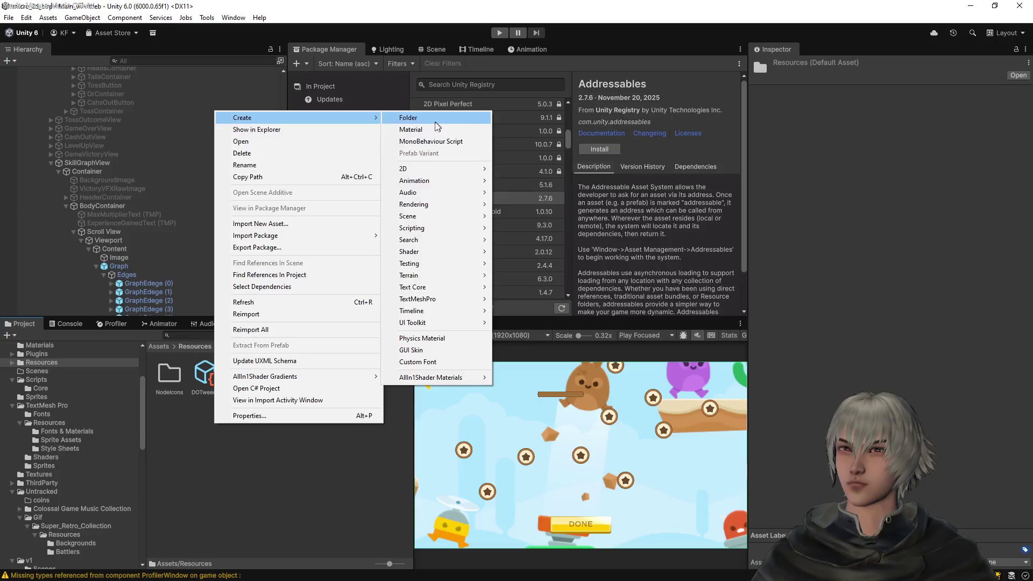
{"action": "left_click", "coordinate": [415, 118]}
{"action": "type", "text": "Sprites"}
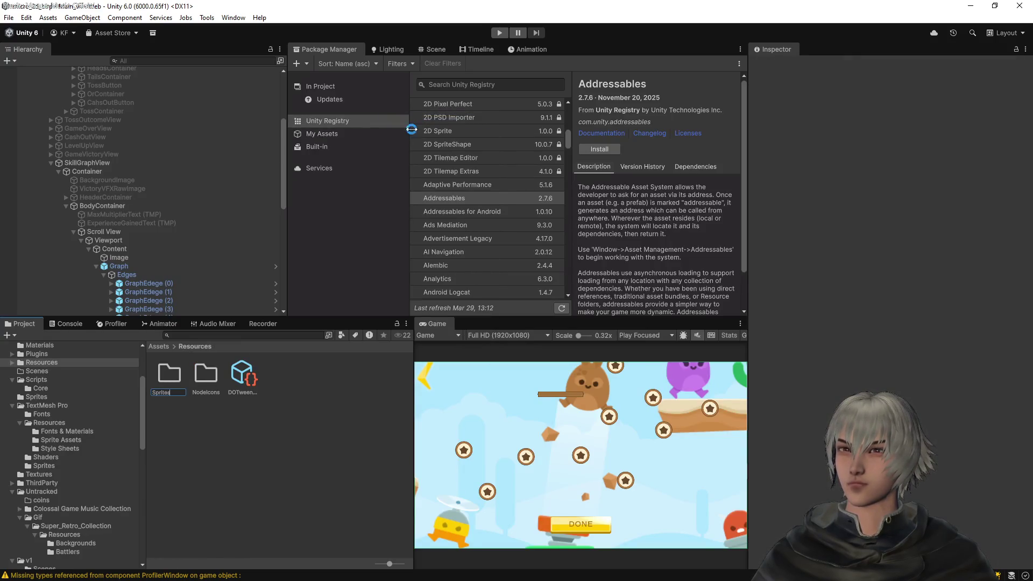
{"action": "key", "text": "Return"}
{"action": "left_click_drag", "start_coordinate": [162, 386], "coordinate": [206, 379]}
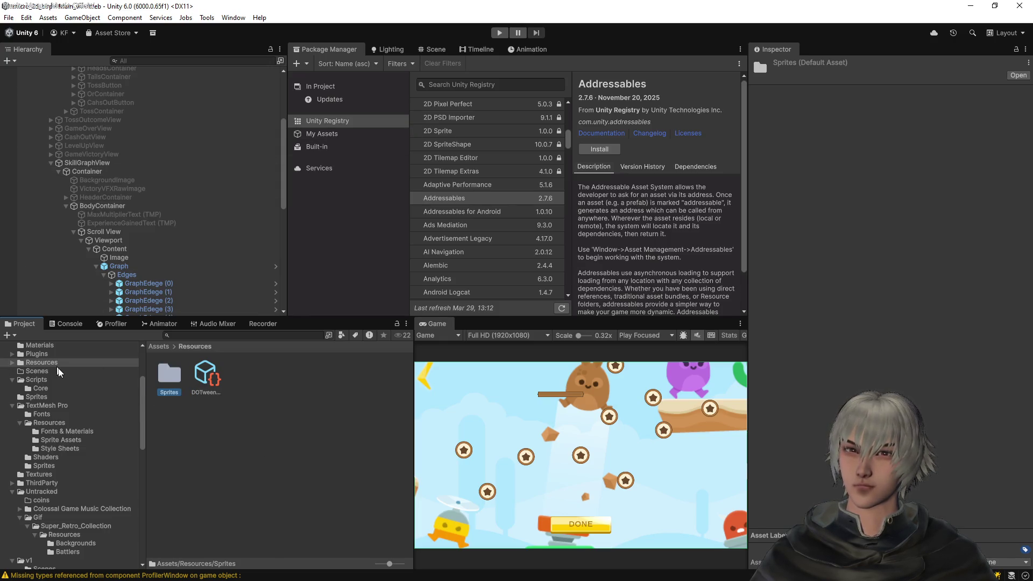
{"action": "left_click", "coordinate": [12, 363]}
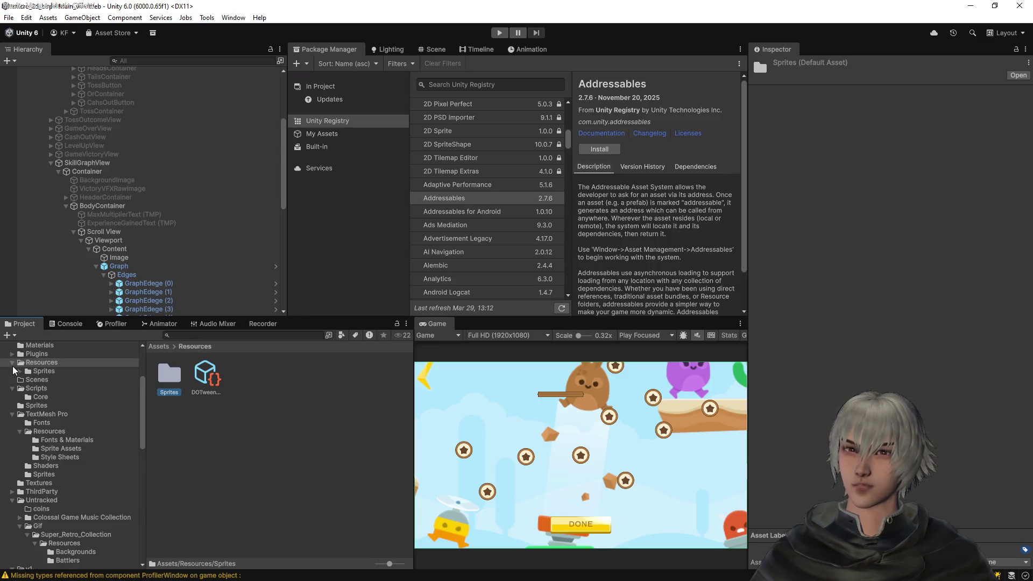
Browse to the White/2x game icon sprites in the ThirdParty folder
{"action": "scroll", "coordinate": [74, 510], "scroll_direction": "down", "scroll_amount": 6}
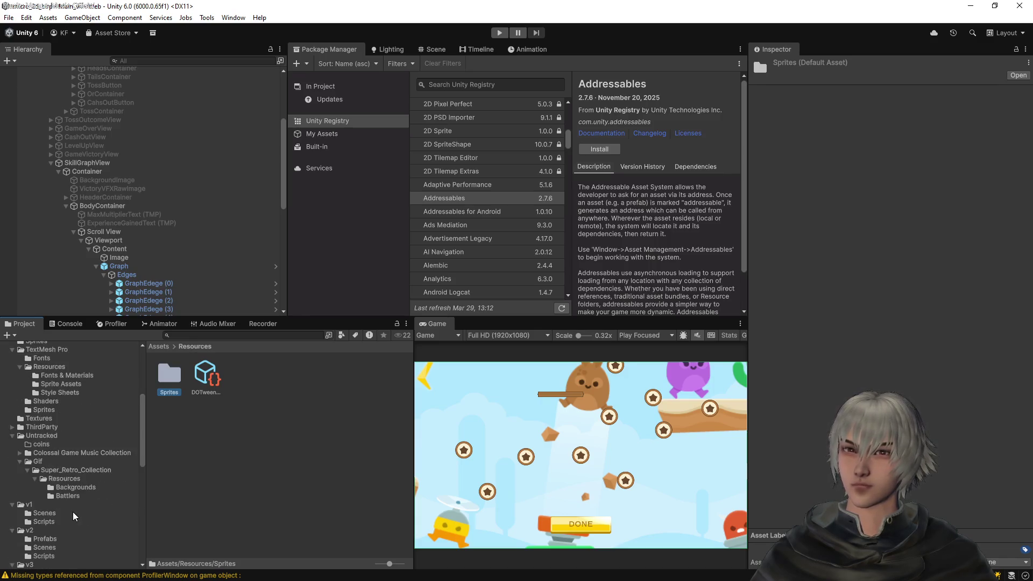
{"action": "scroll", "coordinate": [75, 514], "scroll_direction": "down", "scroll_amount": 4}
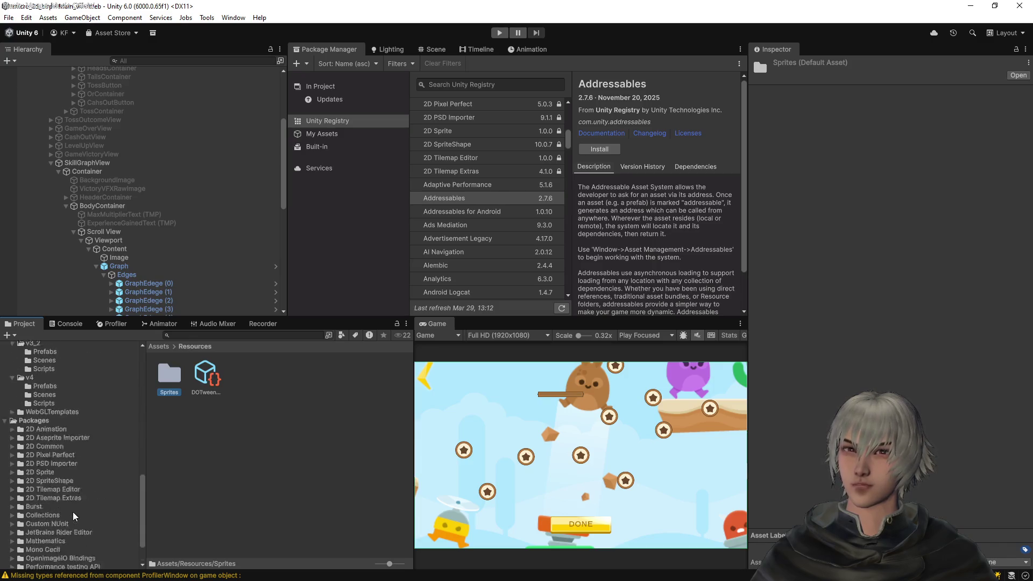
{"action": "scroll", "coordinate": [83, 469], "scroll_direction": "up", "scroll_amount": 9}
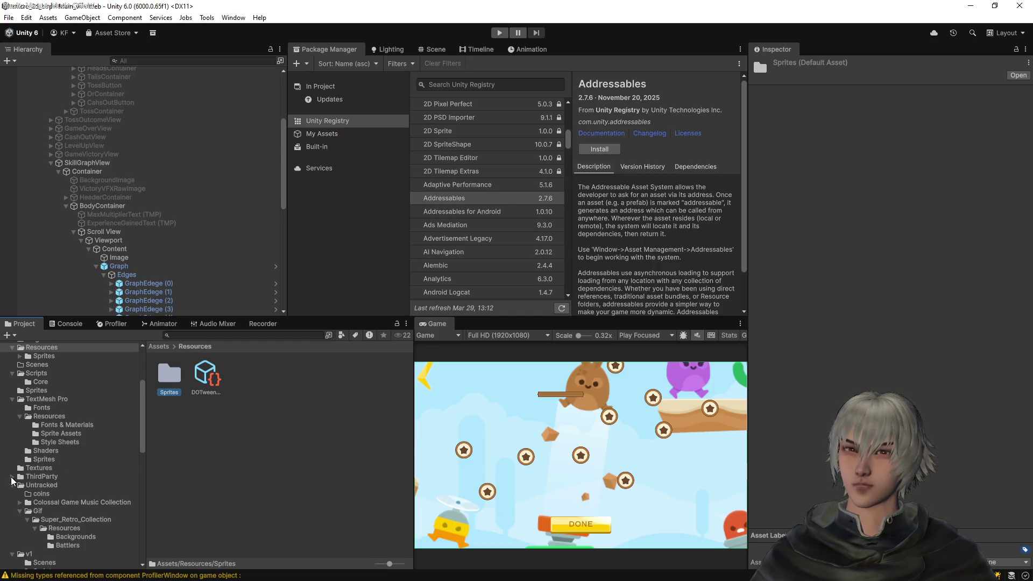
{"action": "left_click", "coordinate": [12, 476]}
{"action": "scroll", "coordinate": [49, 478], "scroll_direction": "down", "scroll_amount": 2}
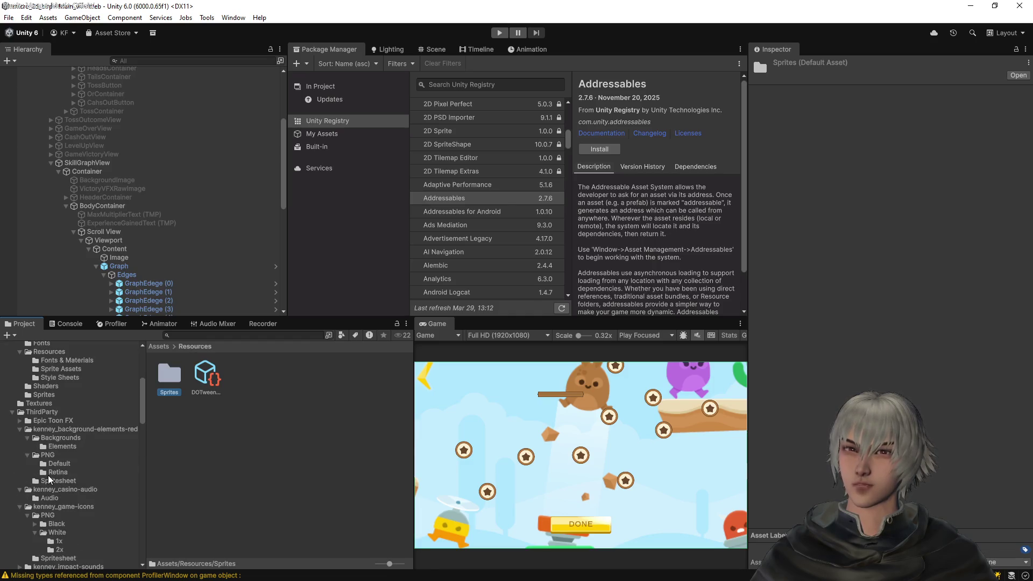
{"action": "scroll", "coordinate": [54, 530], "scroll_direction": "down", "scroll_amount": 1}
{"action": "left_click", "coordinate": [56, 517]}
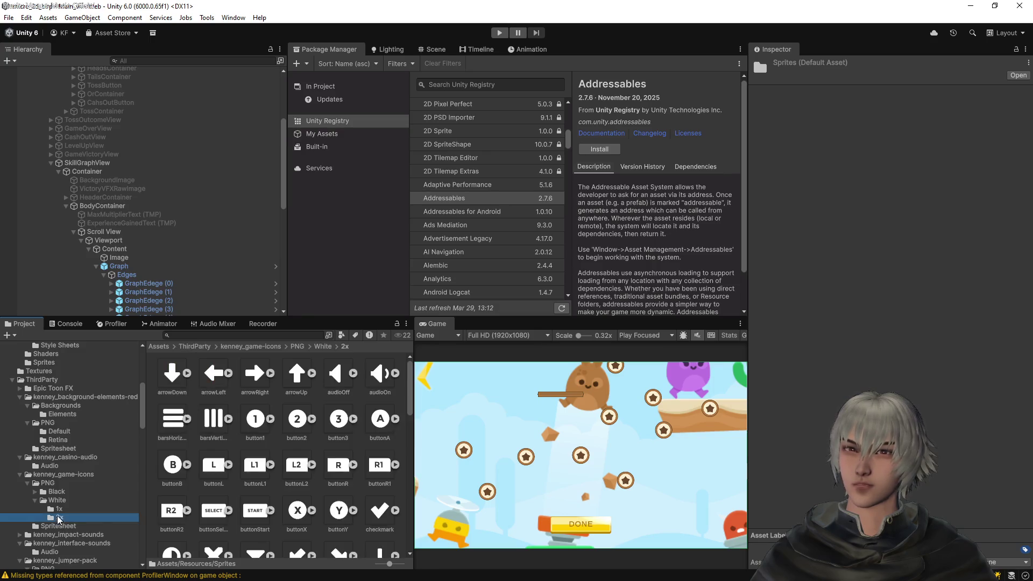
{"action": "scroll", "coordinate": [302, 460], "scroll_direction": "down", "scroll_amount": 5}
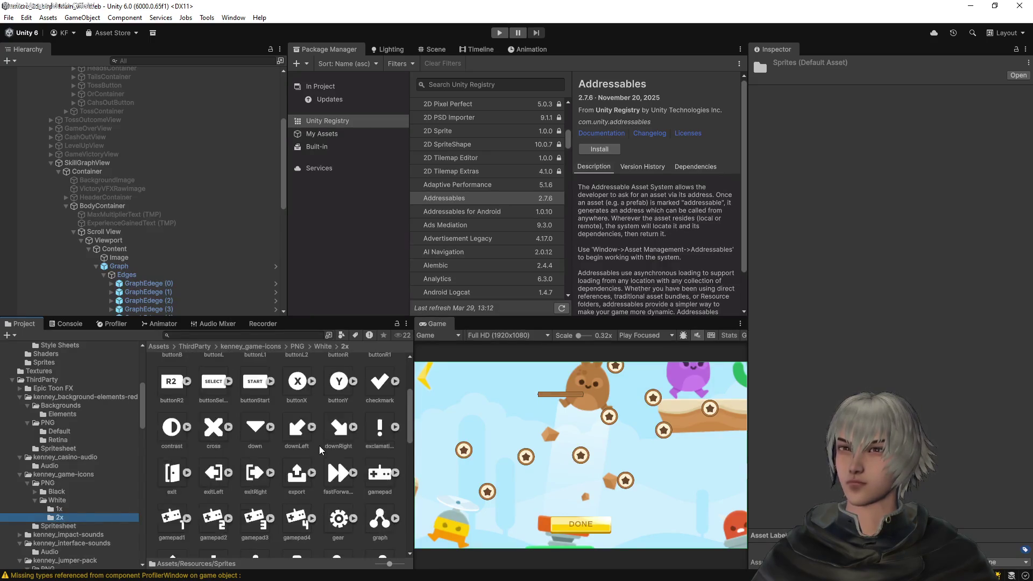
{"action": "scroll", "coordinate": [330, 455], "scroll_direction": "down", "scroll_amount": 1}
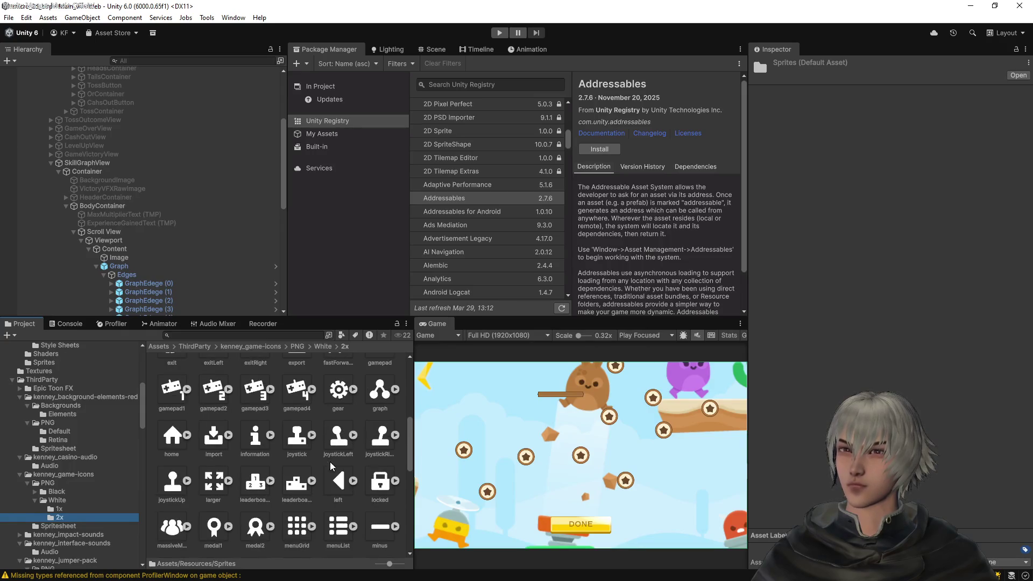
Select fifteen icons including gear, home, medal1, medal2, star, trophy, warning and scrollHorizontal
{"action": "left_click", "coordinate": [338, 389]}
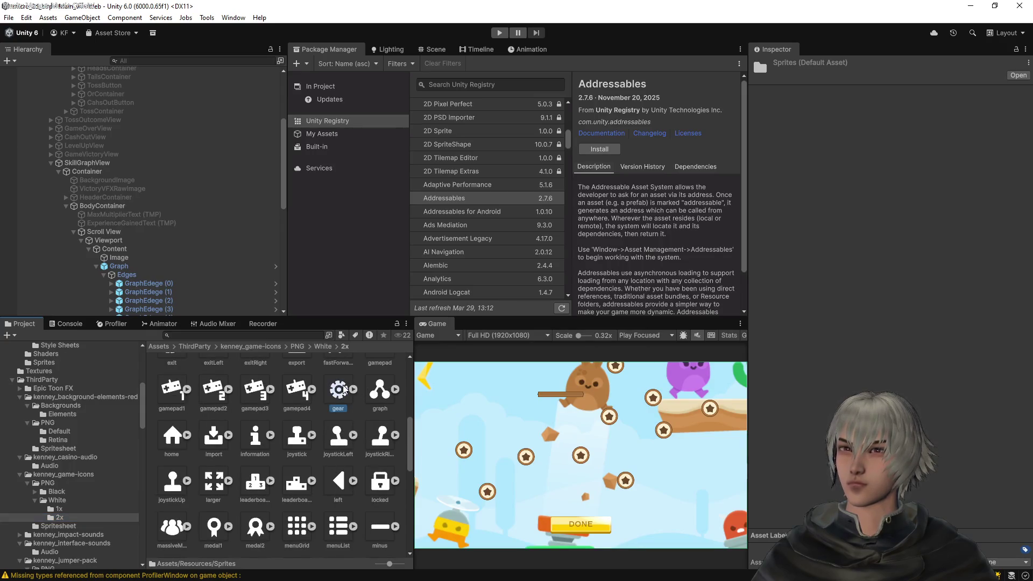
{"action": "left_click", "coordinate": [173, 437], "text": "ctrl"}
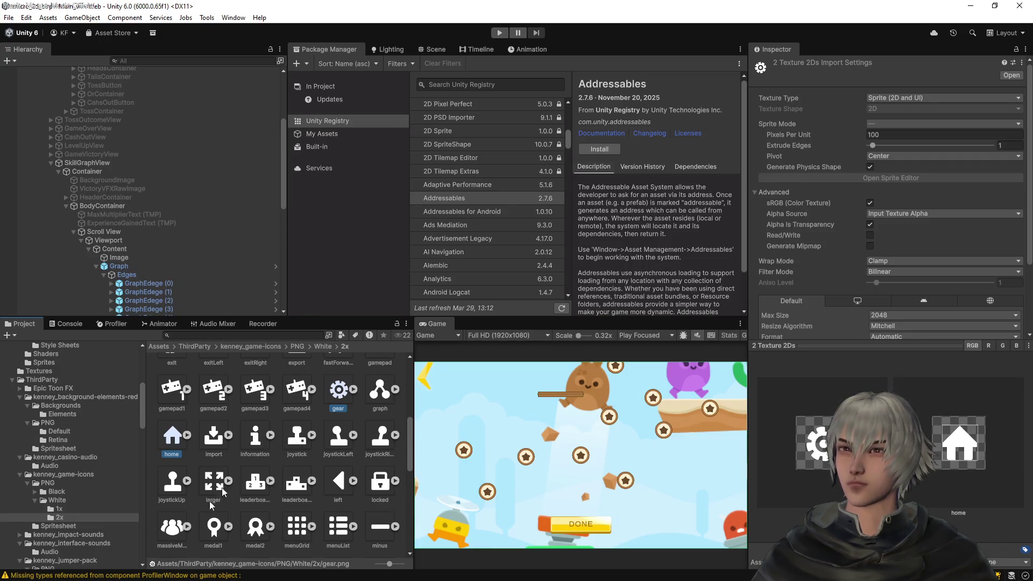
{"action": "left_click", "coordinate": [172, 527], "text": "ctrl"}
{"action": "left_click", "coordinate": [218, 522], "text": "ctrl"}
{"action": "left_click", "coordinate": [255, 526], "text": "ctrl"}
{"action": "scroll", "coordinate": [315, 513], "scroll_direction": "down", "scroll_amount": 1}
{"action": "scroll", "coordinate": [315, 513], "scroll_direction": "down", "scroll_amount": 2}
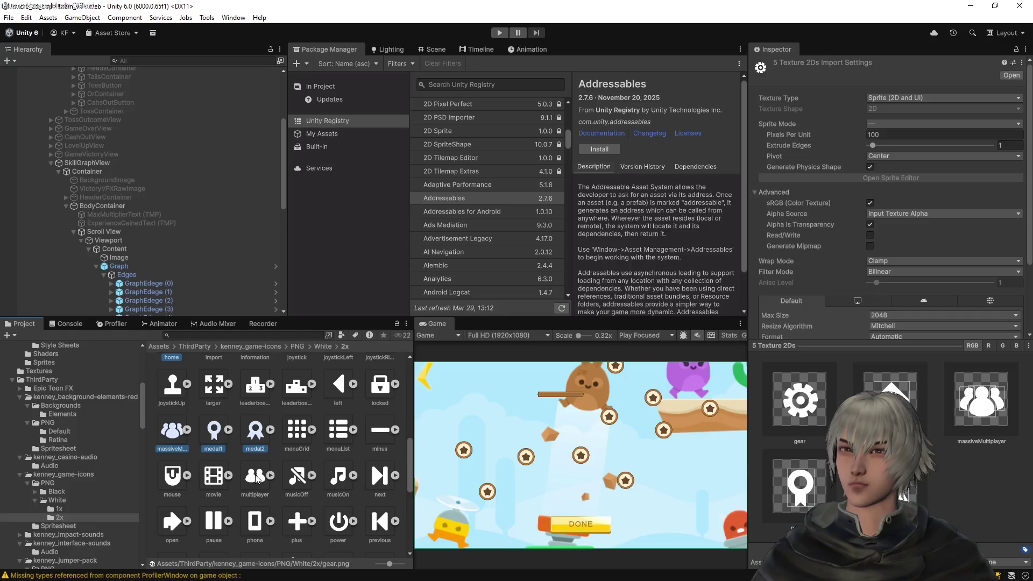
{"action": "left_click", "coordinate": [256, 477], "text": "ctrl"}
{"action": "scroll", "coordinate": [257, 513], "scroll_direction": "down", "scroll_amount": 1}
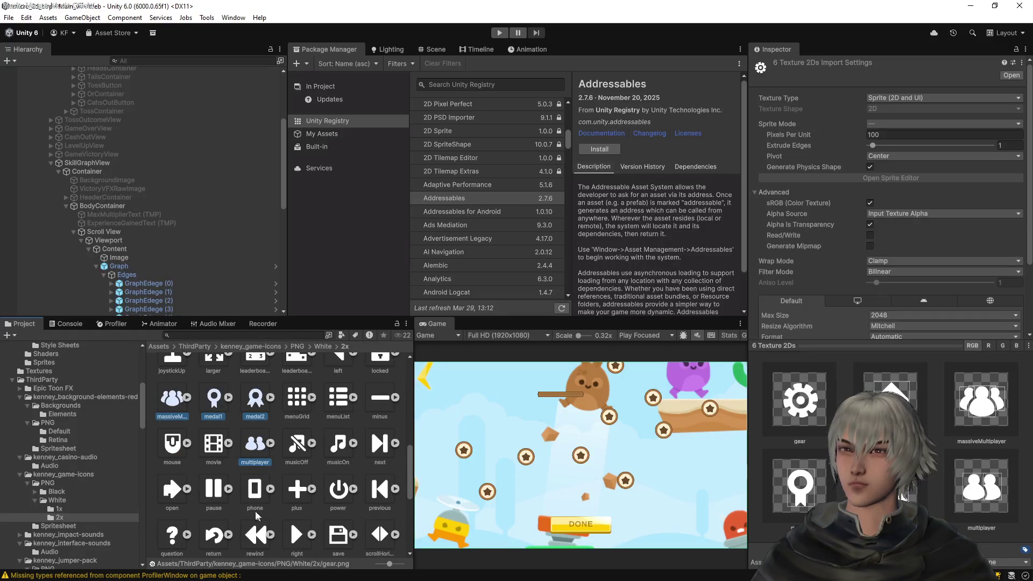
{"action": "scroll", "coordinate": [258, 494], "scroll_direction": "down", "scroll_amount": 3}
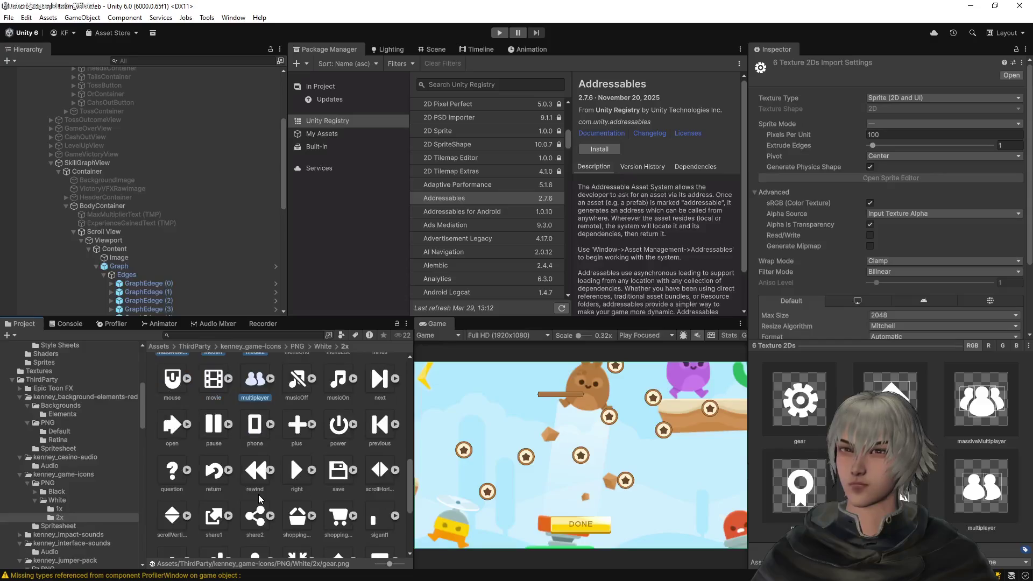
{"action": "left_click", "coordinate": [303, 490], "text": "ctrl"}
{"action": "scroll", "coordinate": [326, 501], "scroll_direction": "down", "scroll_amount": 1}
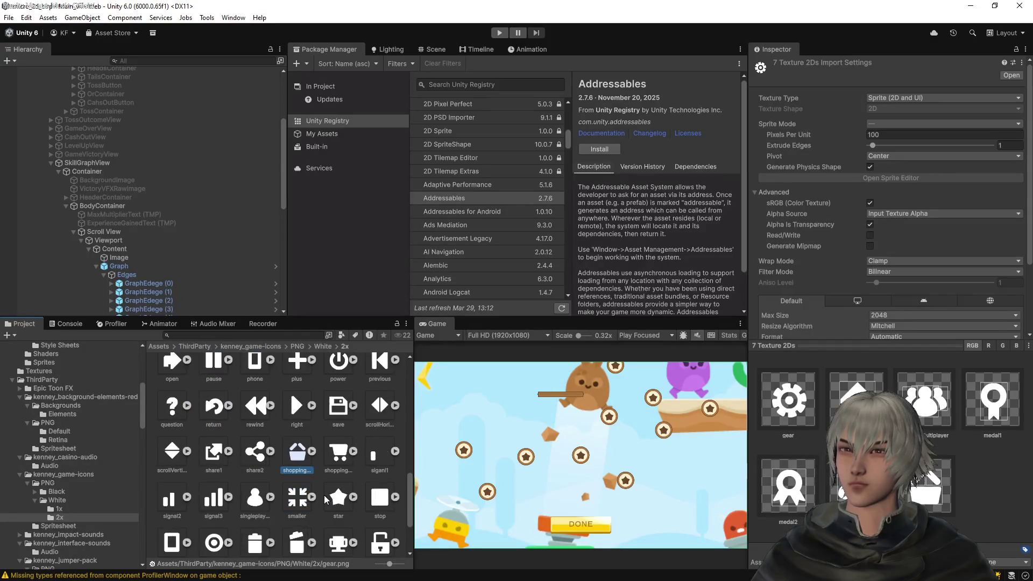
{"action": "left_click", "coordinate": [255, 502], "text": "ctrl"}
{"action": "scroll", "coordinate": [256, 502], "scroll_direction": "down", "scroll_amount": 1}
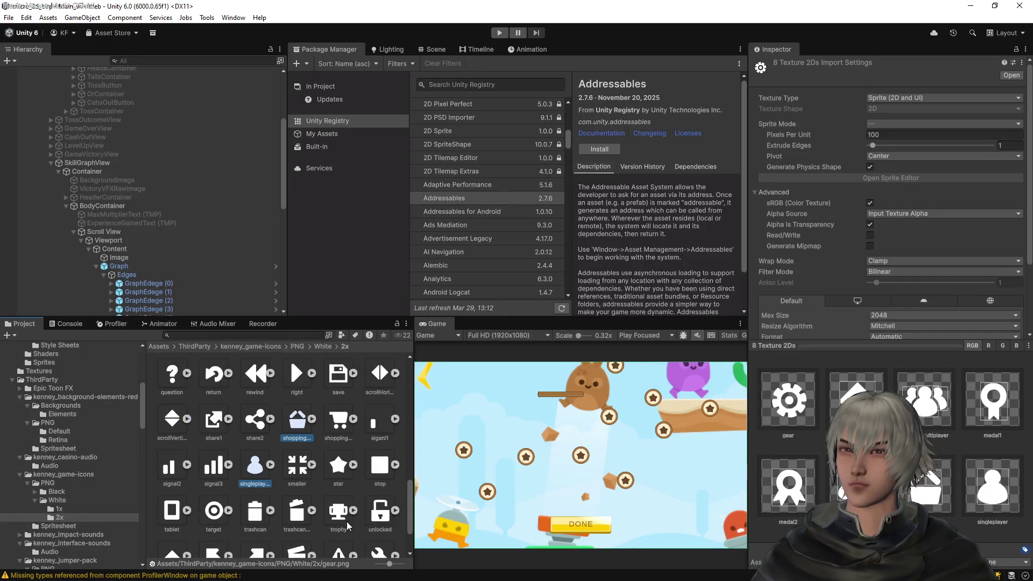
{"action": "left_click", "coordinate": [337, 482], "text": "ctrl"}
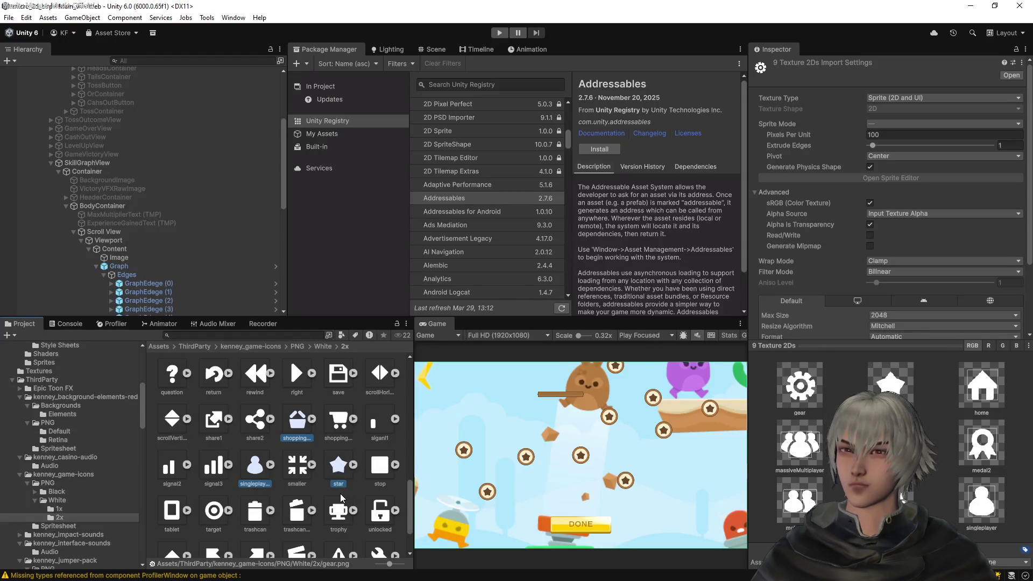
{"action": "scroll", "coordinate": [339, 498], "scroll_direction": "down", "scroll_amount": 1}
{"action": "scroll", "coordinate": [332, 502], "scroll_direction": "down", "scroll_amount": 1}
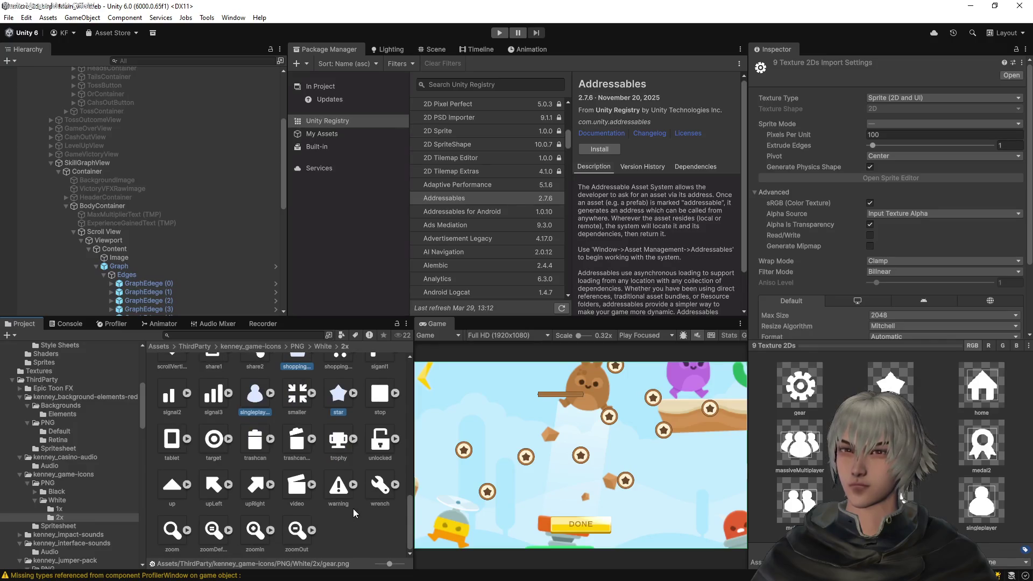
{"action": "scroll", "coordinate": [353, 509], "scroll_direction": "up", "scroll_amount": 1}
{"action": "left_click", "coordinate": [340, 518], "text": "ctrl"}
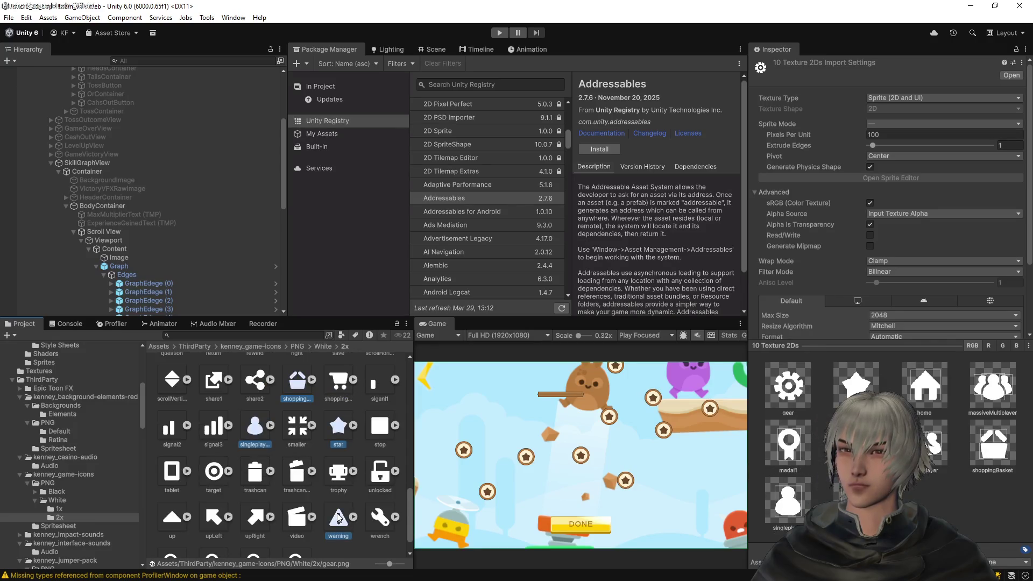
{"action": "left_click", "coordinate": [325, 476], "text": "ctrl"}
{"action": "scroll", "coordinate": [247, 460], "scroll_direction": "up", "scroll_amount": 2}
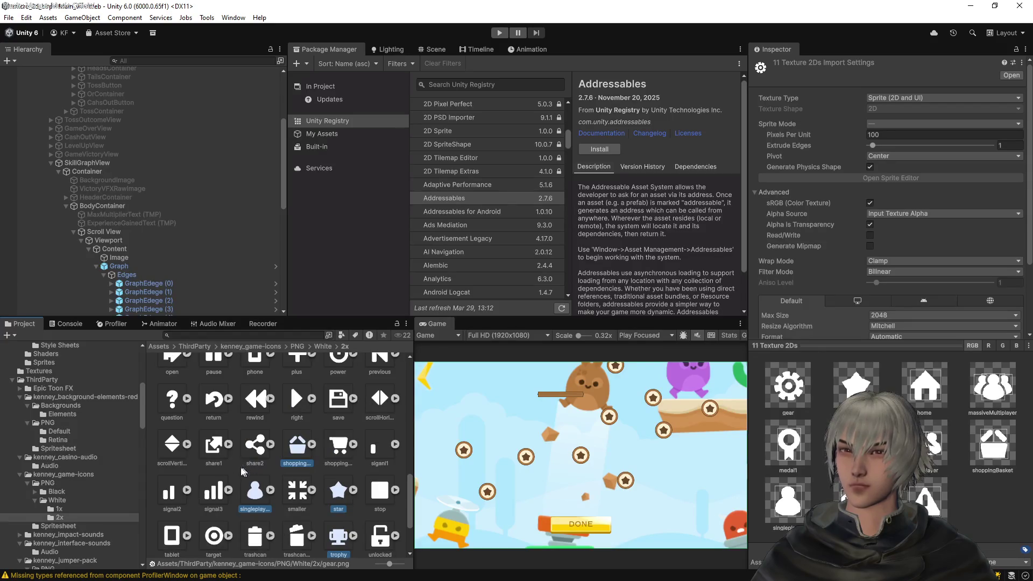
{"action": "left_click", "coordinate": [178, 445], "text": "ctrl"}
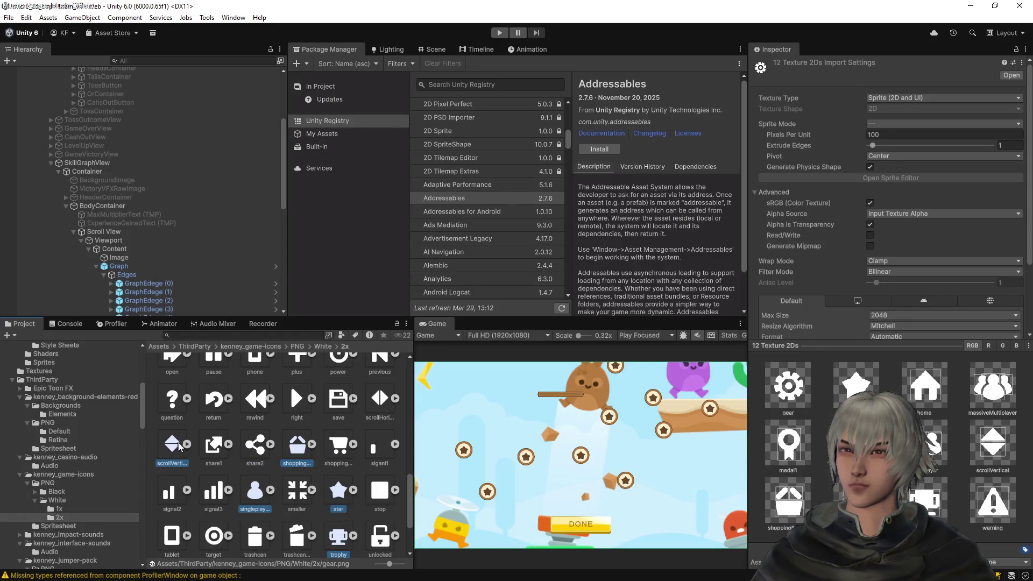
{"action": "left_click", "coordinate": [218, 446], "text": "ctrl"}
{"action": "scroll", "coordinate": [300, 450], "scroll_direction": "up", "scroll_amount": 1}
{"action": "left_click", "coordinate": [296, 437], "text": "ctrl"}
{"action": "left_click", "coordinate": [379, 438], "text": "ctrl"}
{"action": "scroll", "coordinate": [333, 461], "scroll_direction": "up", "scroll_amount": 2}
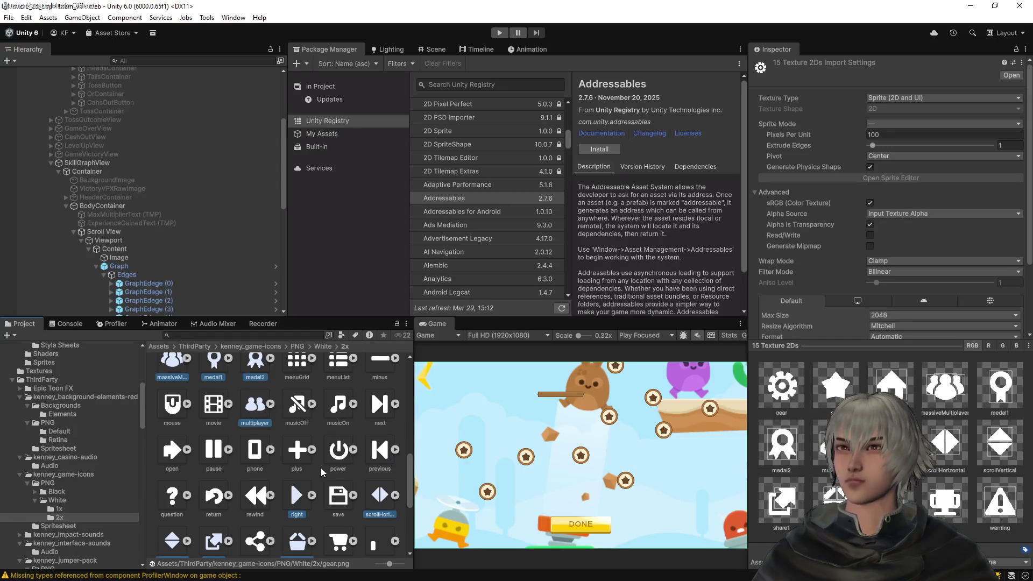
{"action": "scroll", "coordinate": [116, 445], "scroll_direction": "up", "scroll_amount": 3}
{"action": "scroll", "coordinate": [116, 444], "scroll_direction": "up", "scroll_amount": 3}
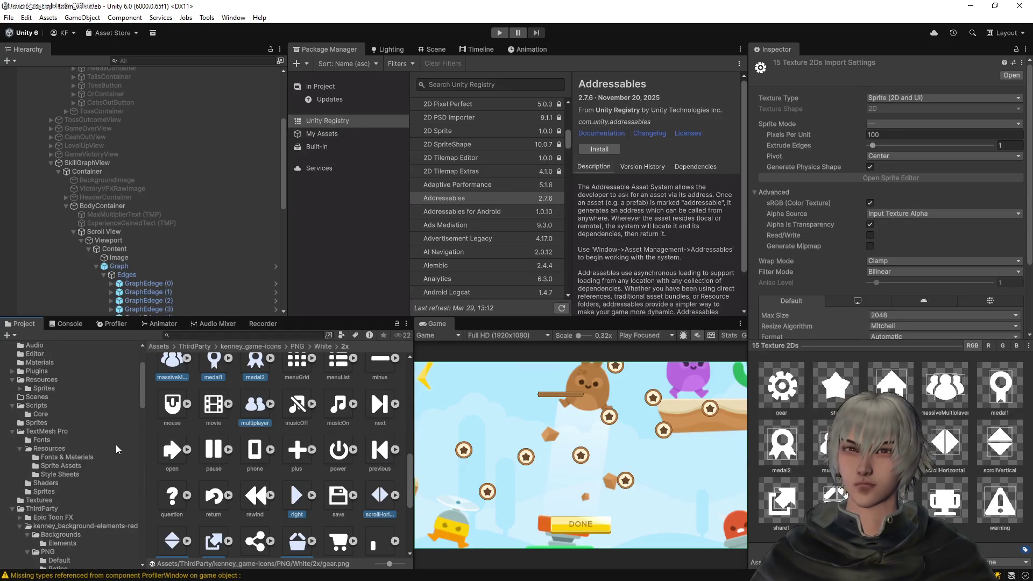
{"action": "scroll", "coordinate": [115, 445], "scroll_direction": "up", "scroll_amount": 4}
Open the empty Resources/Sprites/NodeIcons folder, then switch to Visual Studio Code
{"action": "left_click", "coordinate": [60, 450]}
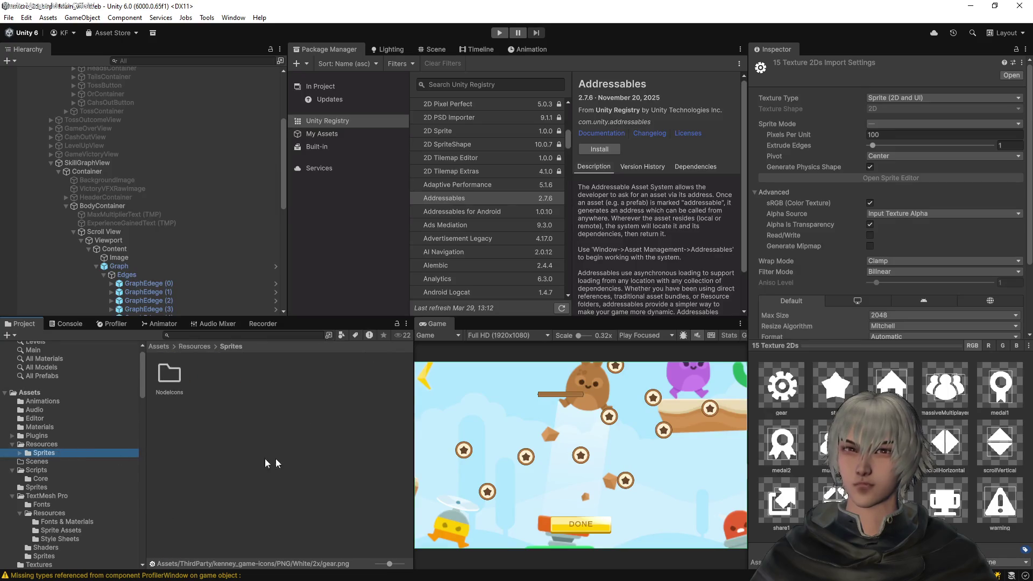
{"action": "double_click", "coordinate": [170, 373]}
{"action": "right_click", "coordinate": [279, 424]}
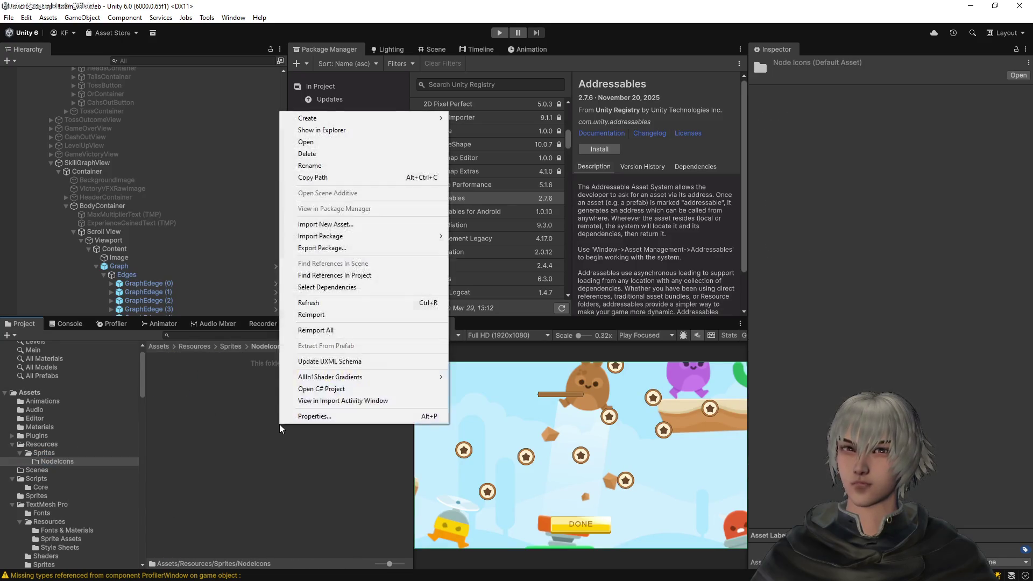
{"action": "left_click", "coordinate": [245, 475]}
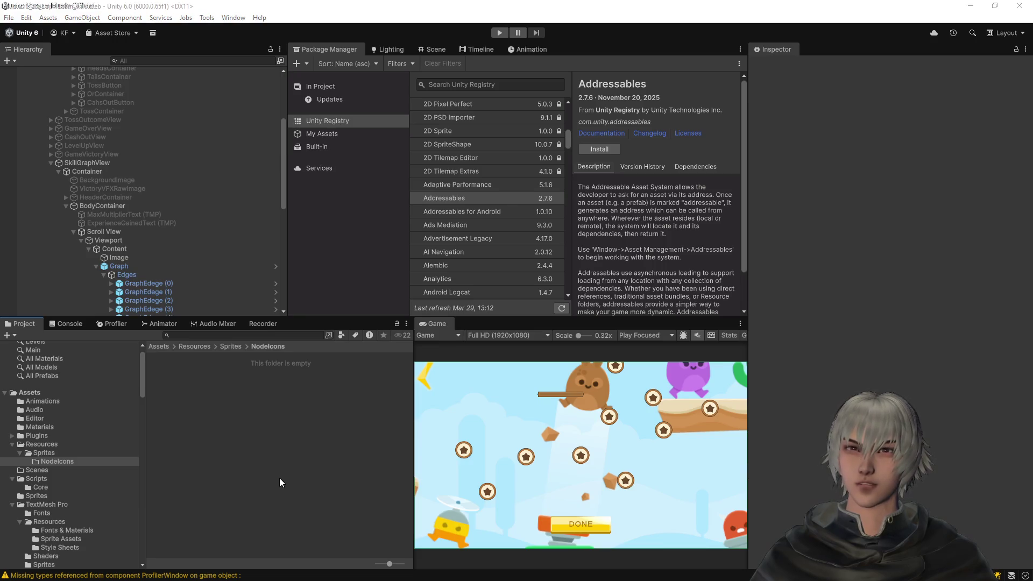
{"action": "key", "text": "alt+Tab"}
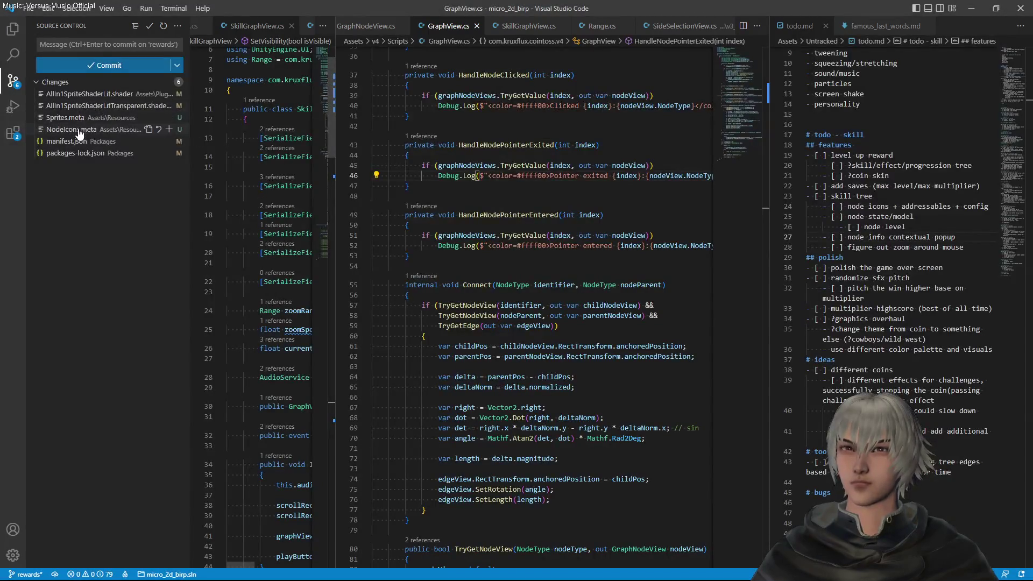
Stage manifest.json and packages-lock.json and commit them as 'removed addressables'
{"action": "left_click", "coordinate": [69, 141]}
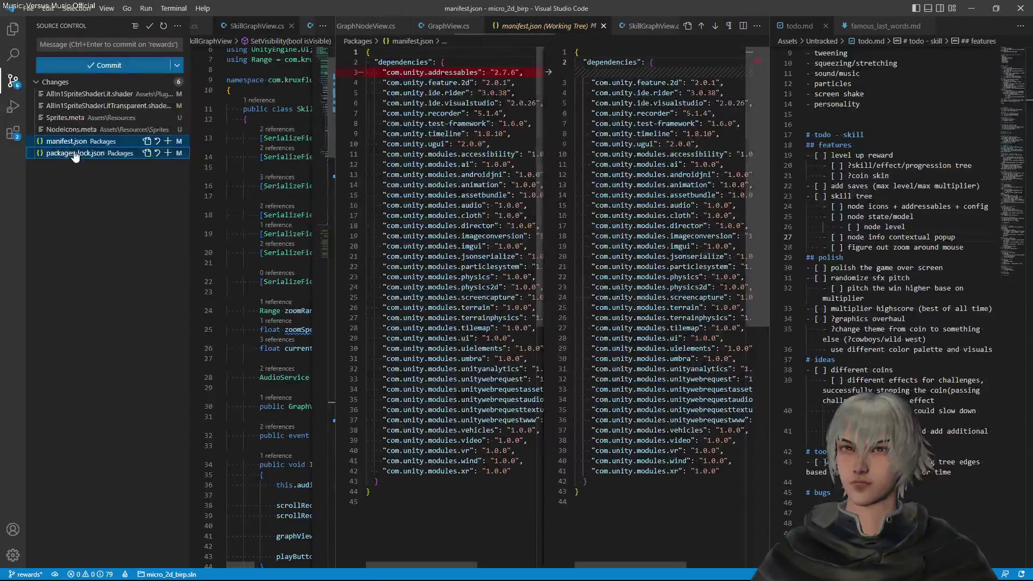
{"action": "left_click", "coordinate": [167, 153]}
{"action": "left_click", "coordinate": [109, 46]}
{"action": "type", "text": "removed a"}
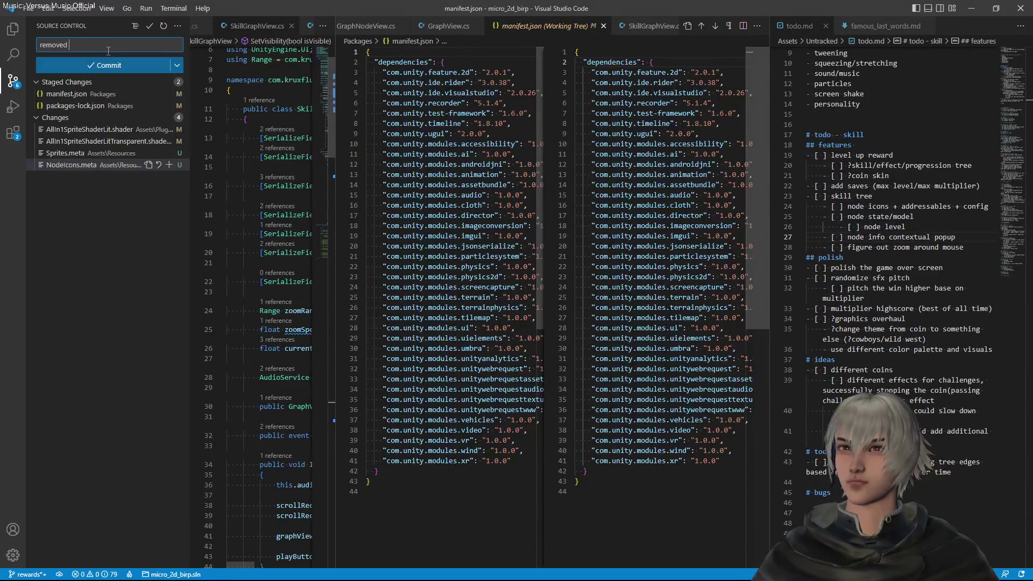
{"action": "type", "text": "ddressabvl"}
{"action": "key", "text": "BackSpace"}
{"action": "key", "text": "BackSpace"}
{"action": "key", "text": "BackSpace"}
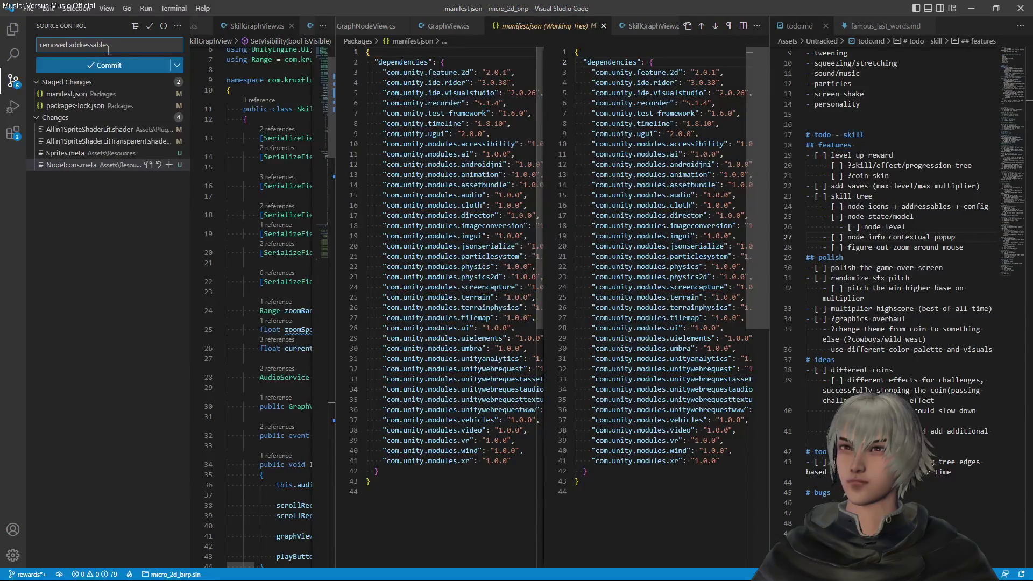
{"action": "left_click", "coordinate": [109, 64]}
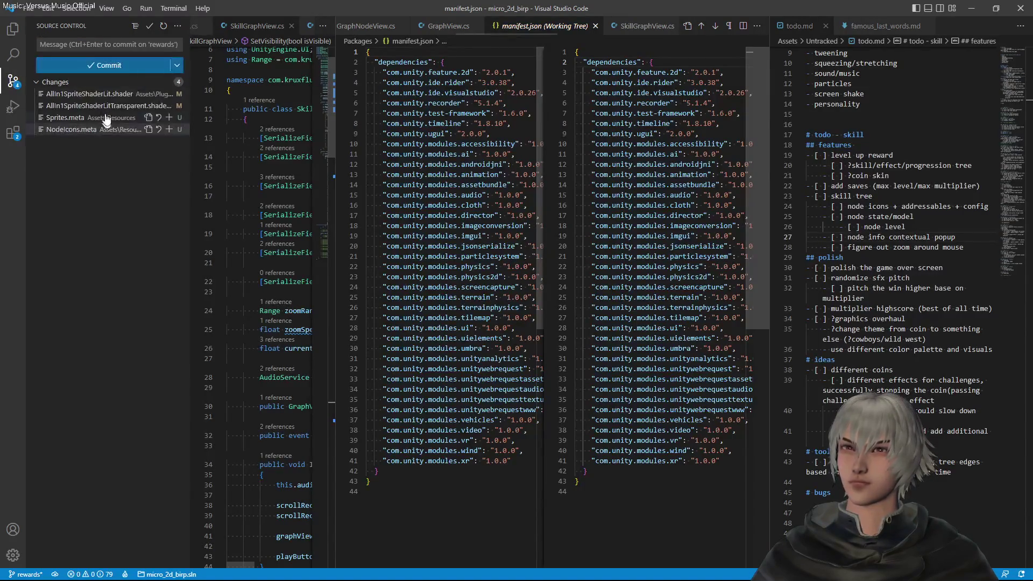
Discard the changes to both AllIn1SpriteShader files and return to Unity
{"action": "left_click", "coordinate": [106, 97]}
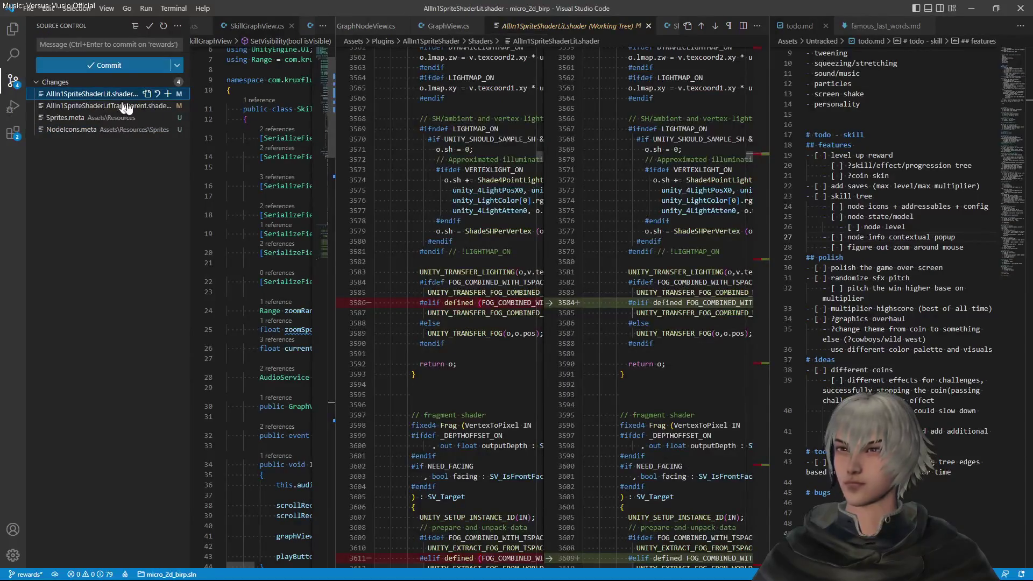
{"action": "left_click", "coordinate": [129, 105], "text": "shift"}
{"action": "left_click", "coordinate": [157, 106]}
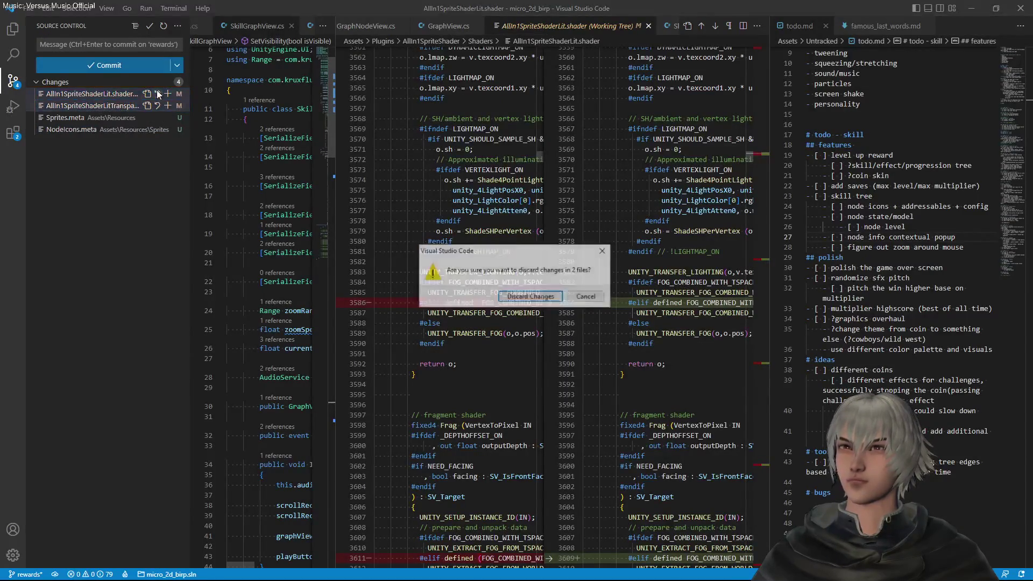
{"action": "left_click", "coordinate": [525, 297]}
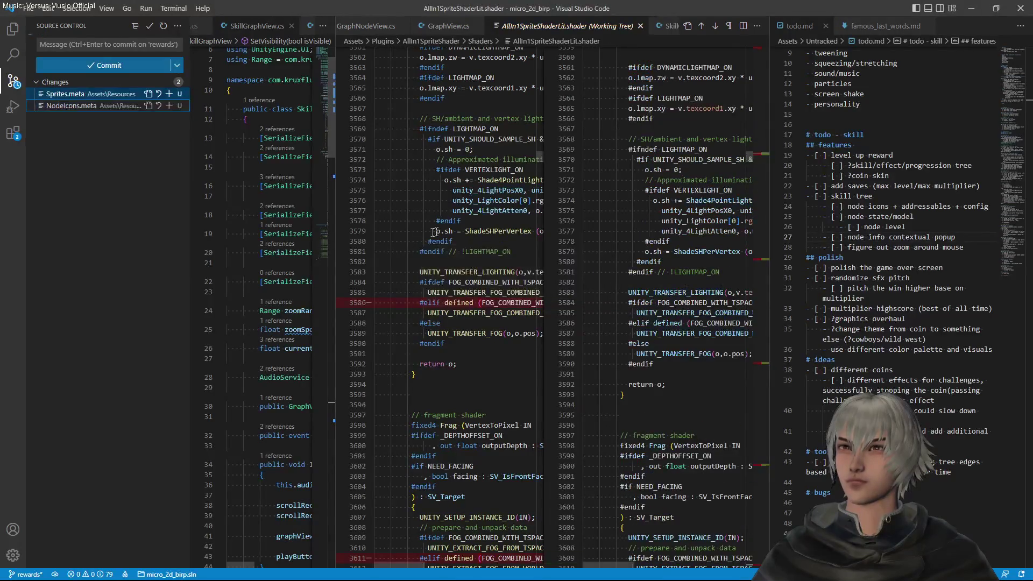
{"action": "key", "text": "alt+Tab"}
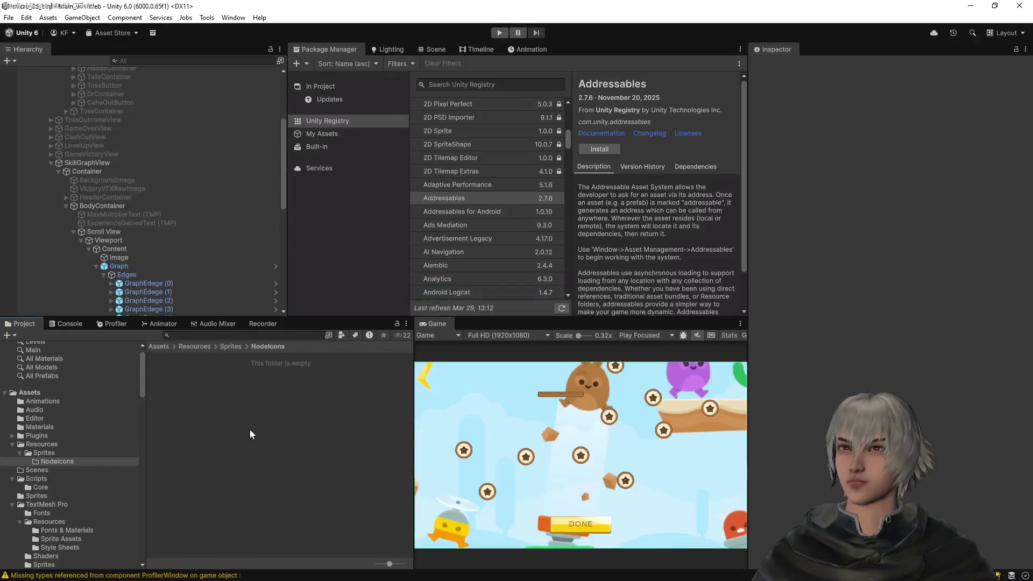
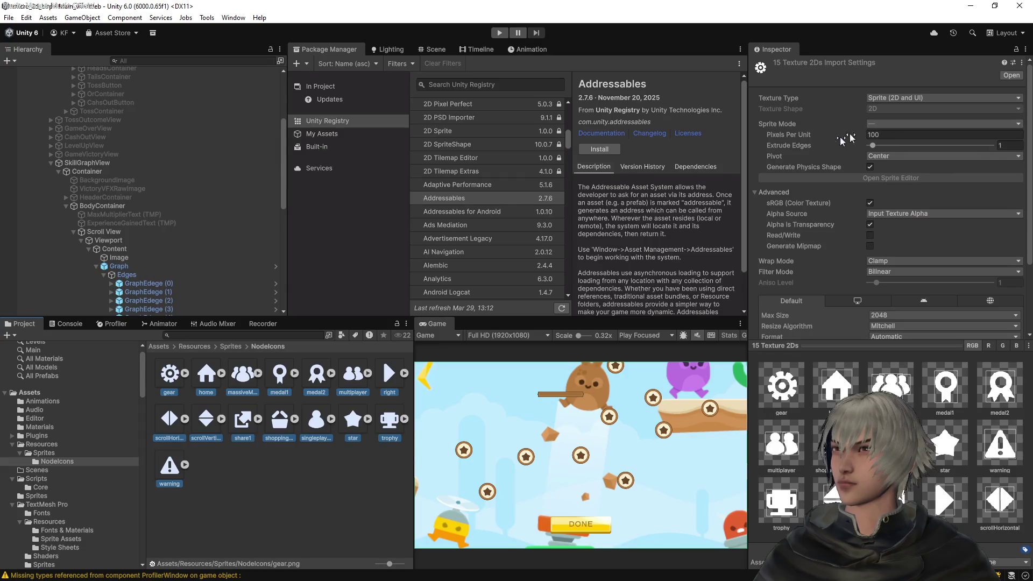
Set the home-through-singleplayer NodeIcons textures to Single sprite mode and apply
{"action": "left_click", "coordinate": [162, 373]}
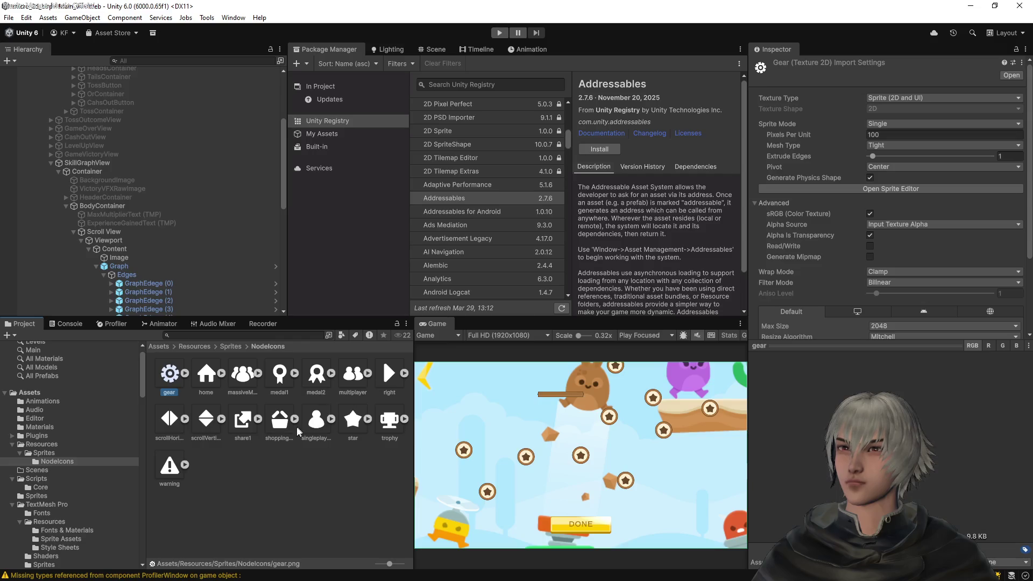
{"action": "left_click", "coordinate": [317, 427], "text": "shift"}
{"action": "left_click", "coordinate": [389, 422], "text": "ctrl"}
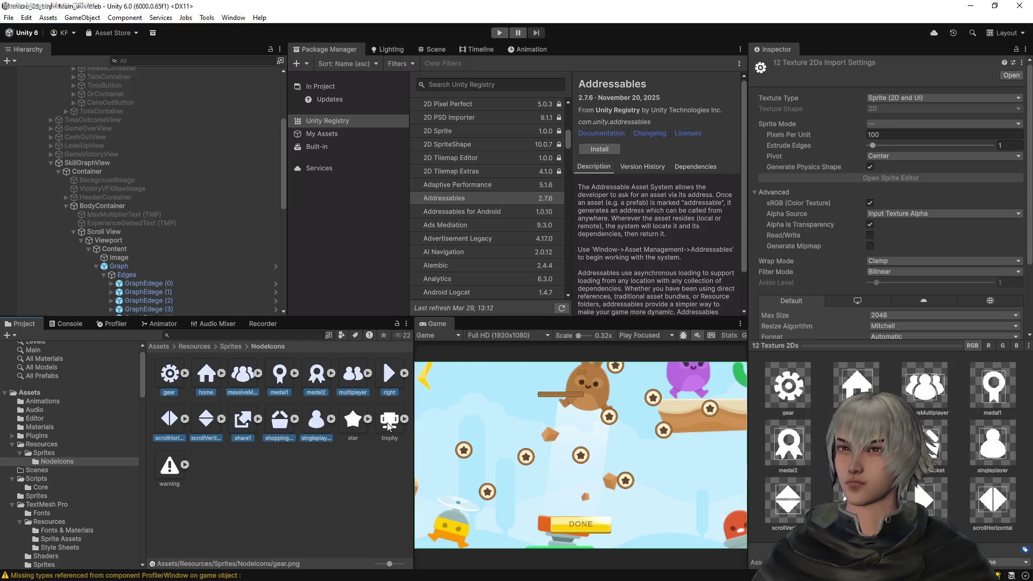
{"action": "left_click", "coordinate": [174, 463], "text": "ctrl"}
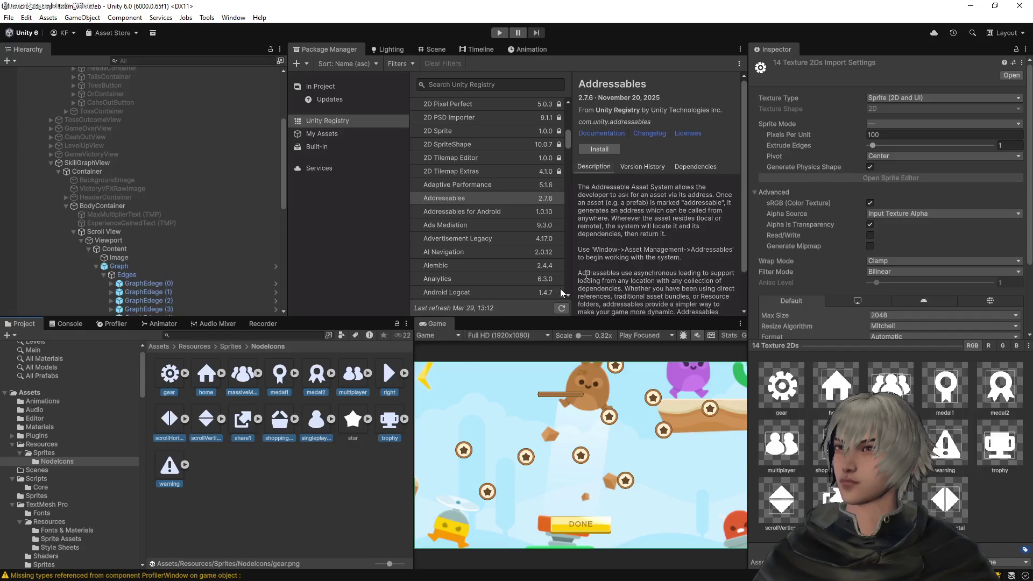
{"action": "left_click", "coordinate": [174, 375]}
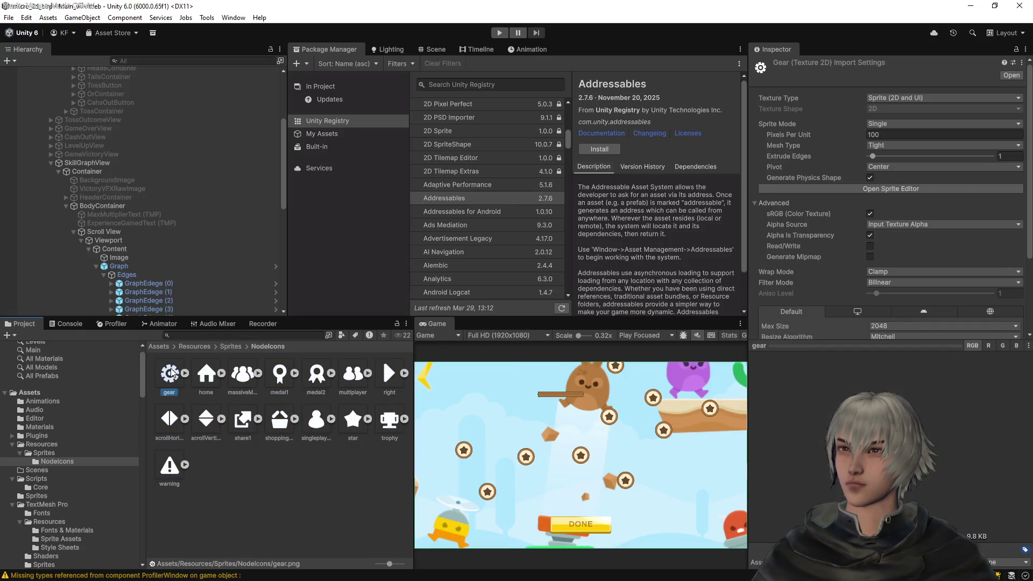
{"action": "left_click", "coordinate": [207, 375]}
{"action": "left_click", "coordinate": [316, 423], "text": "shift"}
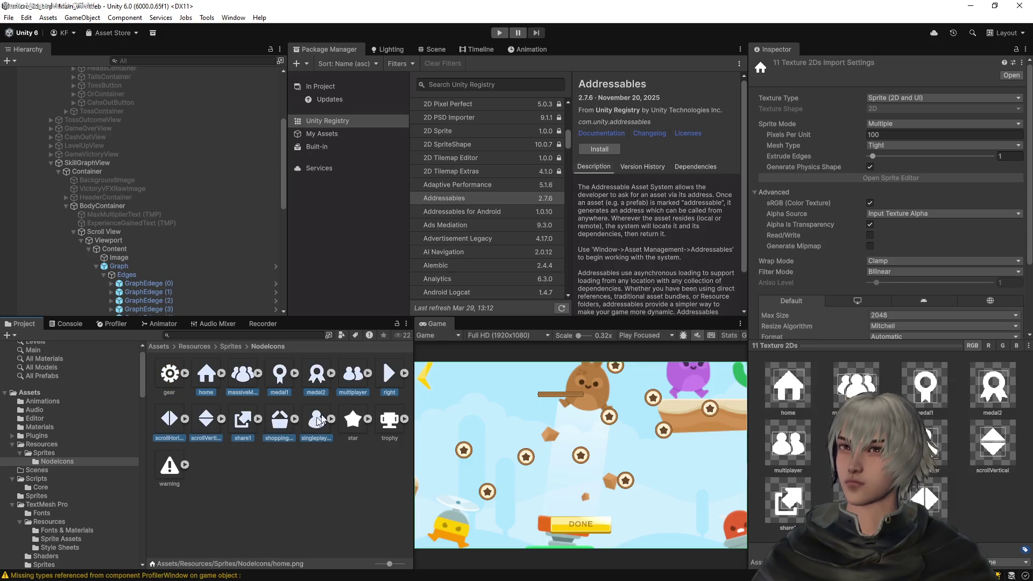
{"action": "left_click", "coordinate": [880, 123]}
{"action": "left_click", "coordinate": [883, 132]}
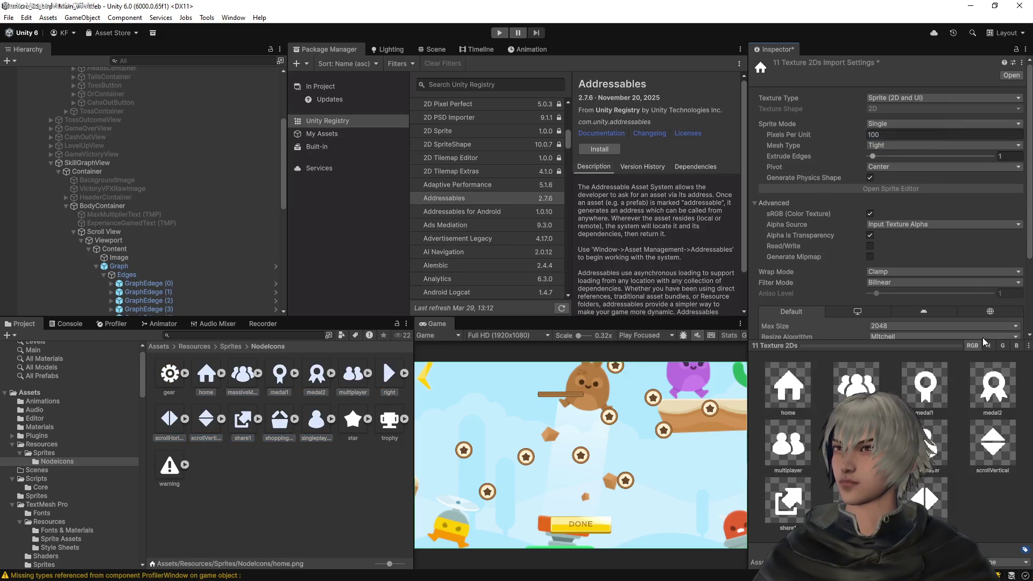
{"action": "scroll", "coordinate": [978, 303], "scroll_direction": "down", "scroll_amount": 3}
{"action": "left_click", "coordinate": [1011, 286]}
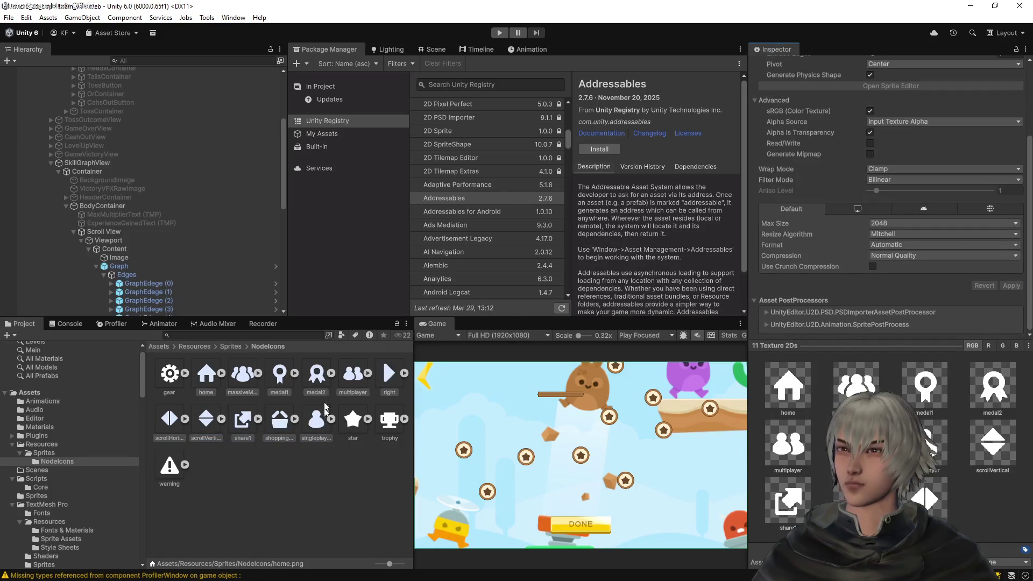
Set the trophy and warning icons to Single sprite mode, apply, and enlarge the thumbnails
{"action": "left_click", "coordinate": [391, 425]}
{"action": "left_click", "coordinate": [170, 471], "text": "ctrl"}
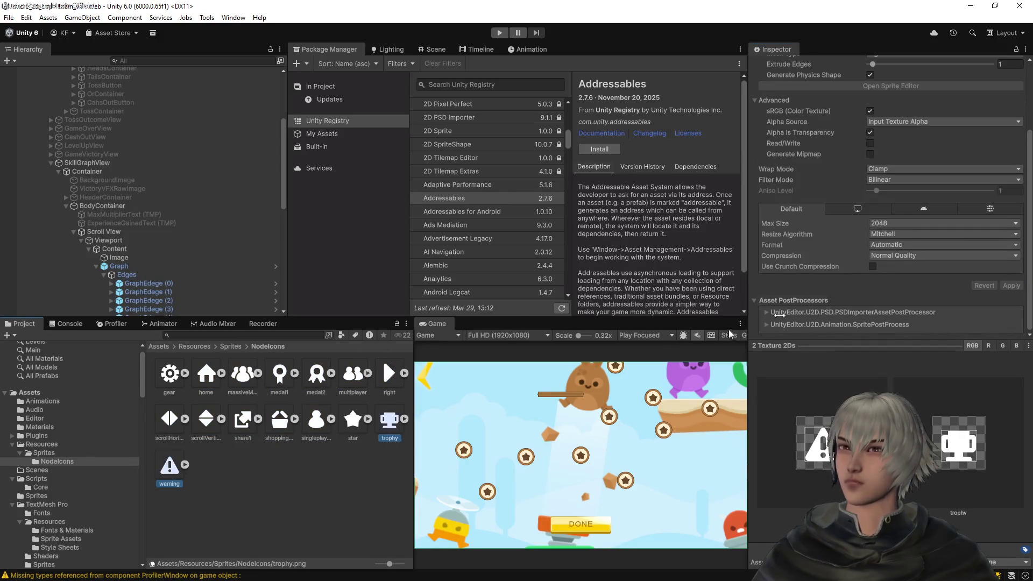
{"action": "scroll", "coordinate": [1002, 248], "scroll_direction": "up", "scroll_amount": 3}
{"action": "left_click", "coordinate": [890, 118]}
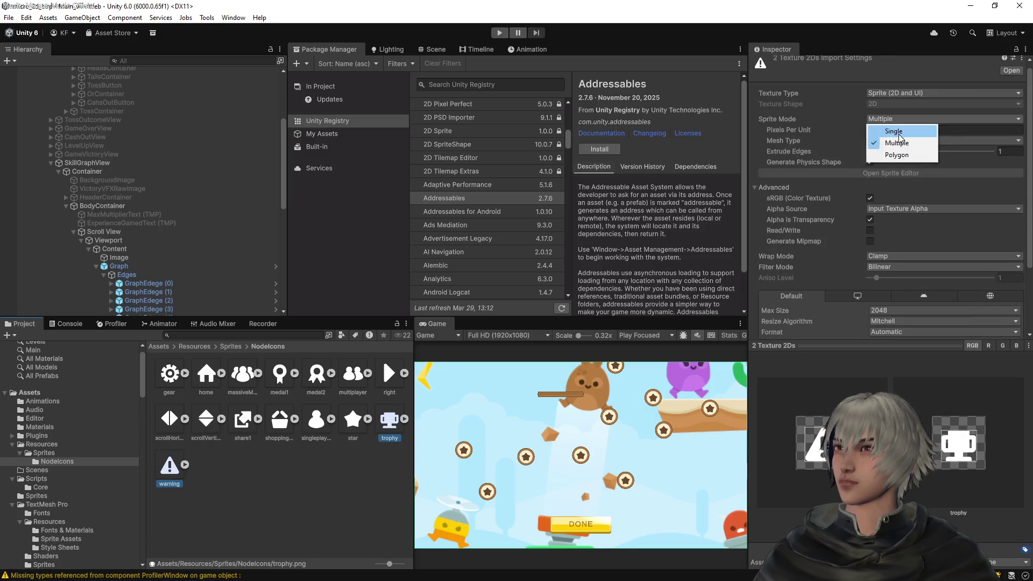
{"action": "left_click", "coordinate": [882, 128]}
{"action": "scroll", "coordinate": [1010, 339], "scroll_direction": "down", "scroll_amount": 2}
{"action": "left_click", "coordinate": [1011, 326]}
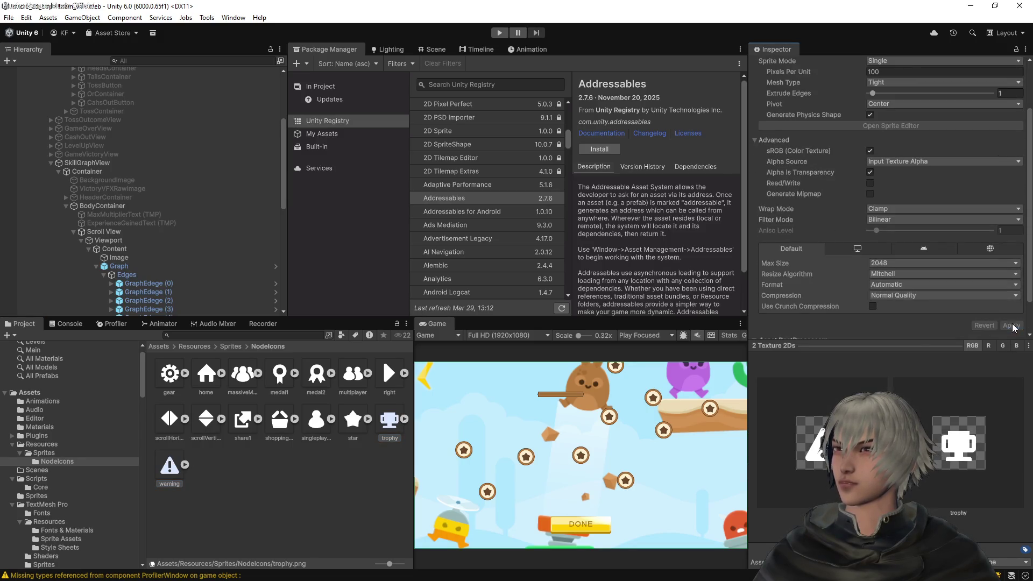
{"action": "left_click", "coordinate": [354, 556]}
{"action": "left_click_drag", "start_coordinate": [389, 564], "coordinate": [402, 564]}
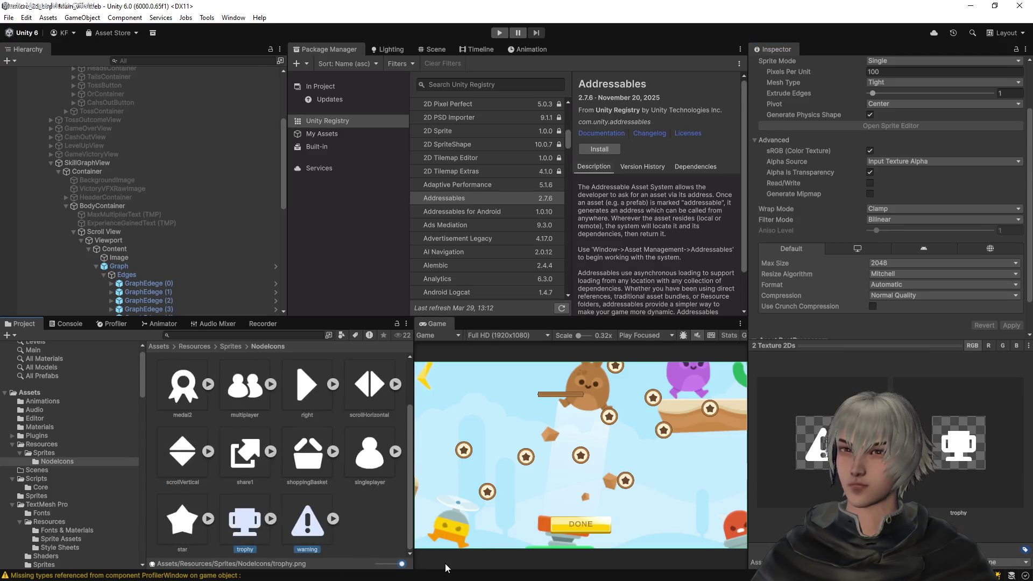
Check the gear, home, massiveMultiplayer, medal1, scrollHorizontal, right, multiplayer and medal2 icons
{"action": "left_click", "coordinate": [168, 387]}
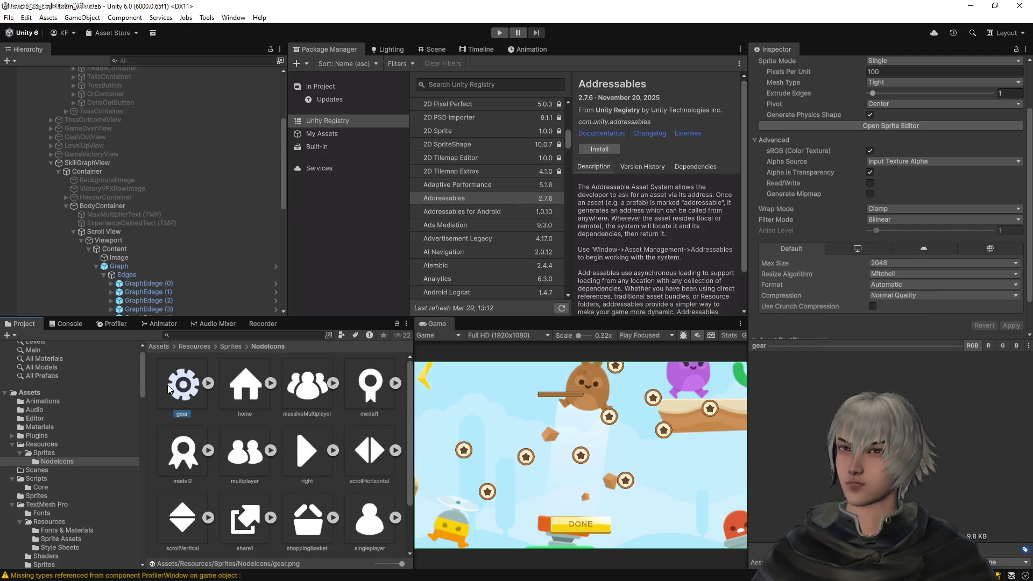
{"action": "left_click", "coordinate": [245, 385]}
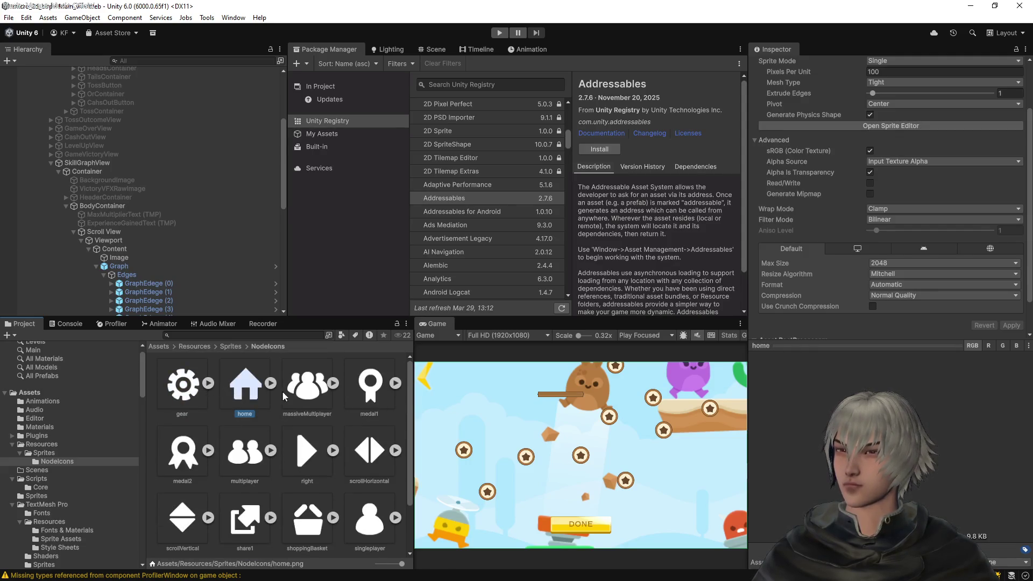
{"action": "left_click", "coordinate": [311, 390]}
{"action": "left_click", "coordinate": [366, 385]}
{"action": "left_click", "coordinate": [366, 453]}
{"action": "left_click", "coordinate": [313, 454]}
{"action": "left_click", "coordinate": [252, 452]}
{"action": "left_click", "coordinate": [193, 454]}
Check scrollVertical, share1, shoppingBasket and singleplayer, then switch to VS Code and close the shader diff
{"action": "left_click", "coordinate": [190, 507]}
{"action": "left_click", "coordinate": [239, 509]}
{"action": "scroll", "coordinate": [333, 484], "scroll_direction": "down", "scroll_amount": 2}
{"action": "left_click", "coordinate": [310, 443]}
{"action": "left_click", "coordinate": [377, 451]}
{"action": "scroll", "coordinate": [290, 466], "scroll_direction": "up", "scroll_amount": 2}
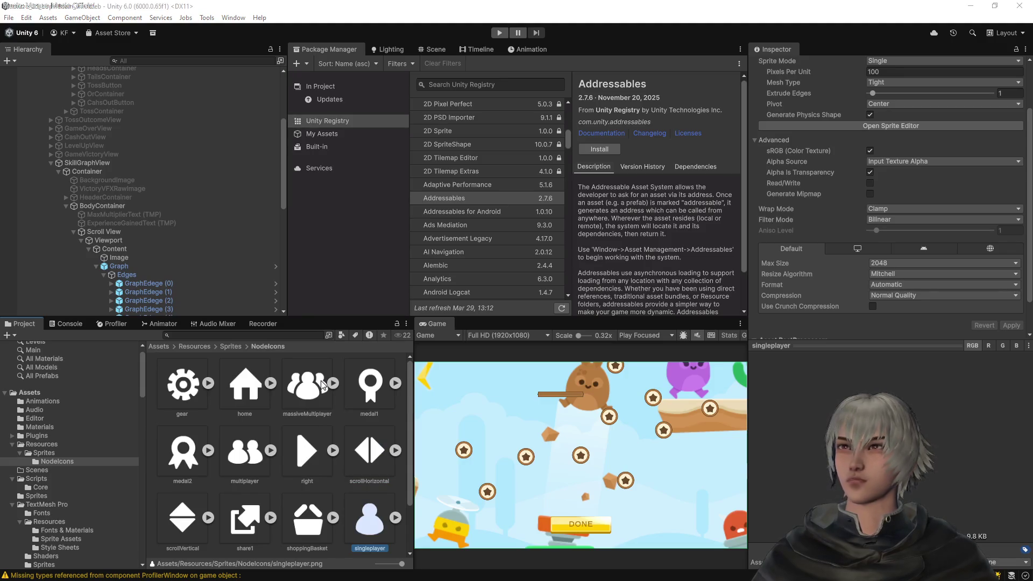
{"action": "key", "text": "alt+Tab"}
{"action": "left_click", "coordinate": [646, 26]}
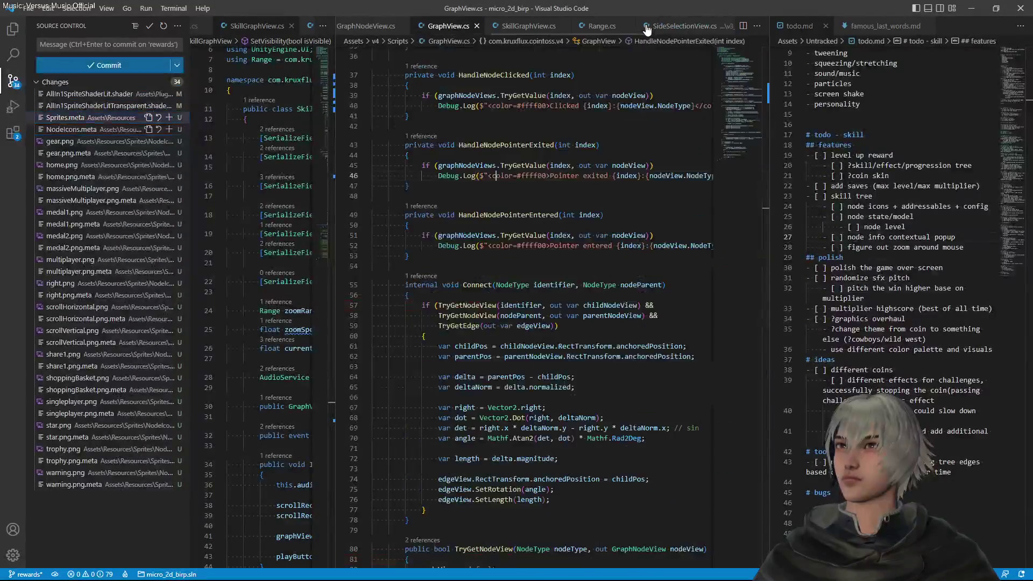
Stage the node icon sprite files and commit them as 'temporary node icons'
{"action": "left_click", "coordinate": [528, 146]}
{"action": "key", "text": "ctrl+p"}
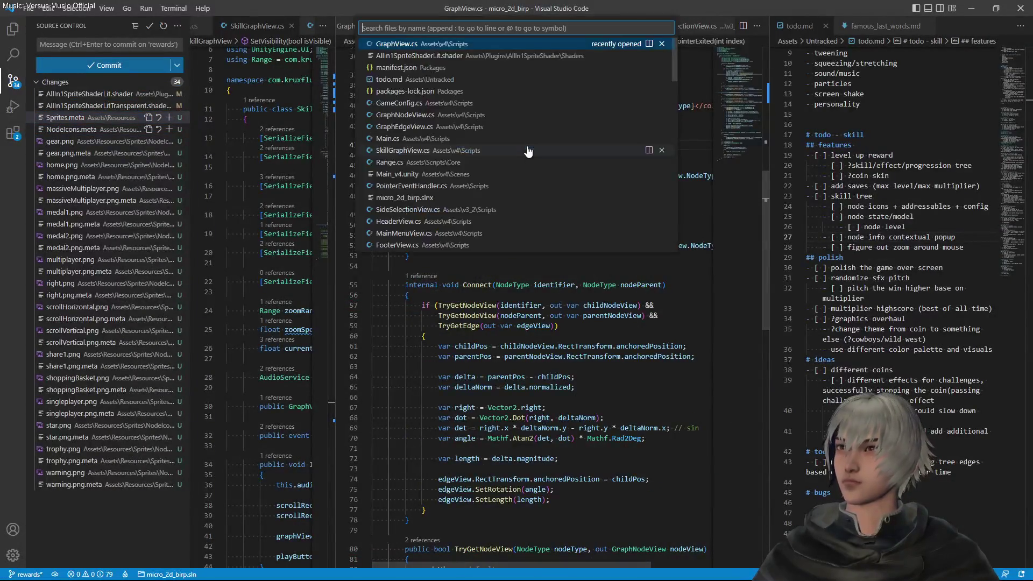
{"action": "left_click", "coordinate": [89, 118]}
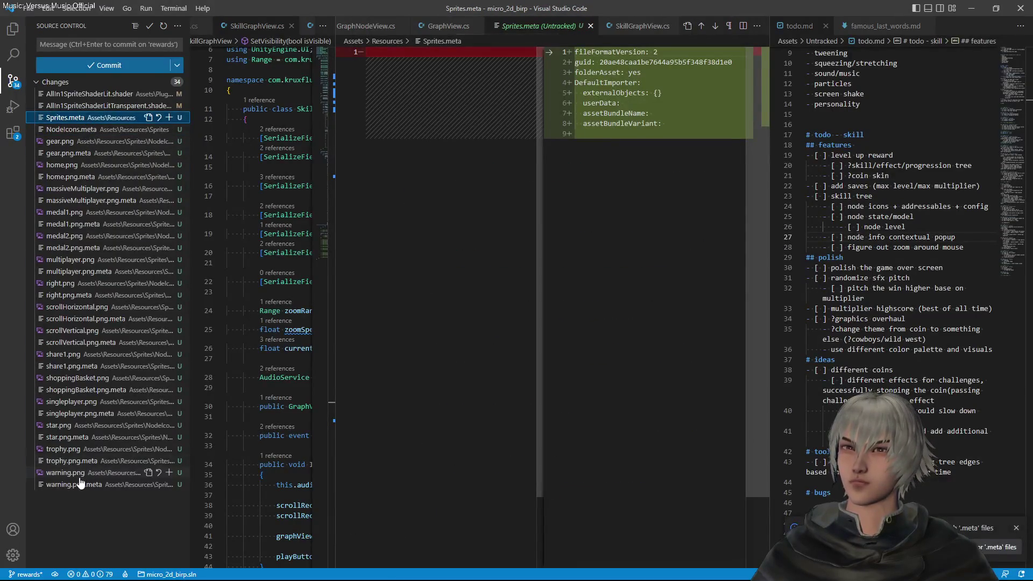
{"action": "left_click", "coordinate": [82, 485], "text": "shift"}
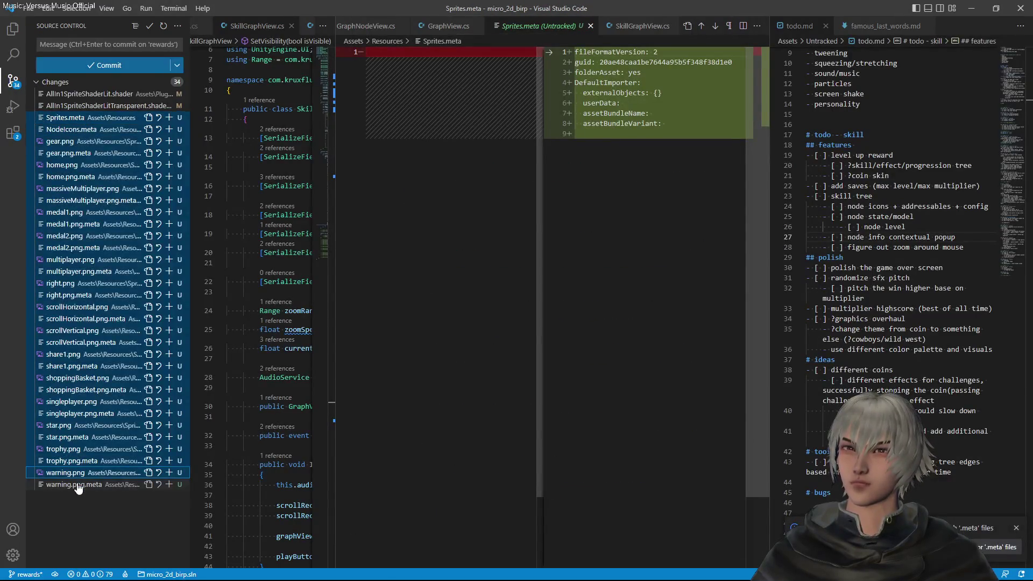
{"action": "left_click", "coordinate": [169, 119]}
{"action": "left_click", "coordinate": [94, 44]}
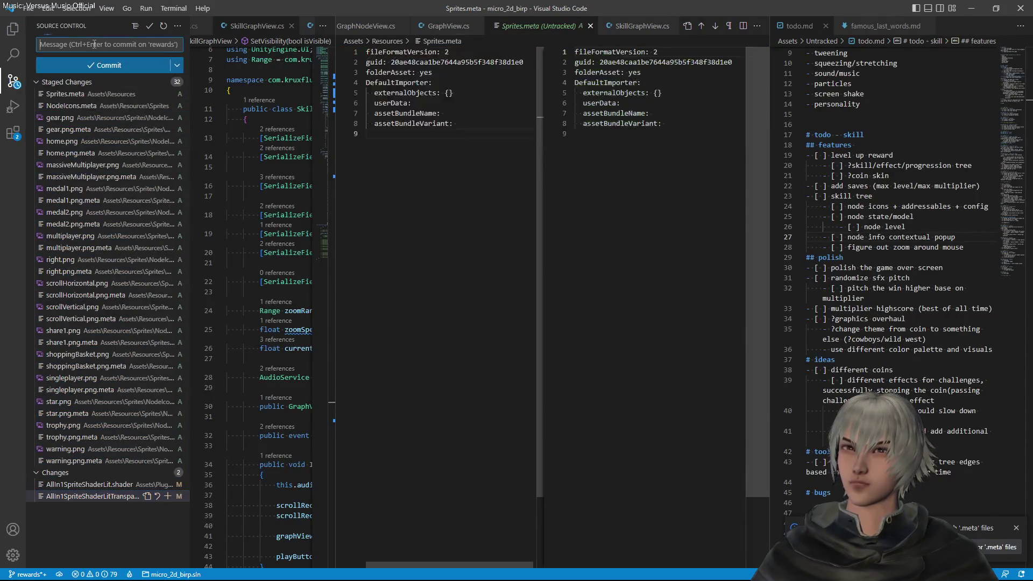
{"action": "type", "text": "temporary "}
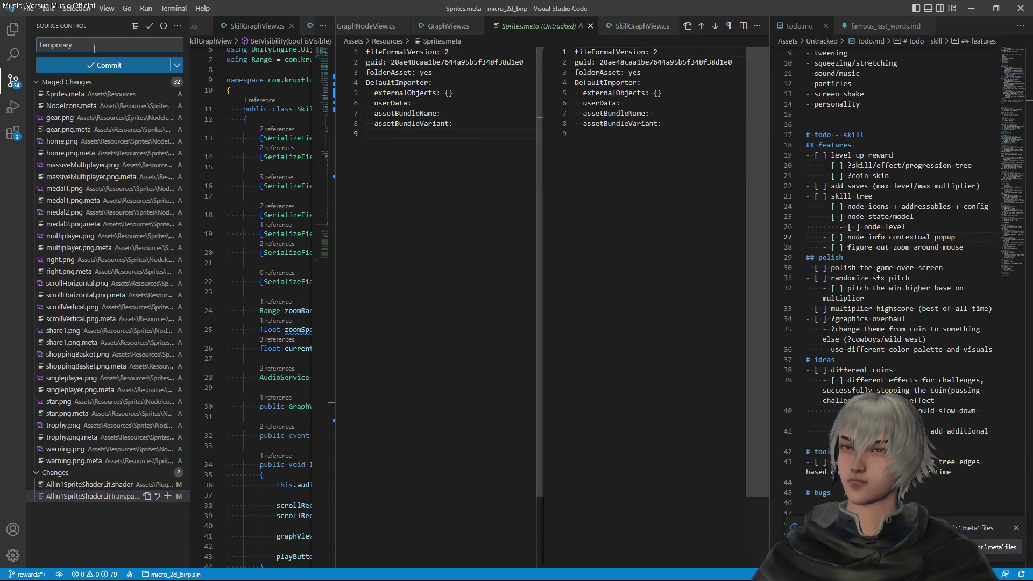
{"action": "type", "text": "node icons"}
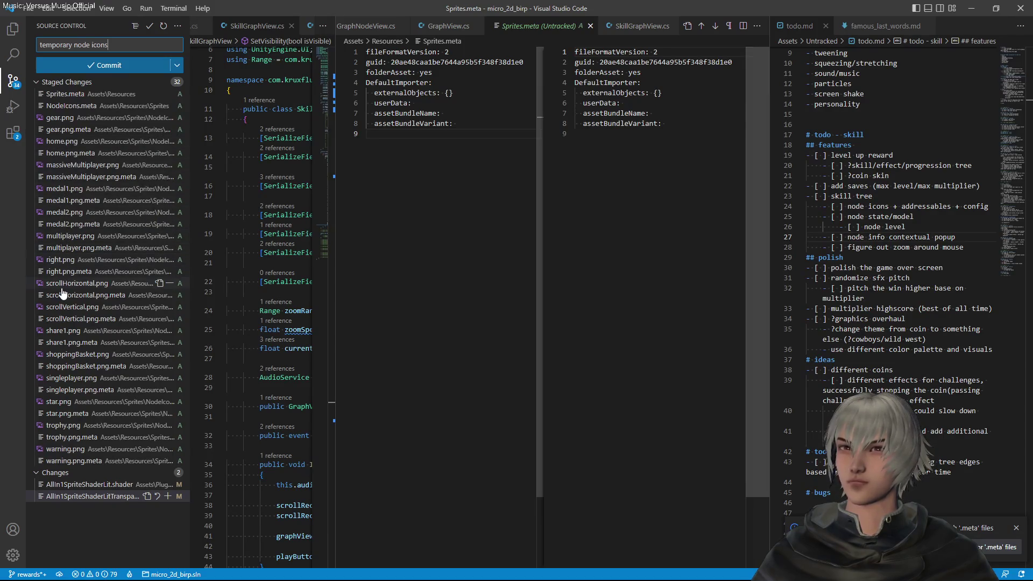
{"action": "left_click", "coordinate": [117, 67]}
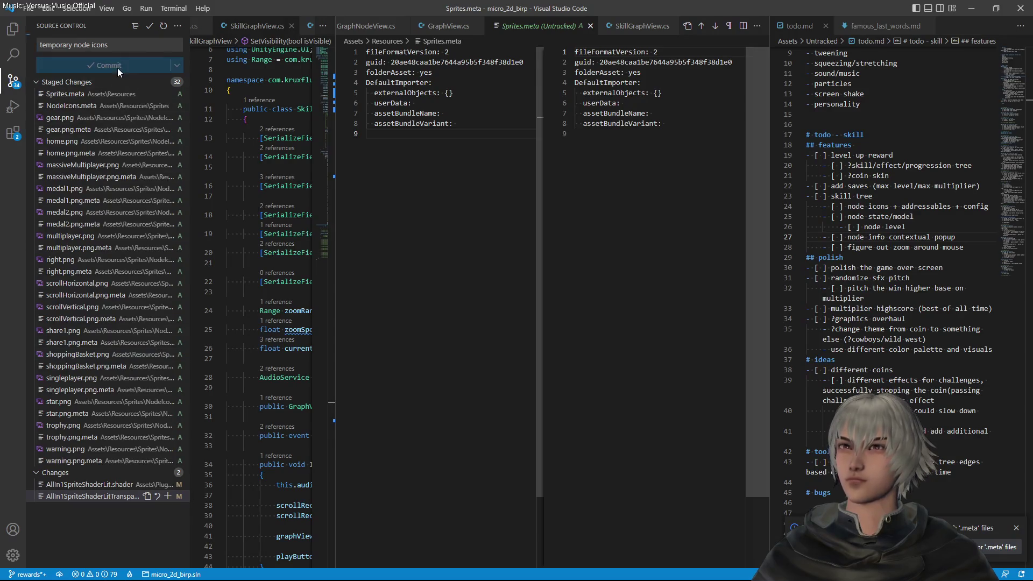
Discard the two leftover shader changes and close the Sprites.meta diff
{"action": "left_click", "coordinate": [155, 81]}
{"action": "left_click", "coordinate": [519, 303]}
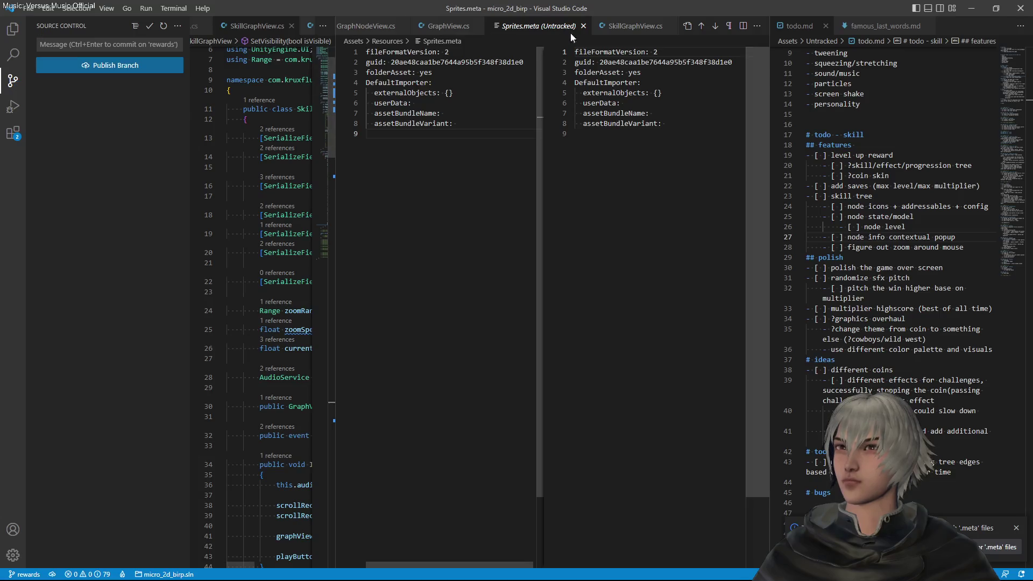
{"action": "left_click", "coordinate": [588, 25]}
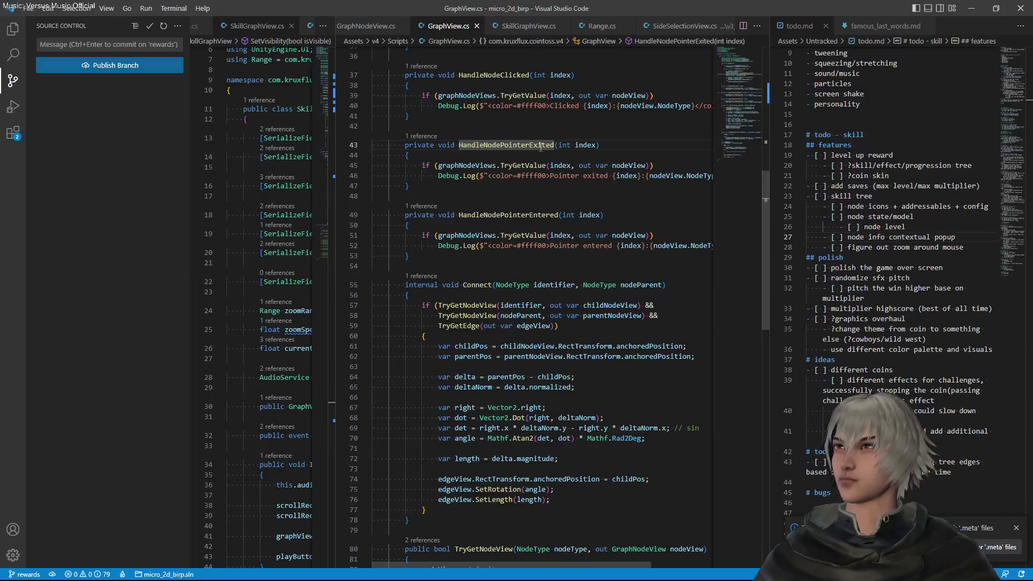
In GameConfig.cs, add public string NodeIconPath = "/Sprites/NodeIcons/" below Identifier in NodeConfig and save
{"action": "key", "text": "ctrl+p"}
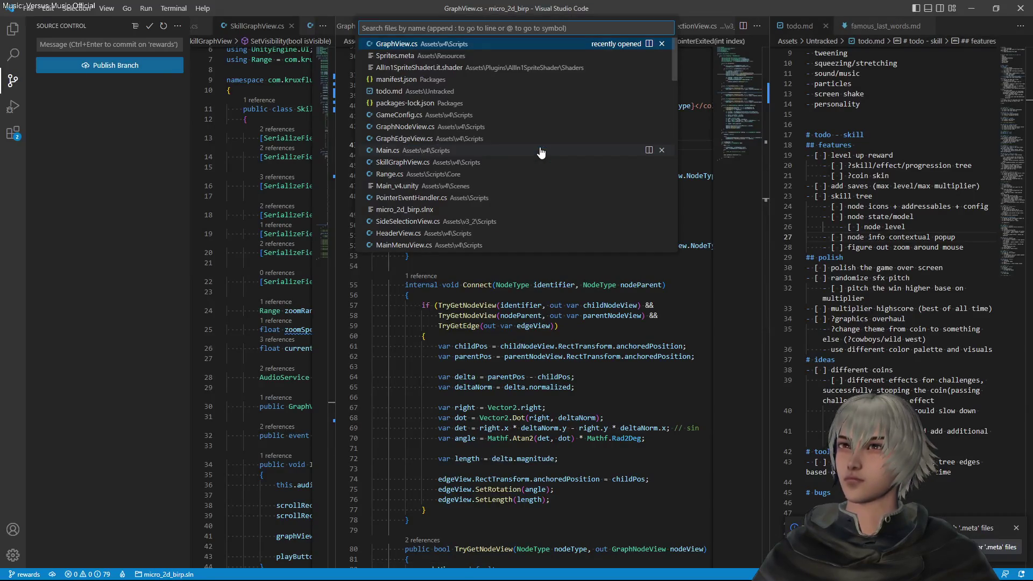
{"action": "key", "text": "Down"}
{"action": "key", "text": "Down"}
{"action": "key", "text": "Down"}
{"action": "key", "text": "Return"}
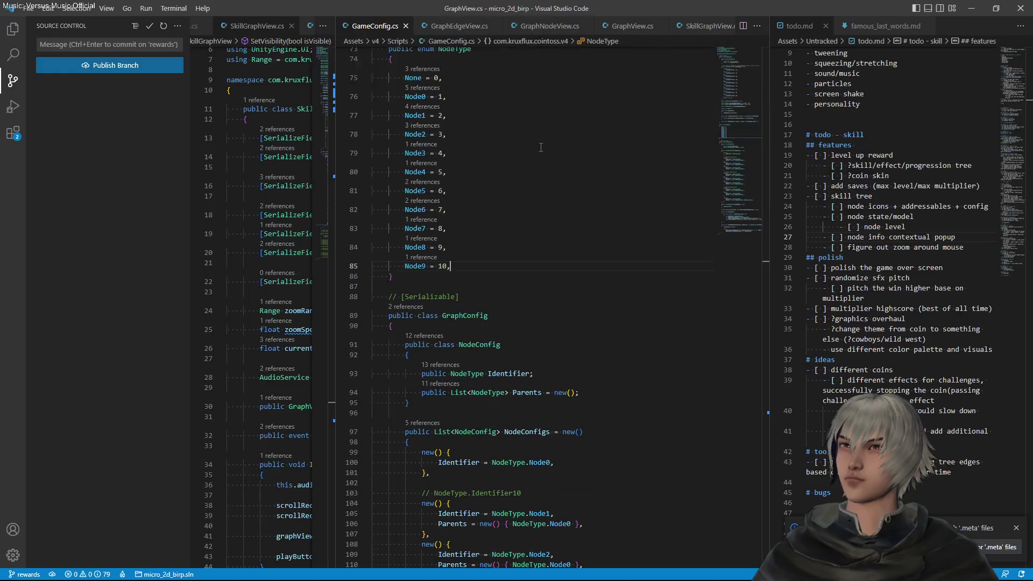
{"action": "scroll", "coordinate": [544, 178], "scroll_direction": "down", "scroll_amount": 5}
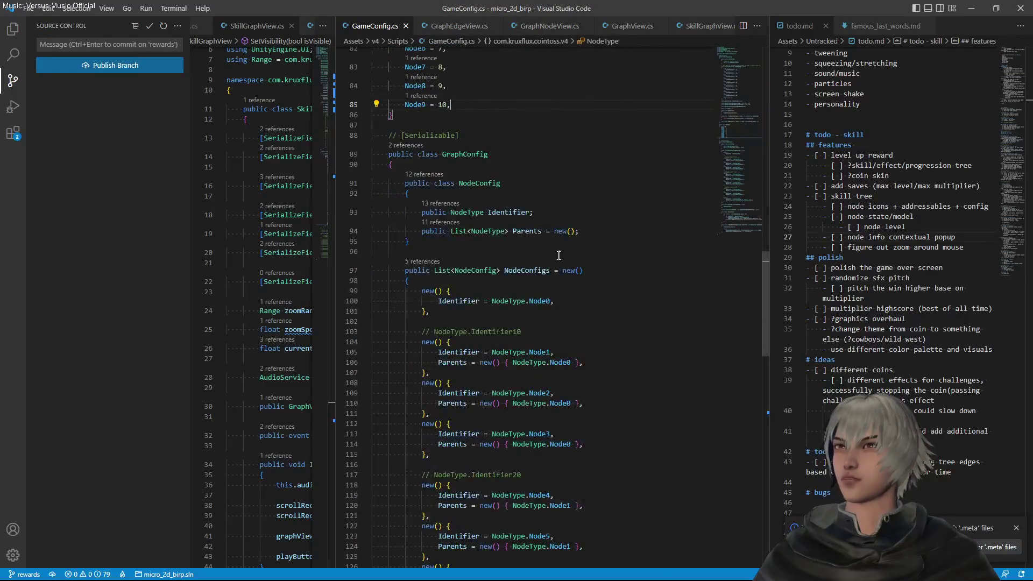
{"action": "left_click", "coordinate": [549, 210]}
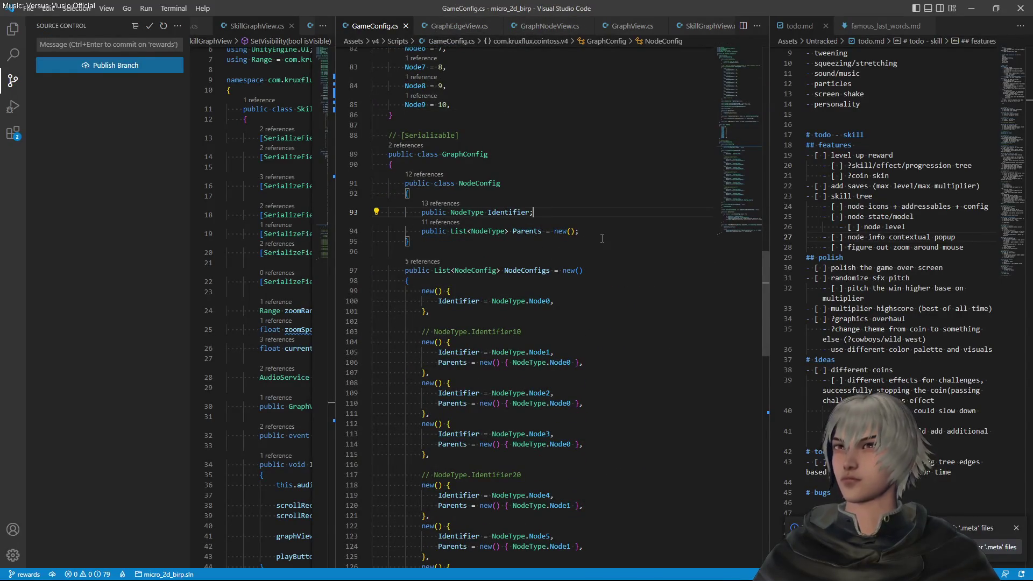
{"action": "key", "text": "Return"}
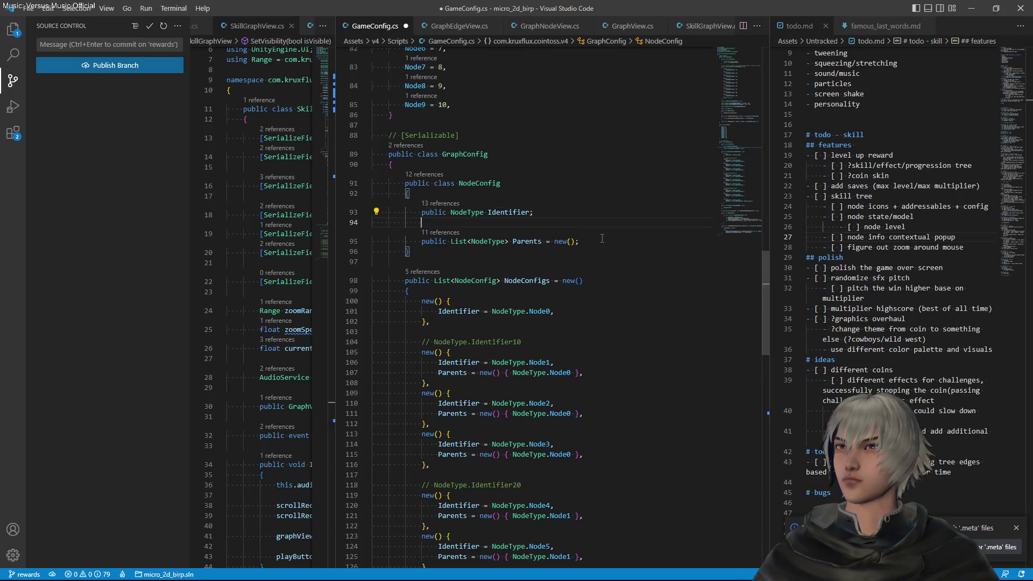
{"action": "type", "text": "public st"}
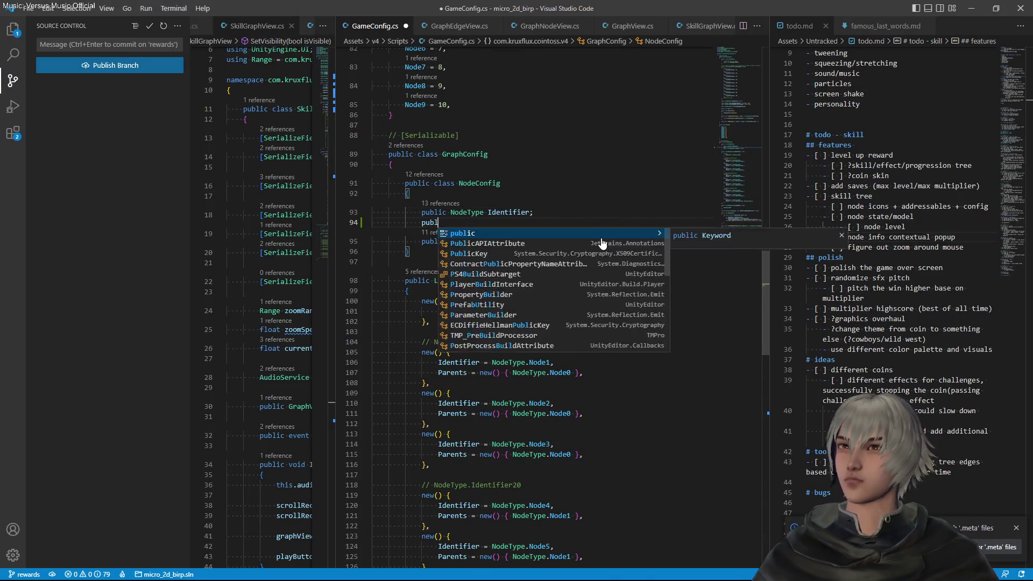
{"action": "type", "text": "ring "}
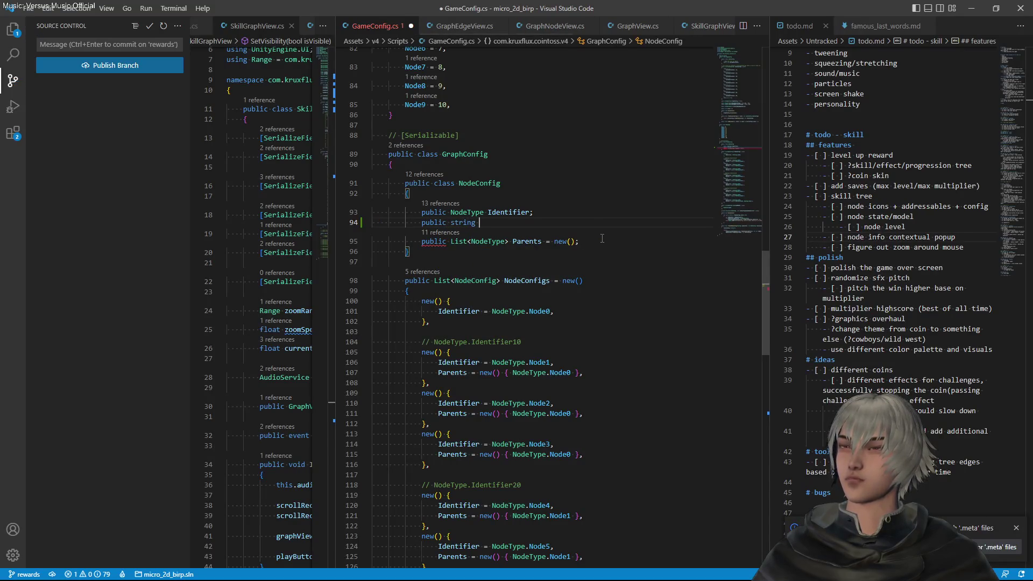
{"action": "type", "text": "NodeIconPath ="}
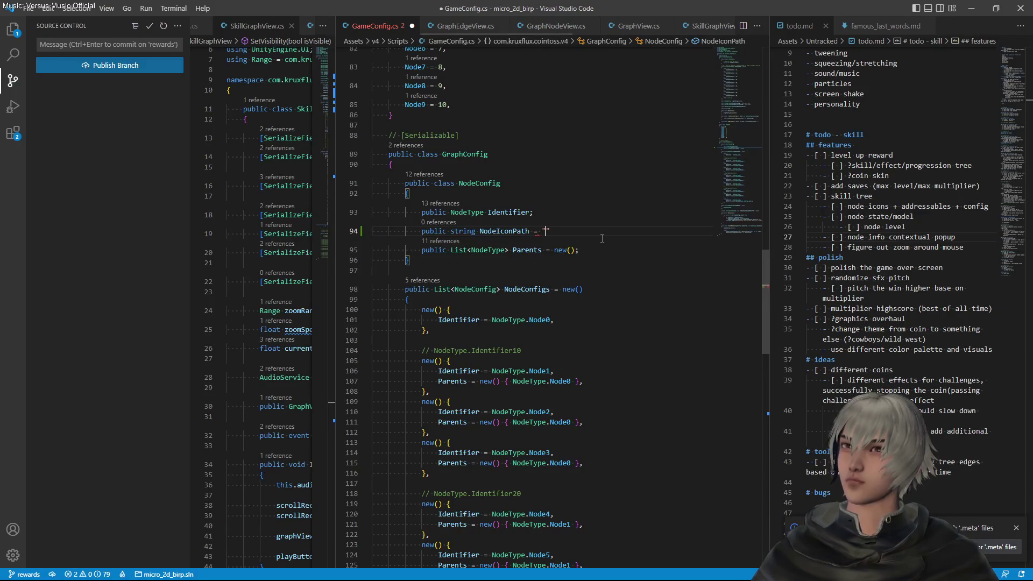
{"action": "type", "text": "/Sprites/No"}
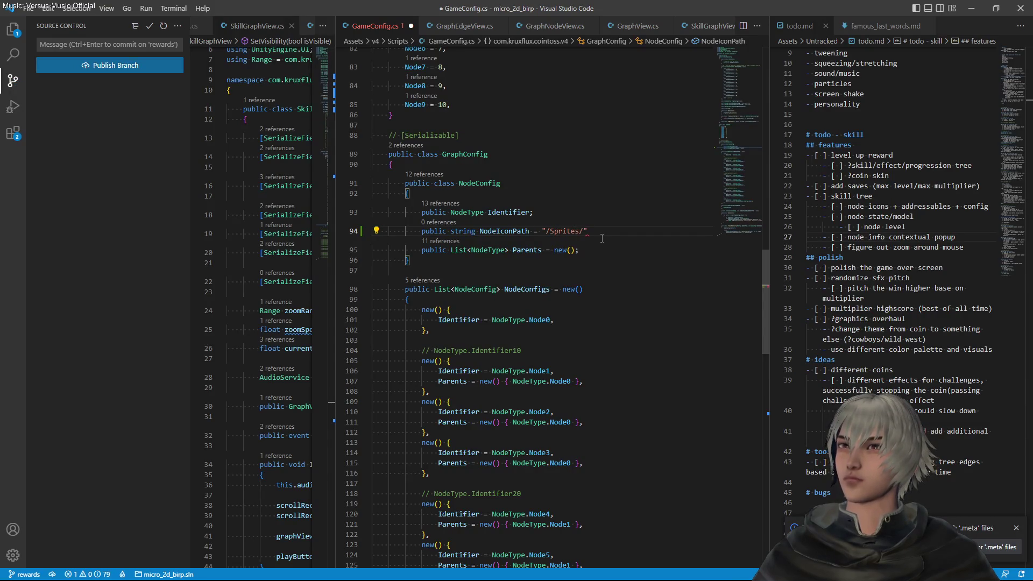
{"action": "type", "text": "deIcons/"}
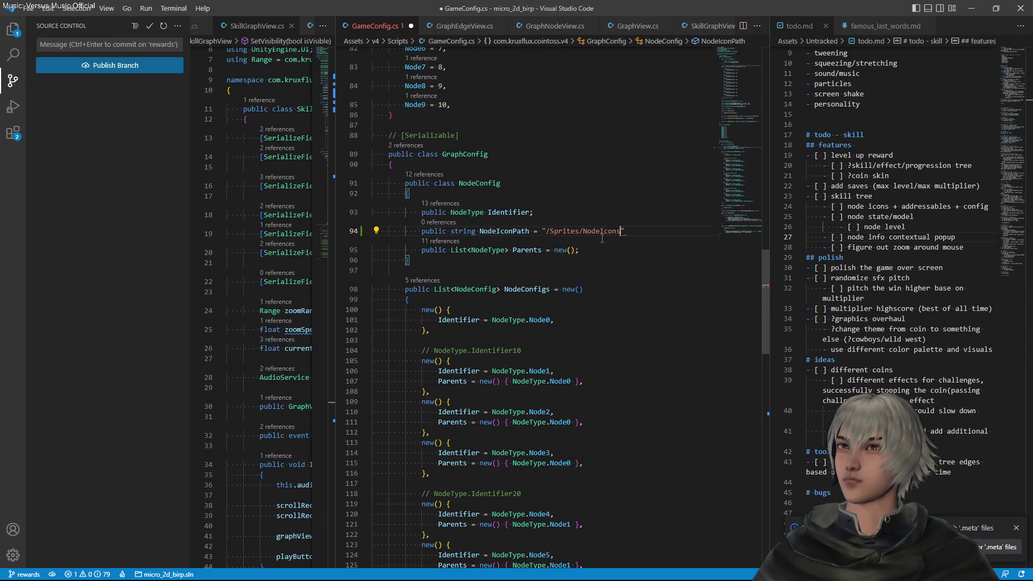
{"action": "type", "text": "\""}
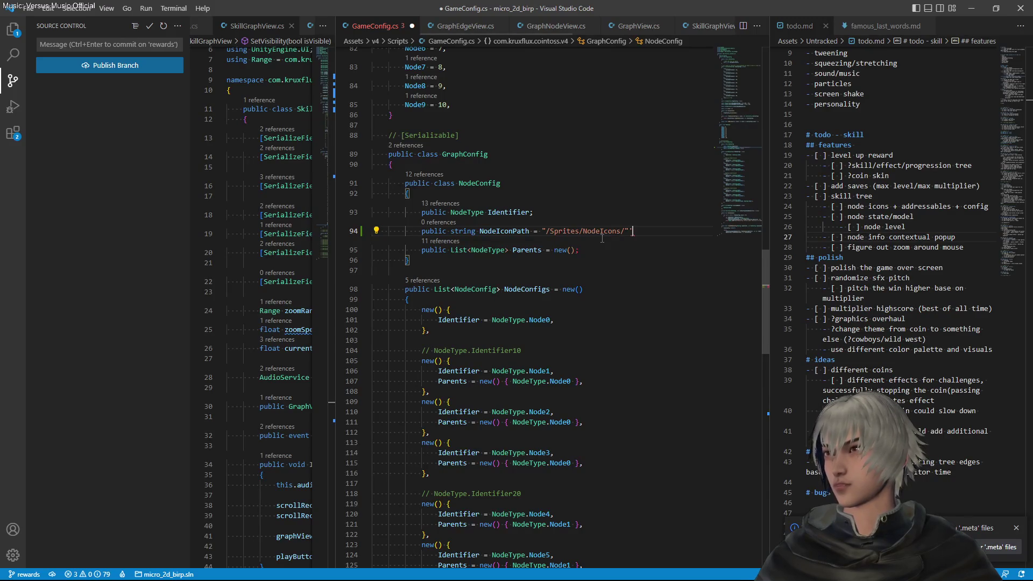
{"action": "key", "text": "ctrl+s"}
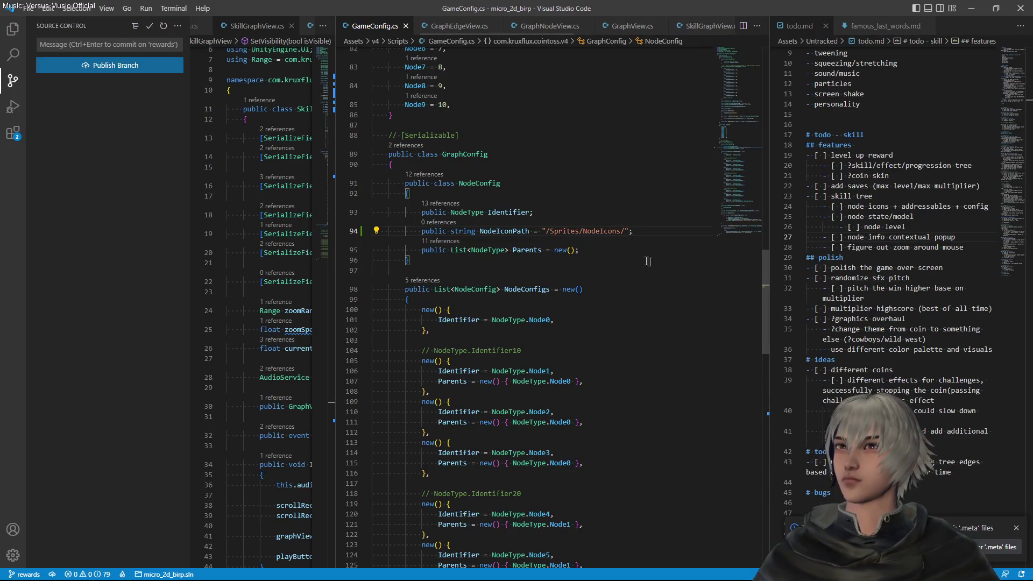
{"action": "scroll", "coordinate": [648, 262], "scroll_direction": "down", "scroll_amount": 2}
{"action": "scroll", "coordinate": [663, 263], "scroll_direction": "up", "scroll_amount": 2}
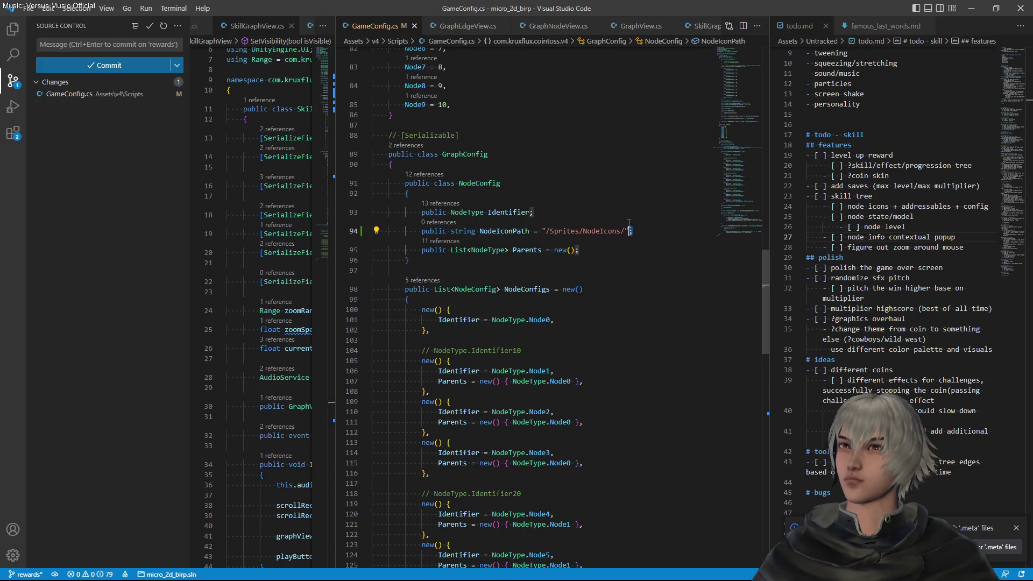
Copy the NodeIconPath line to the top of NodeConfig as a const, removing the blank line
{"action": "left_click_drag", "start_coordinate": [633, 227], "coordinate": [628, 214]}
{"action": "key", "text": "ctrl+c"}
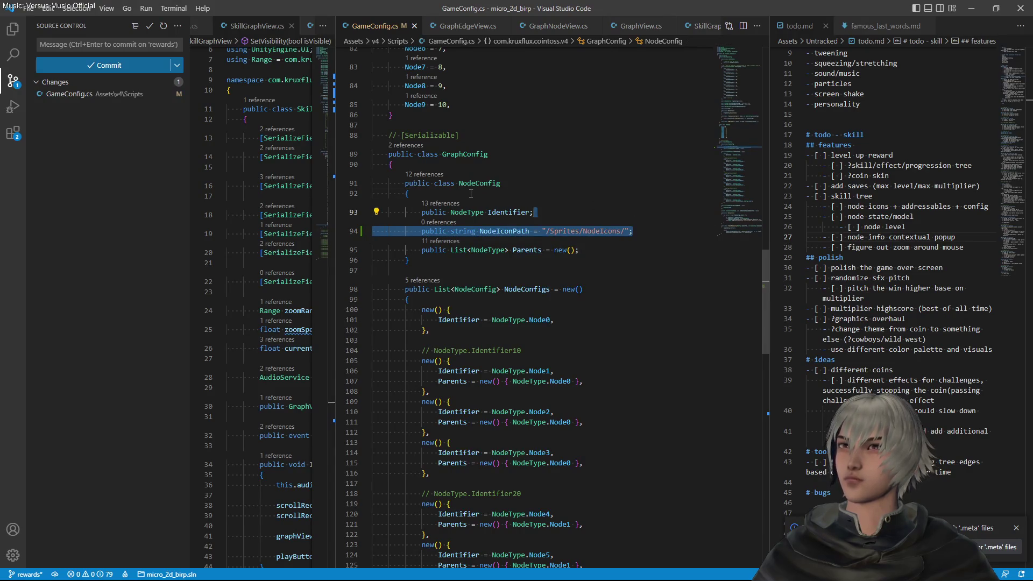
{"action": "left_click", "coordinate": [473, 194]}
{"action": "key", "text": "Return"}
{"action": "key", "text": "ctrl+v"}
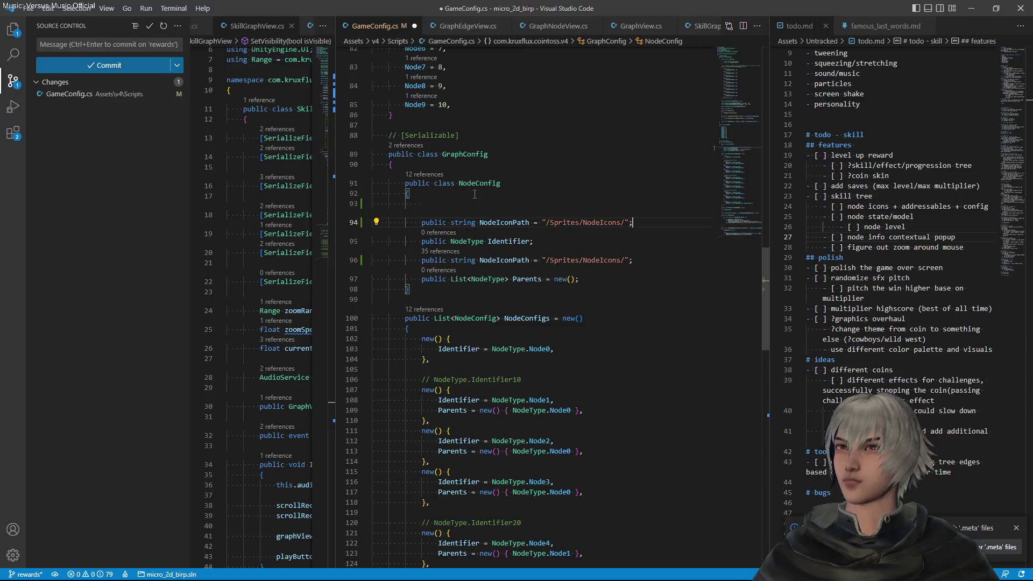
{"action": "key", "text": "Right"}
{"action": "key", "text": "Right"}
{"action": "key", "text": "Right"}
{"action": "type", "text": "const"}
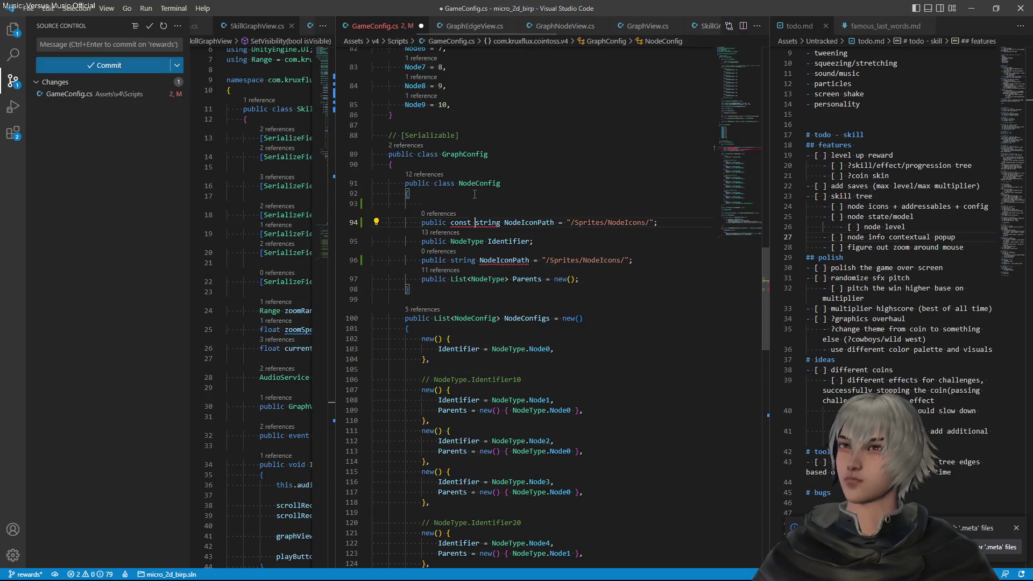
{"action": "key", "text": "Up"}
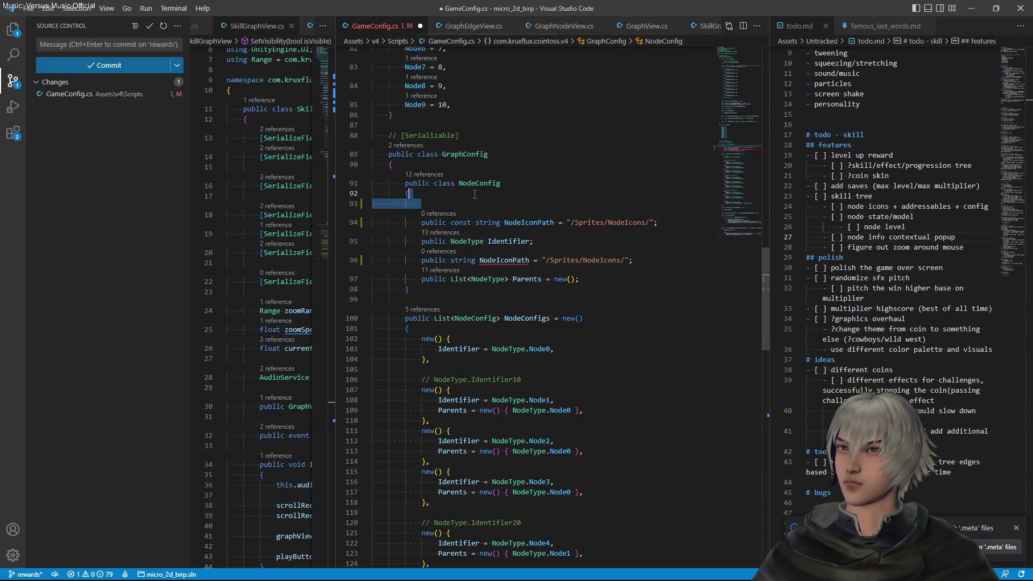
{"action": "key", "text": "ctrl+shift+k"}
Rename the copied constant to NodeIconFolder and save GameConfig.cs
{"action": "key", "text": "Left"}
{"action": "key", "text": "Left"}
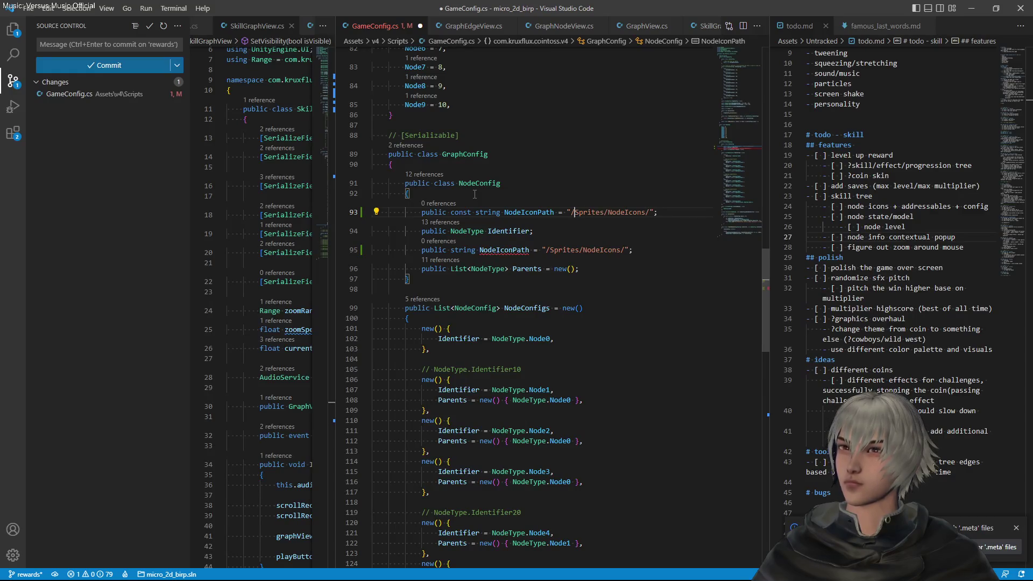
{"action": "key", "text": "End"}
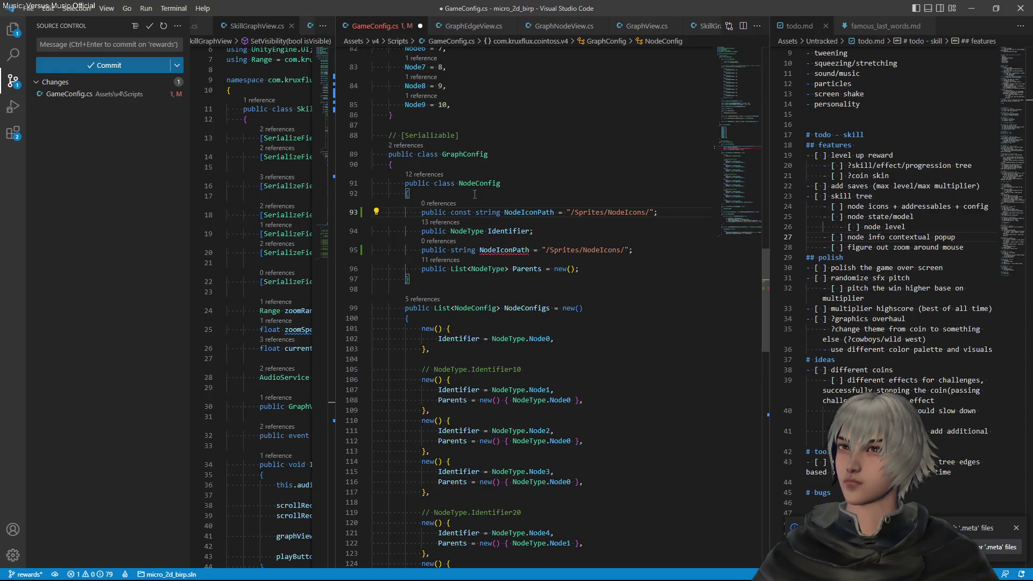
{"action": "key", "text": "Left"}
{"action": "key", "text": "Down"}
{"action": "key", "text": "Down"}
{"action": "key", "text": "Up"}
{"action": "key", "text": "Up"}
{"action": "key", "text": "Left"}
{"action": "key", "text": "ctrl+shift+Left"}
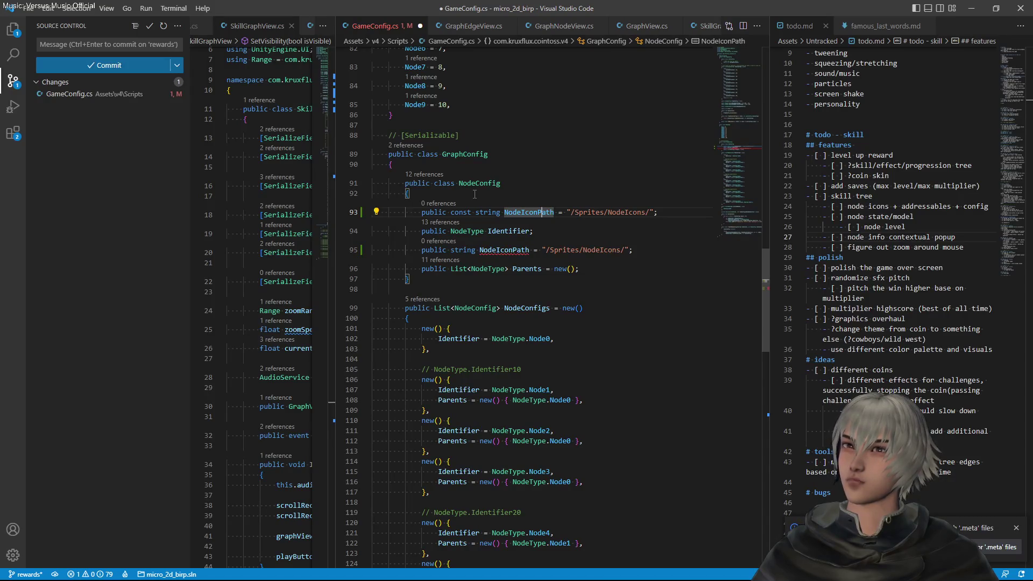
{"action": "type", "text": "Folde"}
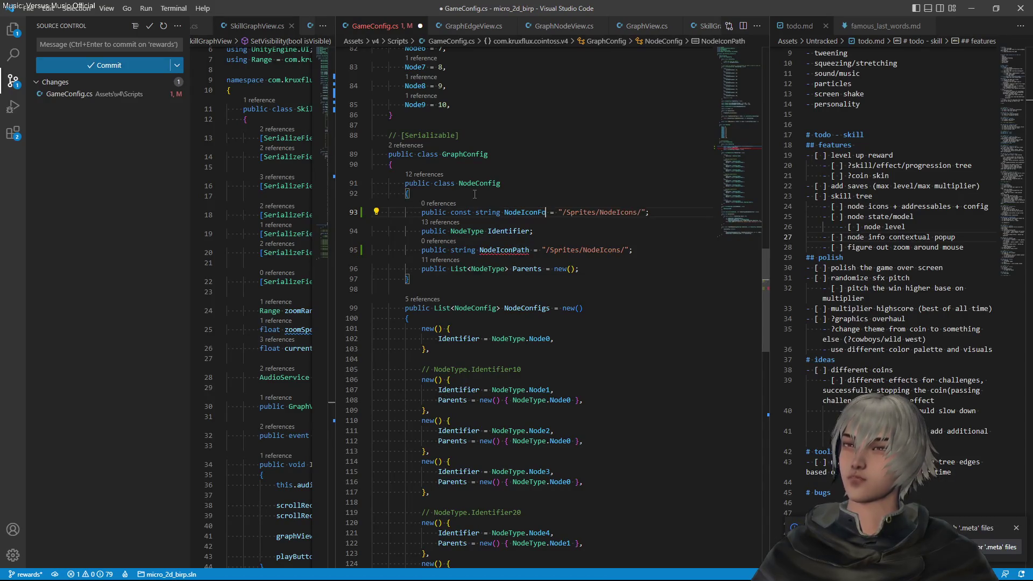
{"action": "type", "text": "r"}
{"action": "key", "text": "ctrl+s"}
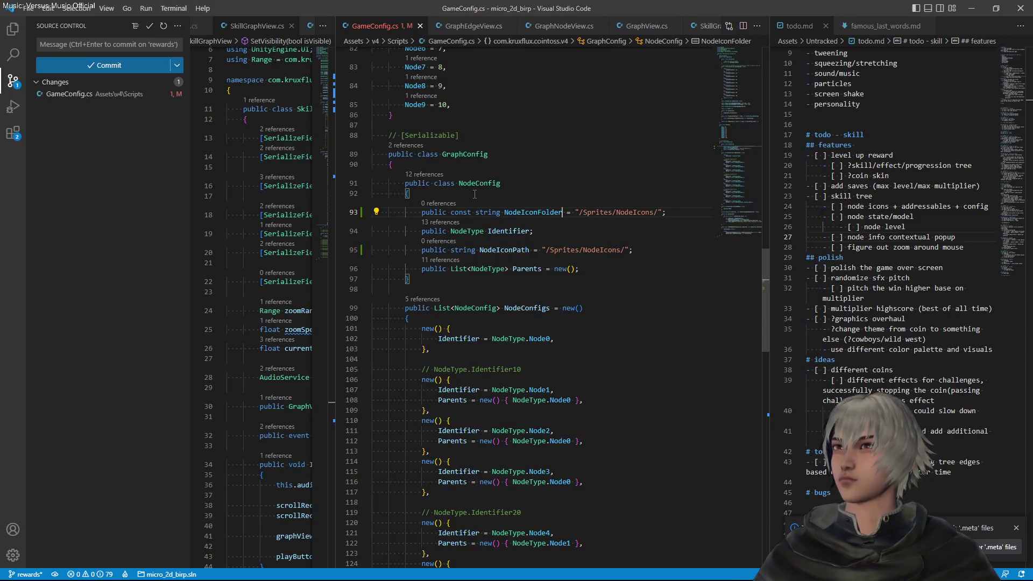
{"action": "left_click_drag", "start_coordinate": [542, 249], "coordinate": [628, 248]}
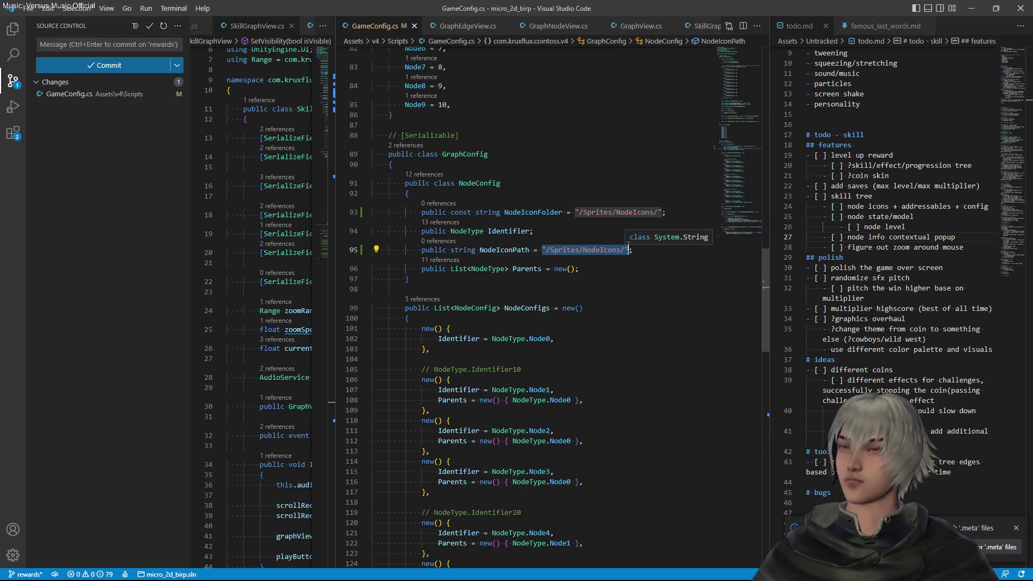
Change NodeIconPath's default value to string.Empty and save
{"action": "type", "text": "string.Empty"}
{"action": "key", "text": "ctrl+s"}
{"action": "scroll", "coordinate": [632, 255], "scroll_direction": "down", "scroll_amount": 3}
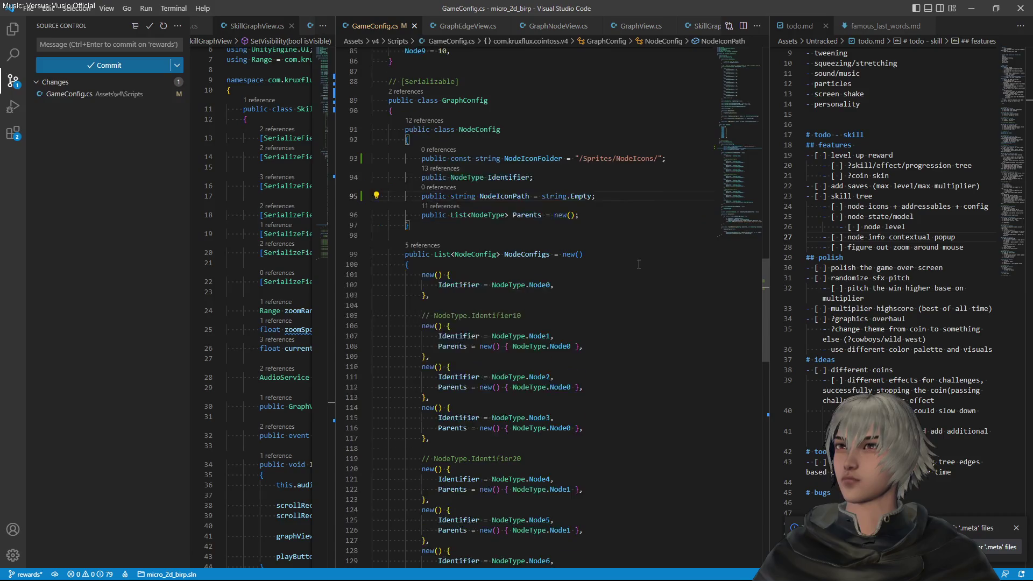
{"action": "left_click", "coordinate": [612, 319]}
{"action": "key", "text": "Return"}
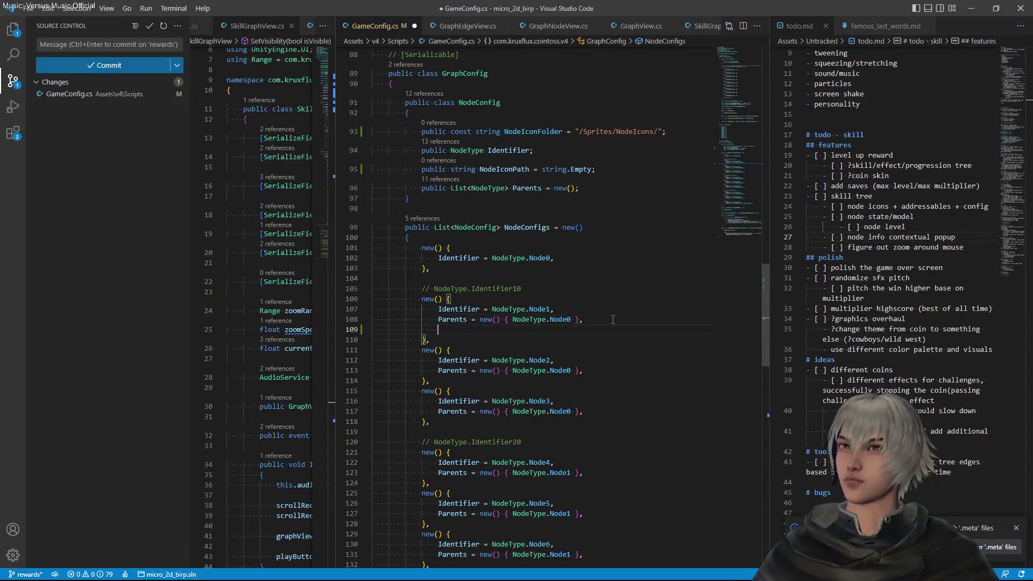
{"action": "key", "text": "ctrl+z"}
In the Node0 entry, start a NodeIconPath assignment referencing NodeConfig
{"action": "key", "text": "Up"}
{"action": "key", "text": "Up"}
{"action": "key", "text": "Up"}
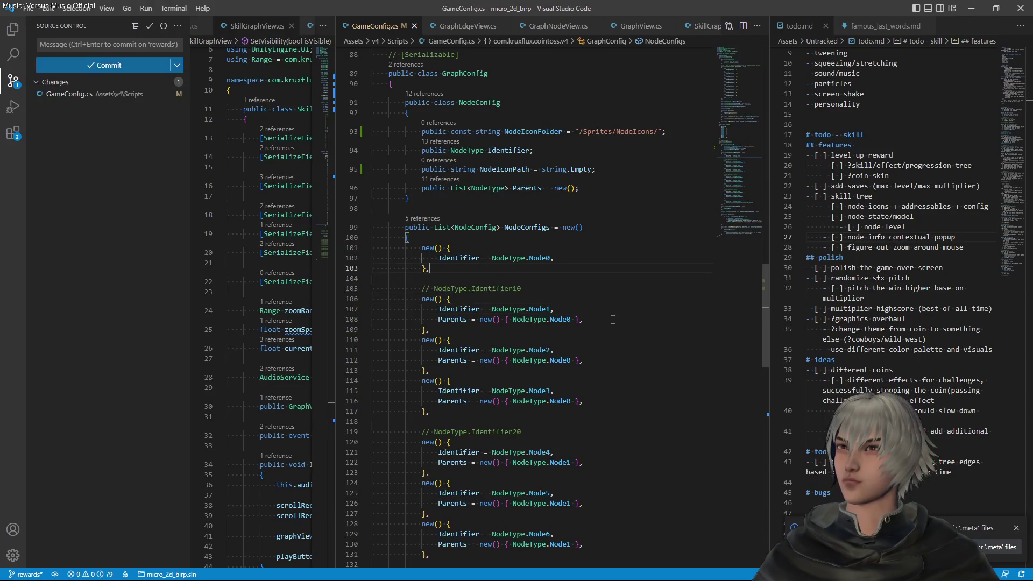
{"action": "key", "text": "Return"}
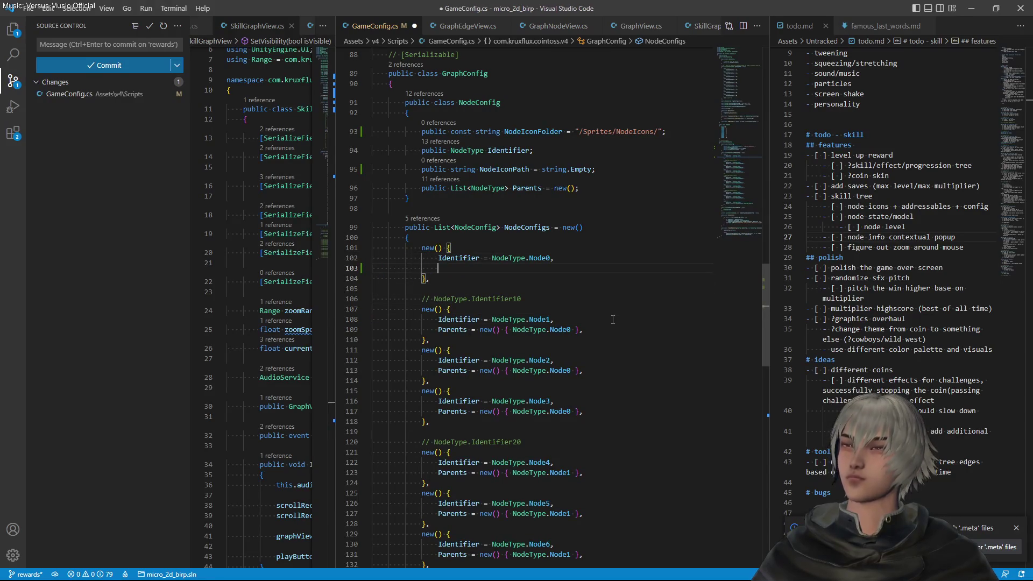
{"action": "type", "text": "Nod"}
{"action": "key", "text": "Tab"}
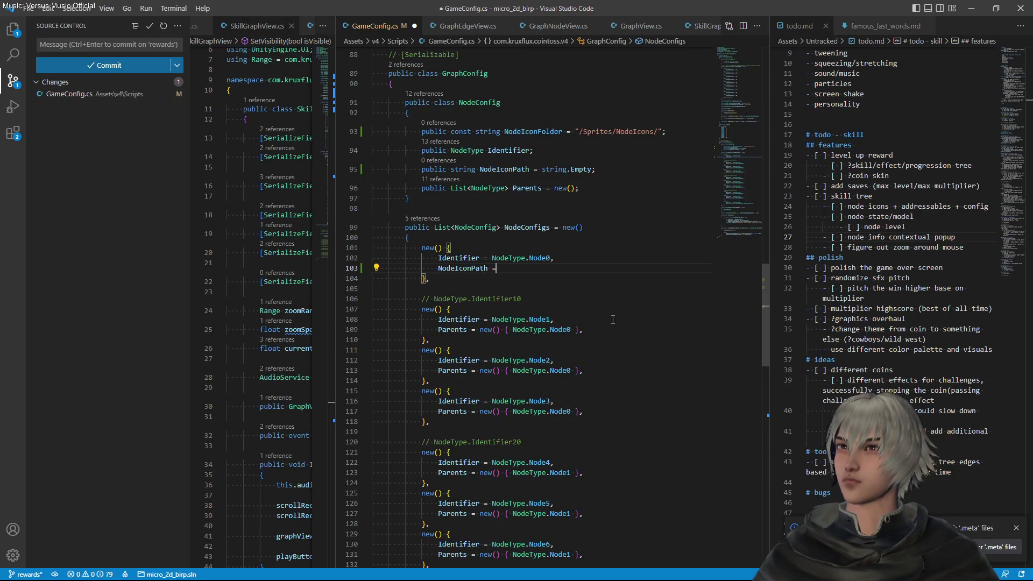
{"action": "type", "text": "Node"}
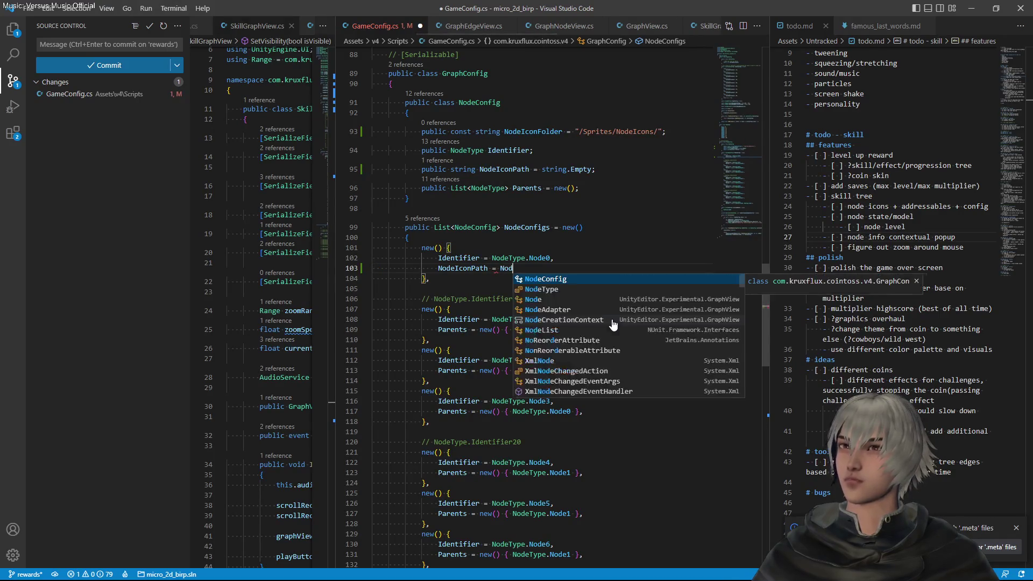
{"action": "key", "text": "Tab"}
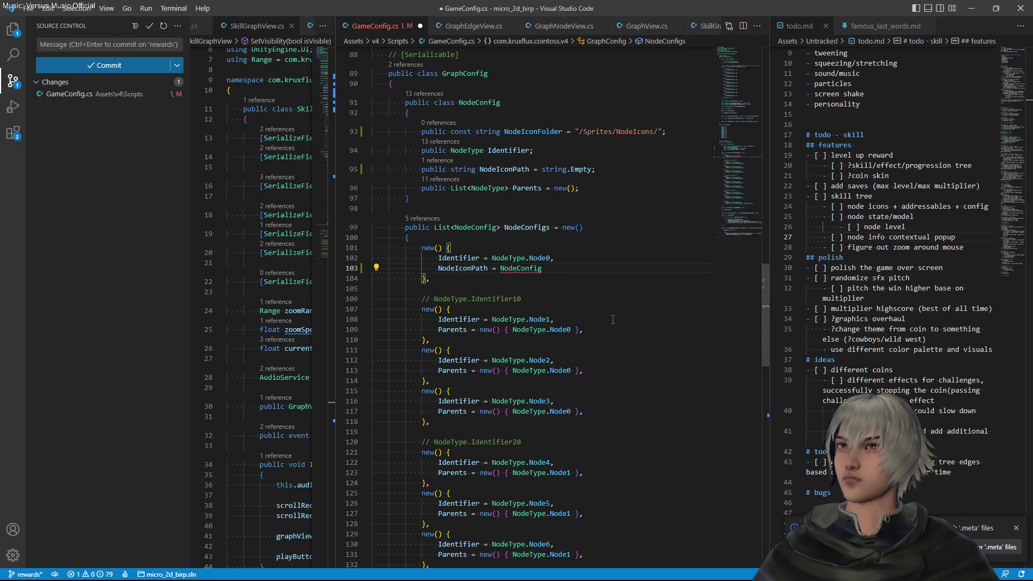
{"action": "key", "text": "Up"}
{"action": "key", "text": "Up"}
{"action": "key", "text": "Up"}
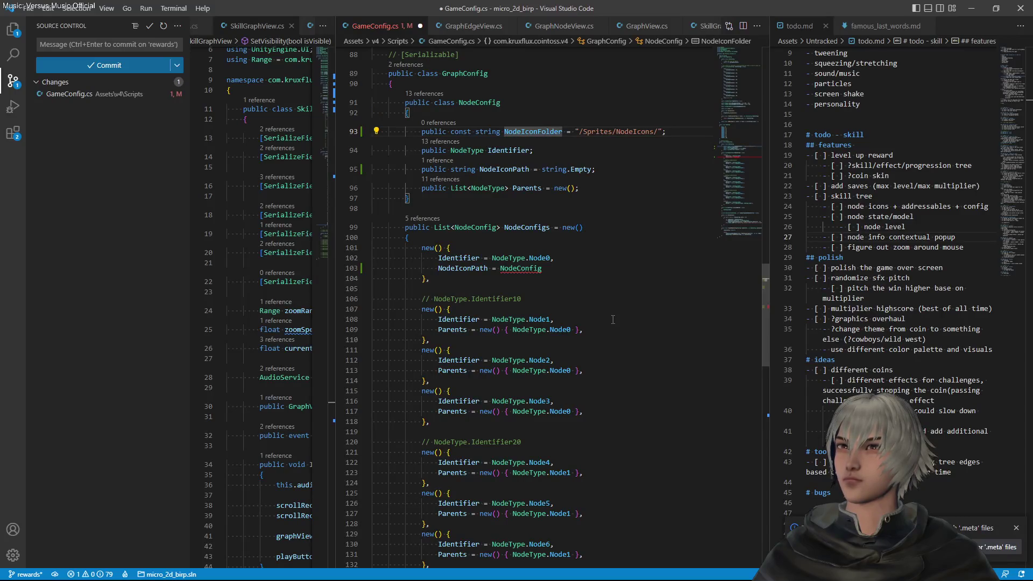
{"action": "key", "text": "Down"}
{"action": "key", "text": "Down"}
{"action": "key", "text": "Down"}
Complete Node0's NodeIconPath as NodeConfig.NodeIconFolder + "" and save
{"action": "key", "text": "Up"}
{"action": "type", "text": "."}
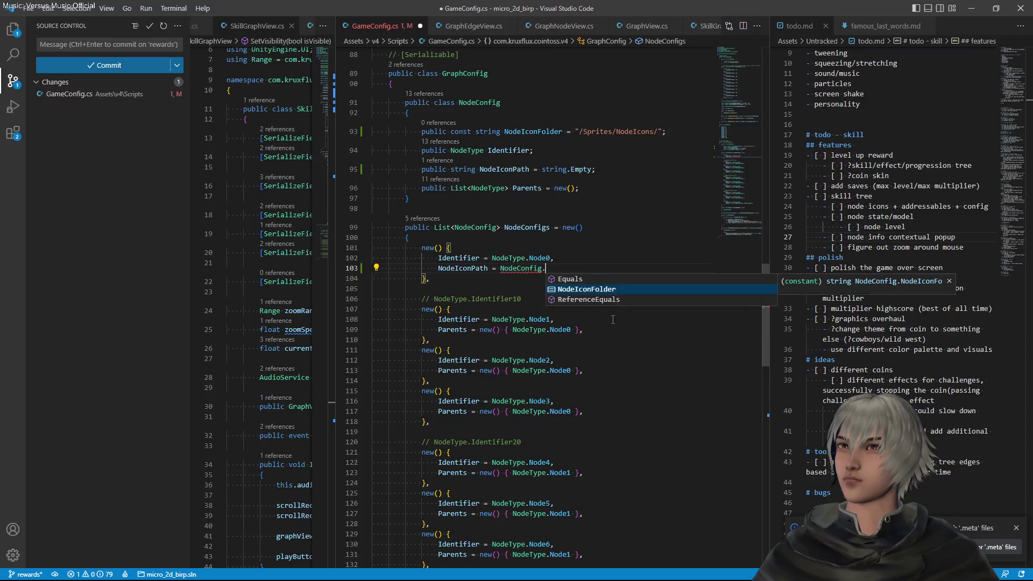
{"action": "key", "text": "Tab"}
{"action": "key", "text": "ctrl+space"}
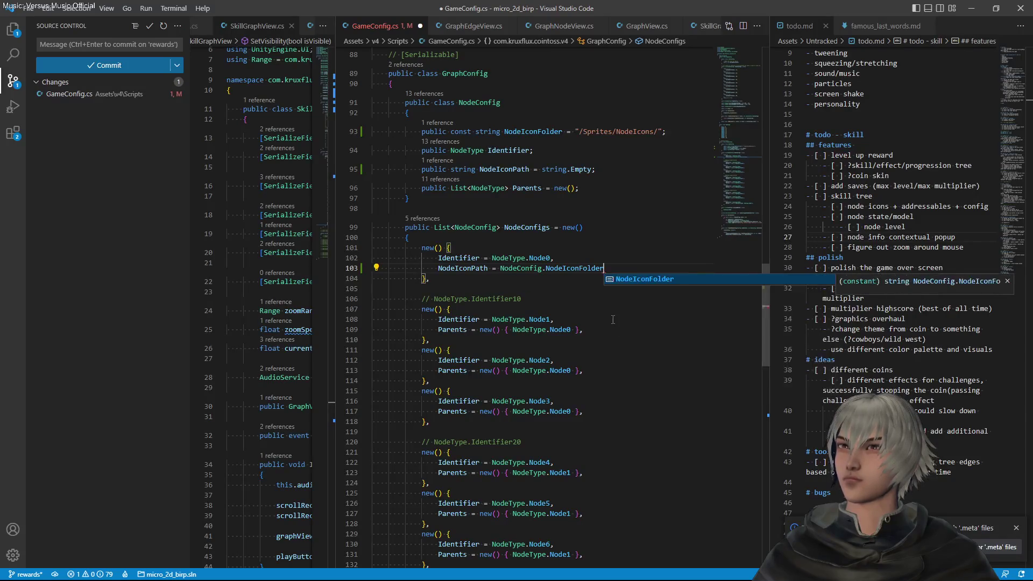
{"action": "type", "text": " +"}
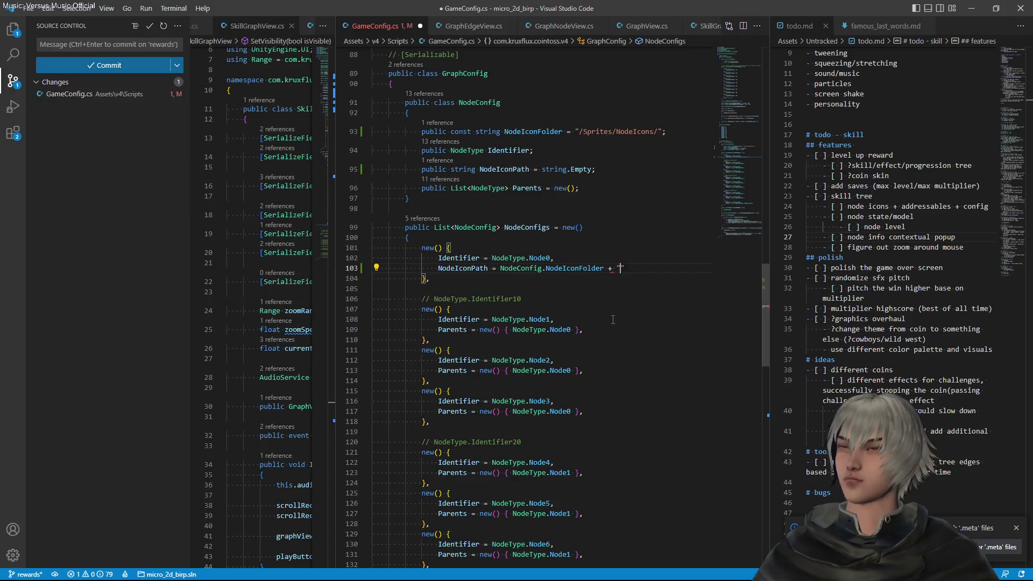
{"action": "type", "text": "\";"}
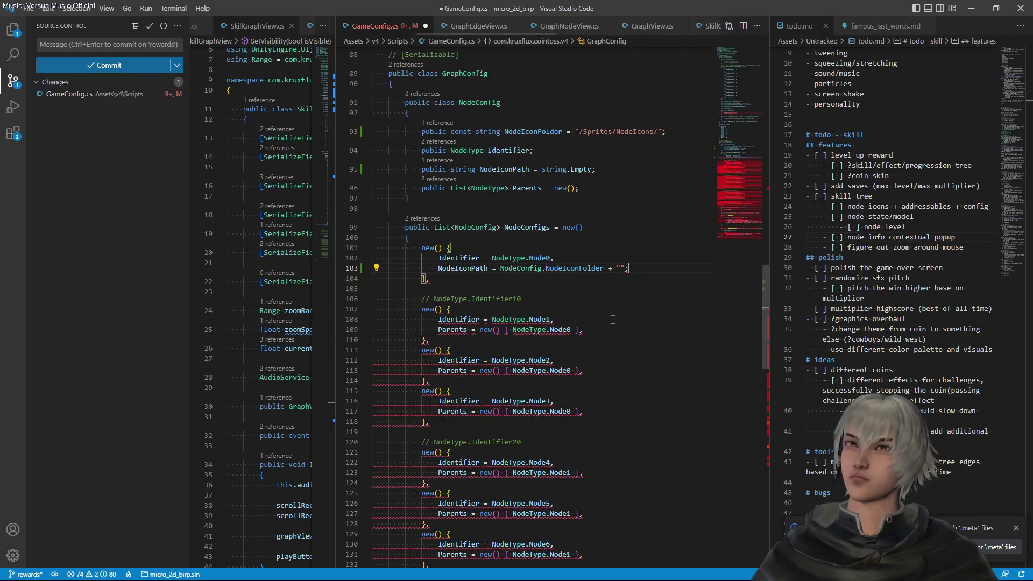
{"action": "key", "text": "BackSpace"}
{"action": "type", "text": ","}
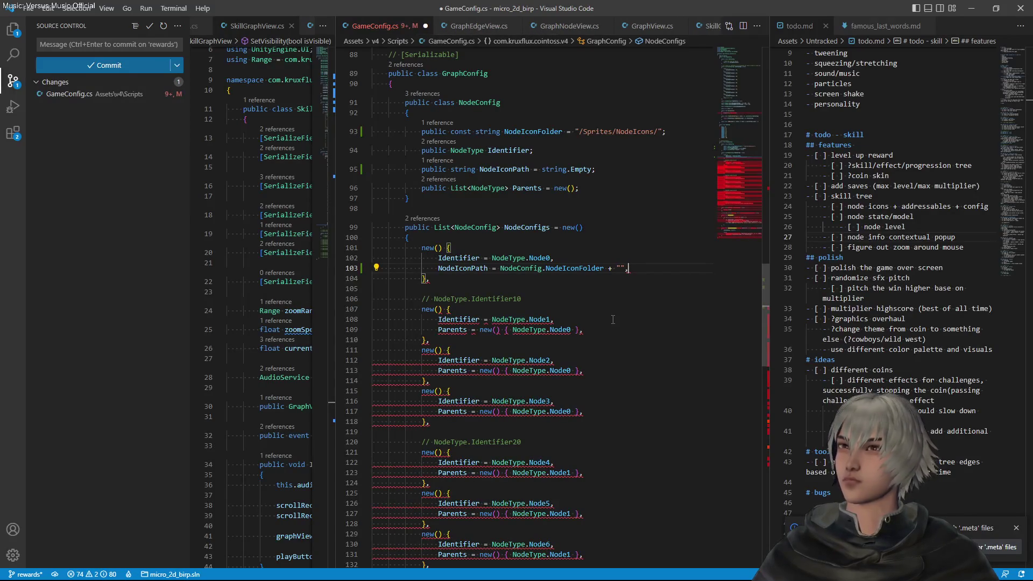
{"action": "key", "text": "ctrl+s"}
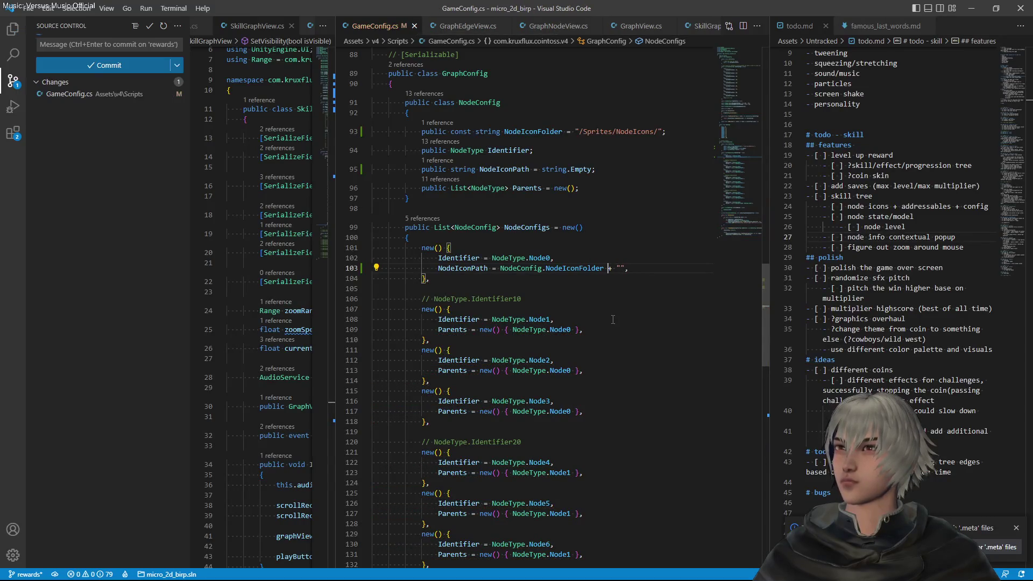
Switch to Unity to recompile the scripts, then return to GameConfig.cs
{"action": "left_click", "coordinate": [609, 268]}
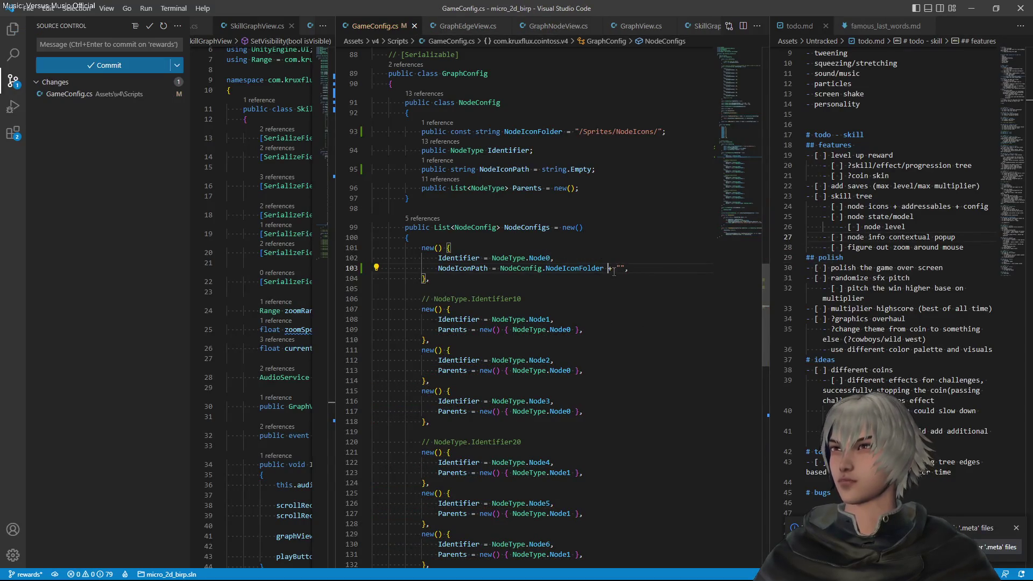
{"action": "scroll", "coordinate": [614, 287], "scroll_direction": "up", "scroll_amount": 4}
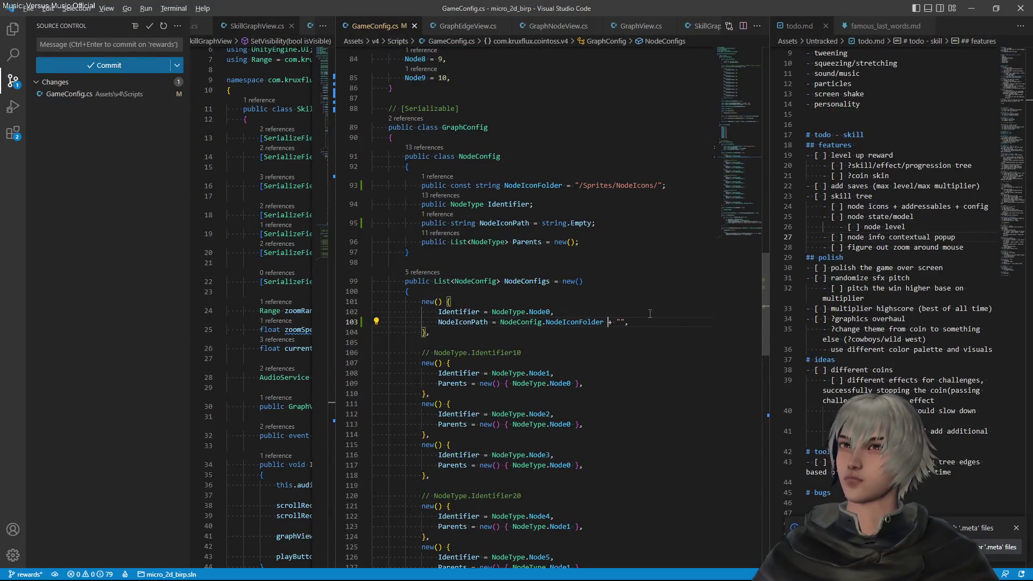
{"action": "key", "text": "alt+Tab"}
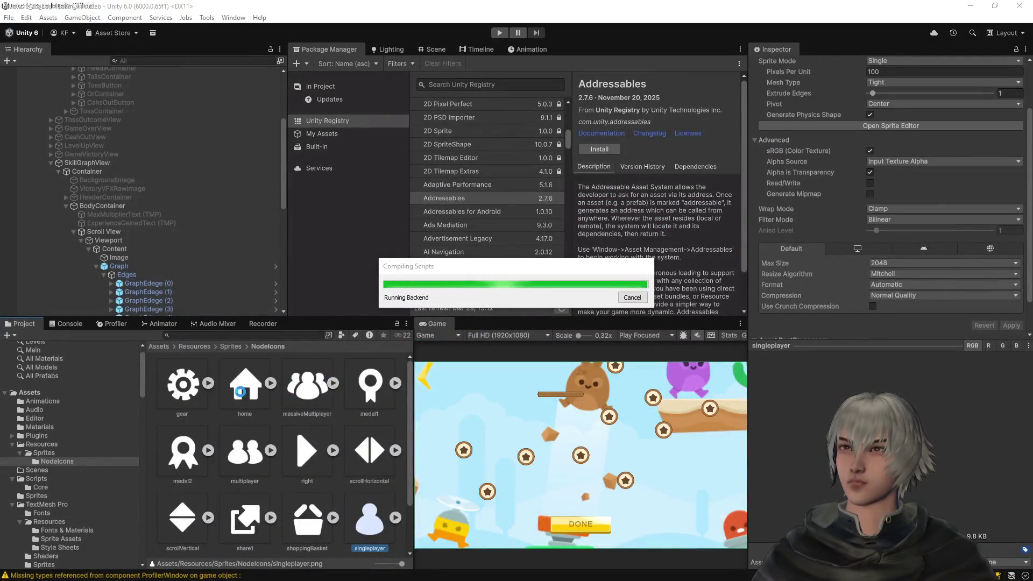
{"action": "key", "text": "alt+Tab"}
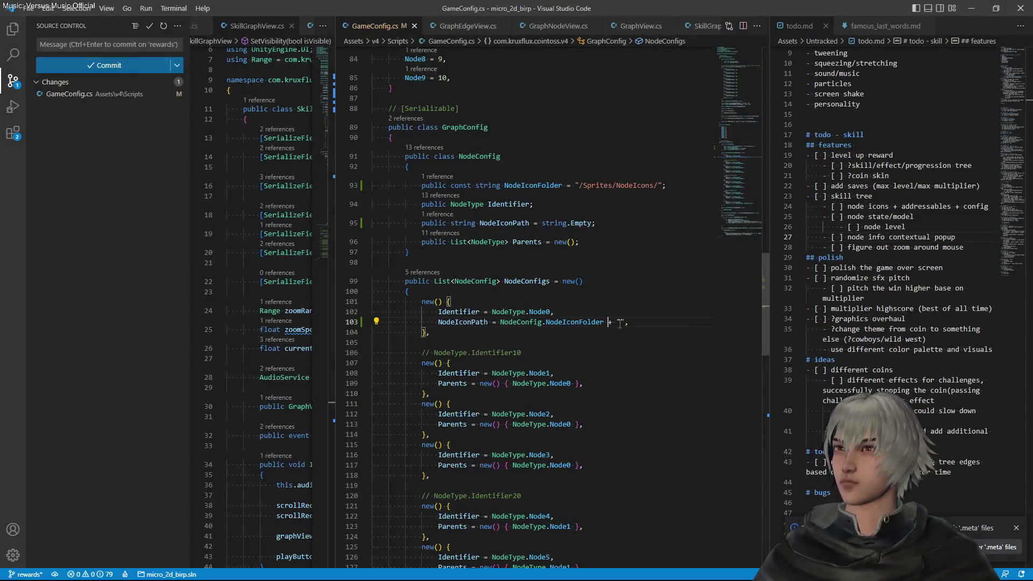
Make Node0's icon path NodeIconFolder + "home", save, and copy that line into Node1
{"action": "type", "text": "home"}
{"action": "key", "text": "ctrl+s"}
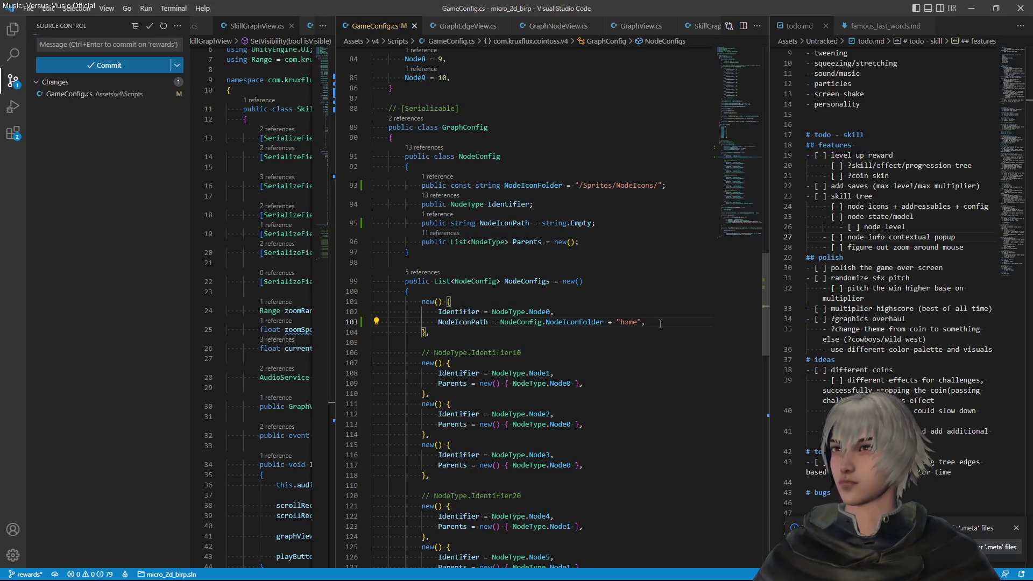
{"action": "key", "text": "shift+Up"}
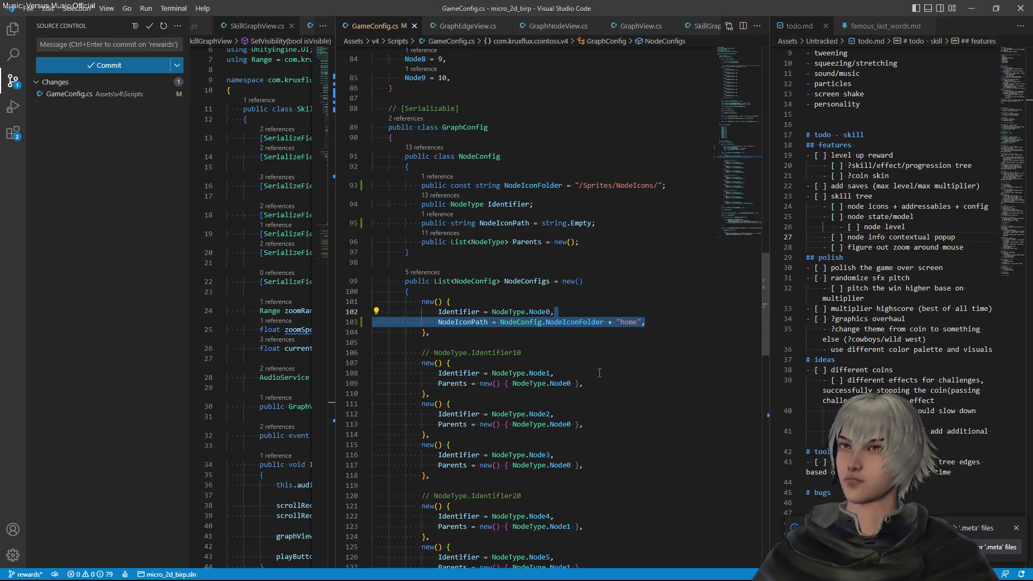
{"action": "key", "text": "ctrl+c"}
{"action": "left_click", "coordinate": [599, 373]}
{"action": "key", "text": "ctrl+v"}
Paste the same icon path line into the Node2, Node4, Node5 and Node6 entries
{"action": "left_click", "coordinate": [592, 424]}
{"action": "key", "text": "ctrl+v"}
{"action": "scroll", "coordinate": [587, 473], "scroll_direction": "down", "scroll_amount": 3}
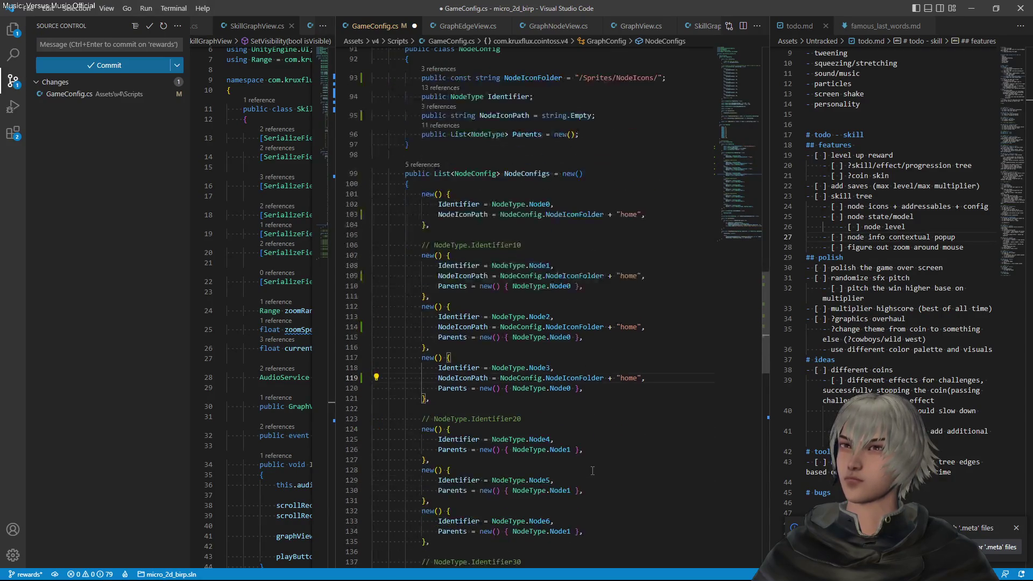
{"action": "left_click", "coordinate": [575, 444]}
{"action": "key", "text": "ctrl+v"}
{"action": "left_click", "coordinate": [579, 500]}
{"action": "key", "text": "ctrl+v"}
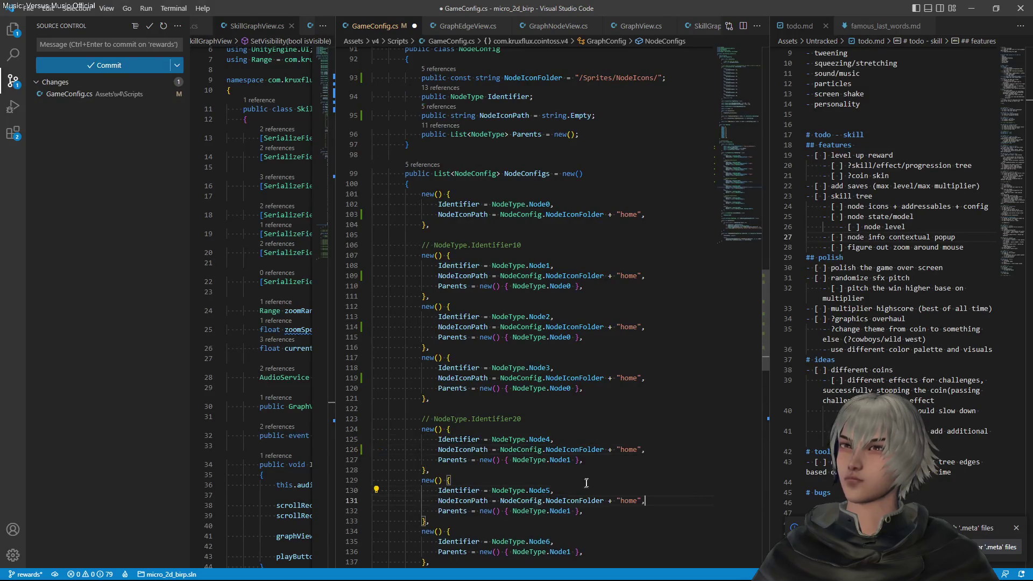
{"action": "scroll", "coordinate": [562, 451], "scroll_direction": "down", "scroll_amount": 3}
{"action": "left_click", "coordinate": [576, 435]}
{"action": "key", "text": "ctrl+v"}
Paste it into the Node7, Node8 and Node9 entries too, and save GameConfig.cs
{"action": "scroll", "coordinate": [584, 441], "scroll_direction": "down", "scroll_amount": 3}
{"action": "left_click", "coordinate": [582, 393]}
{"action": "key", "text": "ctrl+v"}
{"action": "left_click", "coordinate": [578, 449]}
{"action": "key", "text": "ctrl+v"}
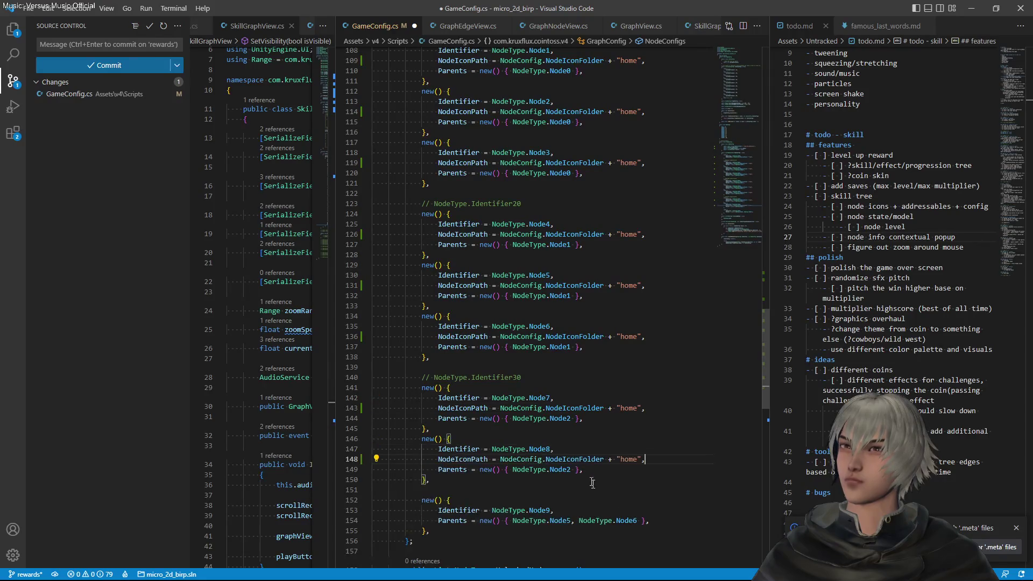
{"action": "left_click", "coordinate": [584, 510]}
{"action": "key", "text": "ctrl+v"}
{"action": "key", "text": "ctrl+s"}
{"action": "scroll", "coordinate": [603, 485], "scroll_direction": "down", "scroll_amount": 3}
{"action": "scroll", "coordinate": [625, 472], "scroll_direction": "up", "scroll_amount": 3}
{"action": "scroll", "coordinate": [625, 471], "scroll_direction": "up", "scroll_amount": 5}
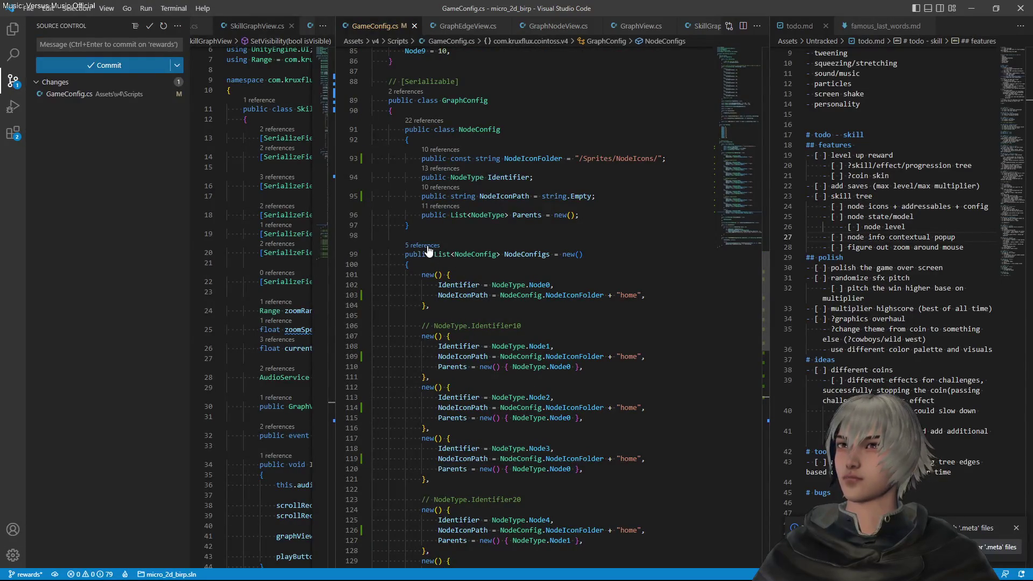
Find the references to NodeConfig's Parents field and open its usage in UpdateSkillGraph in Main.cs
{"action": "left_click", "coordinate": [571, 284]}
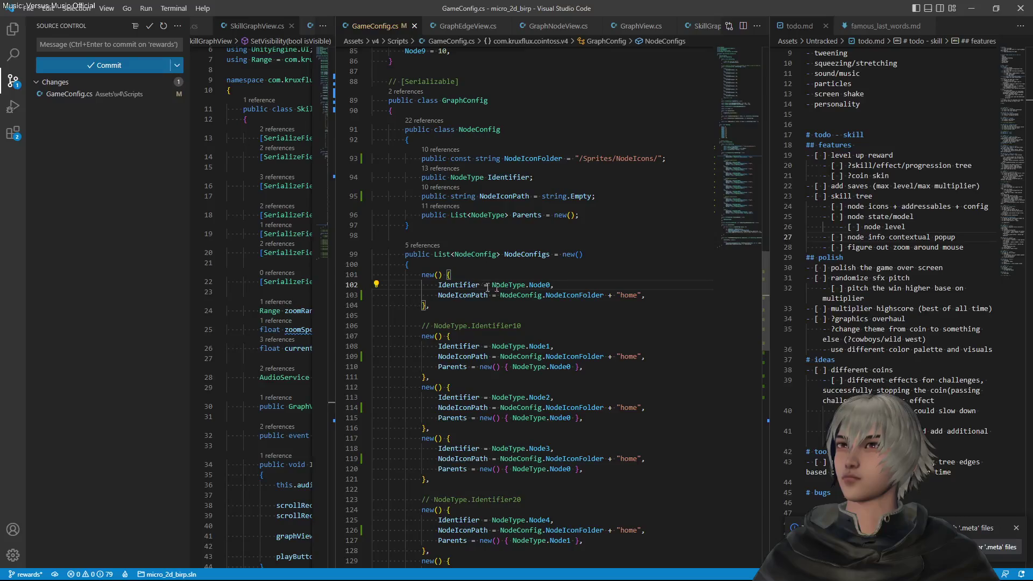
{"action": "left_click", "coordinate": [452, 367], "text": "ctrl"}
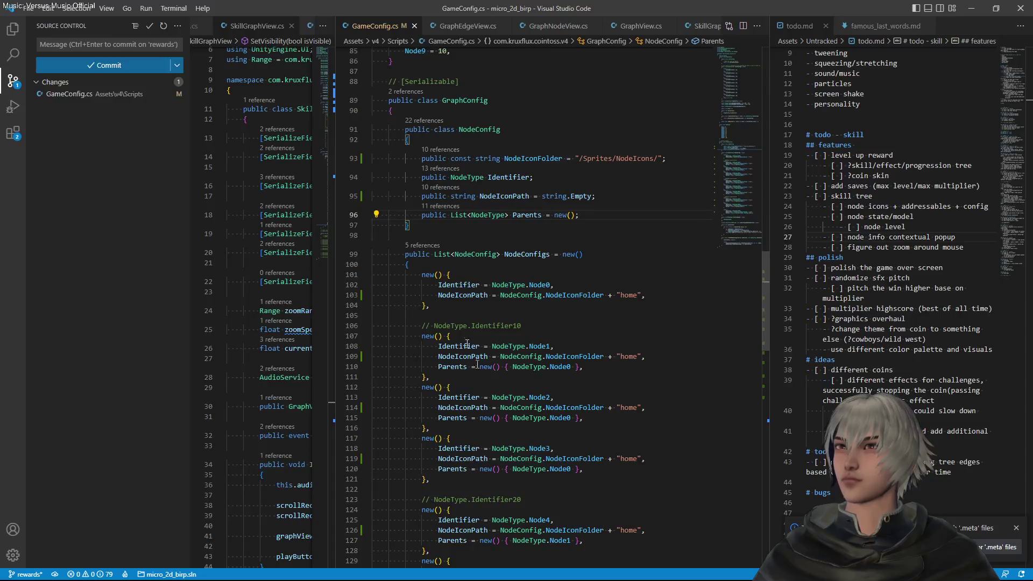
{"action": "left_click", "coordinate": [436, 207]}
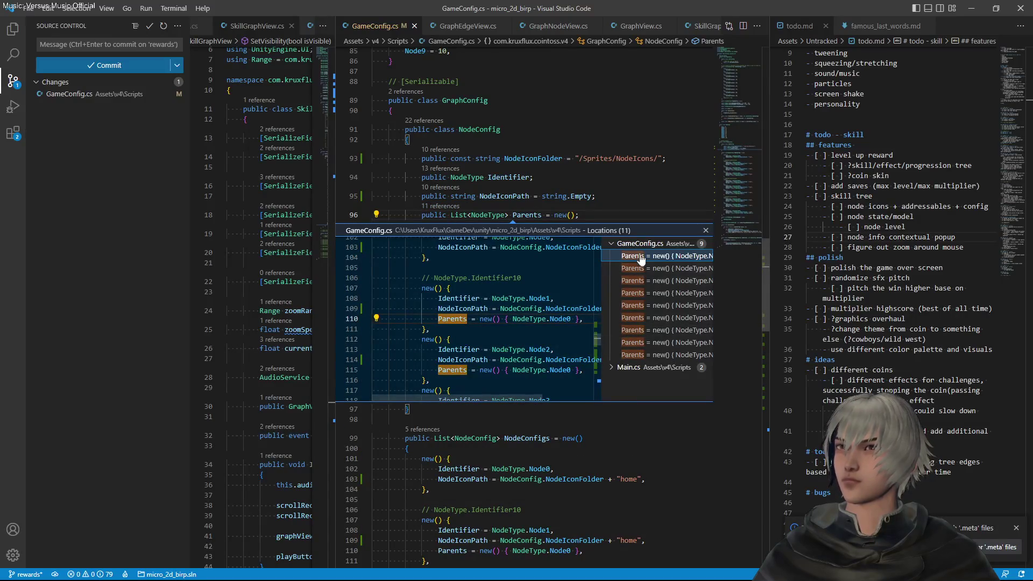
{"action": "left_click", "coordinate": [632, 367]}
{"action": "left_click", "coordinate": [654, 380]}
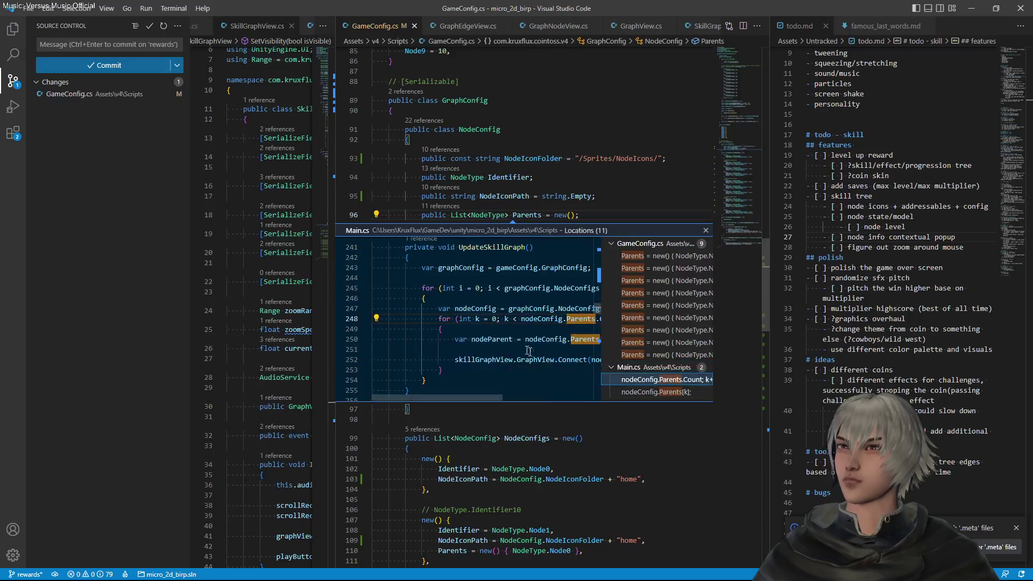
{"action": "double_click", "coordinate": [521, 302]}
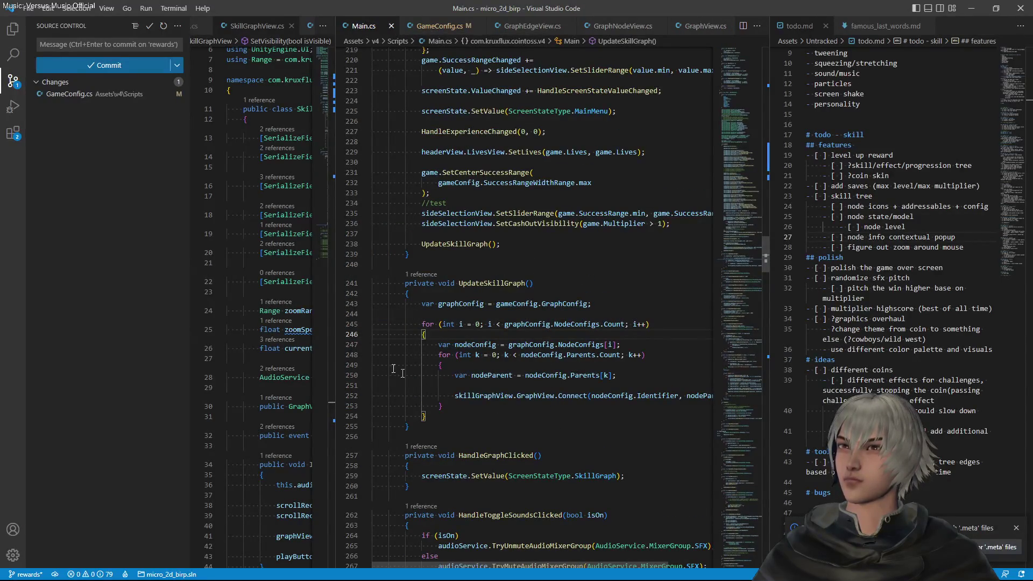
Widen the Main.cs editor by resizing the divider and hiding the sidebar
{"action": "left_click_drag", "start_coordinate": [334, 236], "coordinate": [298, 234]}
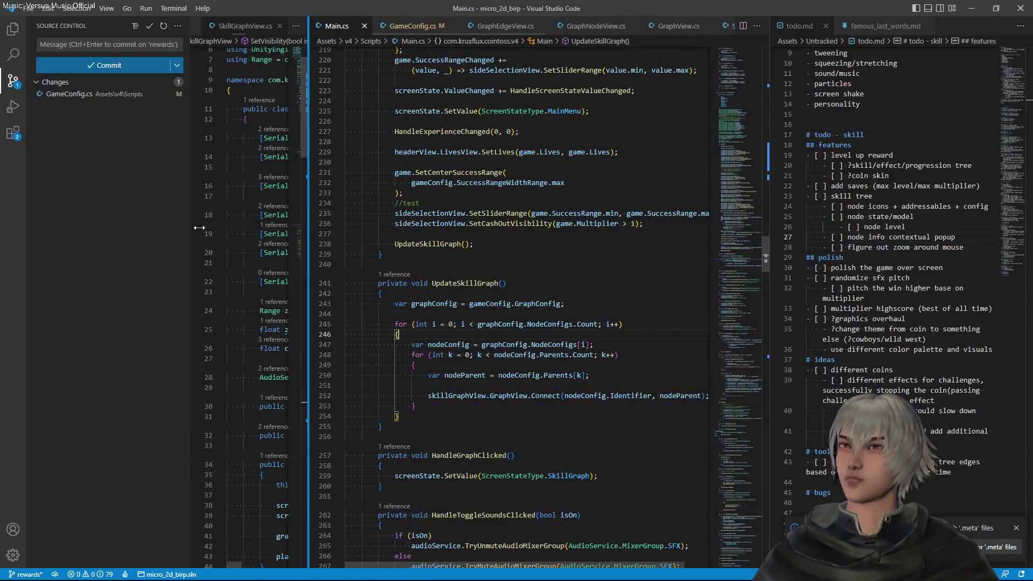
{"action": "left_click", "coordinate": [18, 85]}
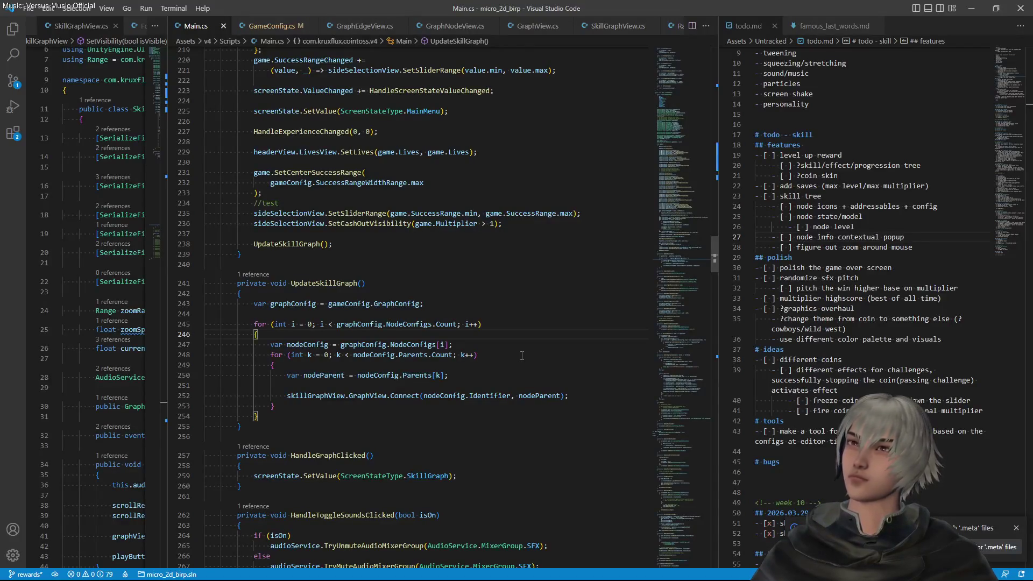
{"action": "left_click", "coordinate": [593, 396]}
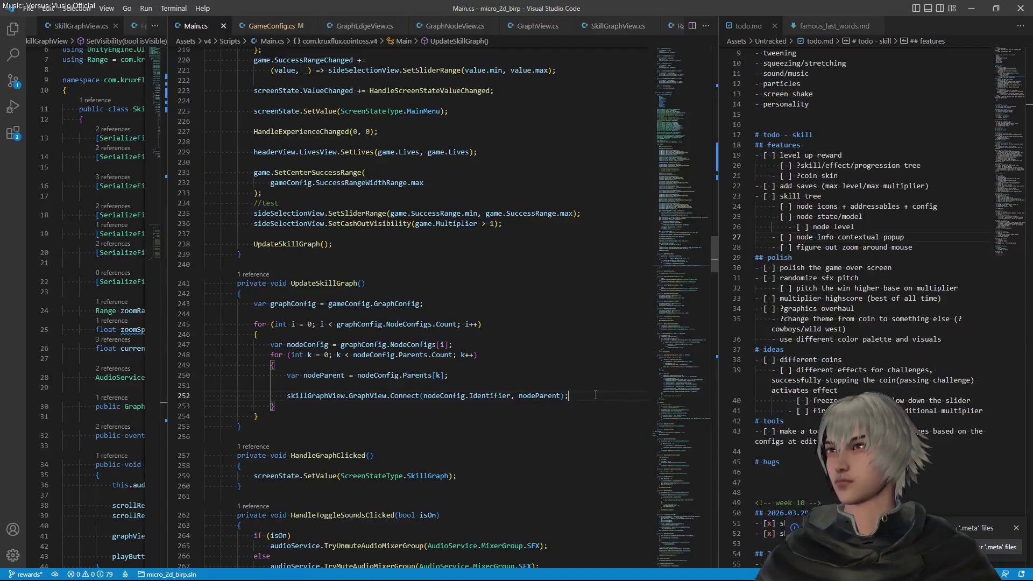
Duplicate the Connect call line and rename the copy to a SetIcon call
{"action": "key", "text": "shift+alt+Down"}
{"action": "double_click", "coordinate": [399, 408]}
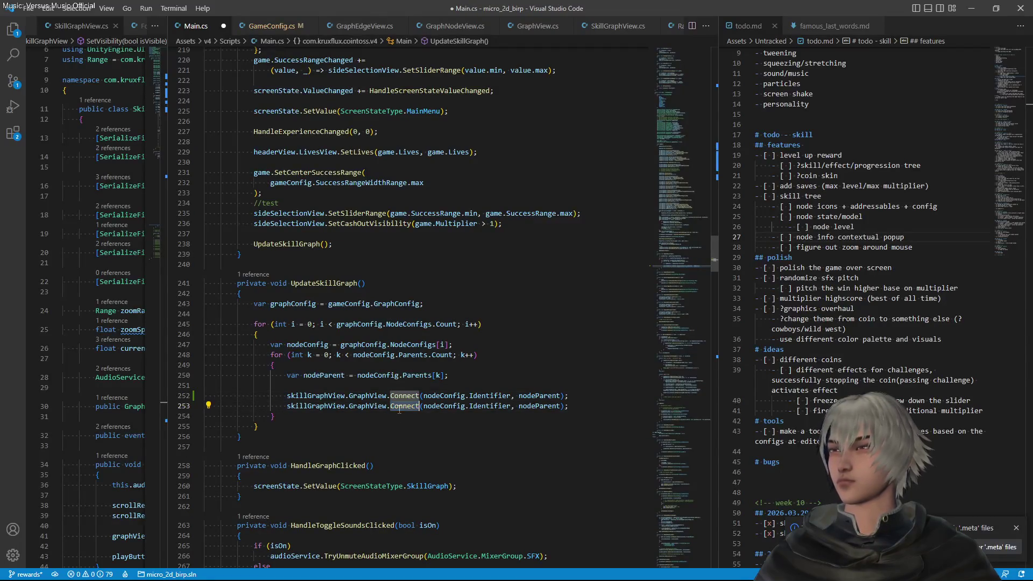
{"action": "type", "text": "SetIcon"}
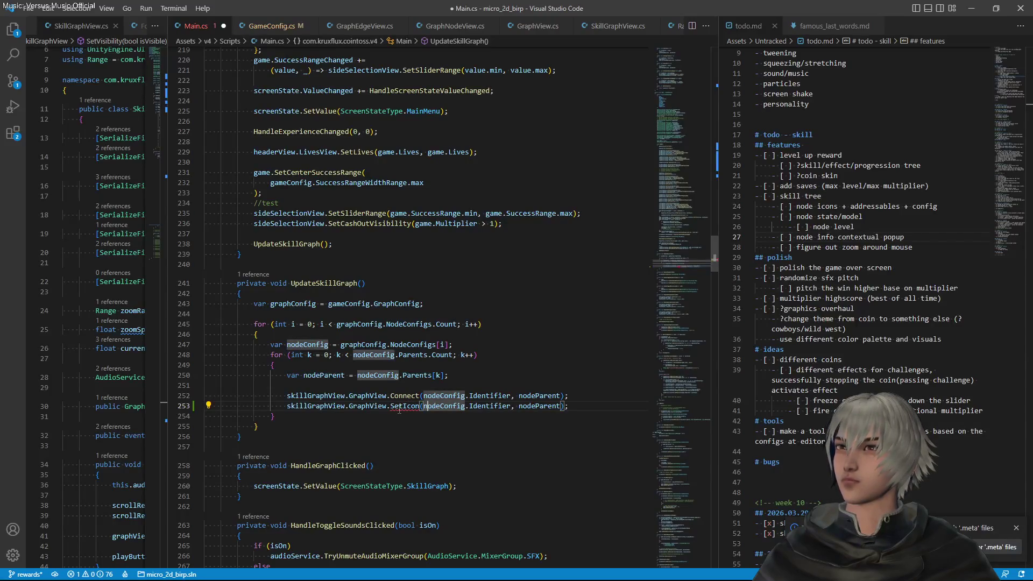
Add a line above it: var icon = Resources.Load<Sprite>(nodeConfig.NodeIconPath);
{"action": "key", "text": "Up"}
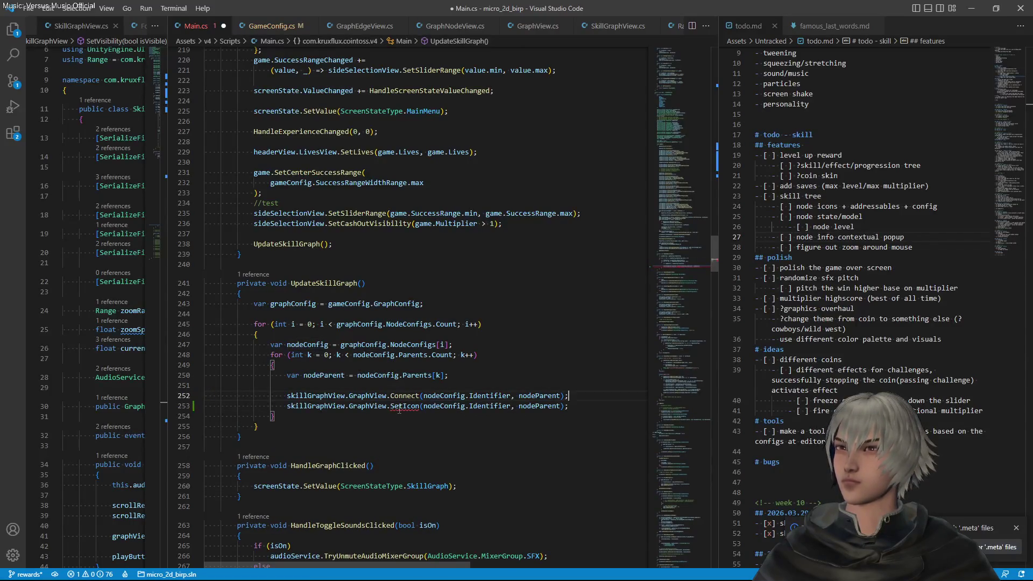
{"action": "key", "text": "Return"}
{"action": "type", "text": "var i"}
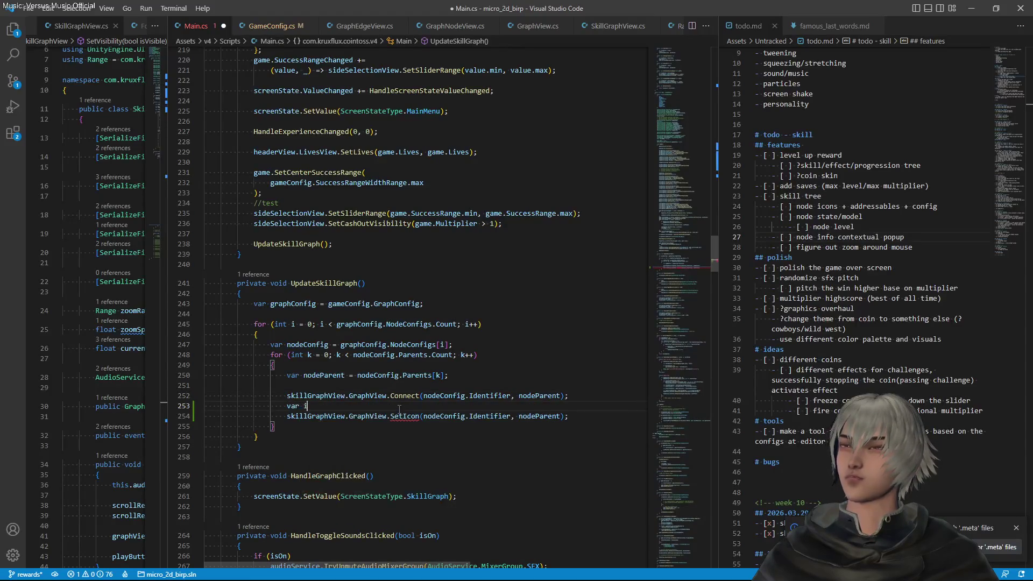
{"action": "type", "text": "con = Reso"}
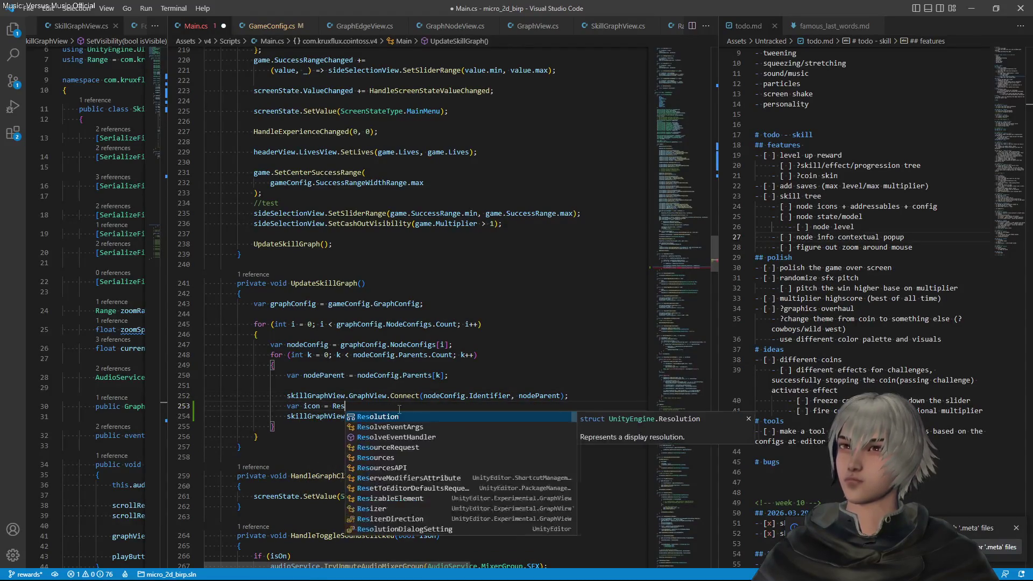
{"action": "key", "text": "Down"}
{"action": "key", "text": "Down"}
{"action": "key", "text": "Down"}
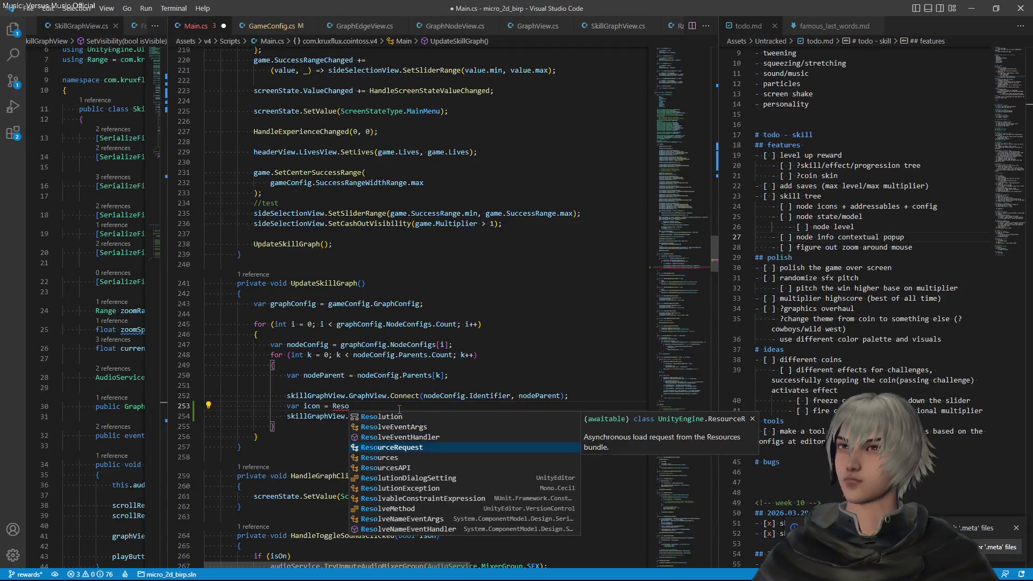
{"action": "key", "text": "Tab"}
{"action": "type", "text": "."}
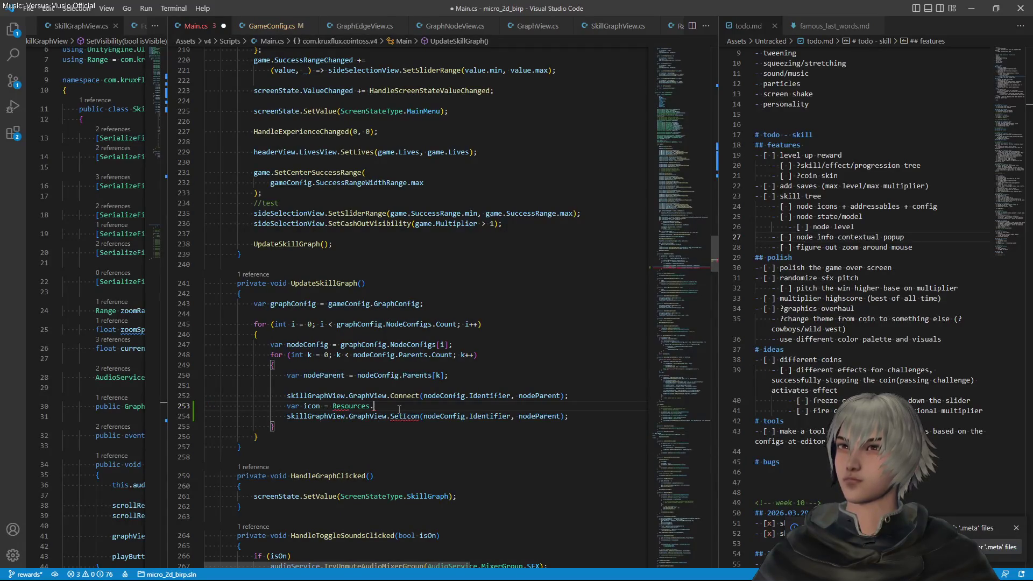
{"action": "type", "text": "SGet"}
{"action": "key", "text": "BackSpace"}
{"action": "key", "text": "BackSpace"}
{"action": "key", "text": "BackSpace"}
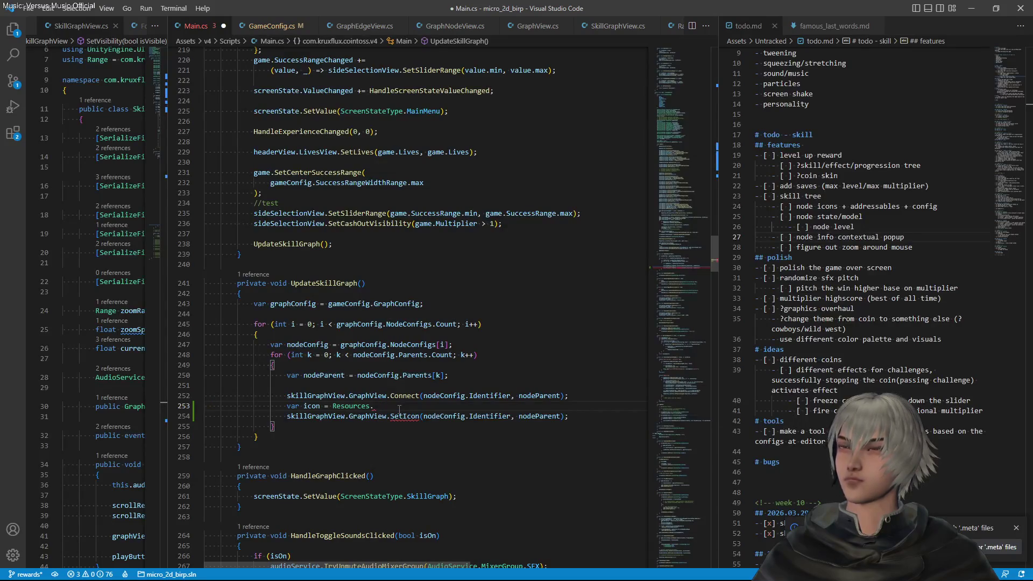
{"action": "type", "text": "Loa"}
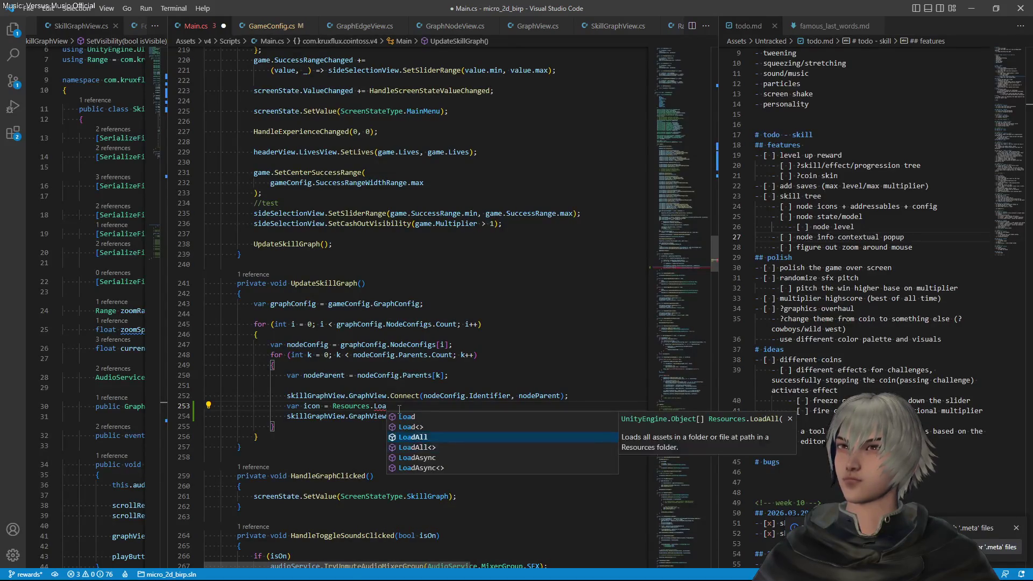
{"action": "key", "text": "Tab"}
{"action": "type", "text": "Sprite"}
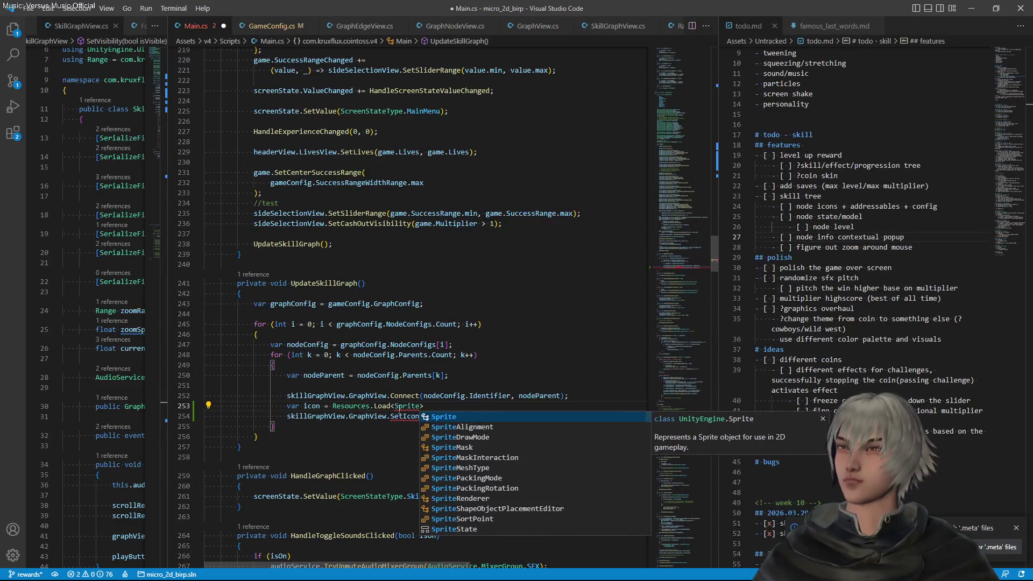
{"action": "type", "text": ">"}
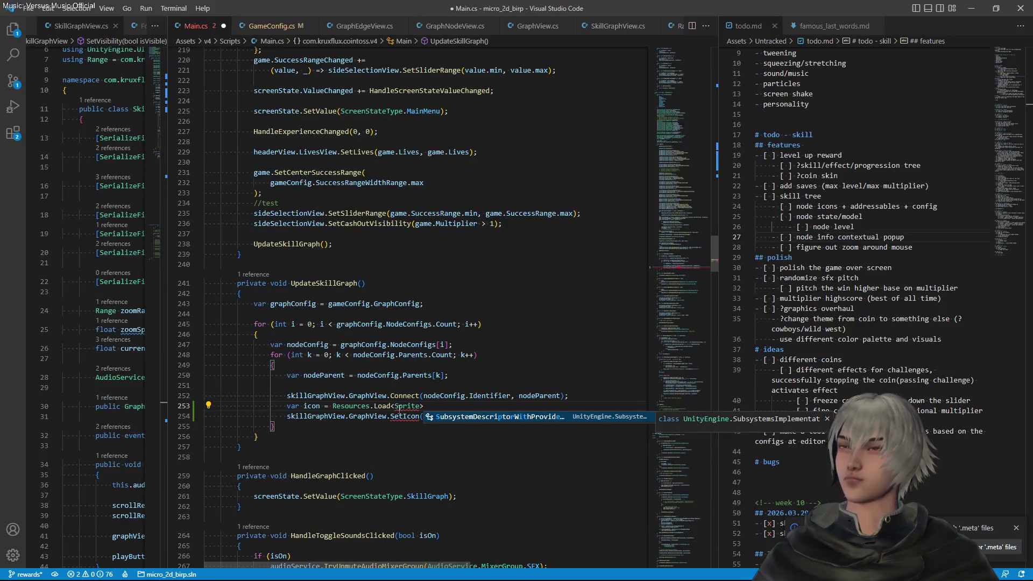
{"action": "type", "text": "("}
{"action": "key", "text": "ctrl+z"}
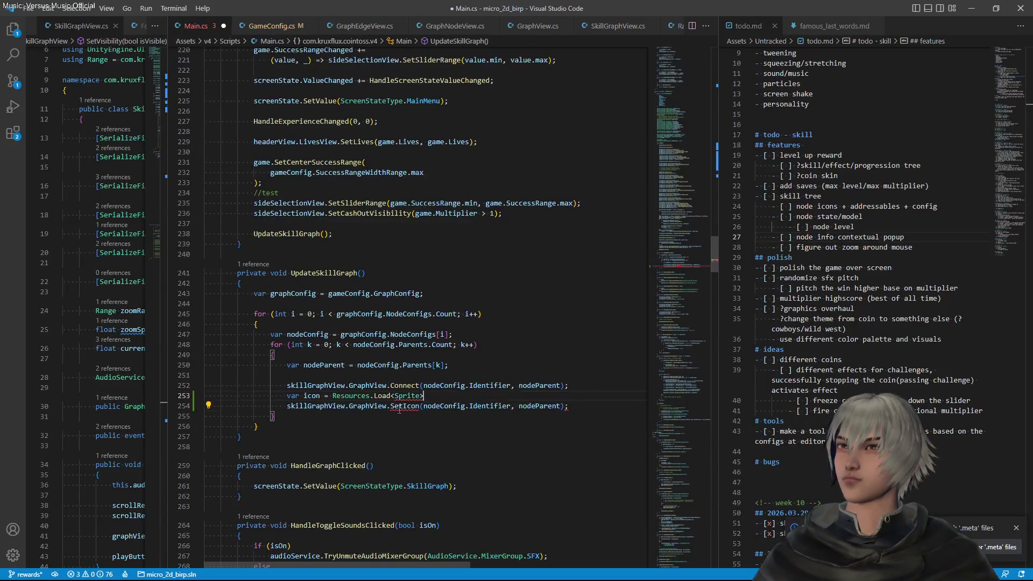
{"action": "type", "text": "("}
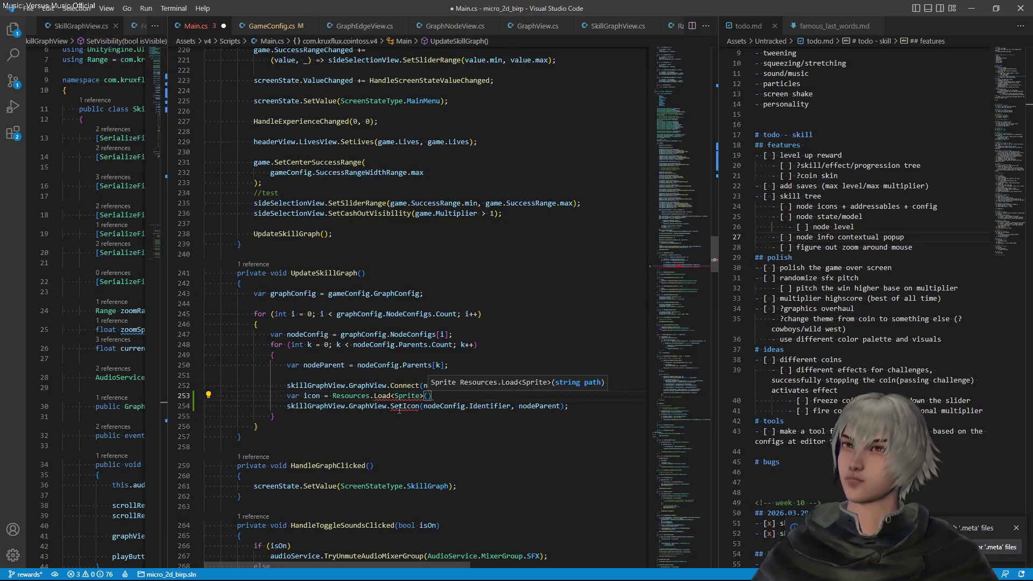
{"action": "type", "text": "nodeConfig."}
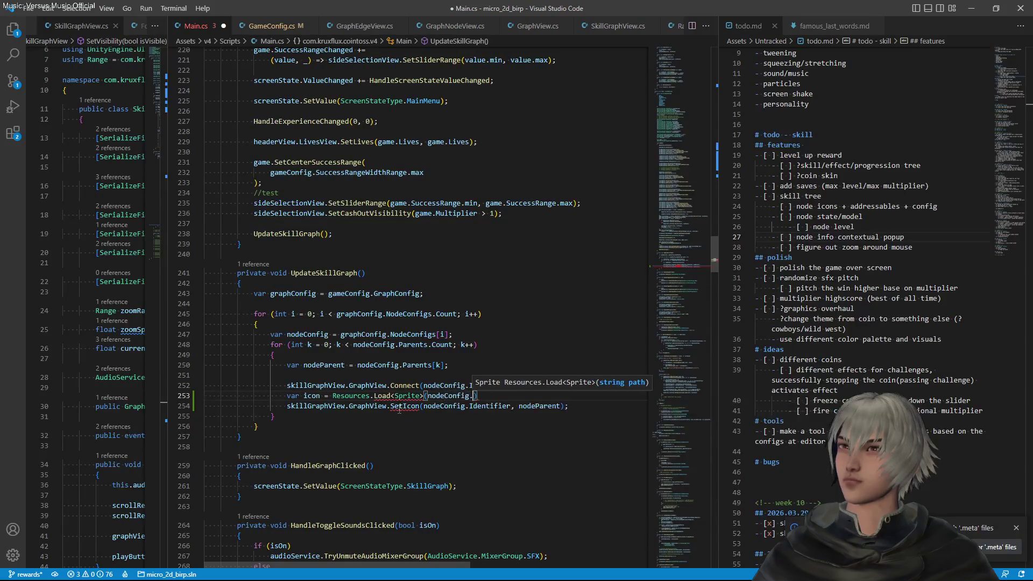
{"action": "key", "text": "Tab"}
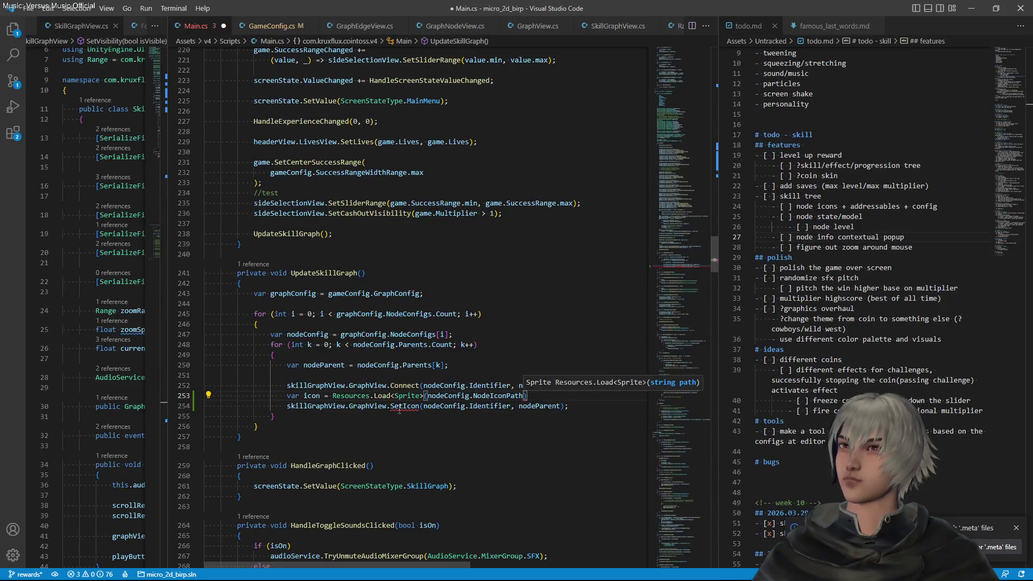
{"action": "key", "text": "End"}
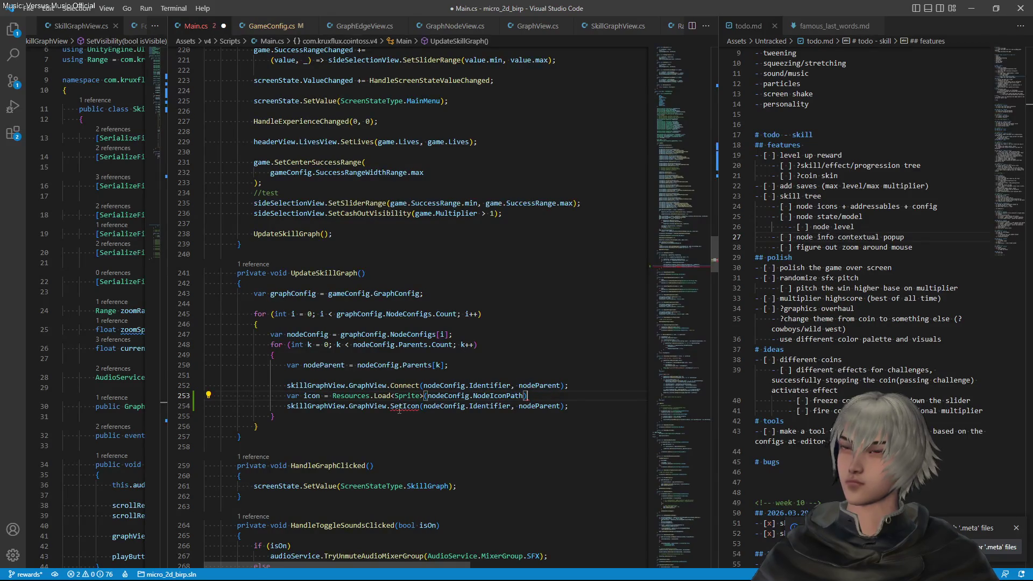
{"action": "type", "text": ";"}
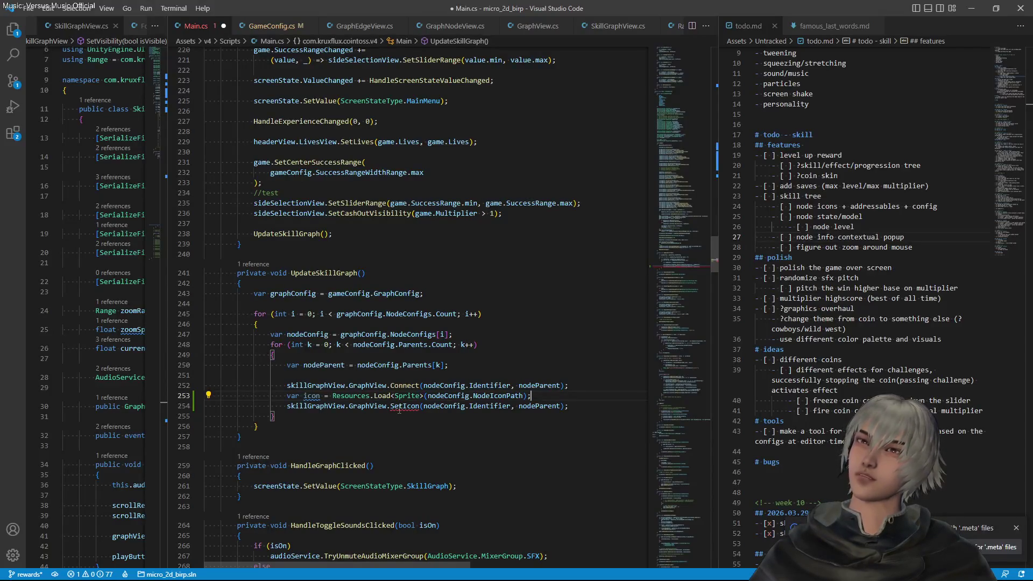
Pass icon instead of nodeParent to SetIcon and save Main.cs
{"action": "double_click", "coordinate": [312, 396]}
{"action": "key", "text": "ctrl+c"}
{"action": "double_click", "coordinate": [541, 407]}
{"action": "key", "text": "ctrl+v"}
{"action": "key", "text": "ctrl+s"}
{"action": "scroll", "coordinate": [909, 377], "scroll_direction": "up", "scroll_amount": 1}
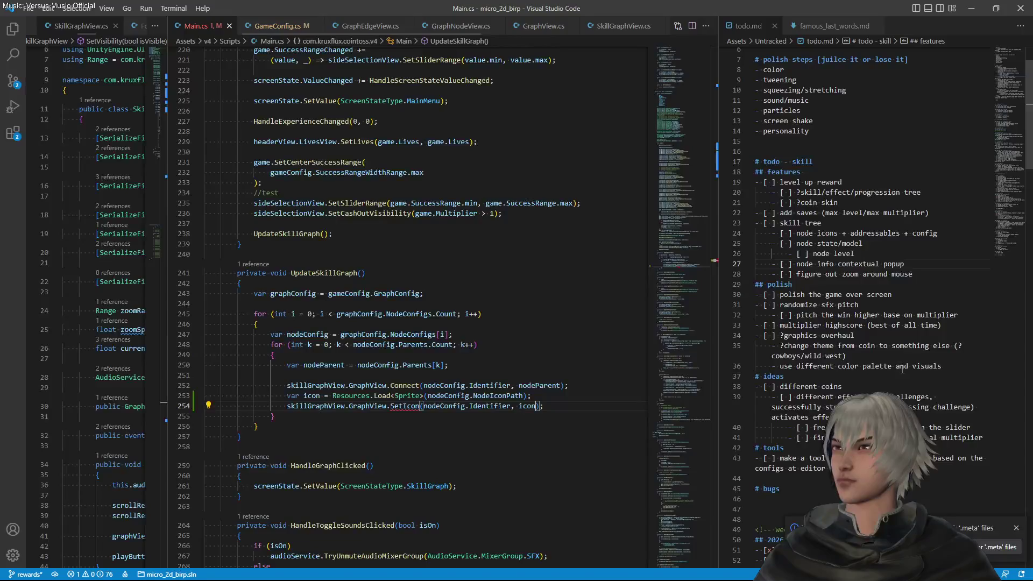
{"action": "left_click", "coordinate": [914, 274]}
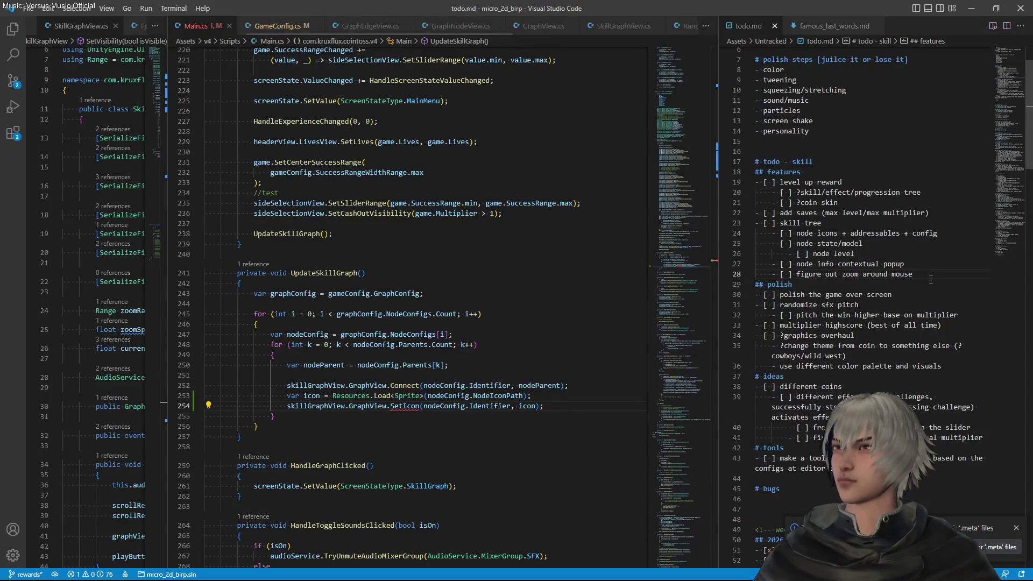
Add the todo 'don't load all the skill tree node icons one by one, use an atlas' and save todo.md
{"action": "key", "text": "shift+alt+Down"}
{"action": "left_click_drag", "start_coordinate": [796, 284], "coordinate": [914, 287]}
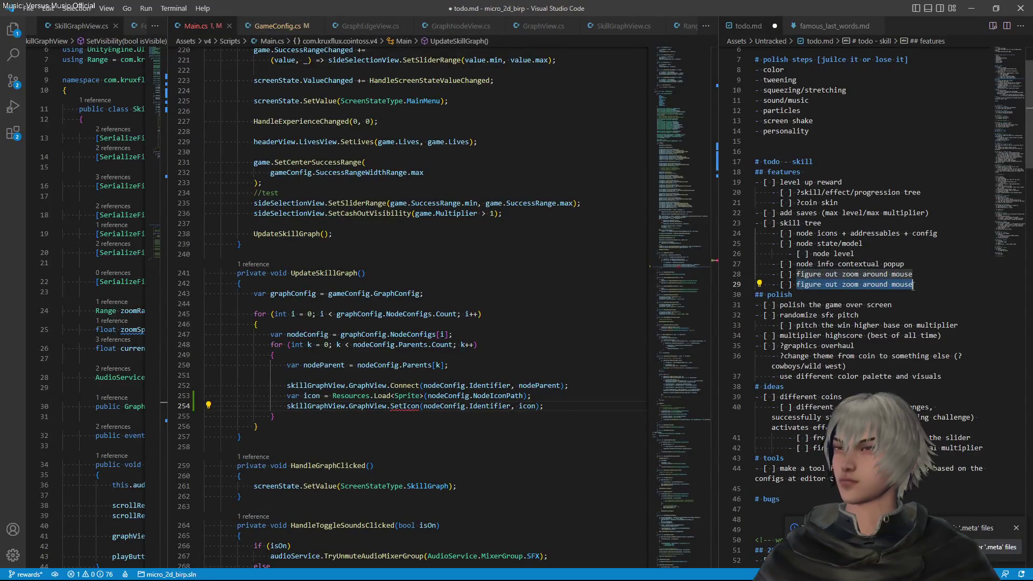
{"action": "type", "text": "don't lk"}
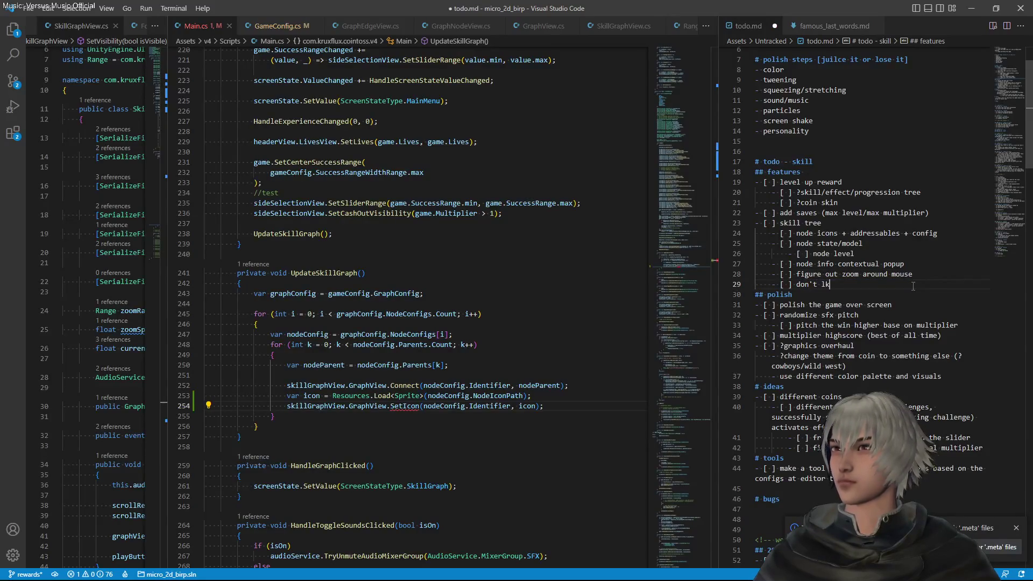
{"action": "key", "text": "BackSpace"}
{"action": "type", "text": "oad all t"}
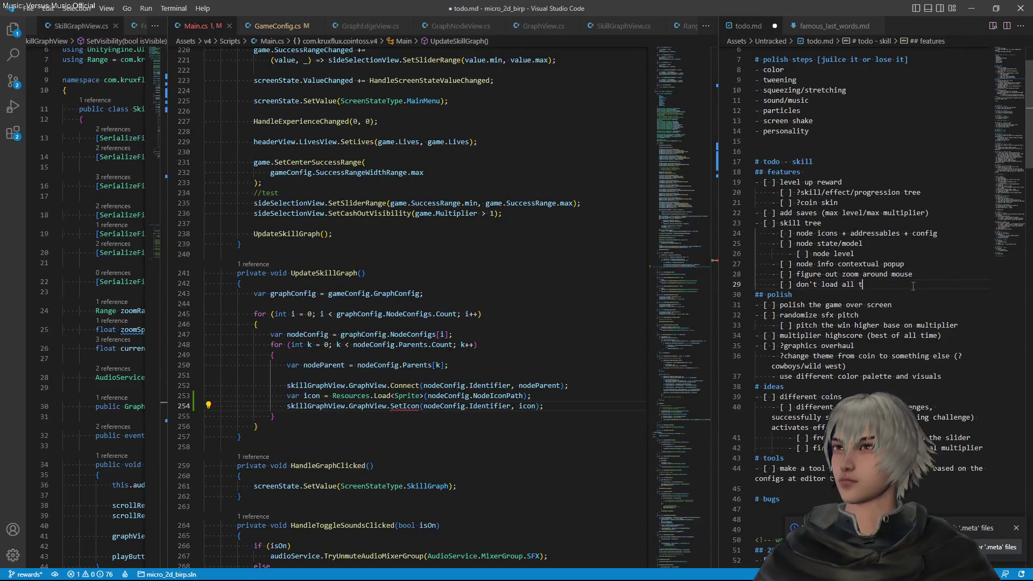
{"action": "type", "text": "he skill tree node"}
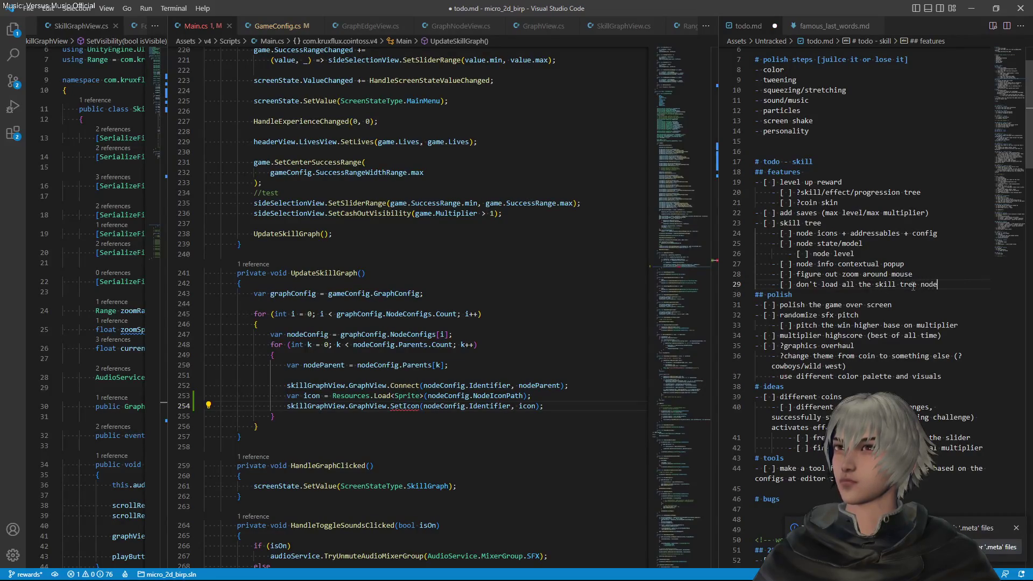
{"action": "type", "text": " icon once by one"}
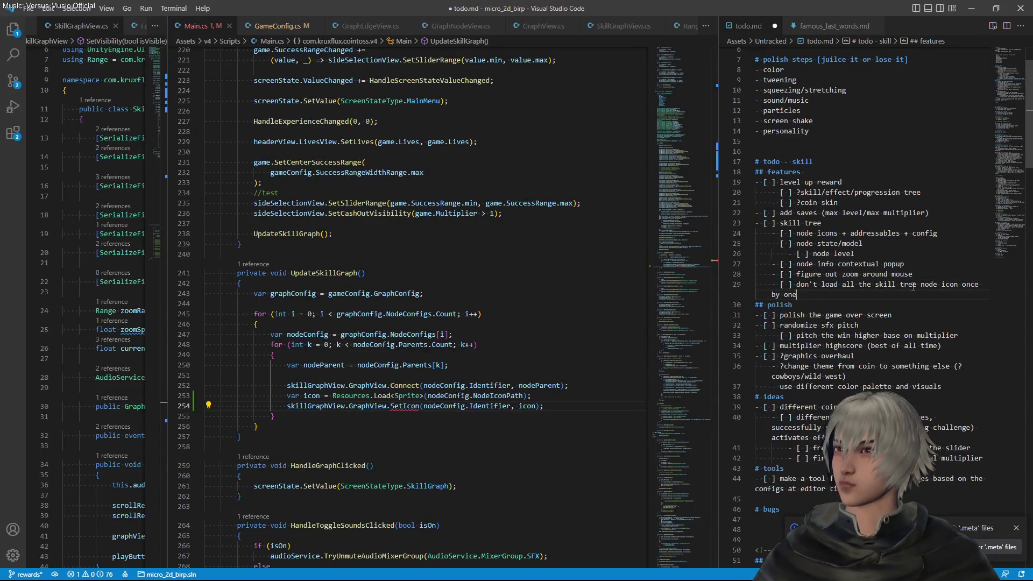
{"action": "key", "text": "ctrl+s"}
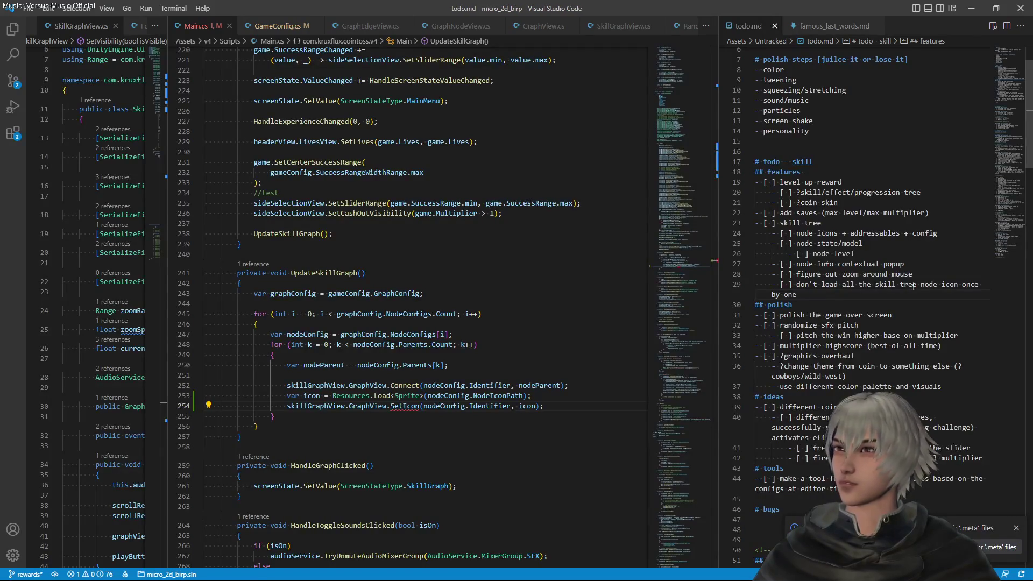
{"action": "left_click", "coordinate": [410, 406]}
{"action": "left_click", "coordinate": [808, 295]}
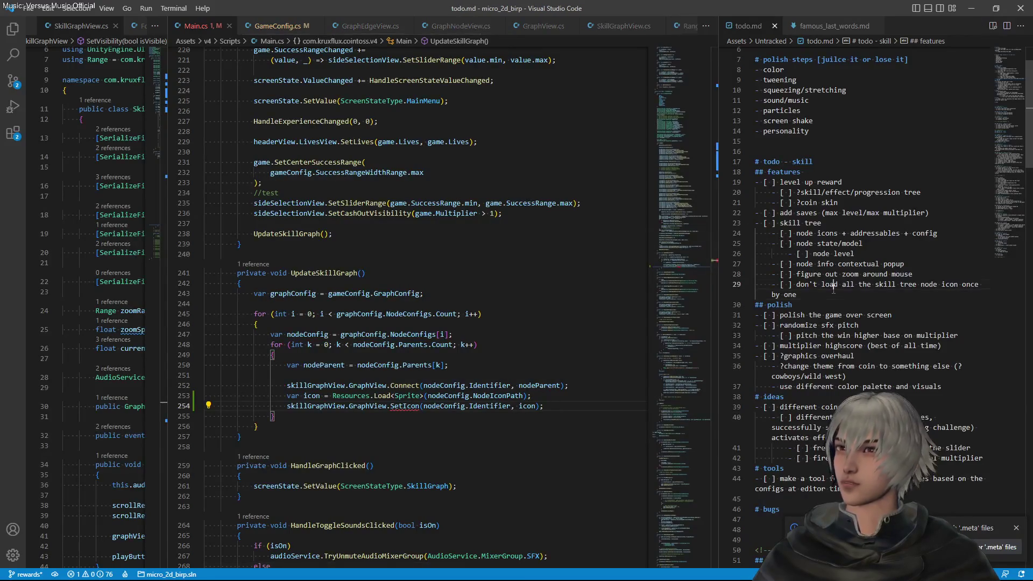
{"action": "type", "text": ","}
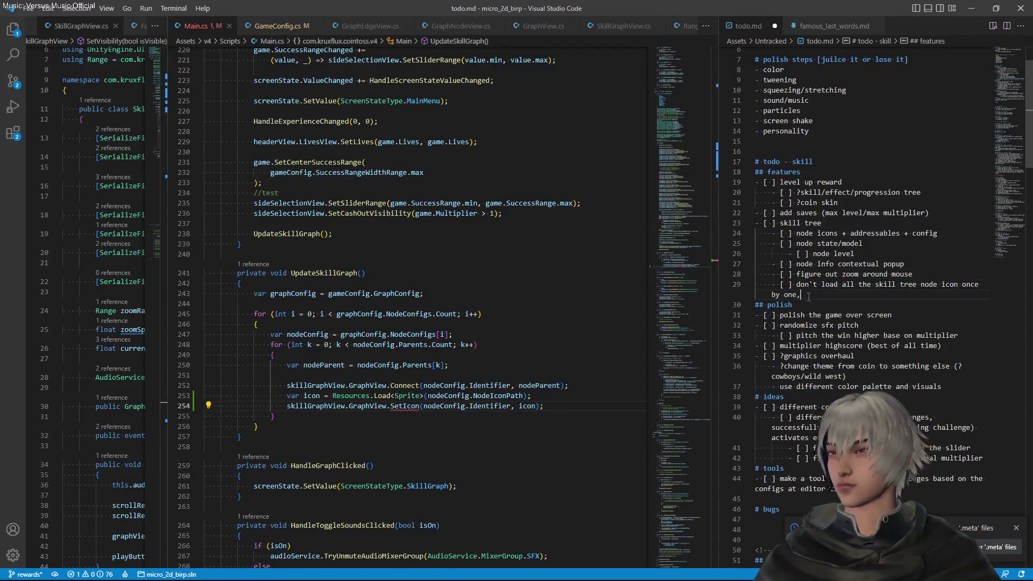
{"action": "type", "text": " use an atkl"}
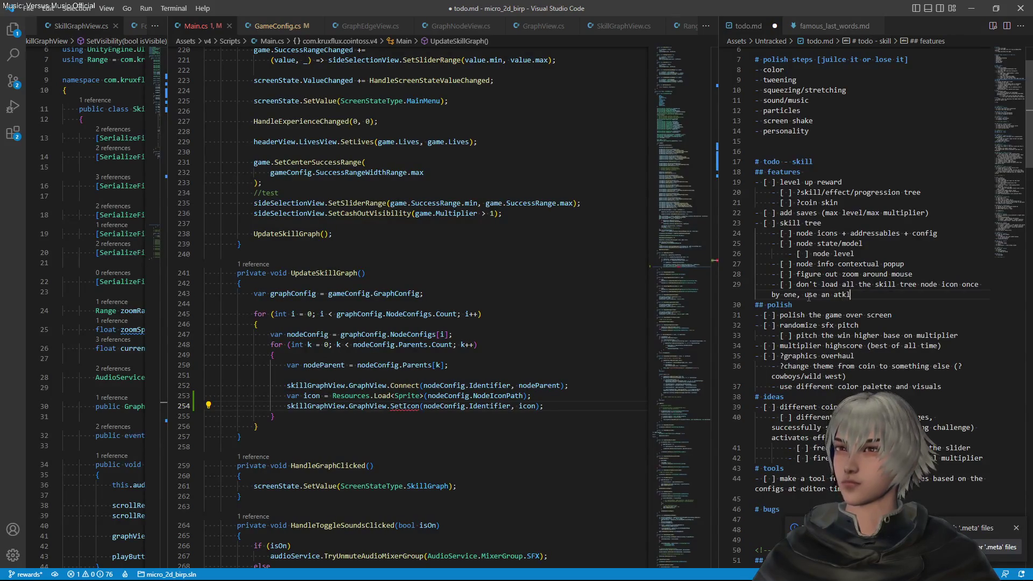
{"action": "key", "text": "BackSpace"}
{"action": "key", "text": "BackSpace"}
{"action": "type", "text": "las"}
{"action": "key", "text": "ctrl+s"}
{"action": "left_click", "coordinate": [553, 403]}
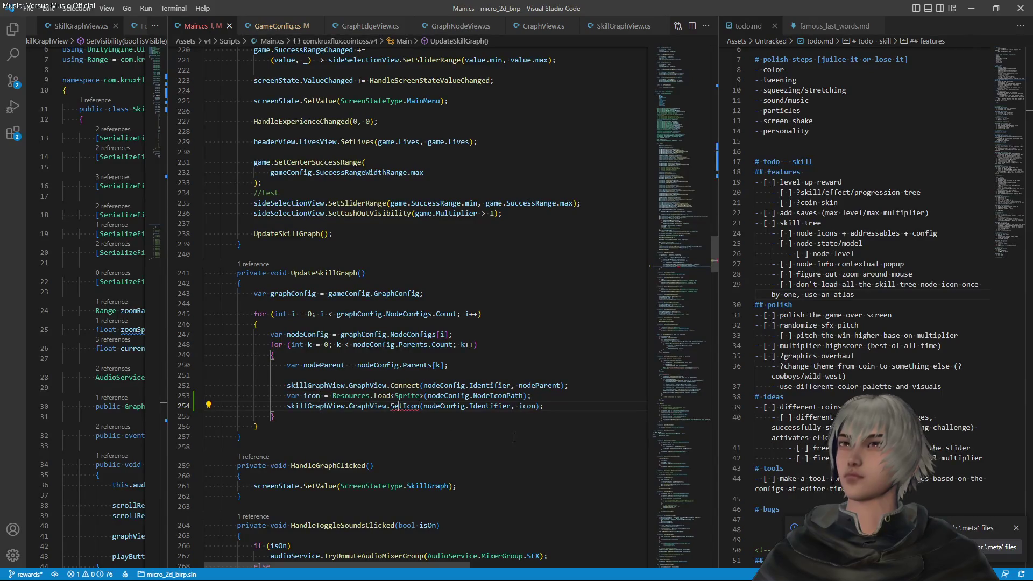
{"action": "key", "text": "ctrl+comma"}
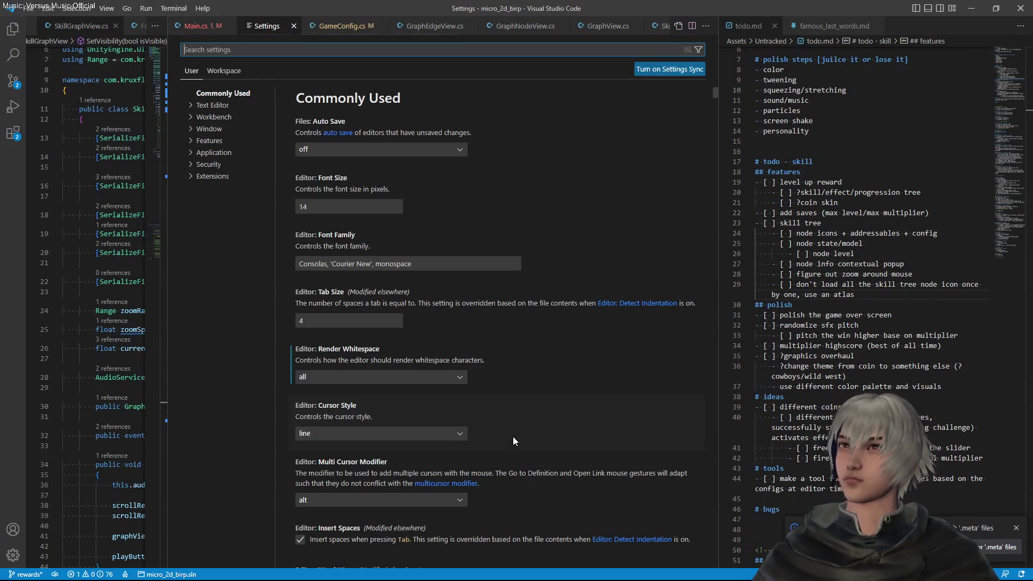
Generate the missing SetIcon method in GraphView and clear its placeholder exception
{"action": "left_click", "coordinate": [294, 26]}
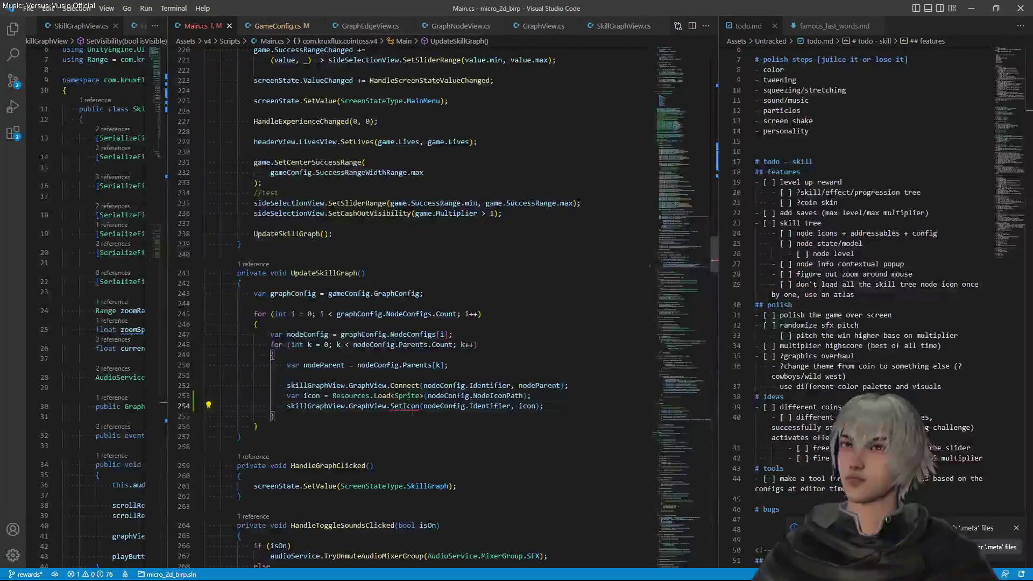
{"action": "key", "text": "ctrl+period"}
{"action": "key", "text": "Return"}
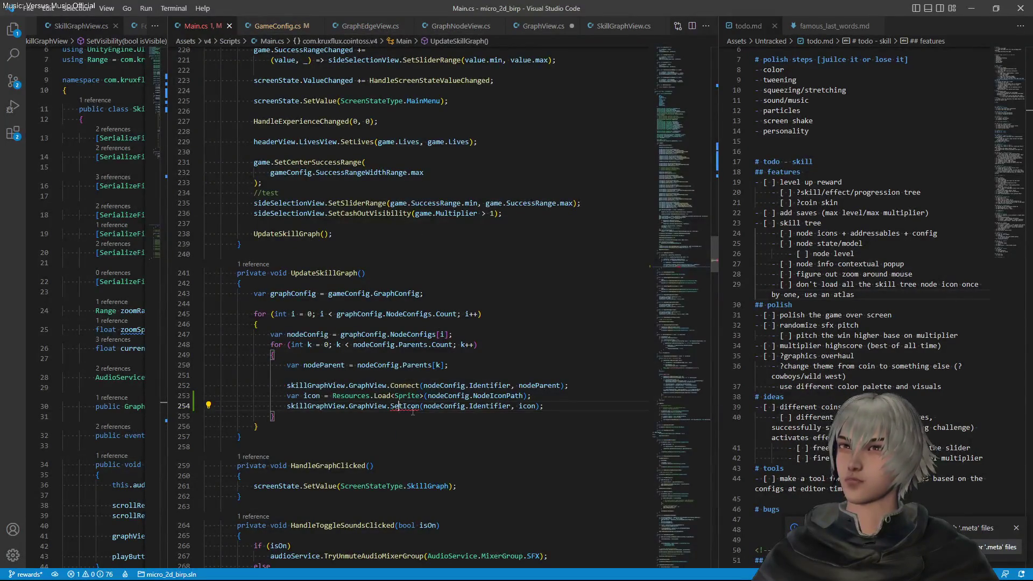
{"action": "key", "text": "Up"}
{"action": "key", "text": "Up"}
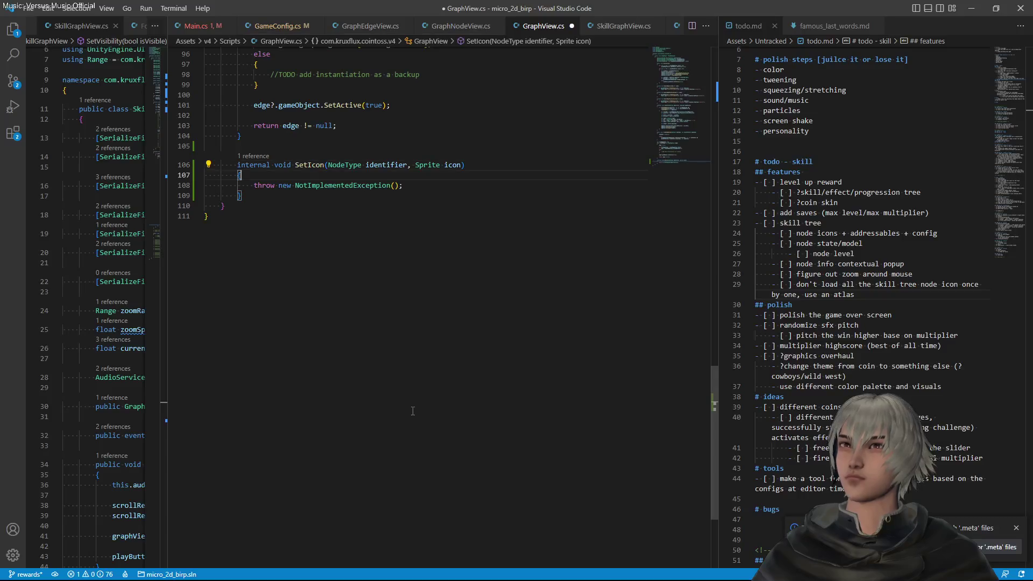
{"action": "key", "text": "End"}
{"action": "key", "text": "shift+Home"}
{"action": "key", "text": "BackSpace"}
Reuse Connect's TryGetNodeView lookup as an if block inside SetIcon
{"action": "scroll", "coordinate": [413, 411], "scroll_direction": "up", "scroll_amount": 13}
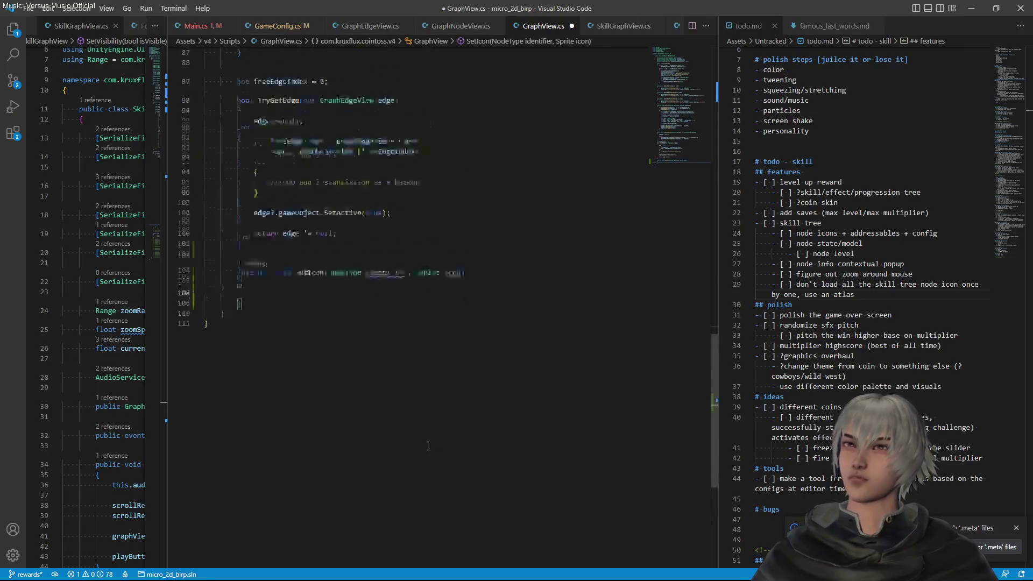
{"action": "scroll", "coordinate": [427, 435], "scroll_direction": "up", "scroll_amount": 1}
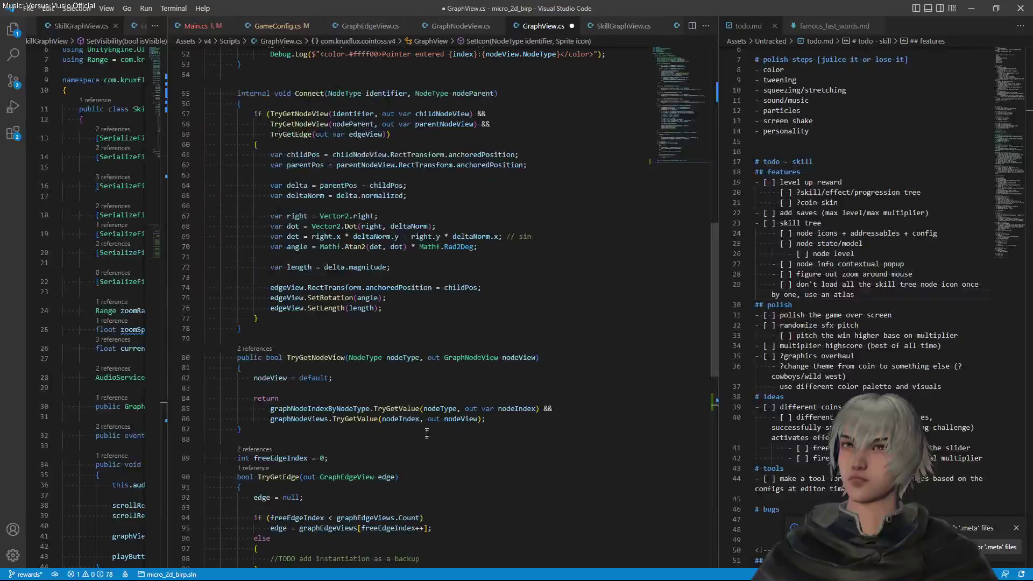
{"action": "double_click", "coordinate": [258, 113]}
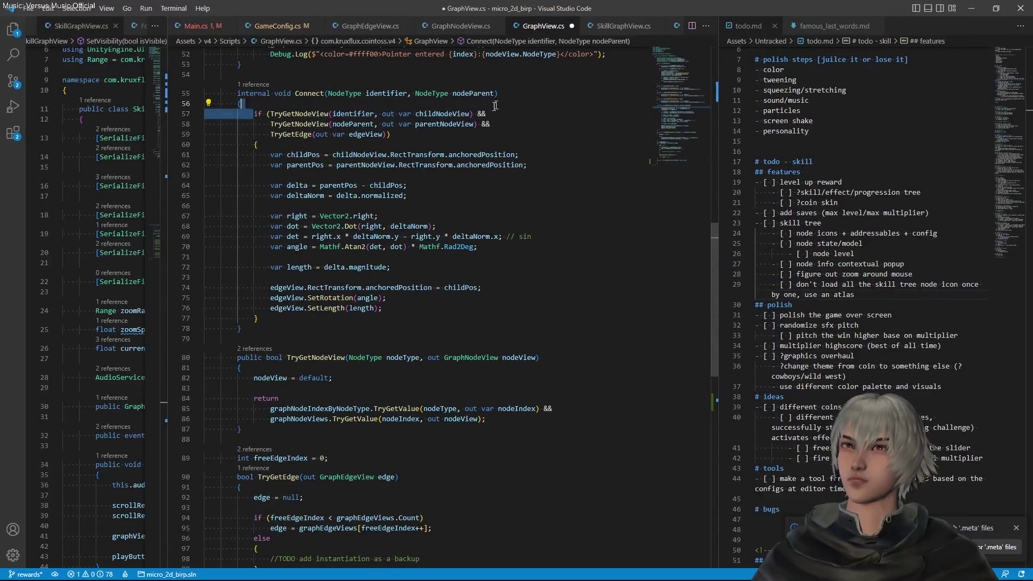
{"action": "key", "text": "shift+alt+Right"}
{"action": "scroll", "coordinate": [397, 293], "scroll_direction": "down", "scroll_amount": 3}
{"action": "left_click", "coordinate": [574, 471]}
{"action": "key", "text": "Return"}
{"action": "type", "text": "if (TryGetNodeView(identifier, out var childNodeView)"}
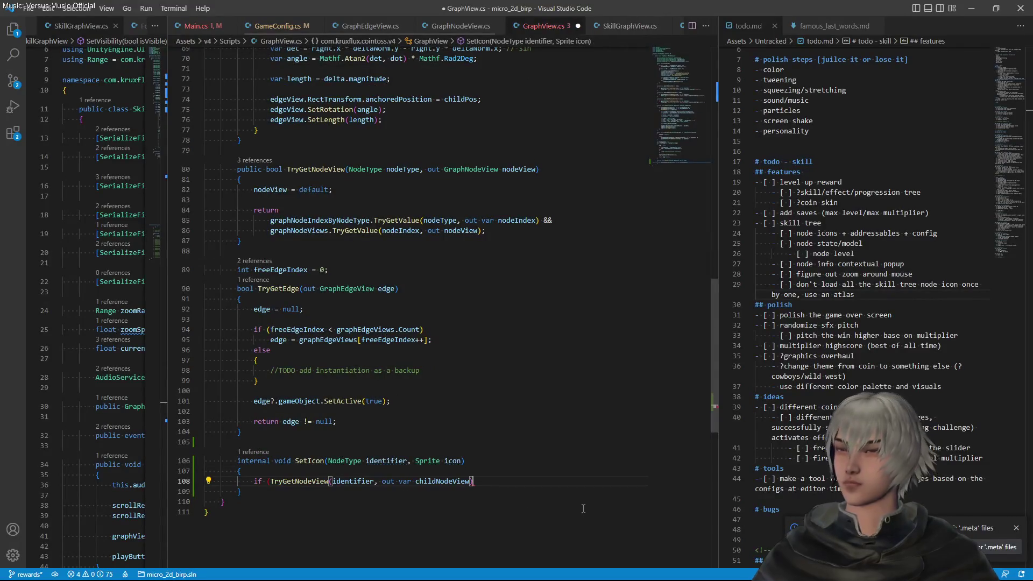
{"action": "type", "text": ")"}
{"action": "key", "text": "Return"}
{"action": "type", "text": "{"}
{"action": "key", "text": "Return"}
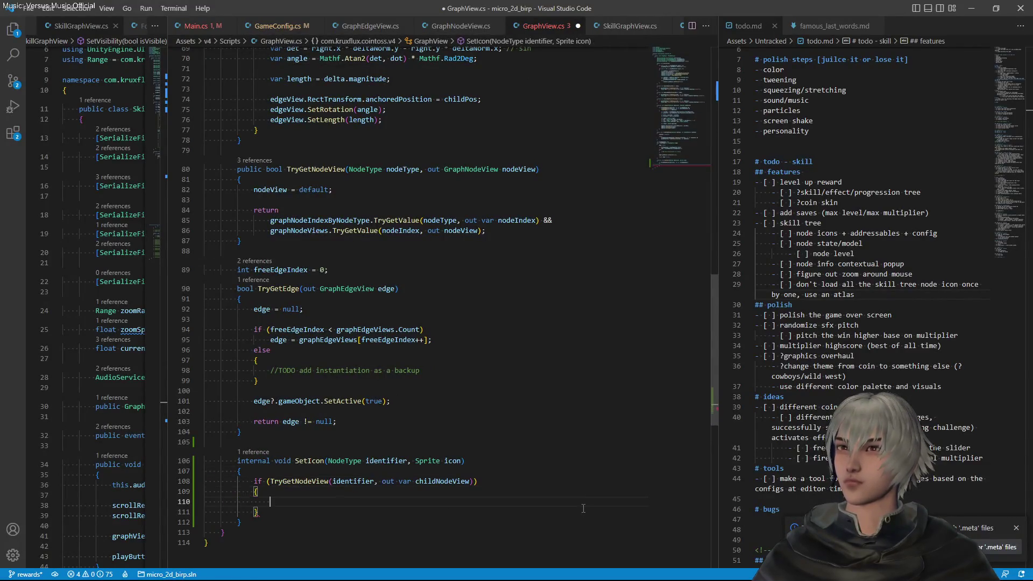
Rename the found view to nodeView and call nodeView.SetIcon(icon) inside the if block
{"action": "double_click", "coordinate": [446, 483]}
{"action": "left_click", "coordinate": [444, 484]}
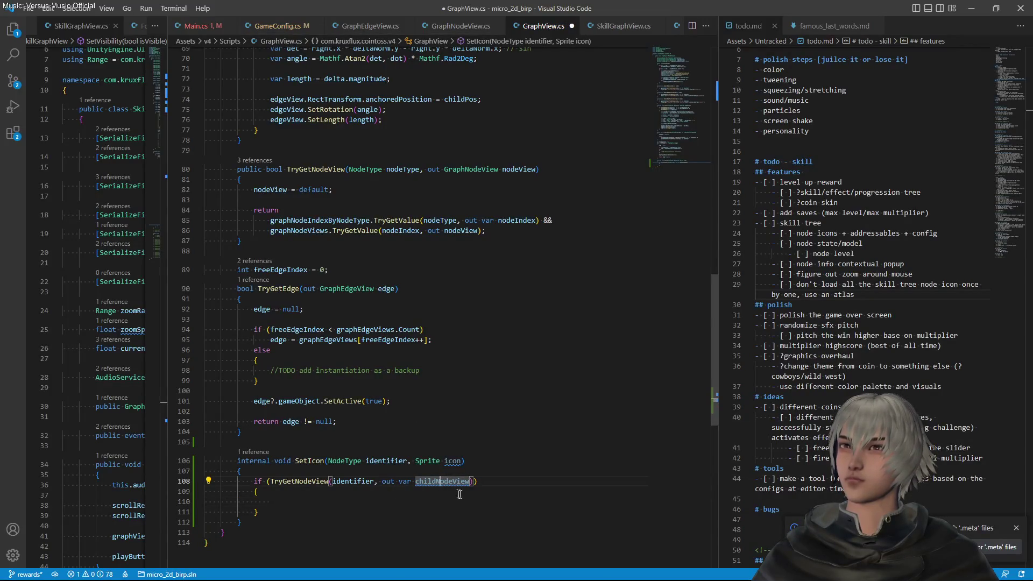
{"action": "key", "text": "Left"}
{"action": "key", "text": "Left"}
{"action": "key", "text": "Left"}
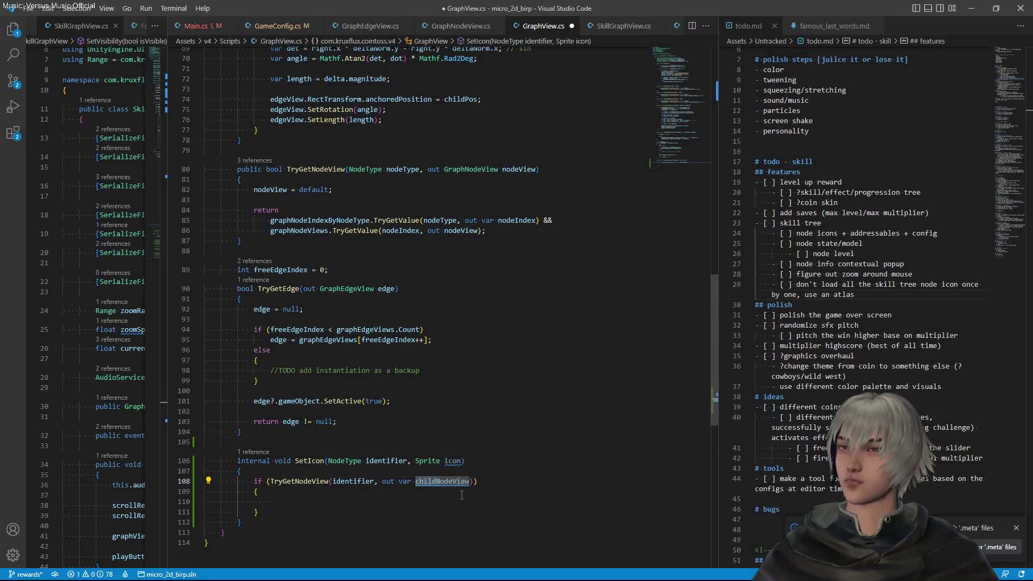
{"action": "type", "text": "nodeView"}
{"action": "key", "text": "Down"}
{"action": "key", "text": "Down"}
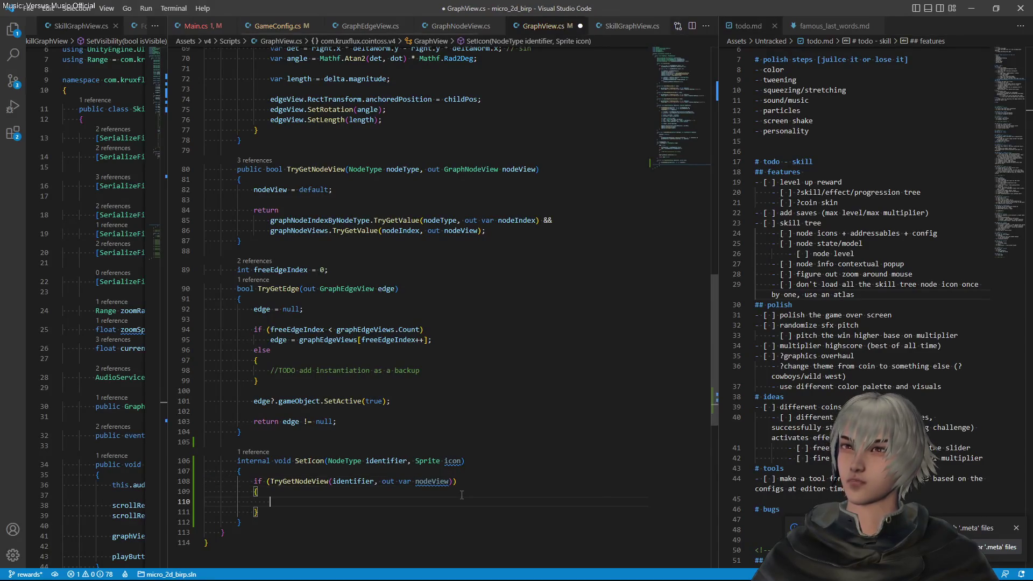
{"action": "type", "text": "nod"}
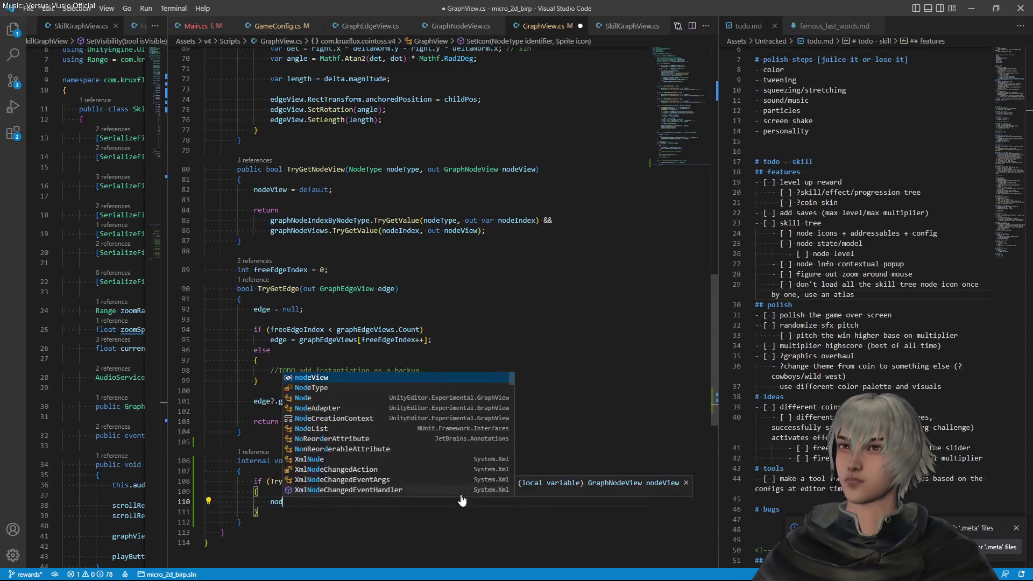
{"action": "key", "text": "Tab"}
{"action": "type", "text": ".SetIcon("}
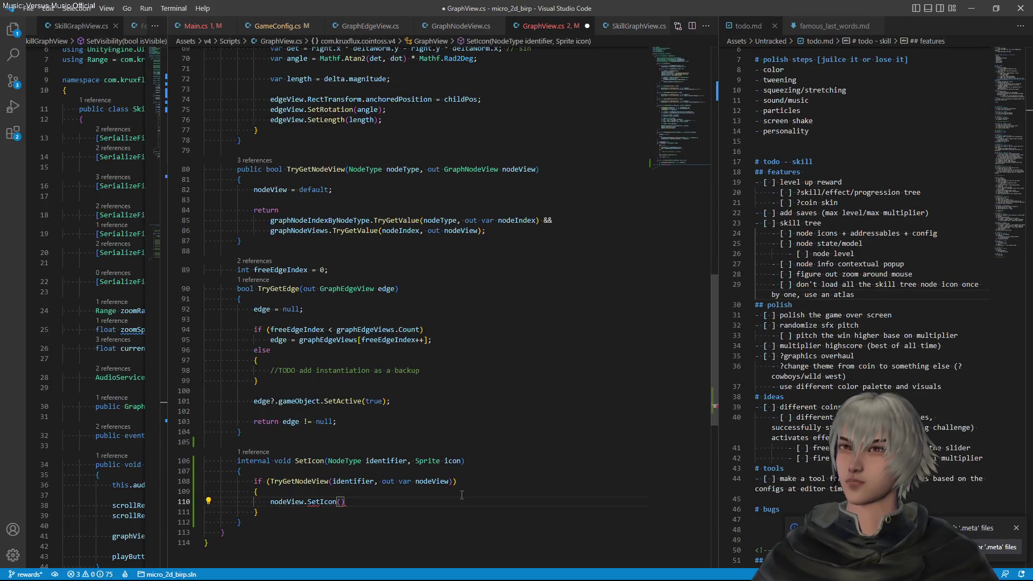
{"action": "type", "text": "icon);"}
{"action": "key", "text": "Left"}
{"action": "key", "text": "Left"}
{"action": "key", "text": "Left"}
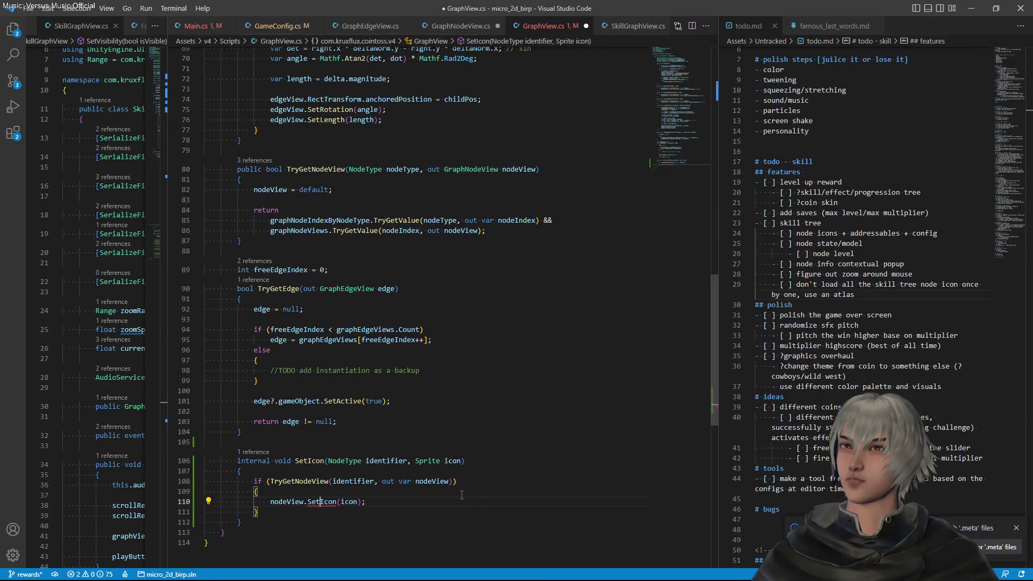
{"action": "key", "text": "F12"}
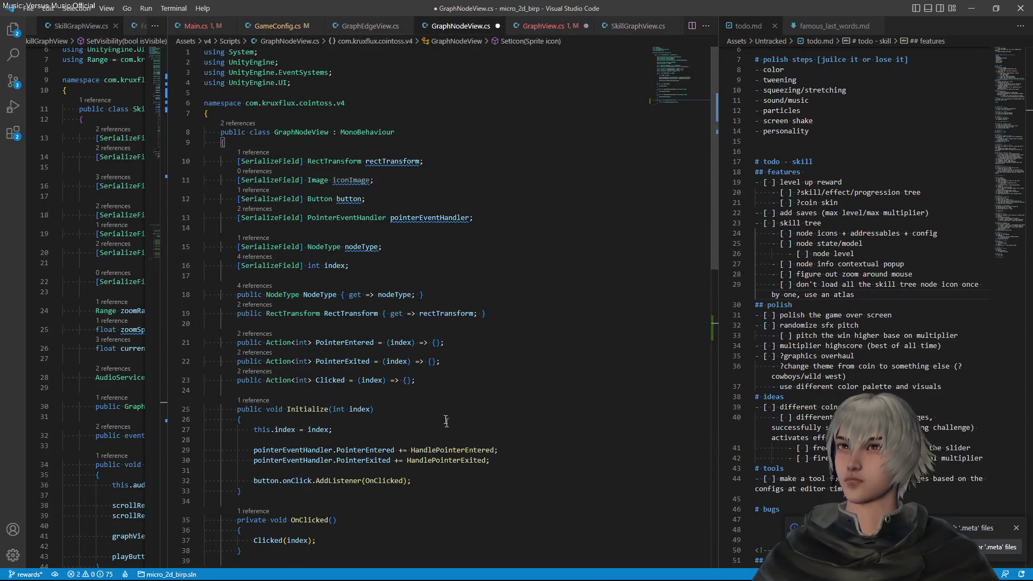
Make GraphNodeView's SetIcon set iconImage.sprite = icon and save the file
{"action": "scroll", "coordinate": [446, 421], "scroll_direction": "down", "scroll_amount": 5}
{"action": "left_click", "coordinate": [407, 451]}
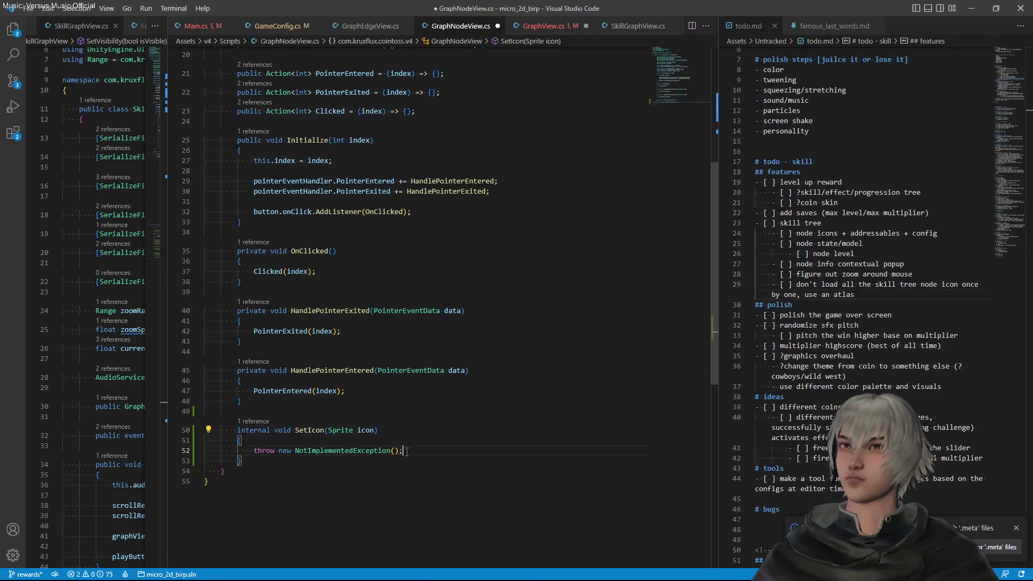
{"action": "key", "text": "shift+Home"}
{"action": "type", "text": "iconI"}
{"action": "key", "text": "Tab"}
{"action": "type", "text": ".sp"}
{"action": "key", "text": "Tab"}
{"action": "type", "text": "con;"}
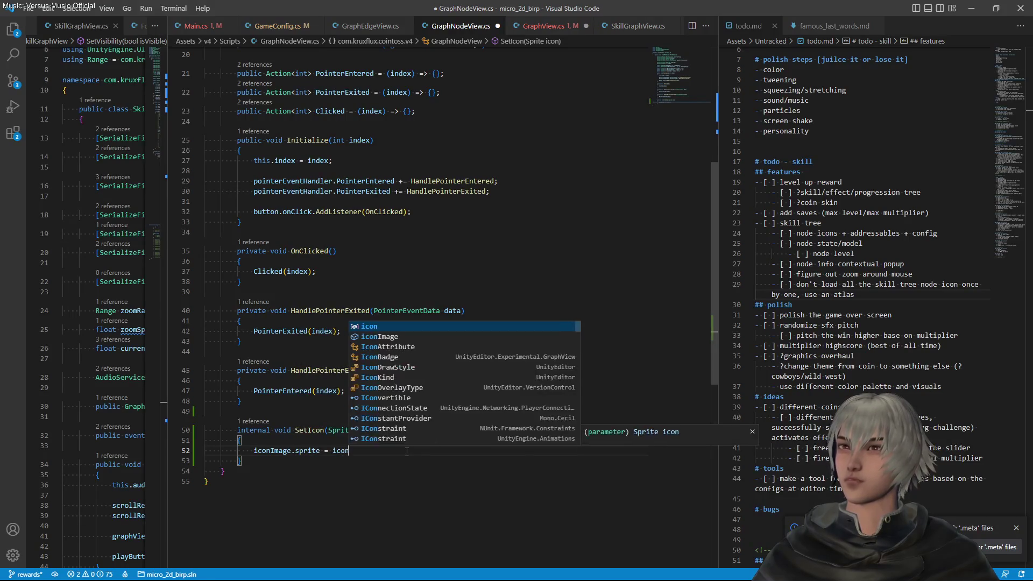
{"action": "key", "text": "Delete"}
{"action": "type", "text": ";"}
{"action": "key", "text": "ctrl+s"}
Remove the braces around the if body in GraphView's SetIcon, then return to Main.cs line 253
{"action": "key", "text": "ctrl+Tab"}
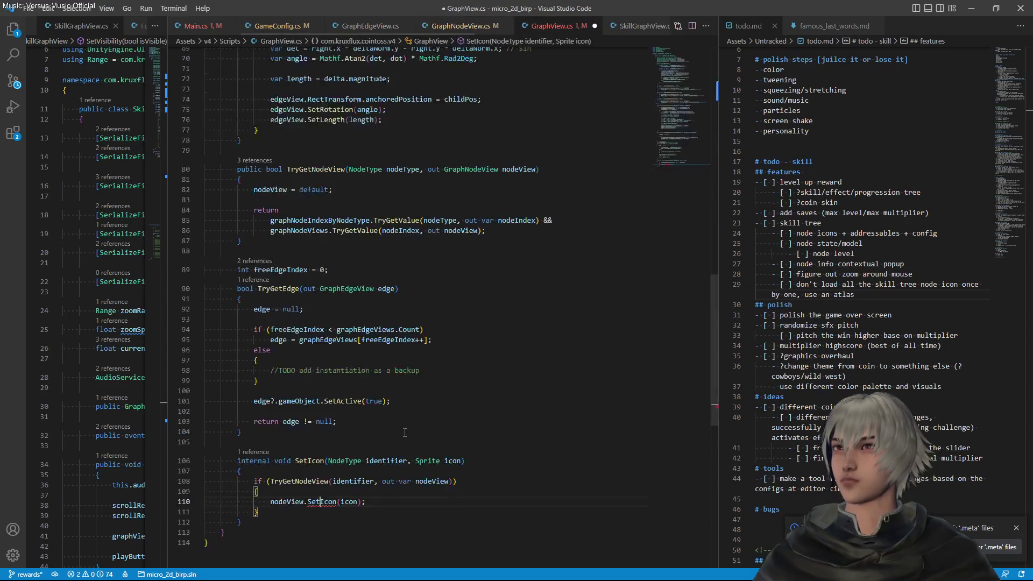
{"action": "key", "text": "ctrl+z"}
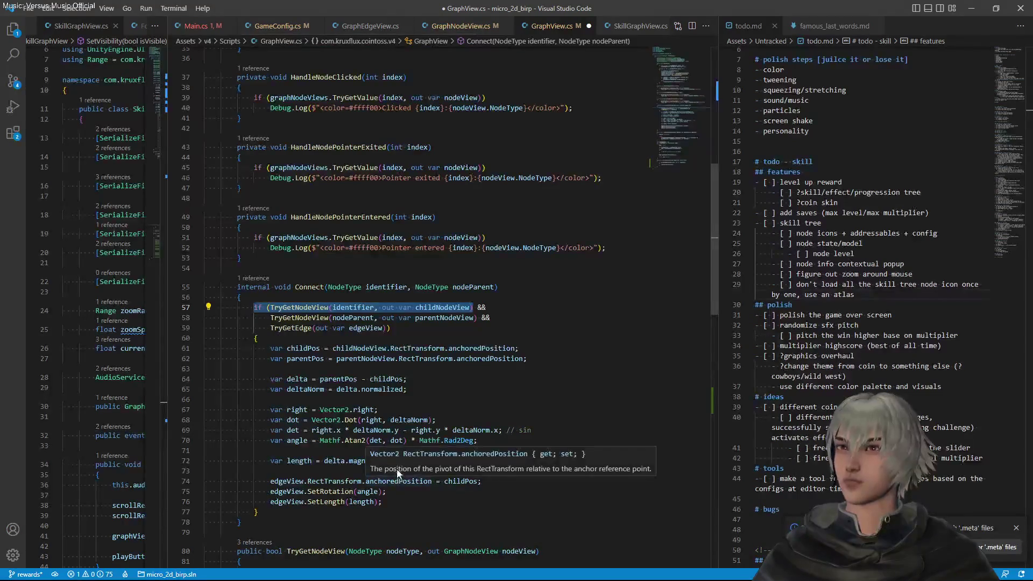
{"action": "key", "text": "ctrl+z"}
{"action": "key", "text": "ctrl+z"}
{"action": "key", "text": "ctrl+z"}
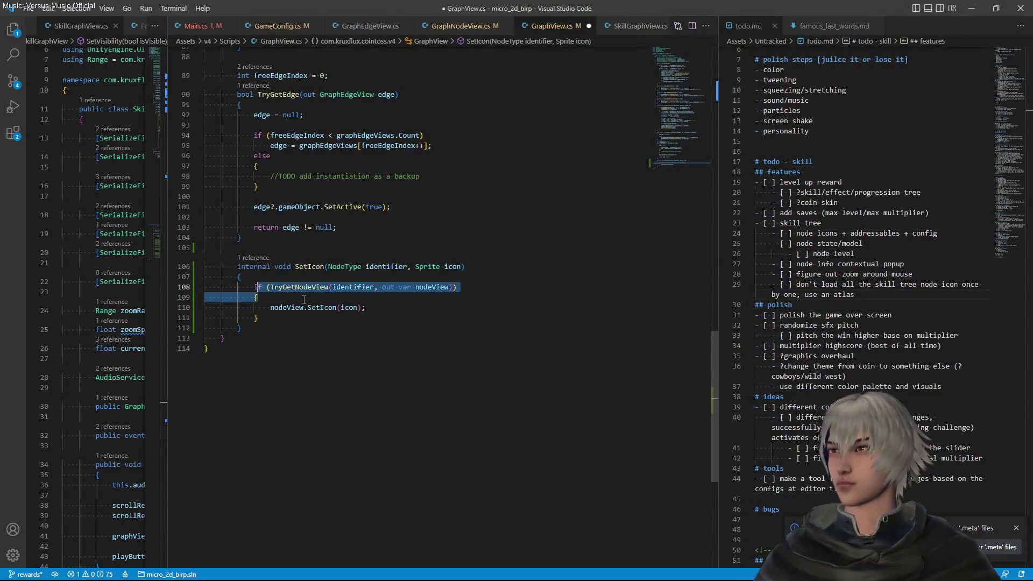
{"action": "key", "text": "ctrl+z"}
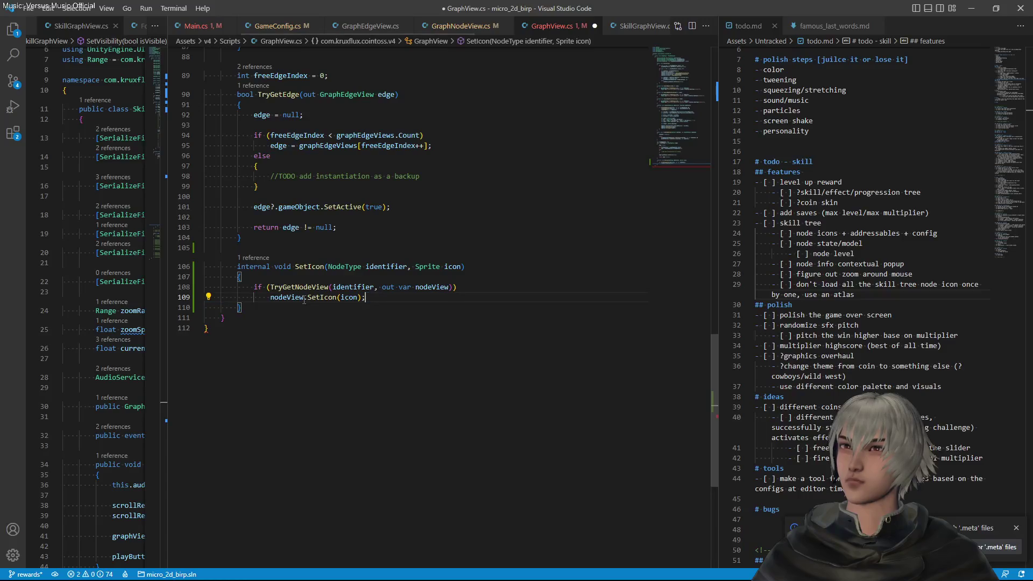
{"action": "left_click", "coordinate": [196, 26]}
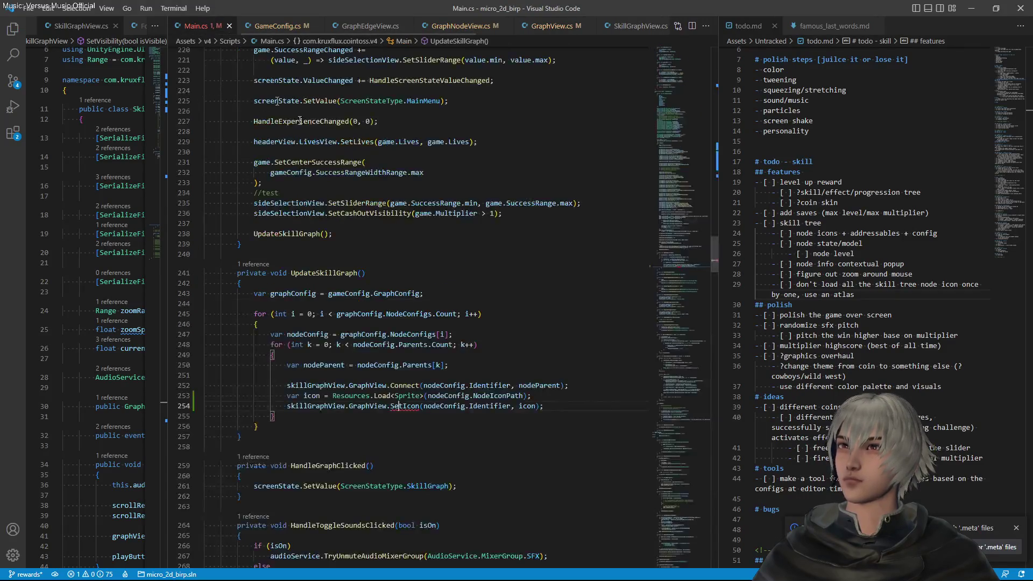
{"action": "left_click", "coordinate": [561, 398]}
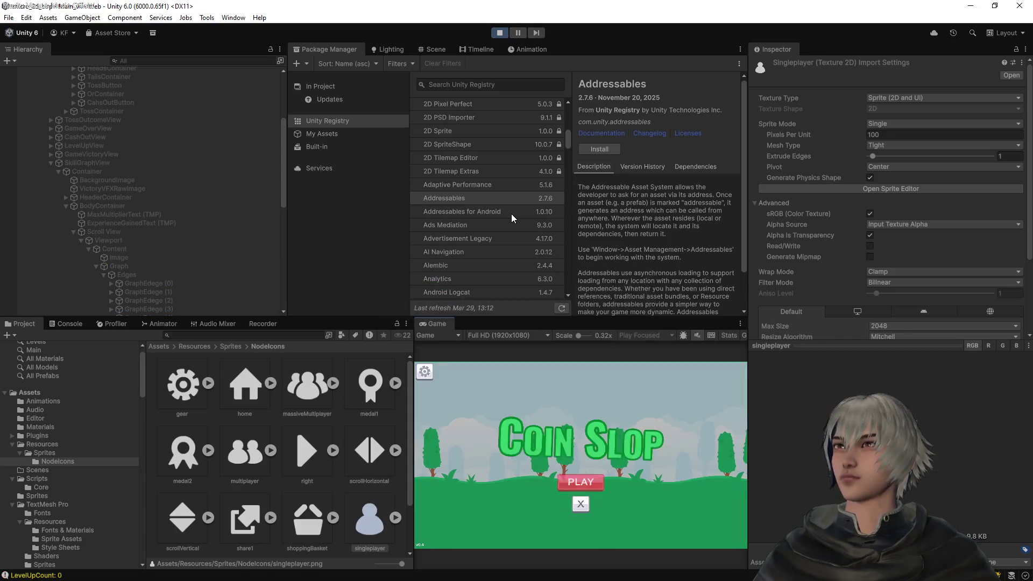
Play to the skill graph and inspect GraphNode (1)'s IconImage Source Image and the home sprite
{"action": "left_click", "coordinate": [598, 482]}
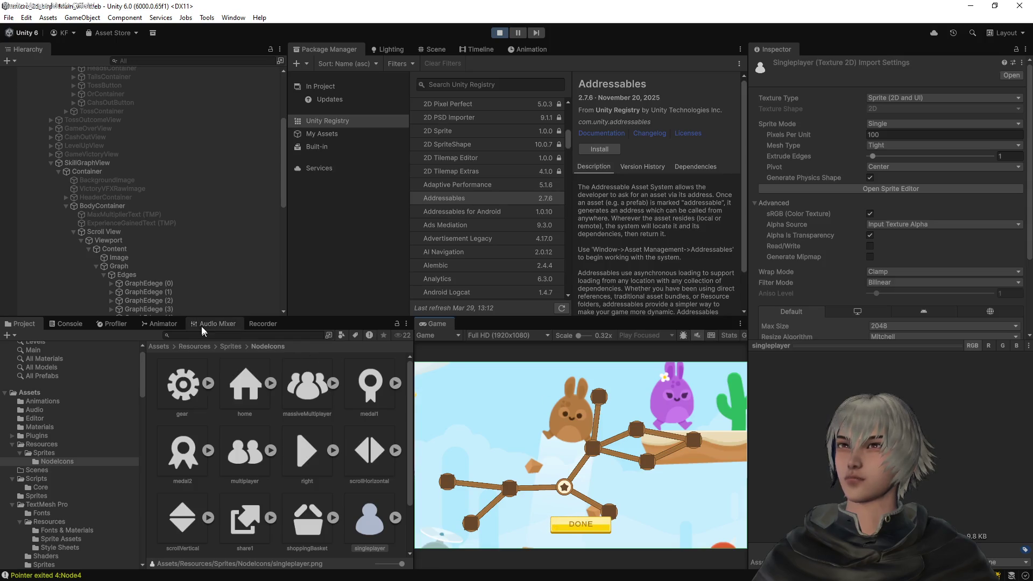
{"action": "scroll", "coordinate": [173, 278], "scroll_direction": "down", "scroll_amount": 6}
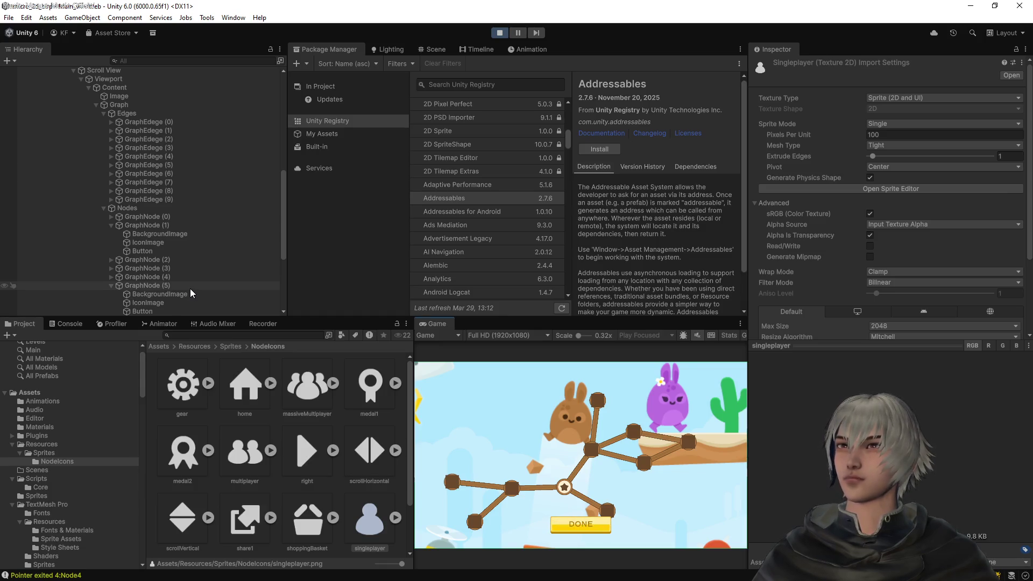
{"action": "scroll", "coordinate": [190, 288], "scroll_direction": "down", "scroll_amount": 3}
{"action": "left_click", "coordinate": [141, 170]}
{"action": "left_click", "coordinate": [138, 178]}
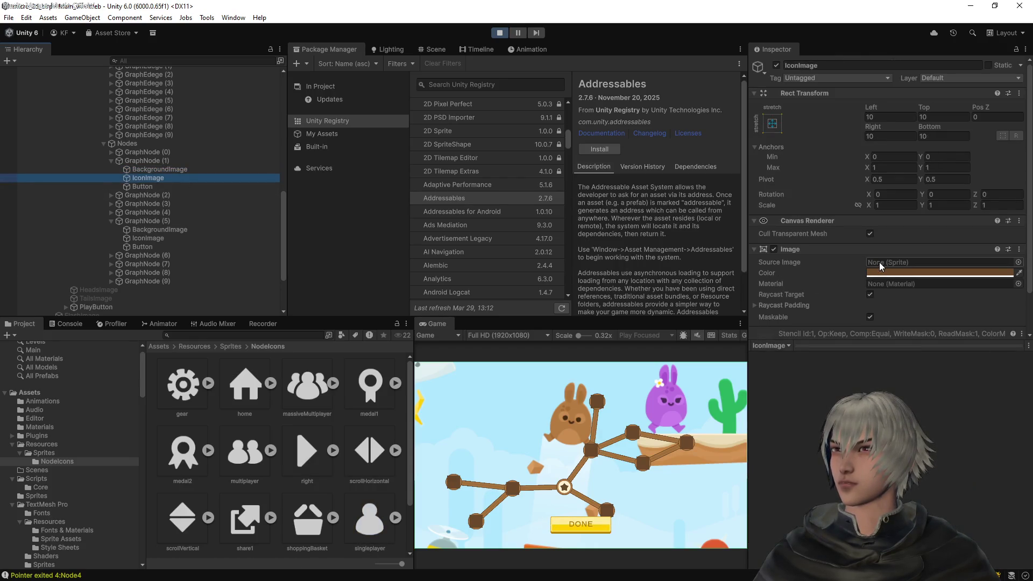
{"action": "left_click", "coordinate": [240, 386]}
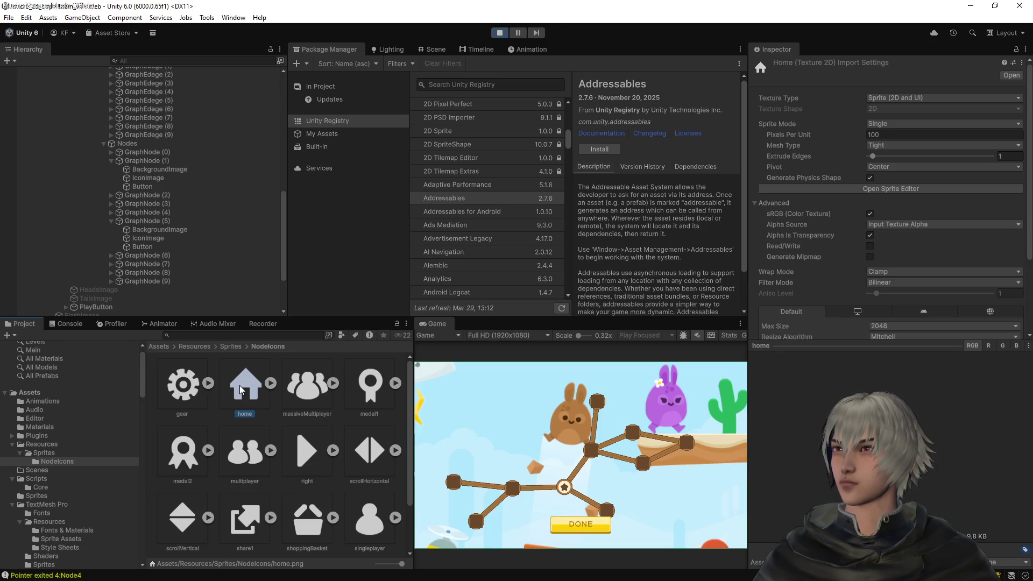
{"action": "key", "text": "alt+Tab"}
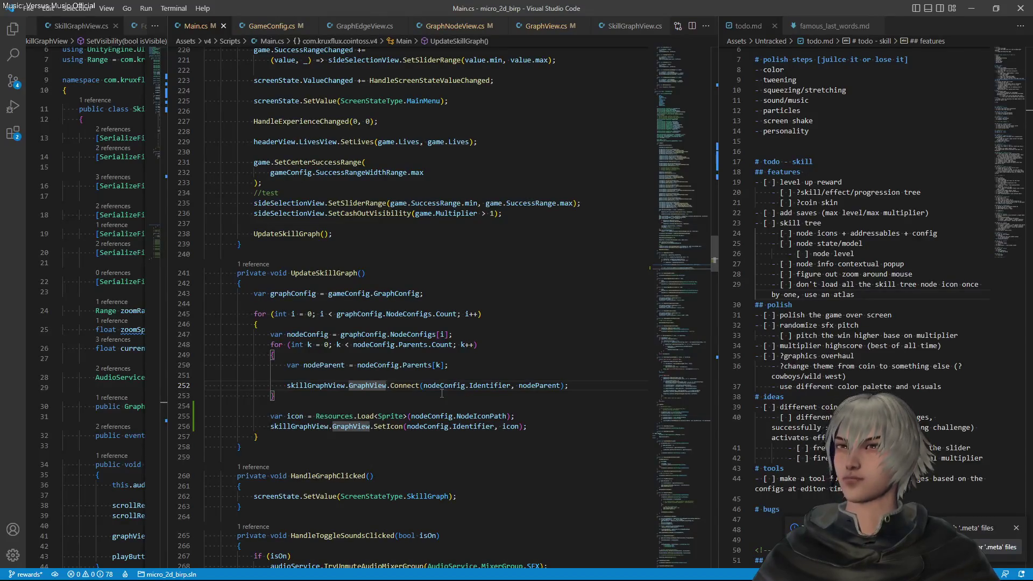
Inspect NodeIconPath and the Resources.Load call on line 255, then bring up the v4 Main.cs in Rider
{"action": "left_click", "coordinate": [481, 416]}
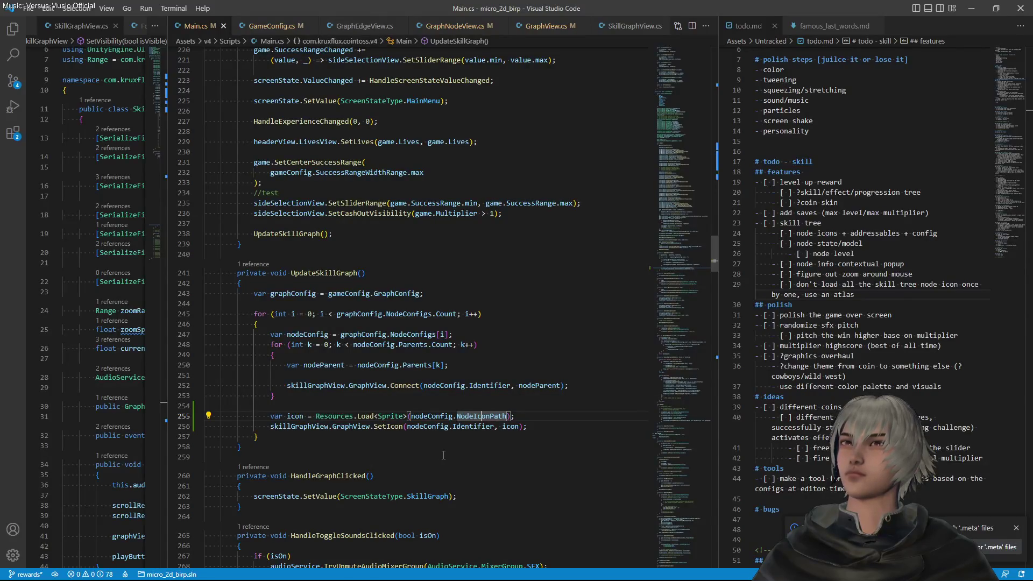
{"action": "left_click", "coordinate": [371, 415]}
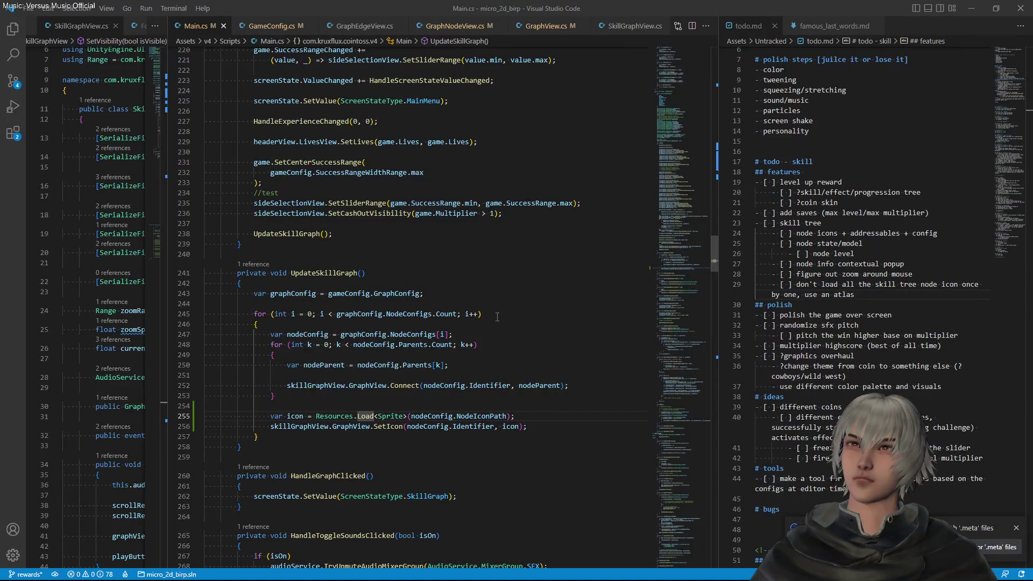
{"action": "key", "text": "alt+Tab"}
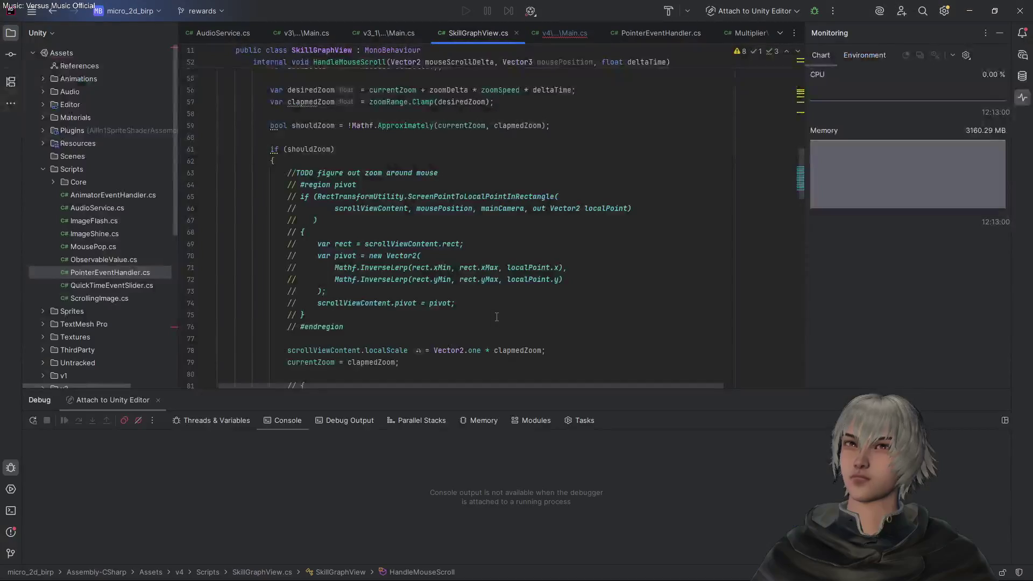
{"action": "left_click", "coordinate": [564, 33]}
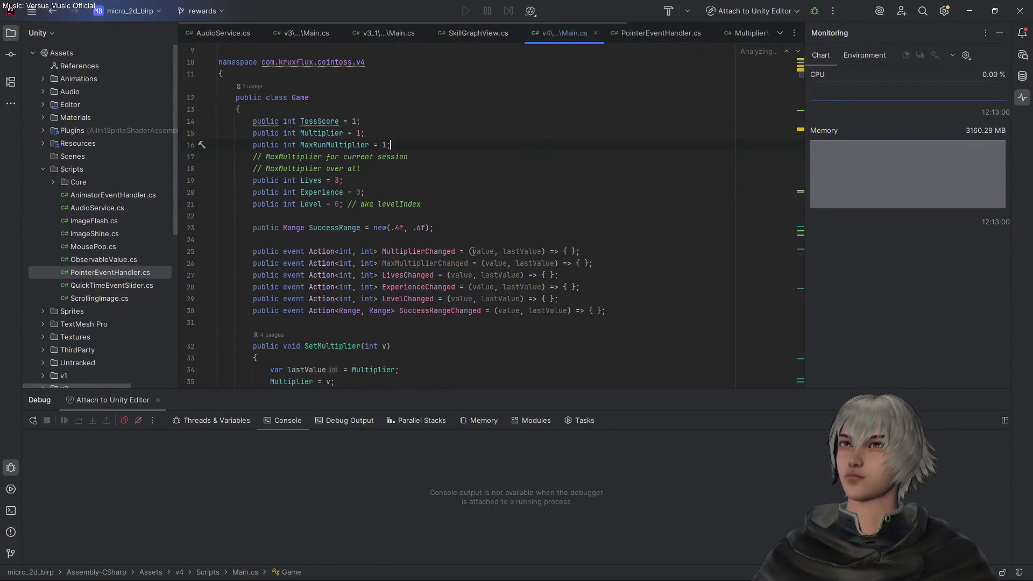
Put a breakpoint on UpdateSkillGraph's icon-loading line 255 with the debugger attached to Unity
{"action": "scroll", "coordinate": [485, 252], "scroll_direction": "down", "scroll_amount": 8}
{"action": "scroll", "coordinate": [485, 252], "scroll_direction": "down", "scroll_amount": 20}
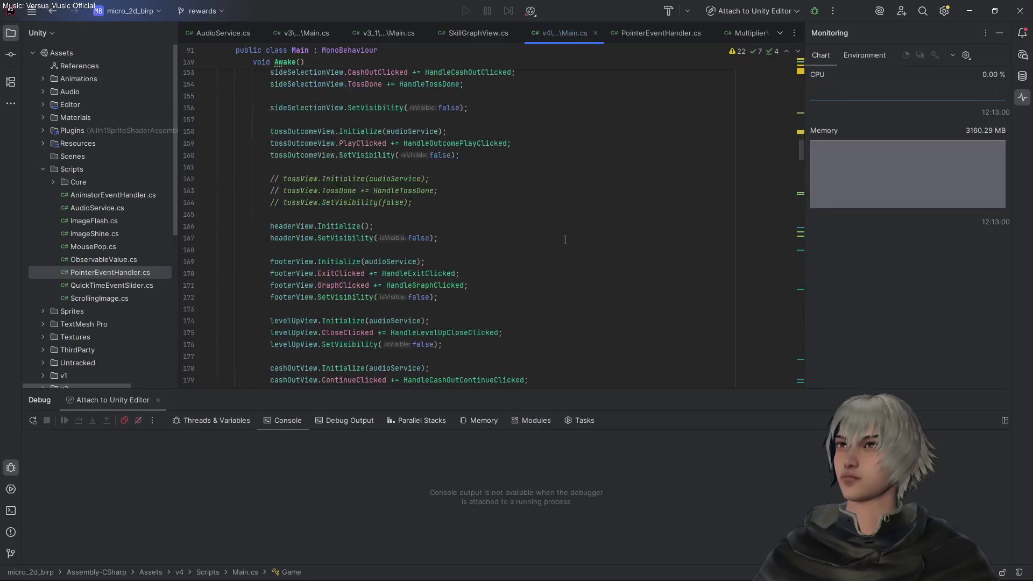
{"action": "scroll", "coordinate": [798, 212], "scroll_direction": "down", "scroll_amount": 17}
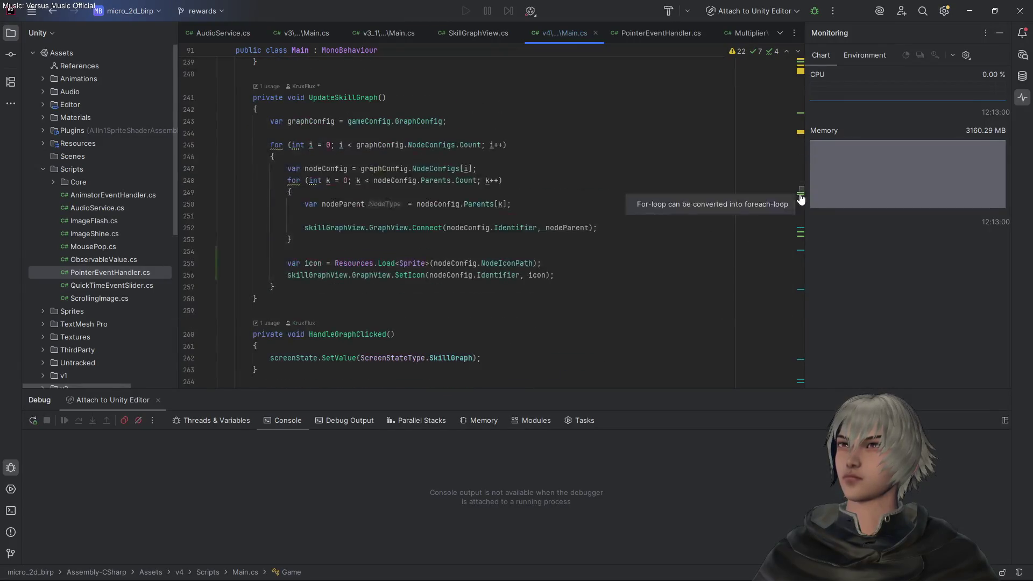
{"action": "left_click", "coordinate": [191, 263]}
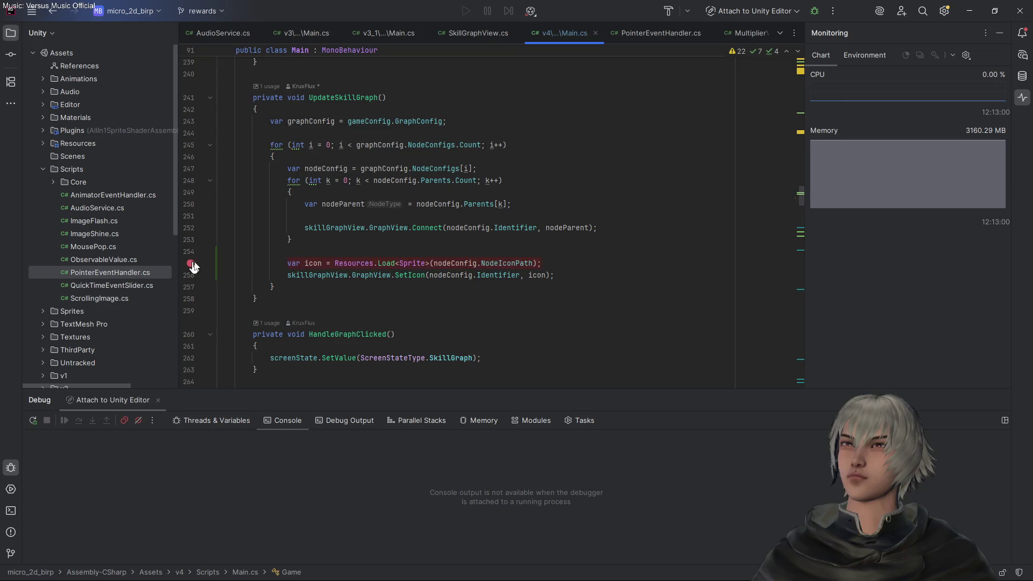
{"action": "key", "text": "shift+F9"}
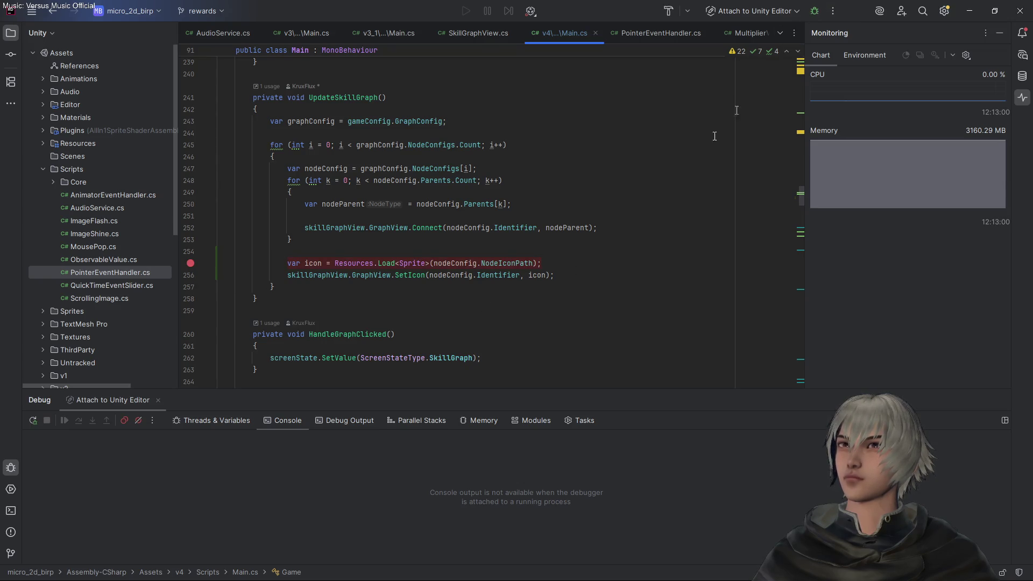
{"action": "left_click", "coordinate": [191, 263]}
{"action": "left_click", "coordinate": [191, 264]}
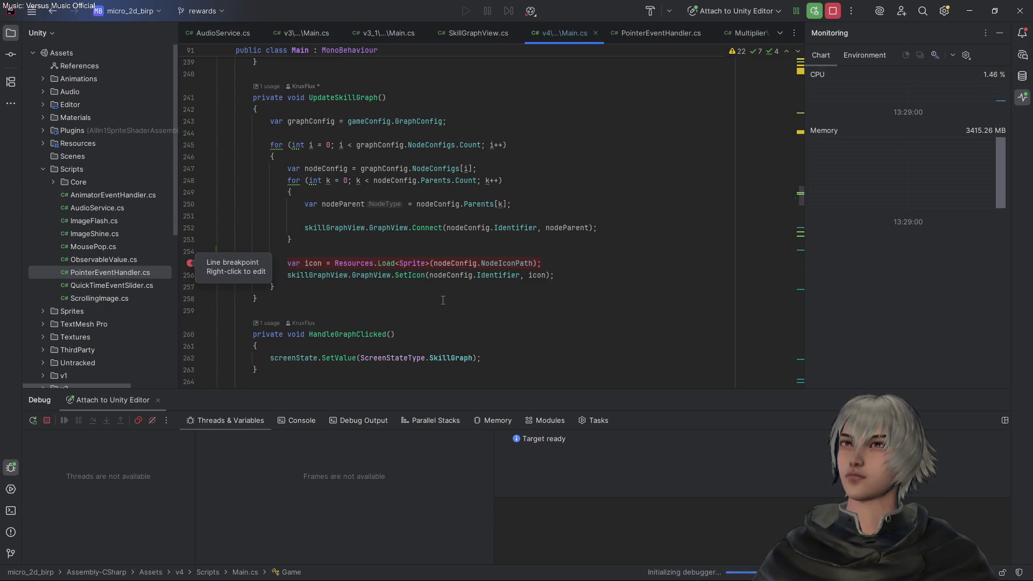
{"action": "left_click", "coordinate": [602, 277]}
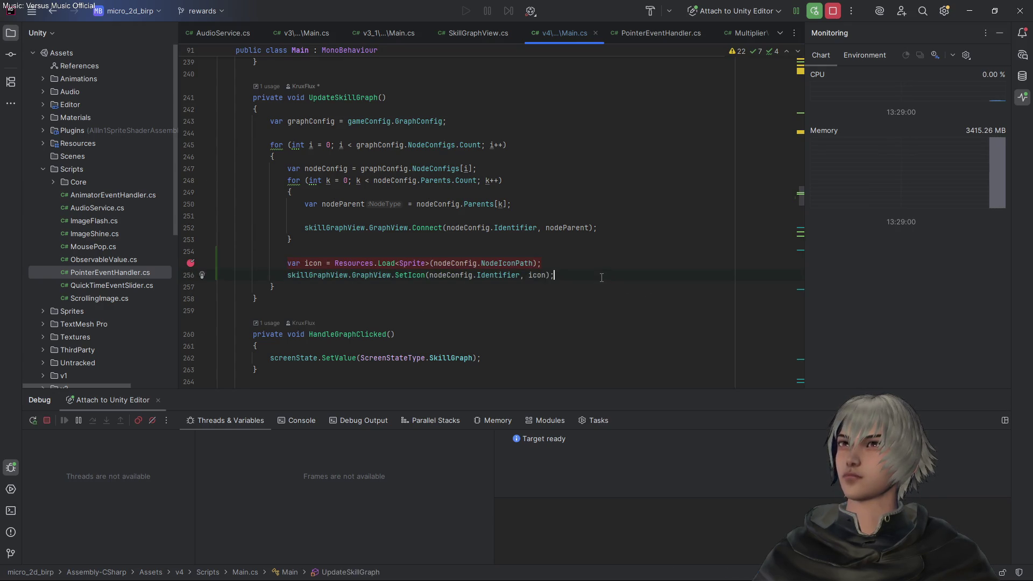
{"action": "left_click", "coordinate": [577, 267]}
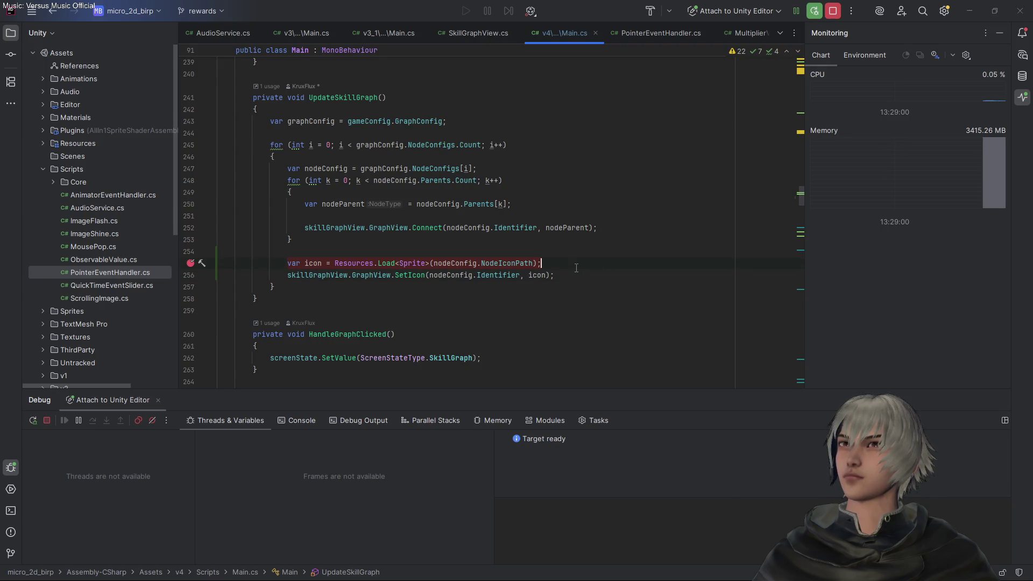
{"action": "key", "text": "alt+Tab"}
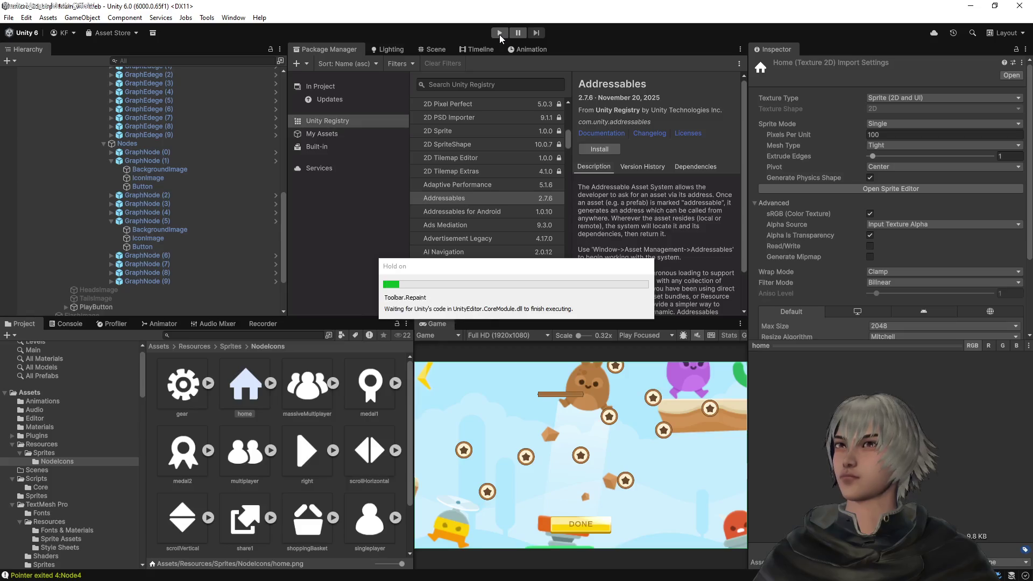
Play to the breakpoint, see icon is null for '/Sprites/NodeIcons/home', step over and stop debugging
{"action": "left_click", "coordinate": [499, 34]}
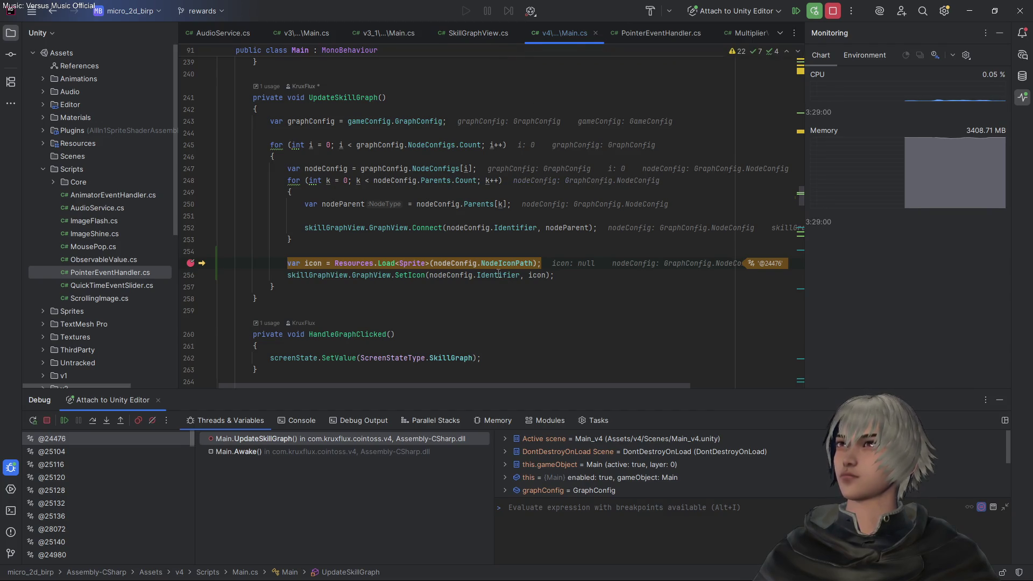
{"action": "mouse_move", "coordinate": [496, 275]}
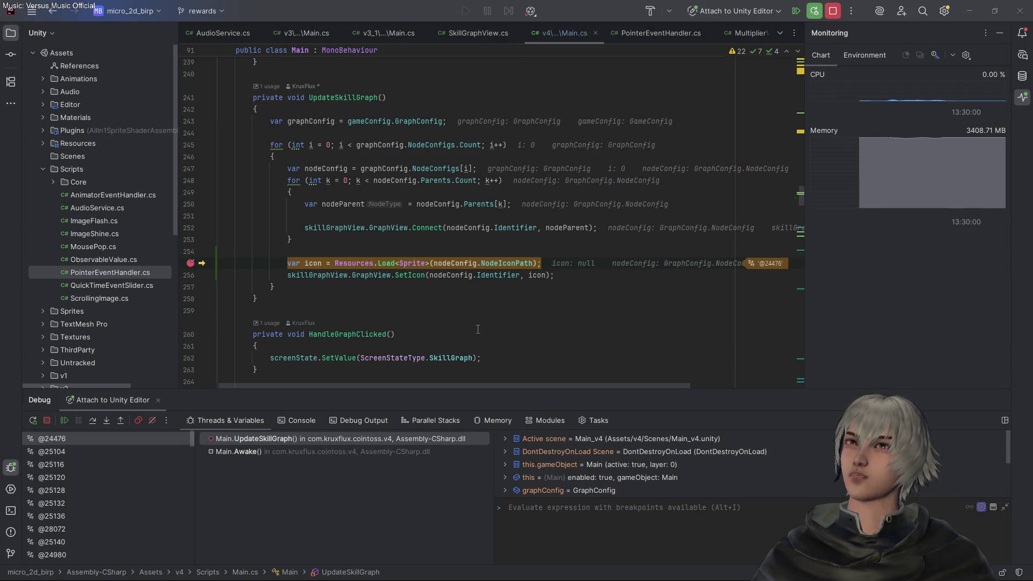
{"action": "left_click", "coordinate": [93, 420]}
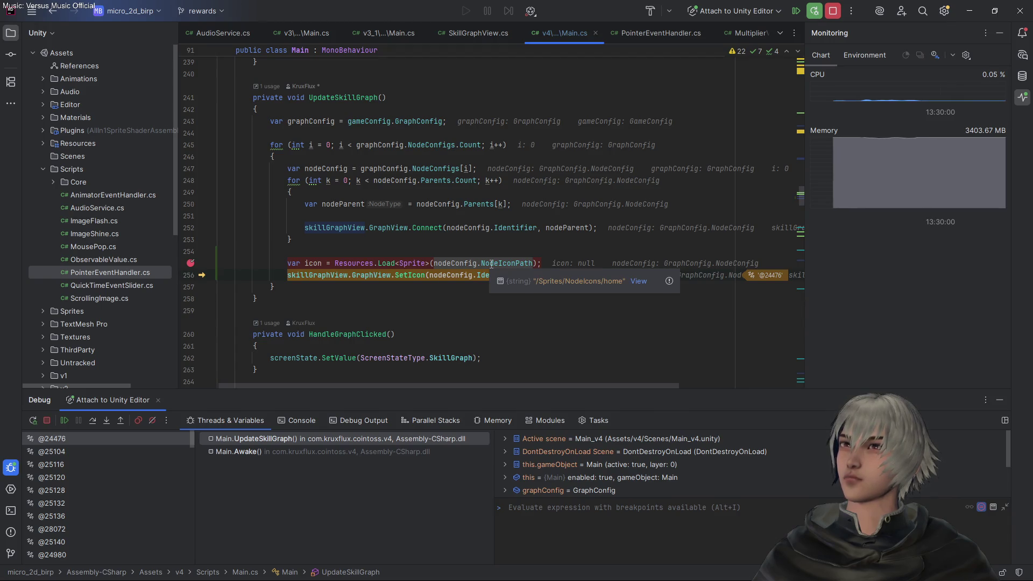
{"action": "left_click", "coordinate": [834, 11]}
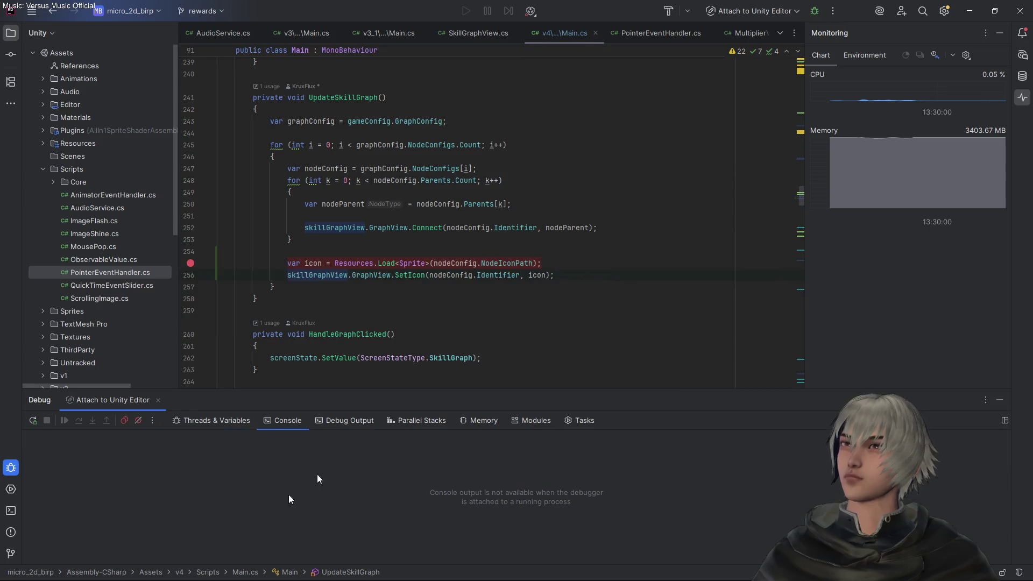
Check the Resources/Sprites/NodeIcons folder name in Unity and exit Play mode
{"action": "key", "text": "alt+Tab"}
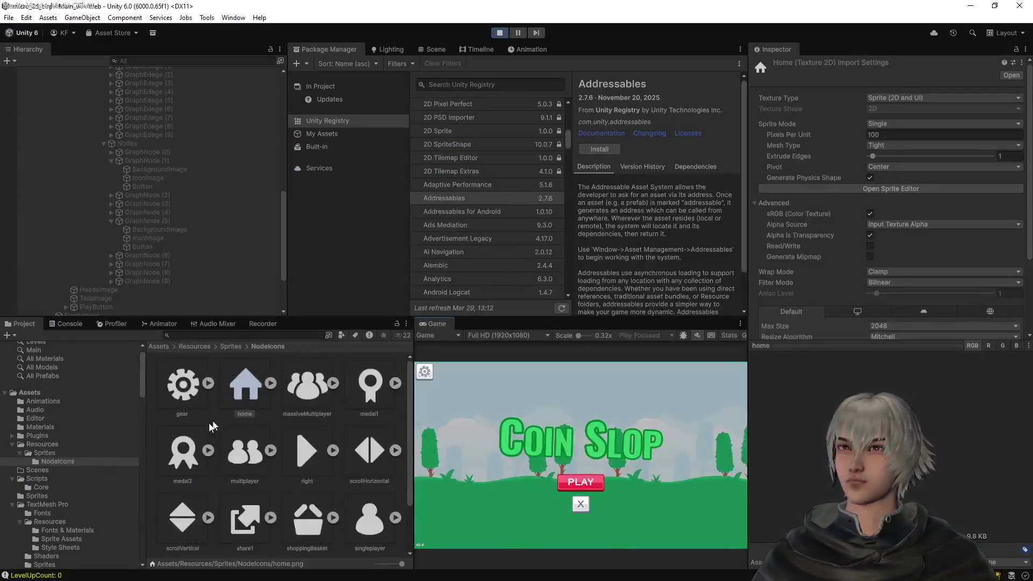
{"action": "left_click", "coordinate": [66, 444]}
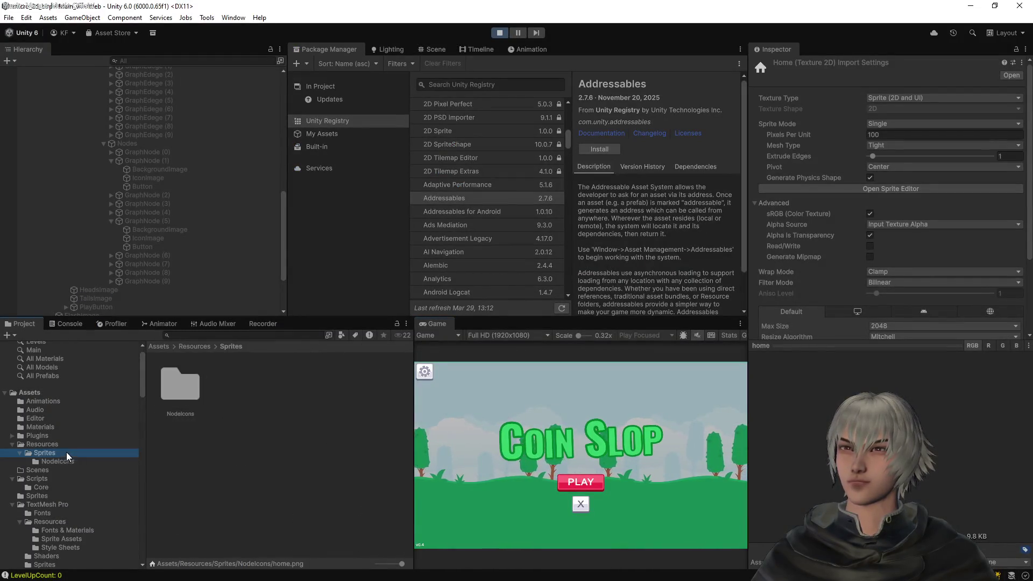
{"action": "left_click", "coordinate": [59, 452]}
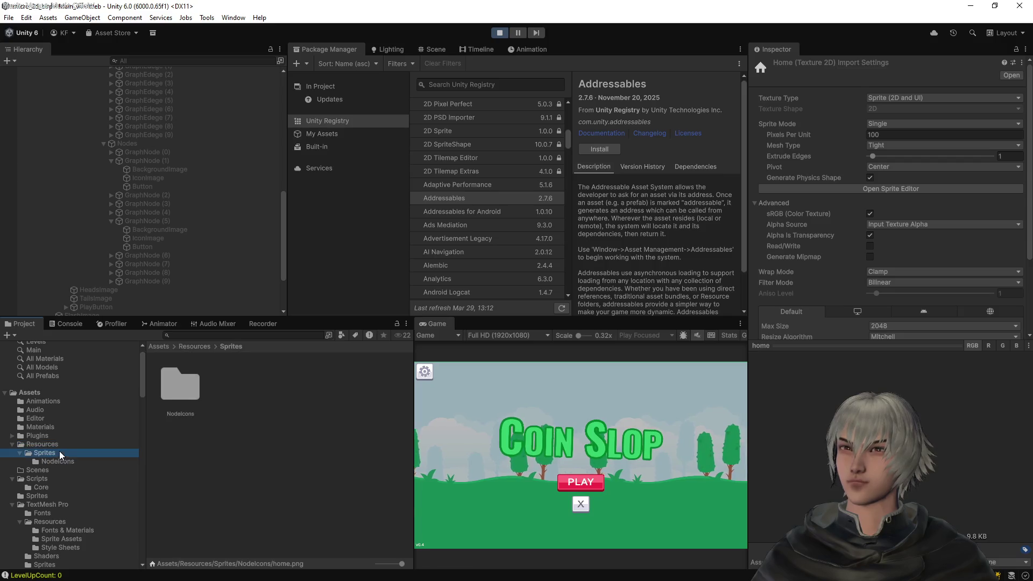
{"action": "left_click", "coordinate": [195, 380]}
{"action": "key", "text": "F2"}
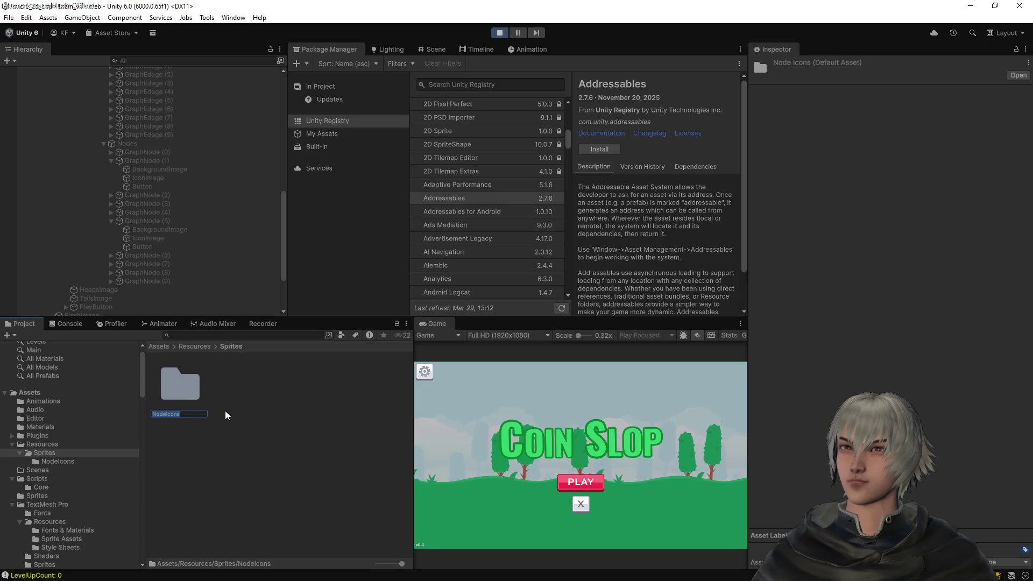
{"action": "key", "text": "Return"}
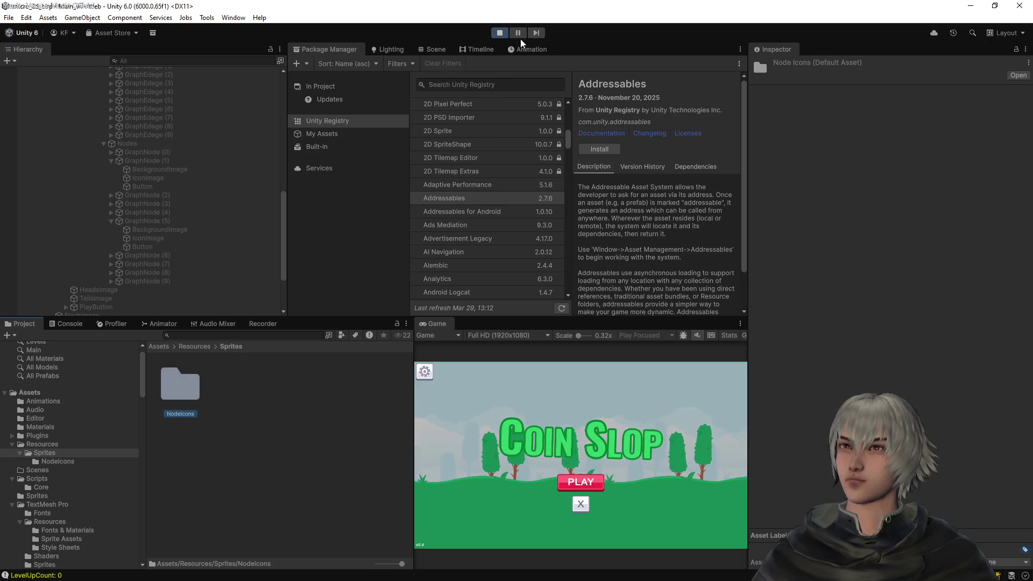
{"action": "left_click", "coordinate": [500, 33]}
Go to NodeIconPath's declaration and the NodeIconFolder string in GameConfig.cs
{"action": "key", "text": "alt+Tab"}
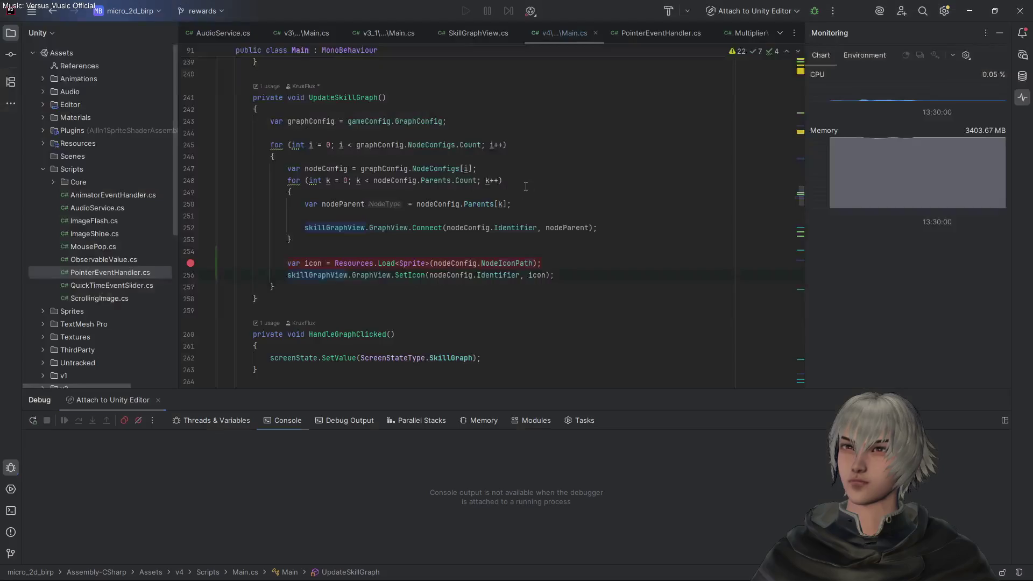
{"action": "left_click", "coordinate": [525, 263], "text": "ctrl"}
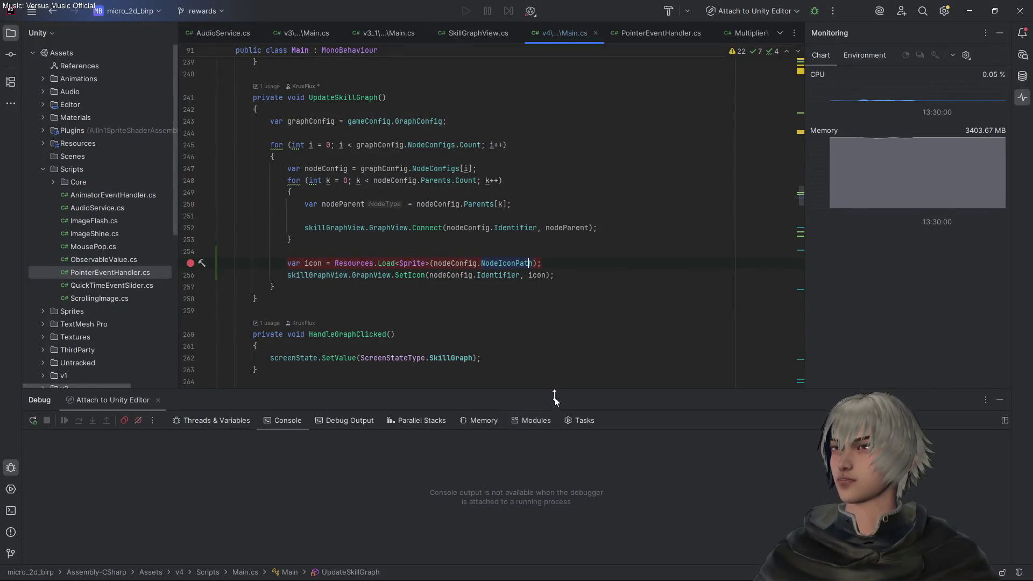
{"action": "left_click", "coordinate": [512, 347]}
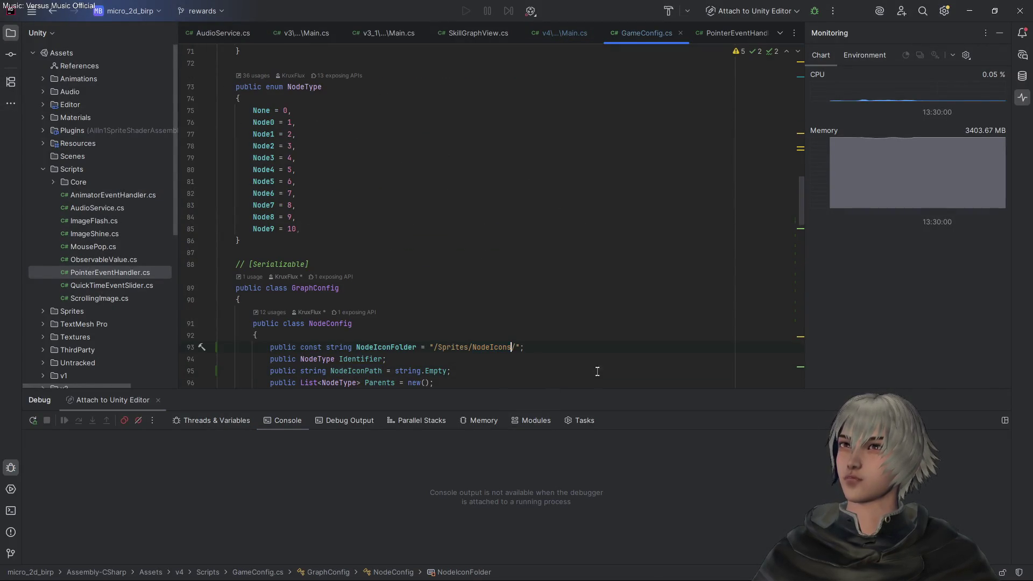
Compare Unity's Sprites folder name with the Sprites part of the NodeIconFolder path
{"action": "key", "text": "alt+Tab"}
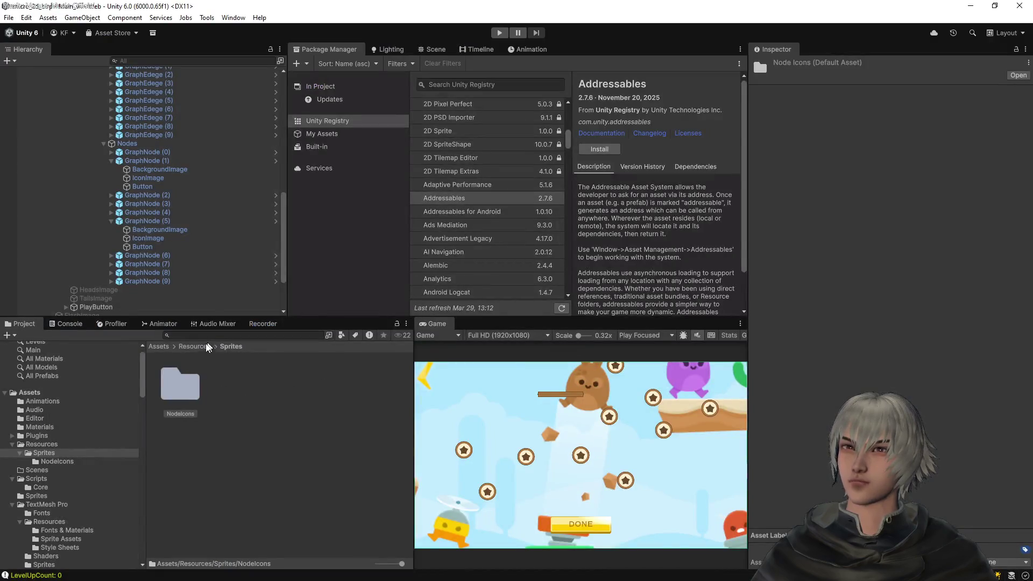
{"action": "left_click", "coordinate": [197, 347]}
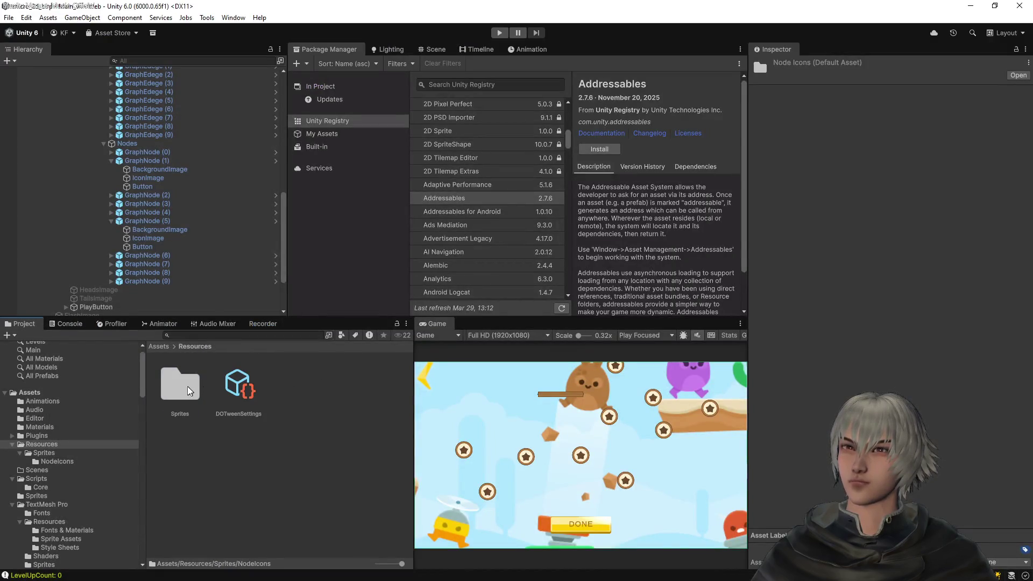
{"action": "left_click", "coordinate": [188, 389]}
{"action": "key", "text": "F2"}
{"action": "key", "text": "Escape"}
{"action": "key", "text": "alt+Tab"}
{"action": "double_click", "coordinate": [453, 347]}
{"action": "key", "text": "Right"}
{"action": "scroll", "coordinate": [522, 366], "scroll_direction": "down", "scroll_amount": 6}
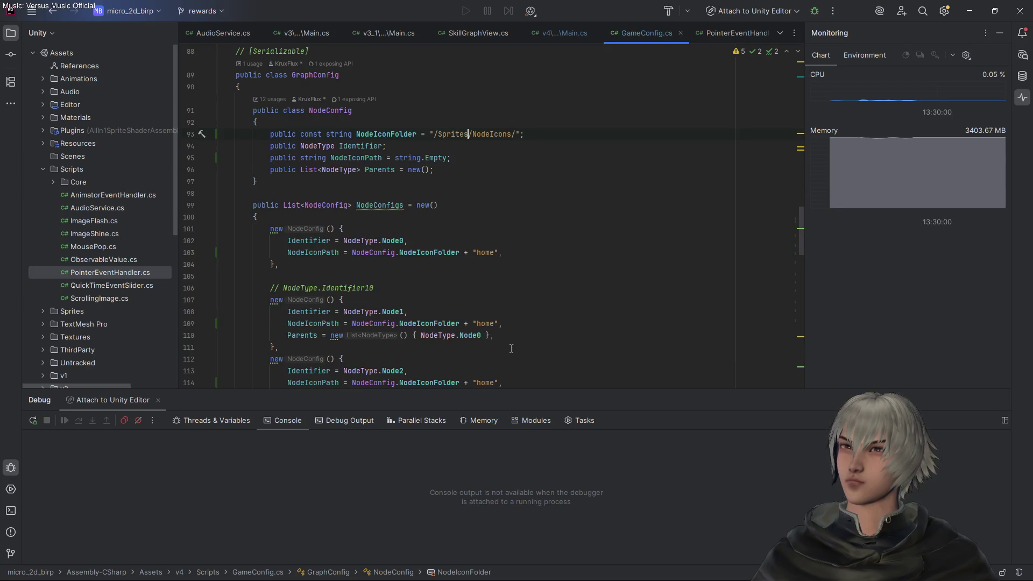
{"action": "scroll", "coordinate": [511, 349], "scroll_direction": "up", "scroll_amount": 3}
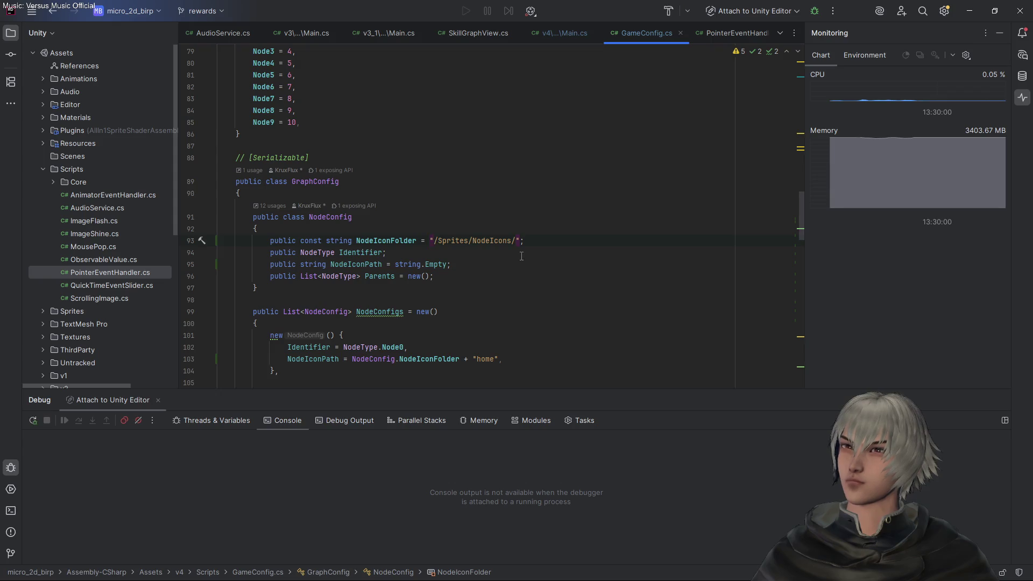
{"action": "scroll", "coordinate": [522, 256], "scroll_direction": "down", "scroll_amount": 4}
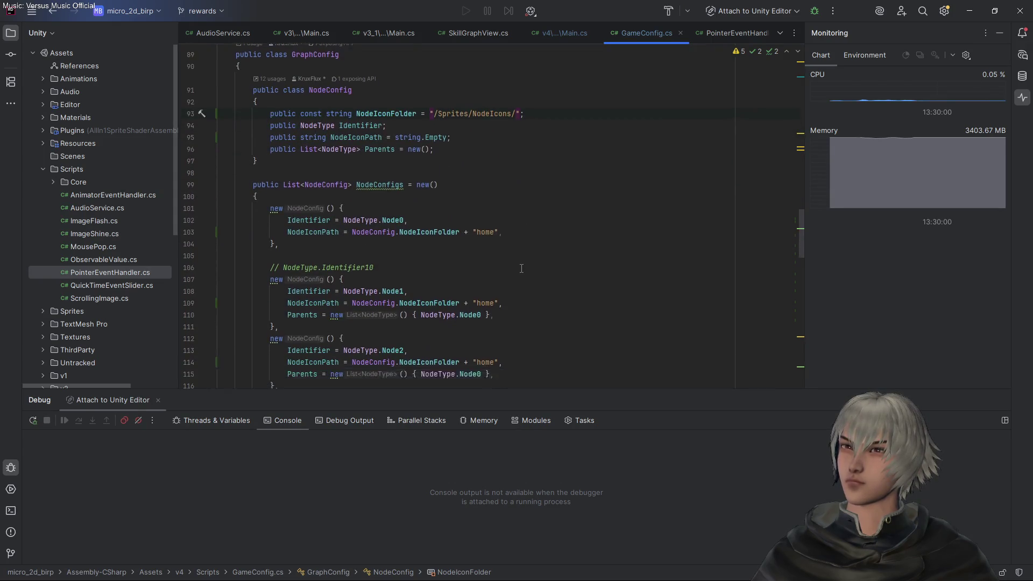
{"action": "scroll", "coordinate": [522, 268], "scroll_direction": "up", "scroll_amount": 2}
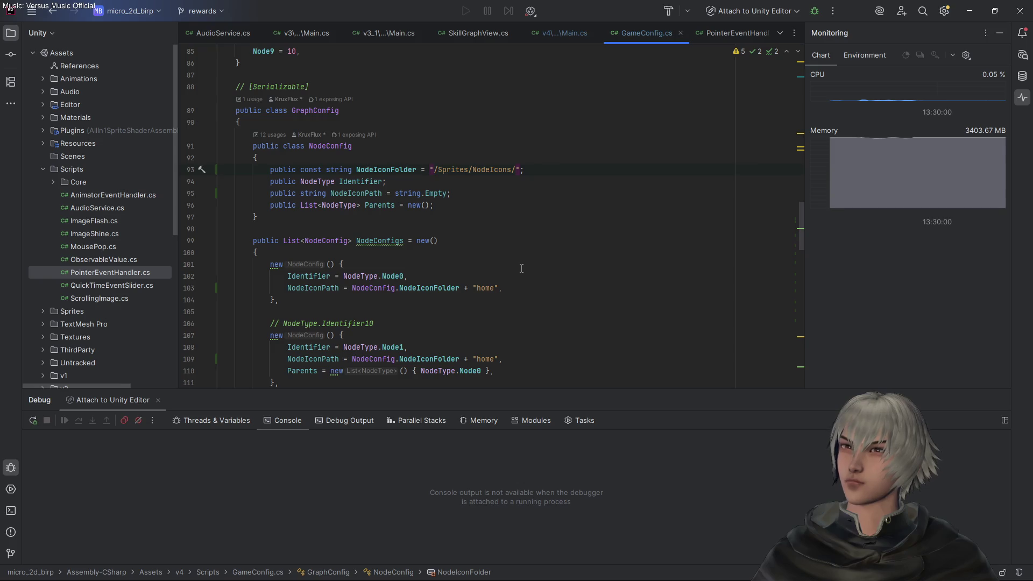
Compare the home sprite's name in NodeIcons with Node0's icon name in GameConfig.cs
{"action": "key", "text": "alt+Tab"}
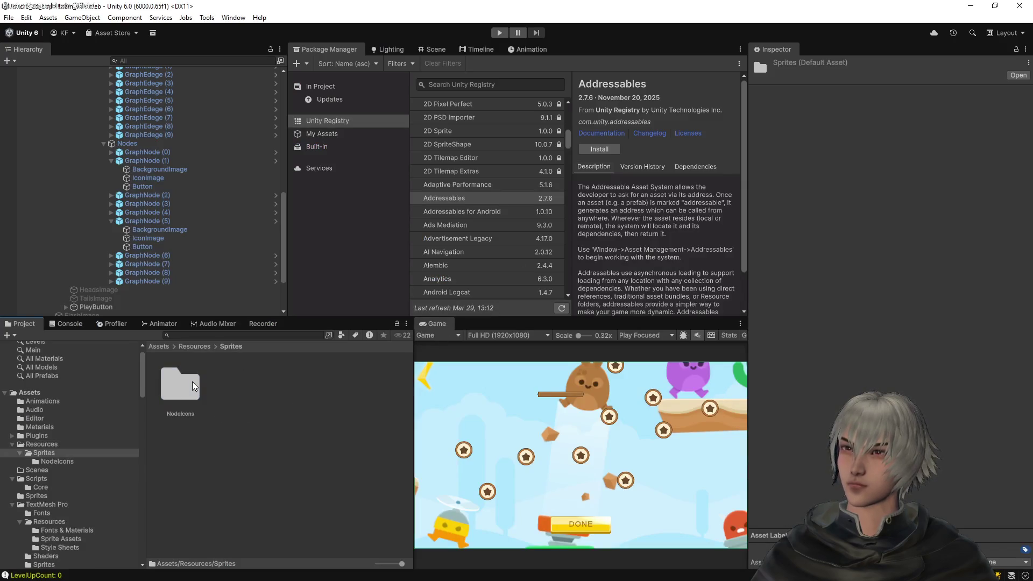
{"action": "double_click", "coordinate": [195, 387]}
{"action": "left_click", "coordinate": [243, 388]}
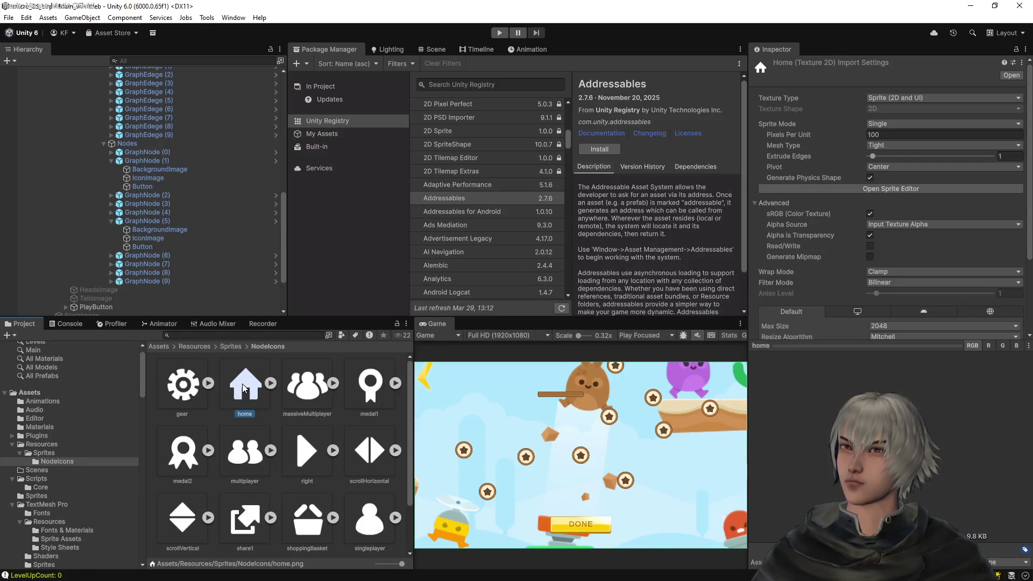
{"action": "key", "text": "F2"}
{"action": "key", "text": "Escape"}
{"action": "key", "text": "alt+Tab"}
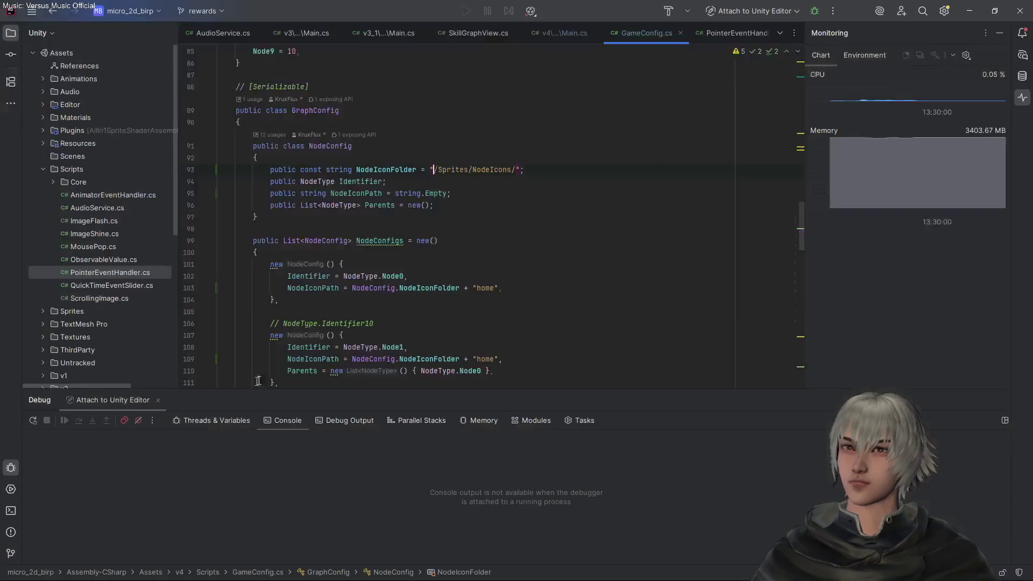
{"action": "left_click", "coordinate": [493, 288]}
{"action": "key", "text": "alt+Tab"}
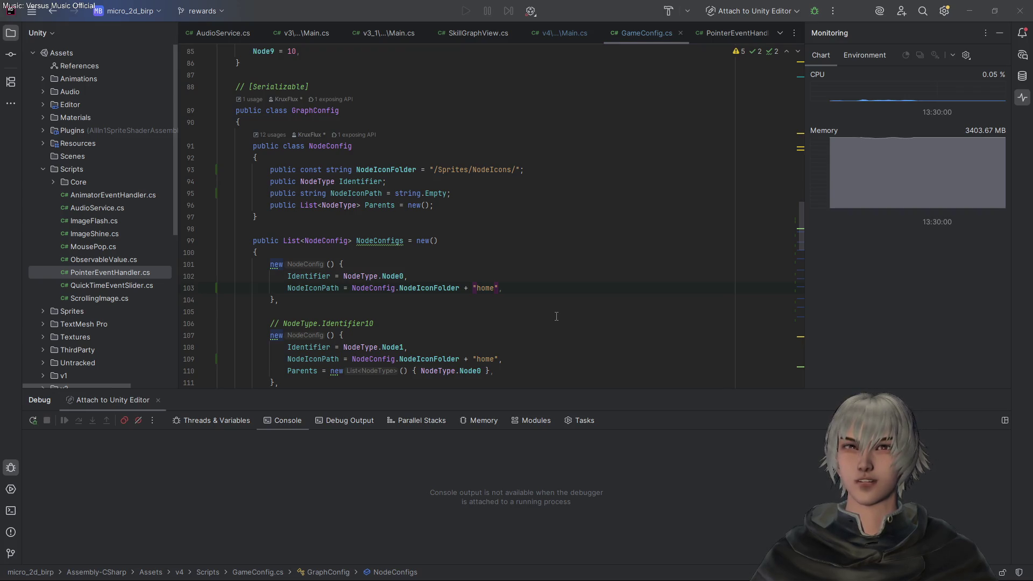
{"action": "key", "text": "alt+Tab"}
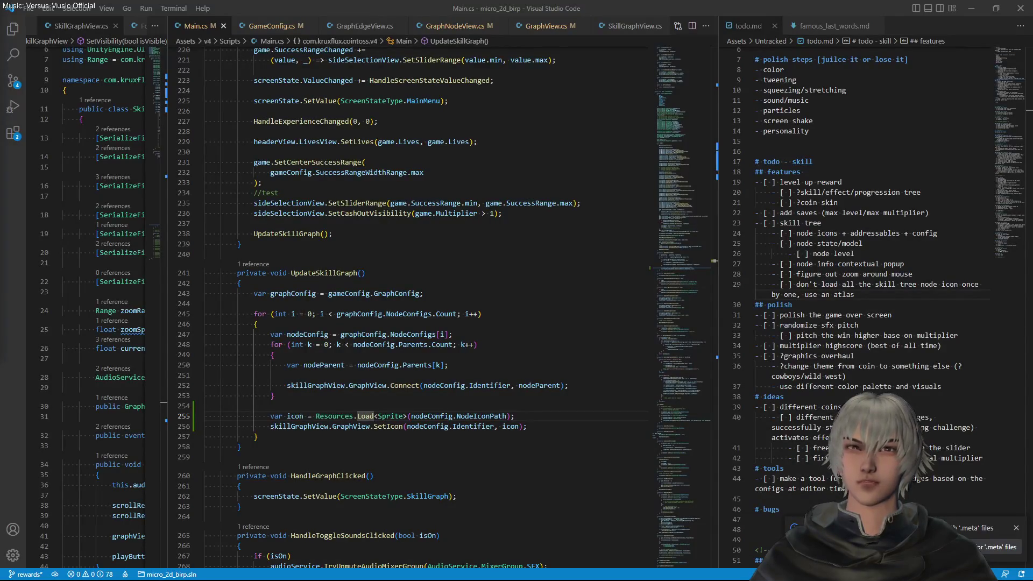
Read the Resources.Load documentation's example load paths, such as Text/textFile01 and the sprite example
{"action": "key", "text": "alt+Tab"}
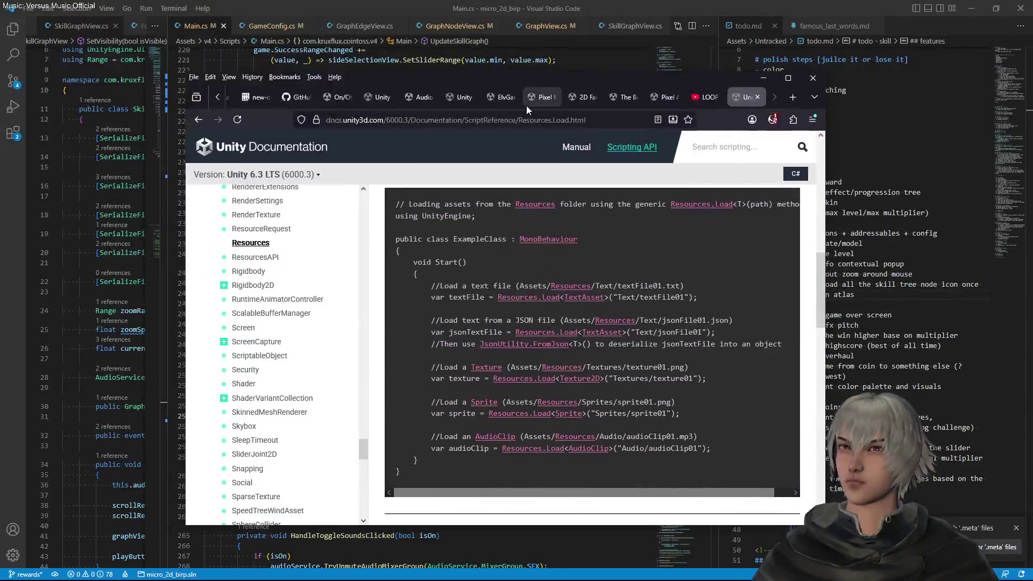
{"action": "left_click_drag", "start_coordinate": [476, 286], "coordinate": [532, 281]}
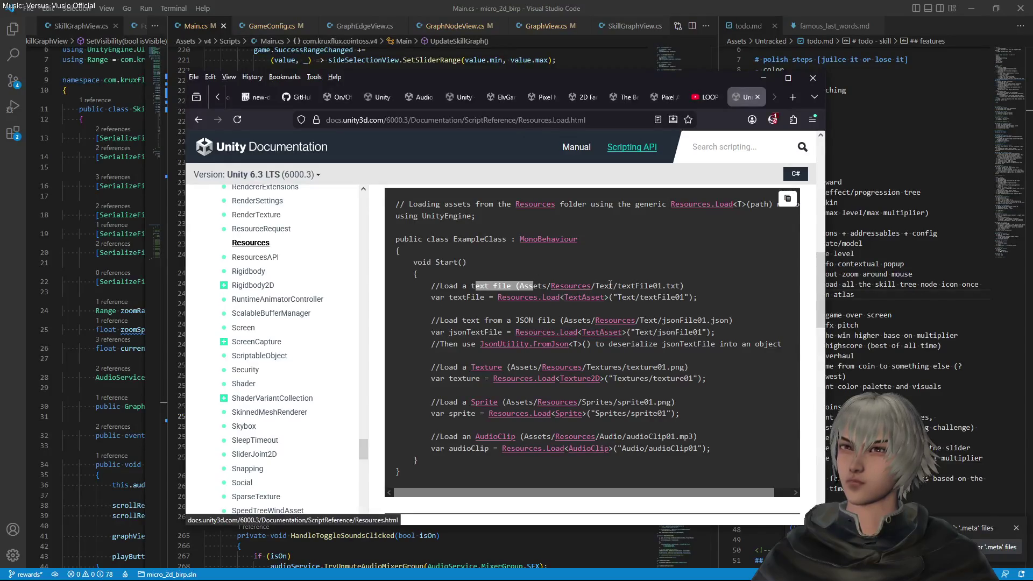
{"action": "left_click", "coordinate": [640, 285]}
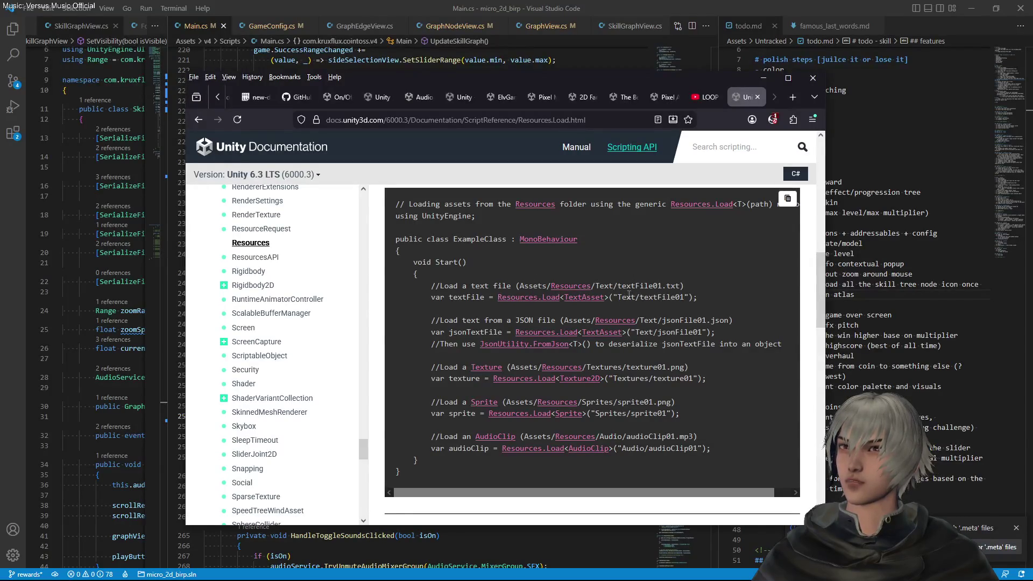
{"action": "left_click_drag", "start_coordinate": [664, 297], "coordinate": [689, 299]}
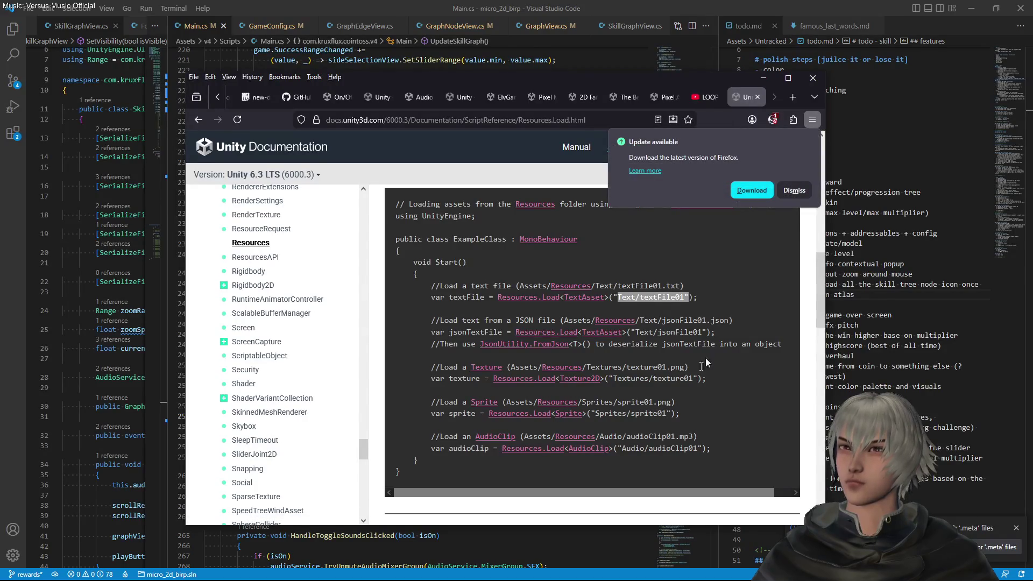
{"action": "left_click", "coordinate": [794, 190]}
{"action": "mouse_move", "coordinate": [666, 414]}
{"action": "left_mouse_down"}
{"action": "mouse_move", "coordinate": [597, 414]}
{"action": "mouse_move", "coordinate": [665, 412]}
{"action": "left_mouse_up"}
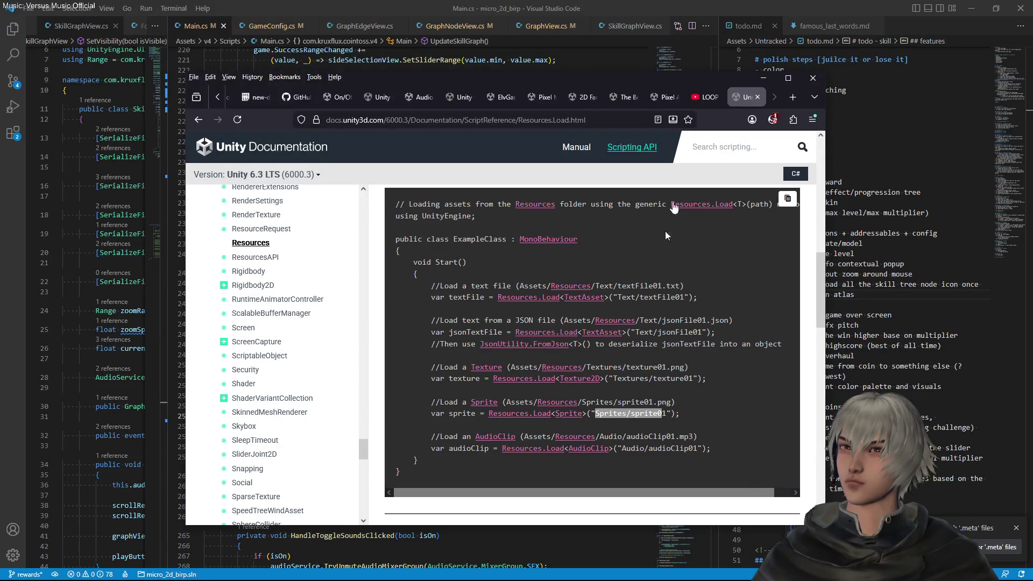
Minimize the Firefox documentation and return to the Unity editor
{"action": "left_click", "coordinate": [763, 78]}
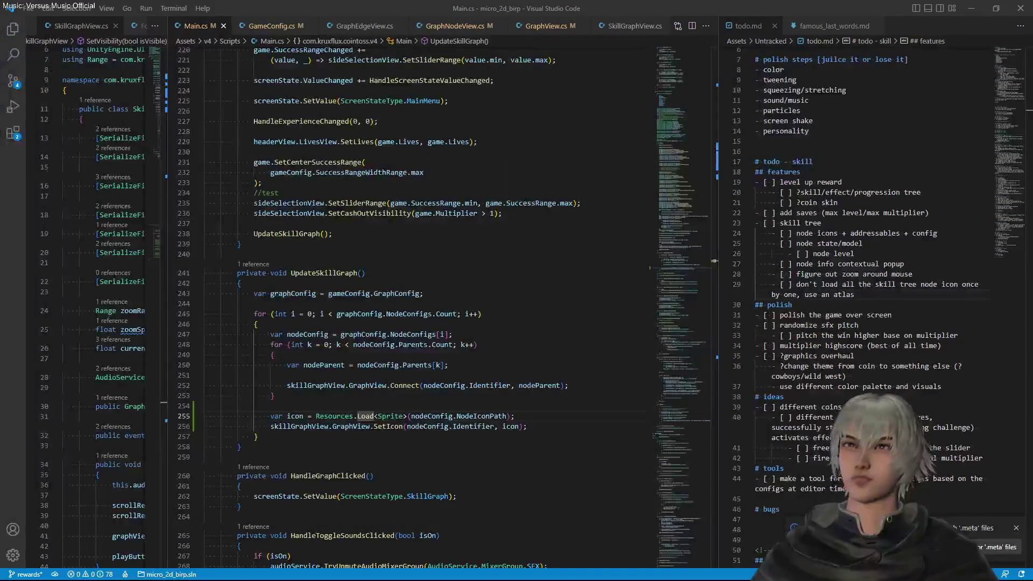
{"action": "left_click", "coordinate": [585, 202]}
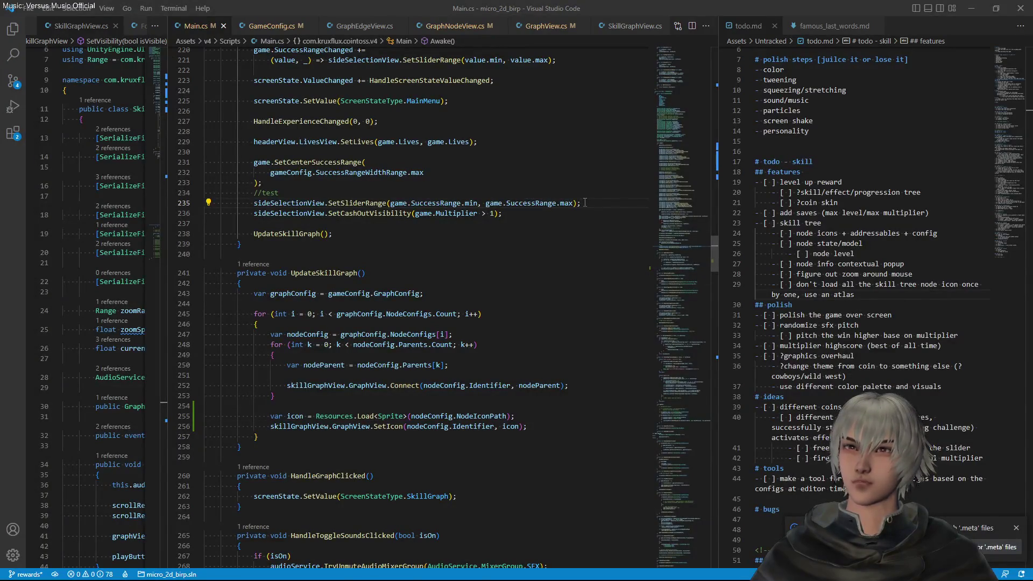
{"action": "key", "text": "alt+Tab"}
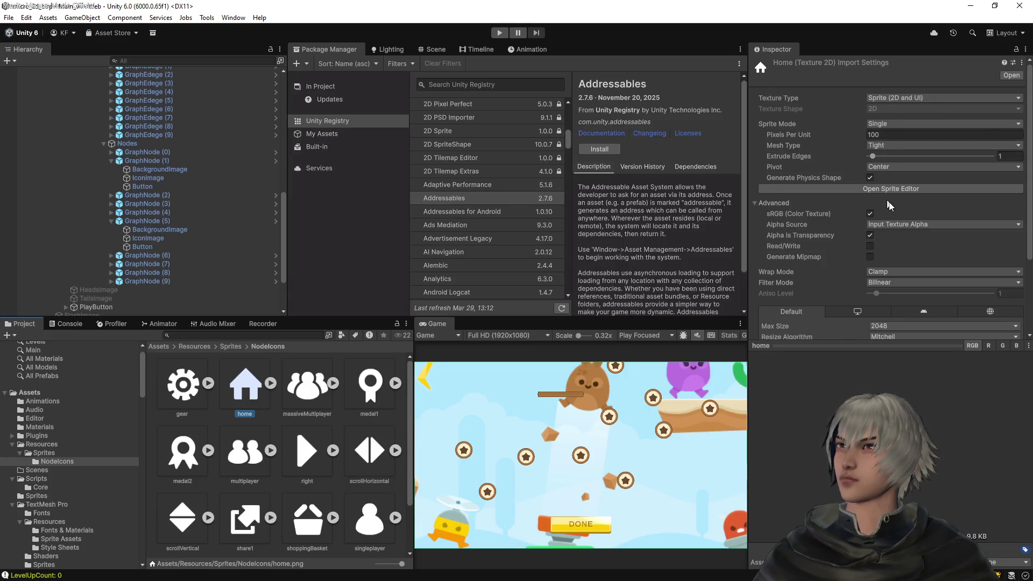
Play-test the game from the title screen into the node-graph level, then stop play mode
{"action": "scroll", "coordinate": [893, 215], "scroll_direction": "down", "scroll_amount": 5}
{"action": "scroll", "coordinate": [896, 221], "scroll_direction": "up", "scroll_amount": 5}
{"action": "left_click", "coordinate": [499, 32]}
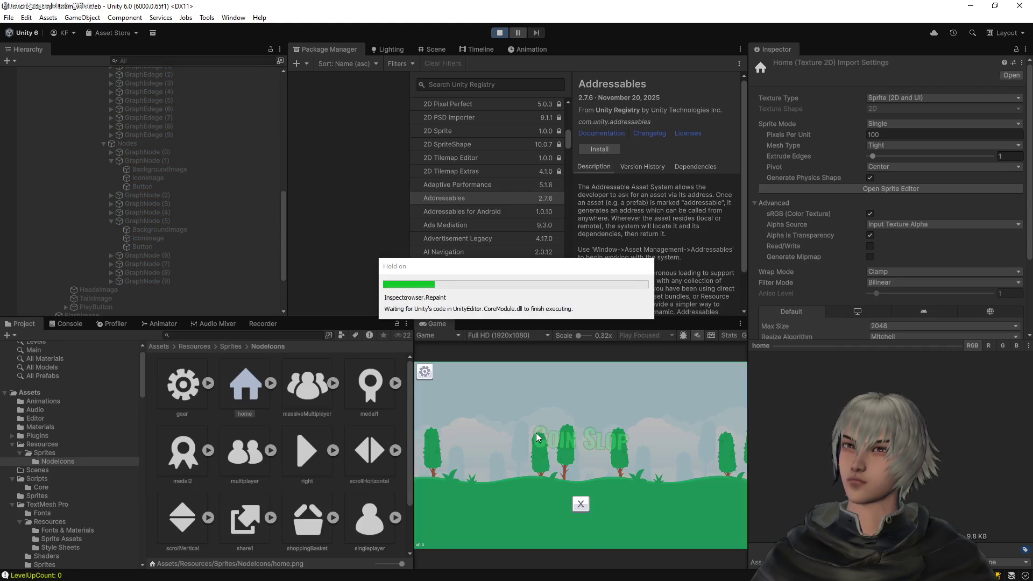
{"action": "left_click", "coordinate": [585, 478]}
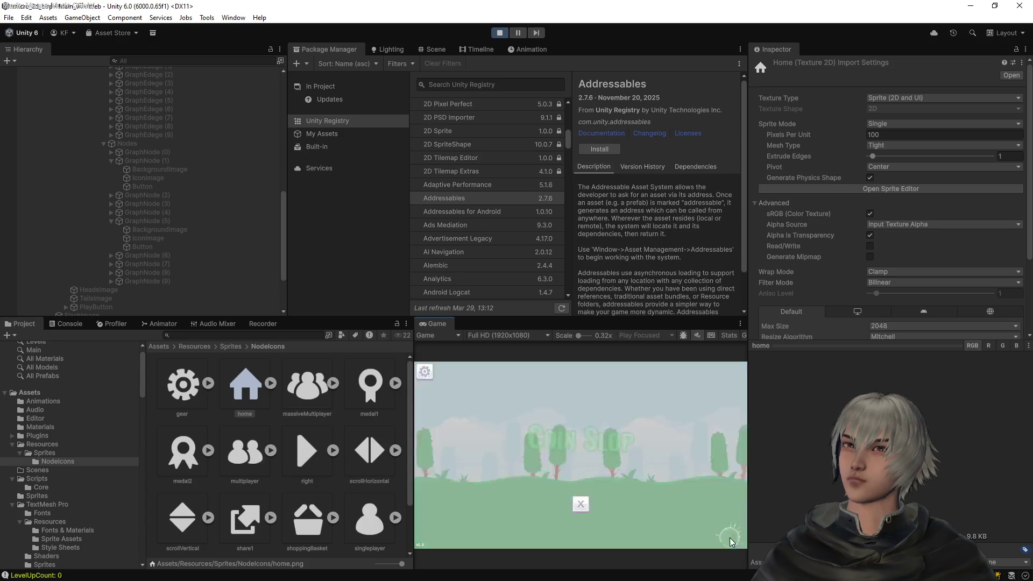
{"action": "left_click", "coordinate": [581, 484]}
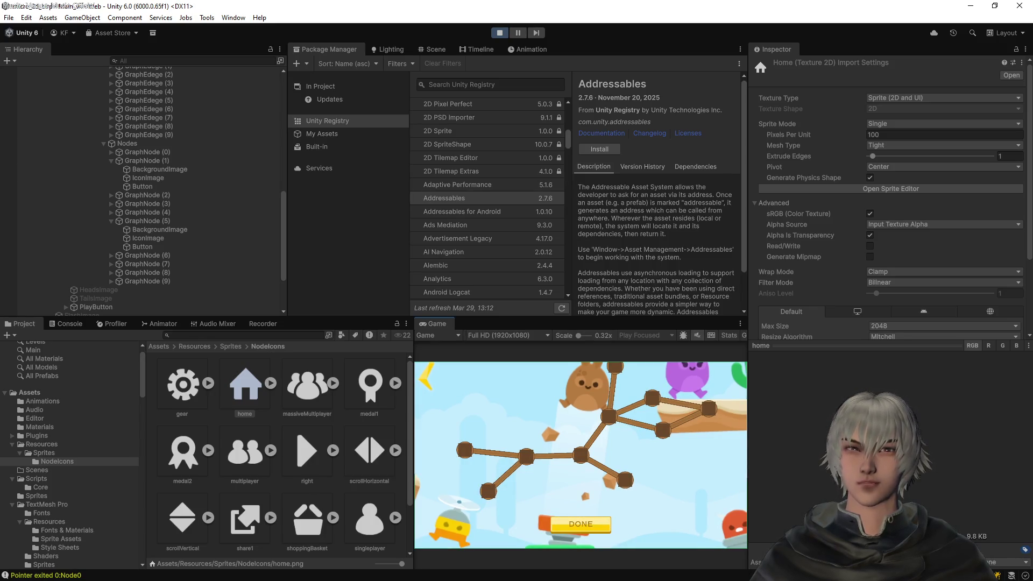
{"action": "left_click", "coordinate": [500, 33]}
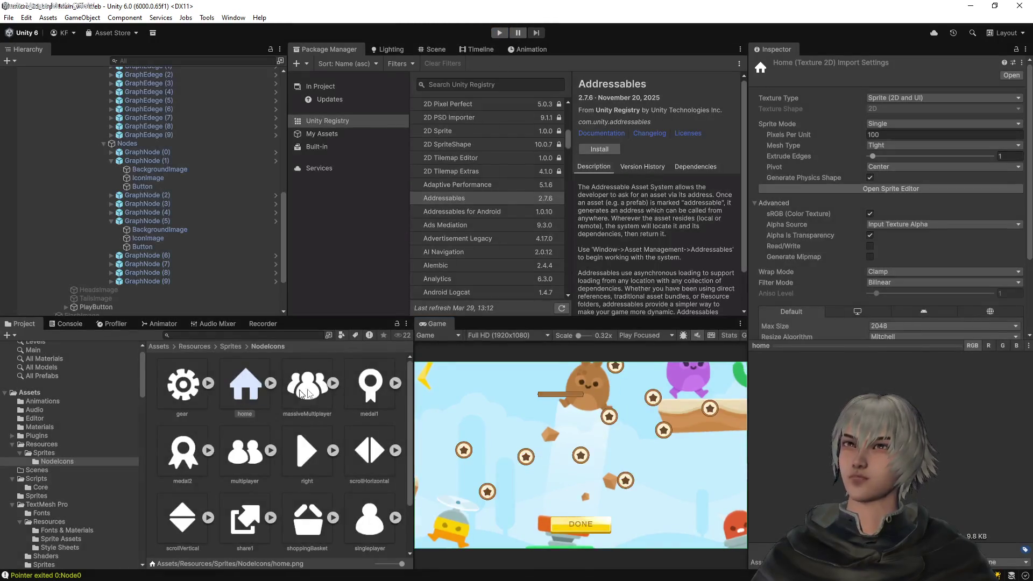
Move home.png from Resources/Sprites/NodeIcons into Assets/Resources, then return to VS Code
{"action": "left_click", "coordinate": [302, 394]}
{"action": "left_click", "coordinate": [237, 385]}
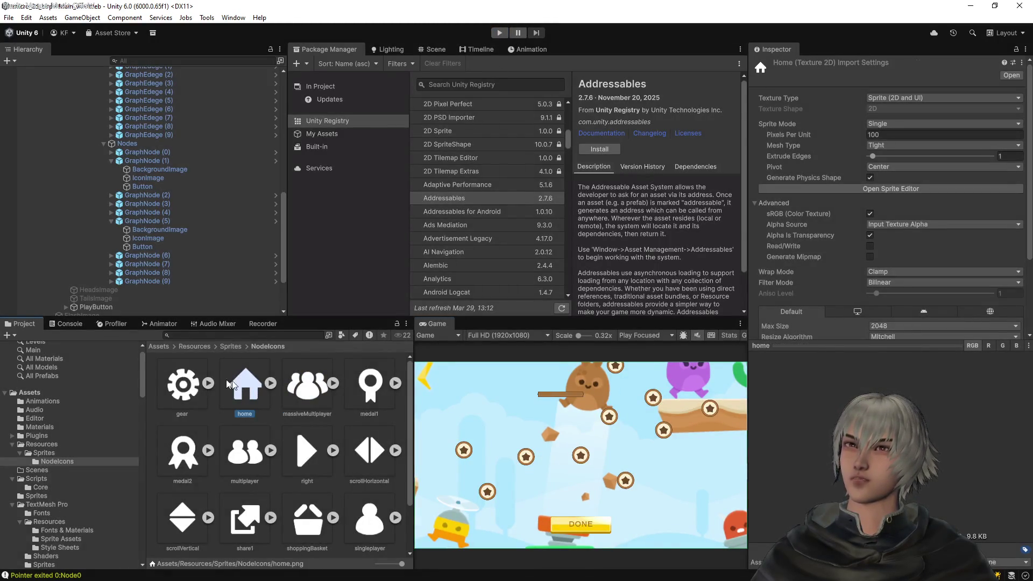
{"action": "left_click", "coordinate": [195, 347]}
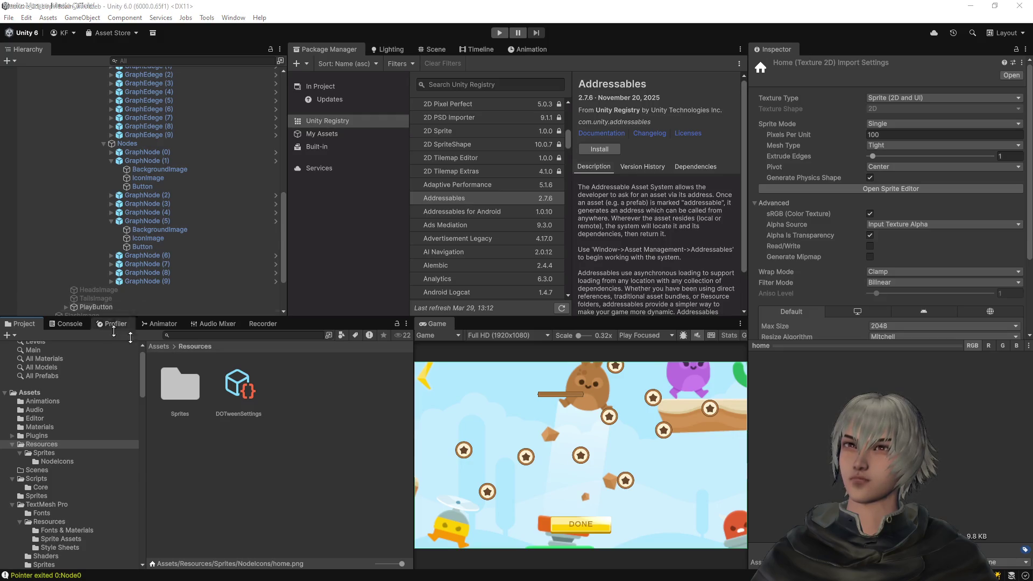
{"action": "left_click", "coordinate": [193, 391]}
{"action": "double_click", "coordinate": [193, 392]}
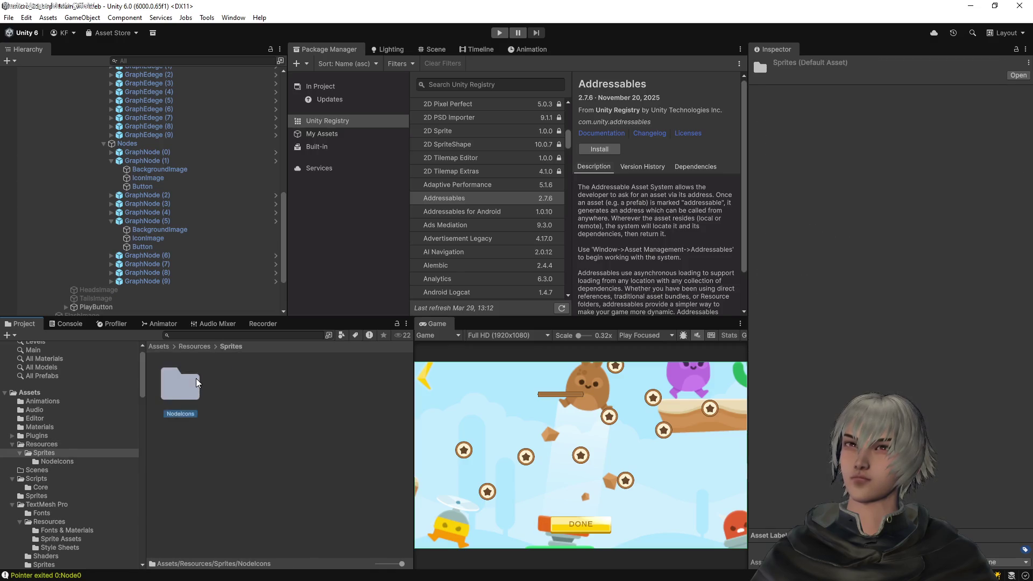
{"action": "double_click", "coordinate": [195, 379]}
{"action": "left_click", "coordinate": [230, 388]}
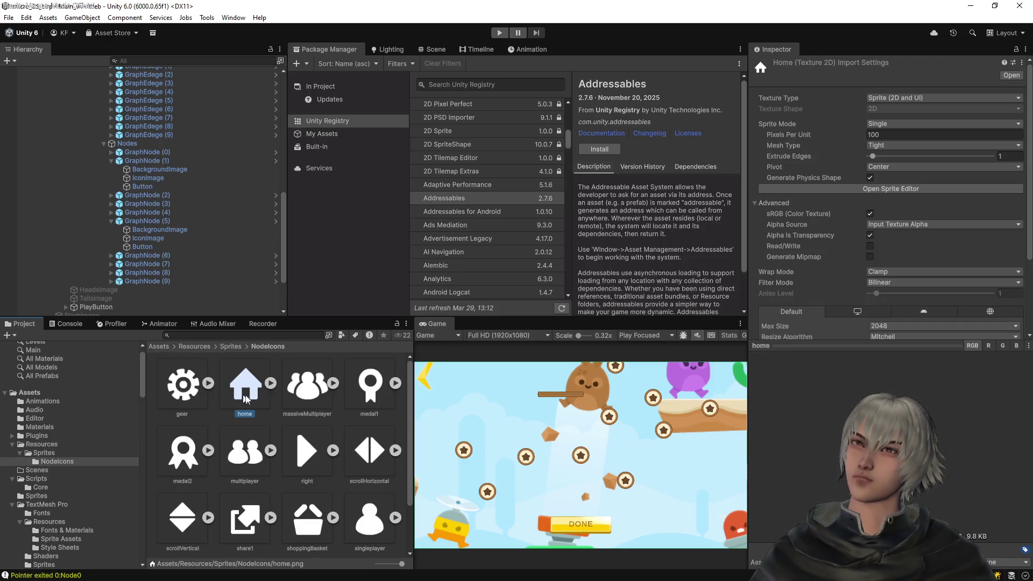
{"action": "left_click", "coordinate": [205, 346]}
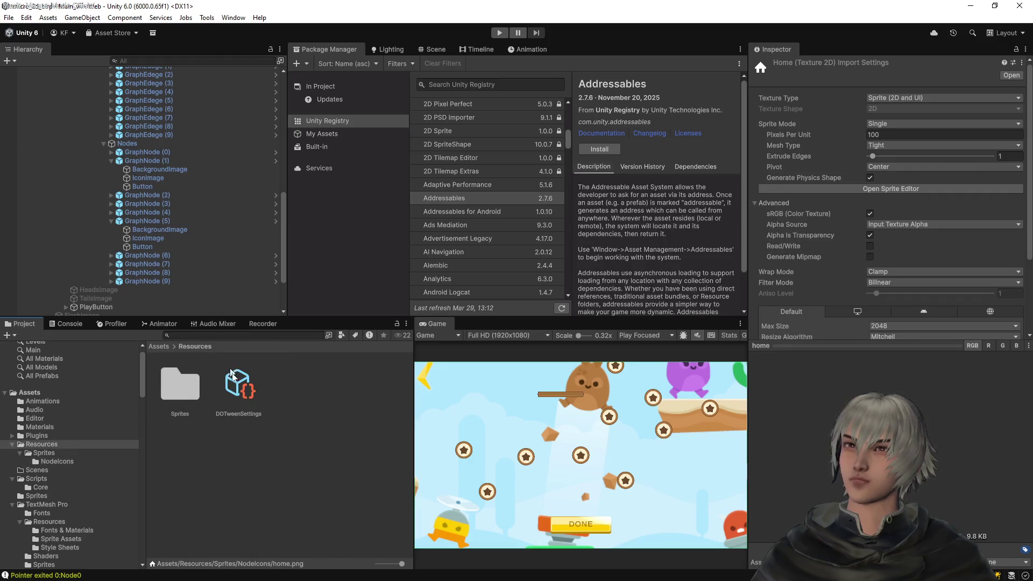
{"action": "left_click_drag", "start_coordinate": [292, 440], "coordinate": [293, 441]}
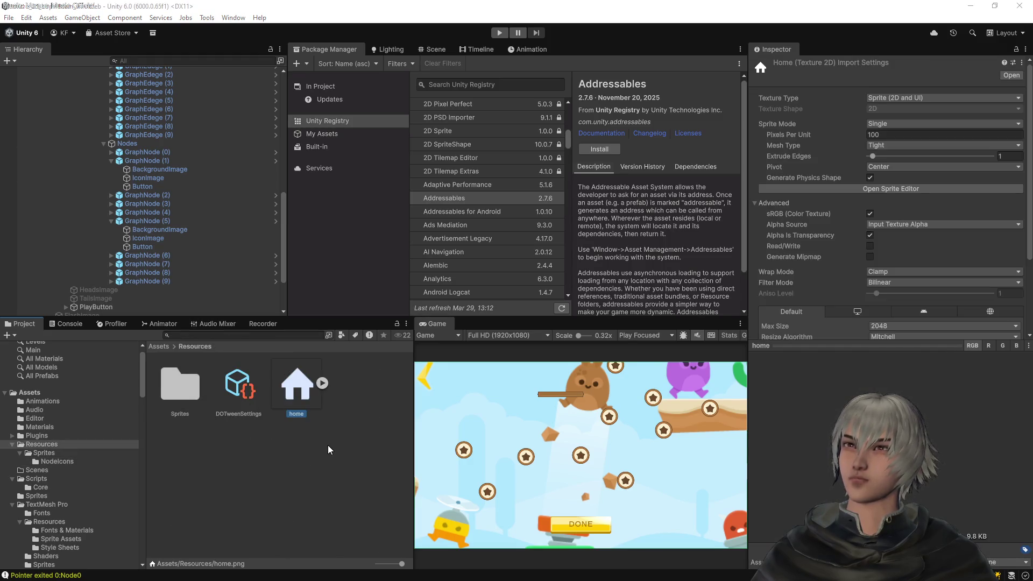
{"action": "key", "text": "alt+Tab"}
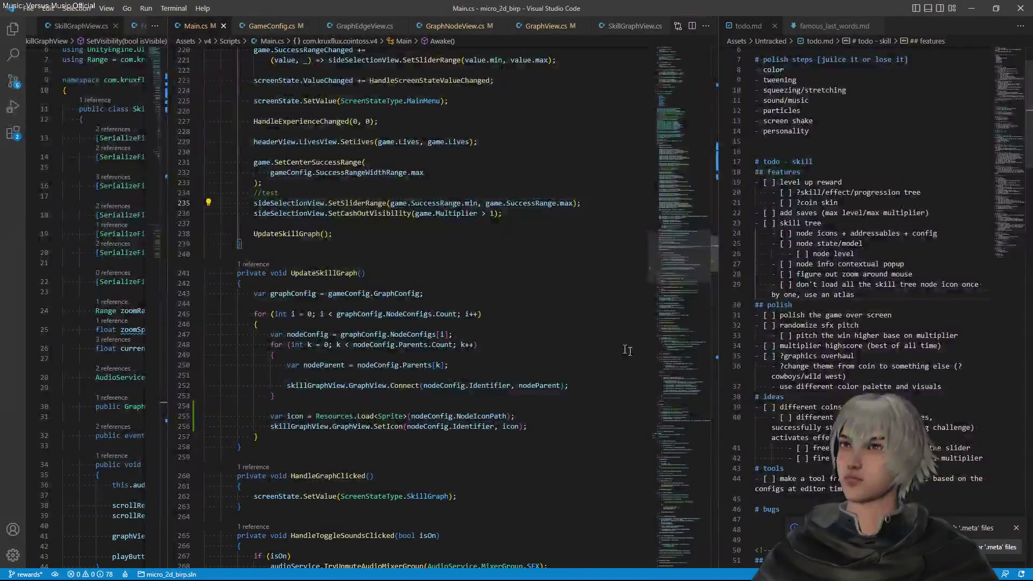
Delete 'NodeConfig.NodeIconFolder + ' from Node0's icon path in GameConfig.cs, leaving just "home"
{"action": "left_click", "coordinate": [270, 26]}
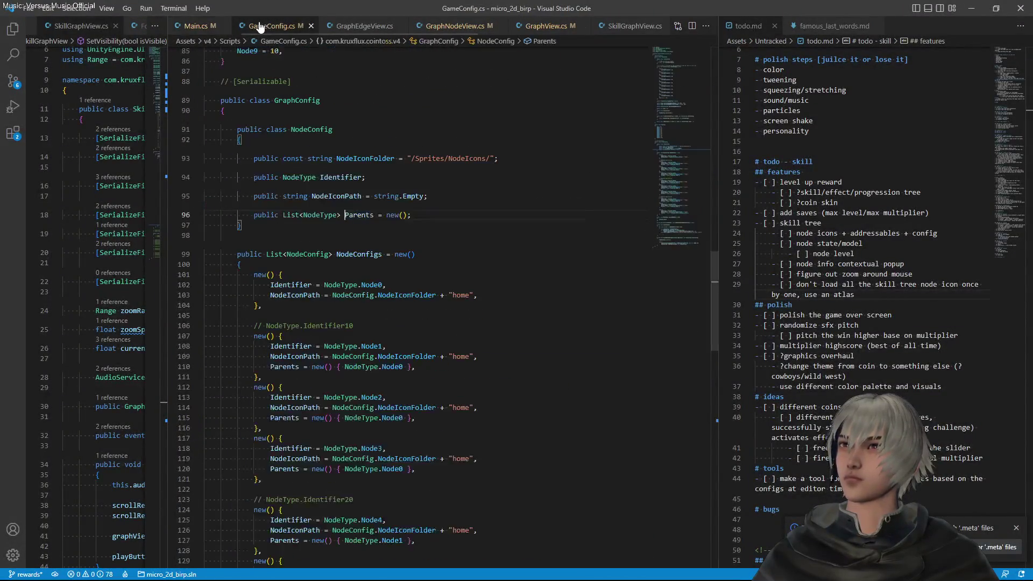
{"action": "left_click", "coordinate": [330, 296]}
{"action": "left_click_drag", "start_coordinate": [332, 296], "coordinate": [452, 295]}
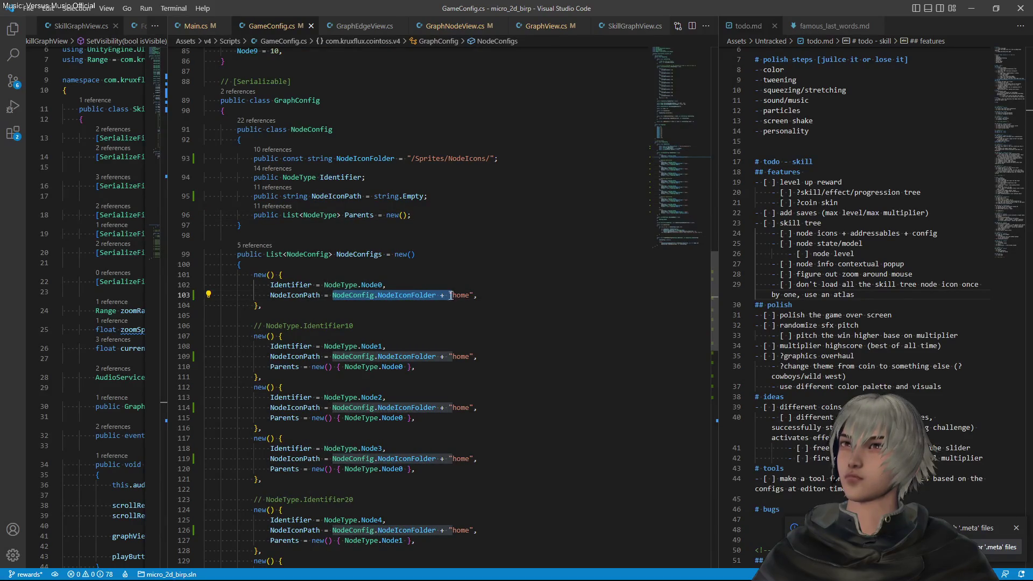
{"action": "key", "text": "BackSpace"}
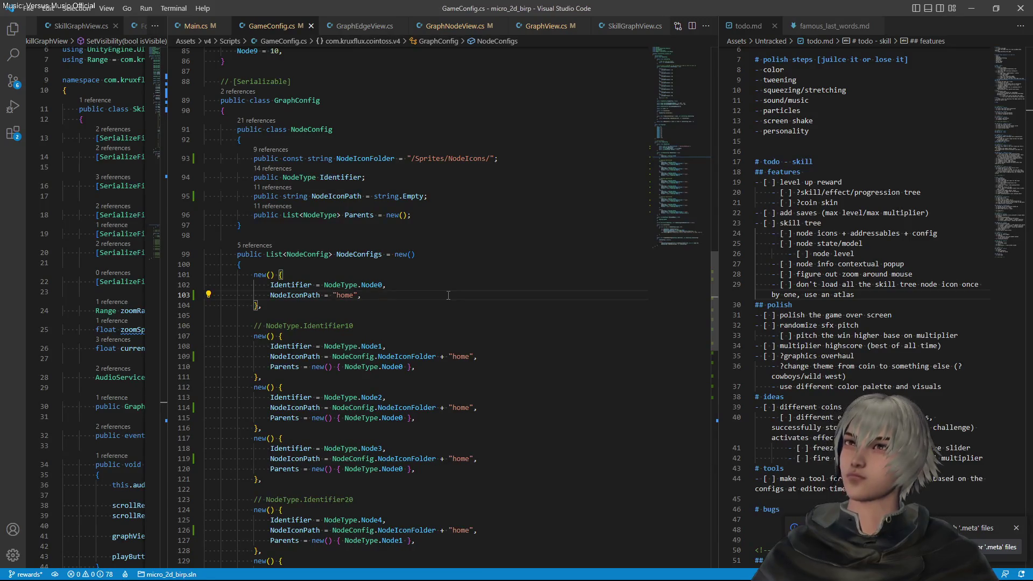
{"action": "key", "text": "alt+Tab"}
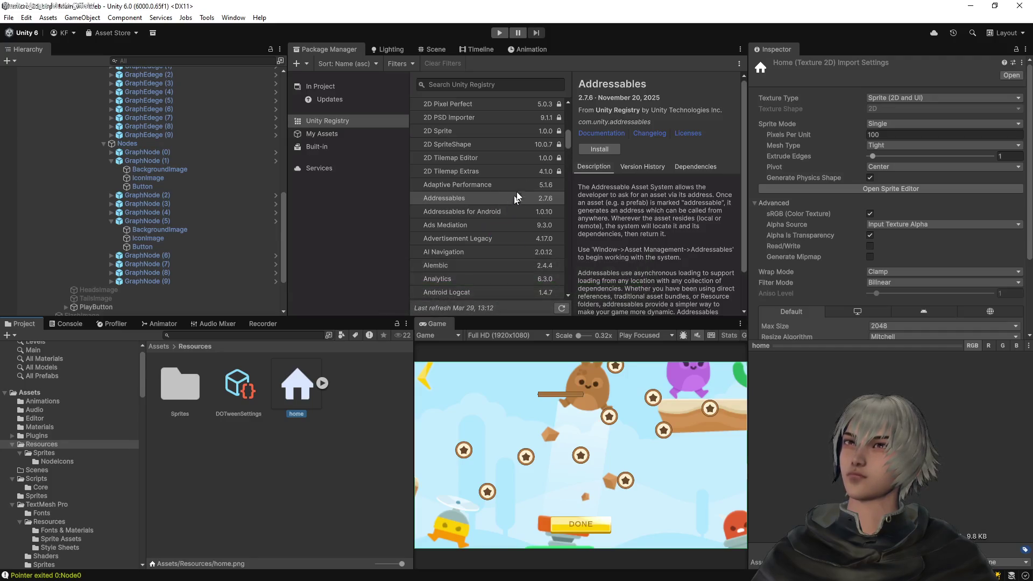
{"action": "left_click", "coordinate": [499, 33]}
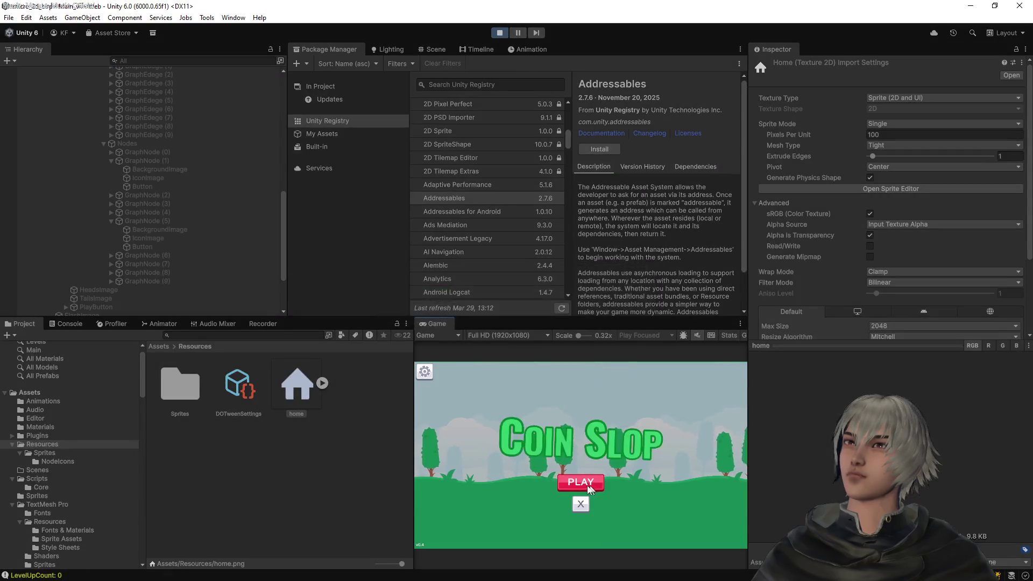
{"action": "left_click", "coordinate": [587, 485]}
{"action": "left_click", "coordinate": [722, 538]}
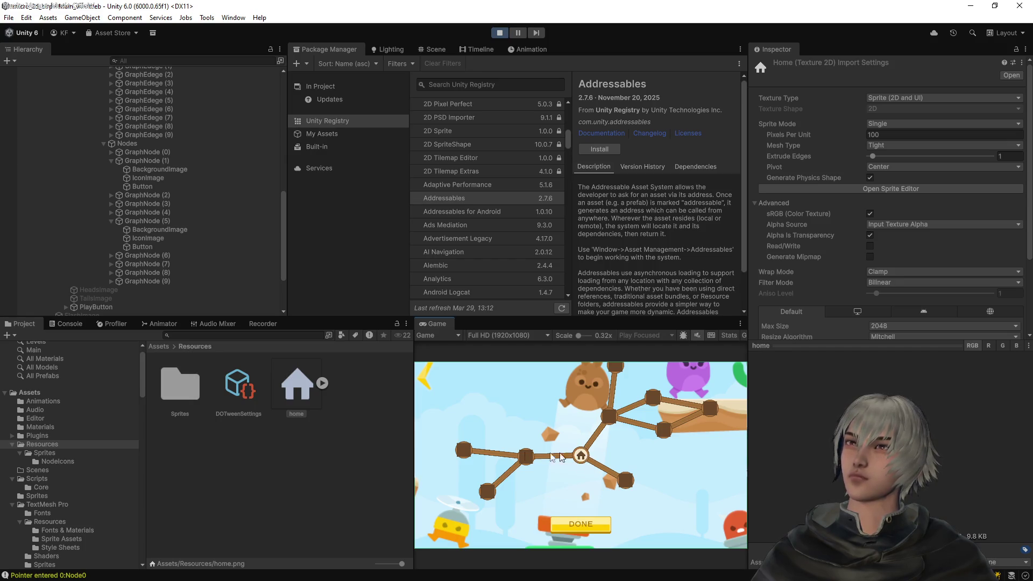
{"action": "left_click", "coordinate": [185, 396]}
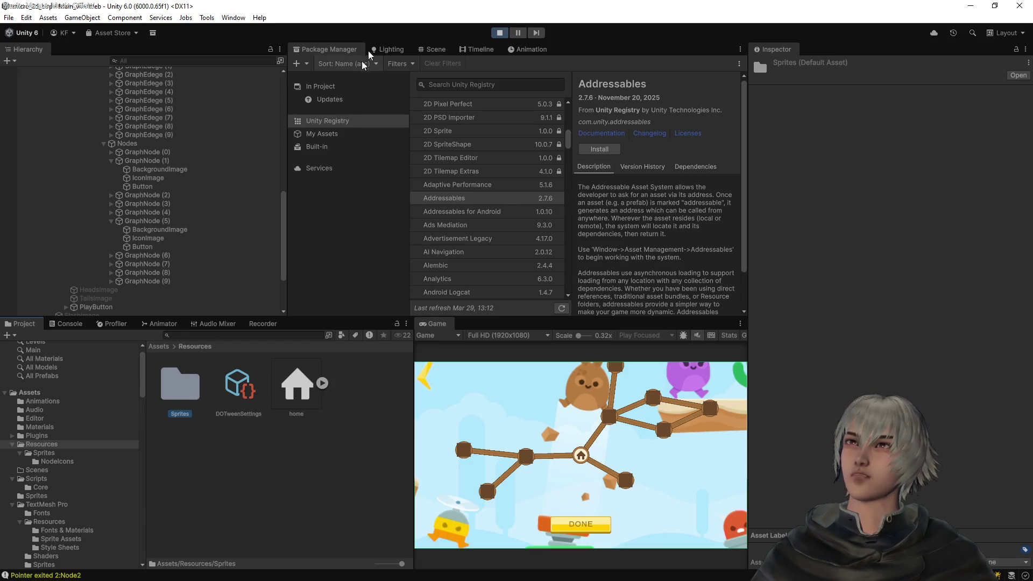
{"action": "left_click", "coordinate": [500, 33]}
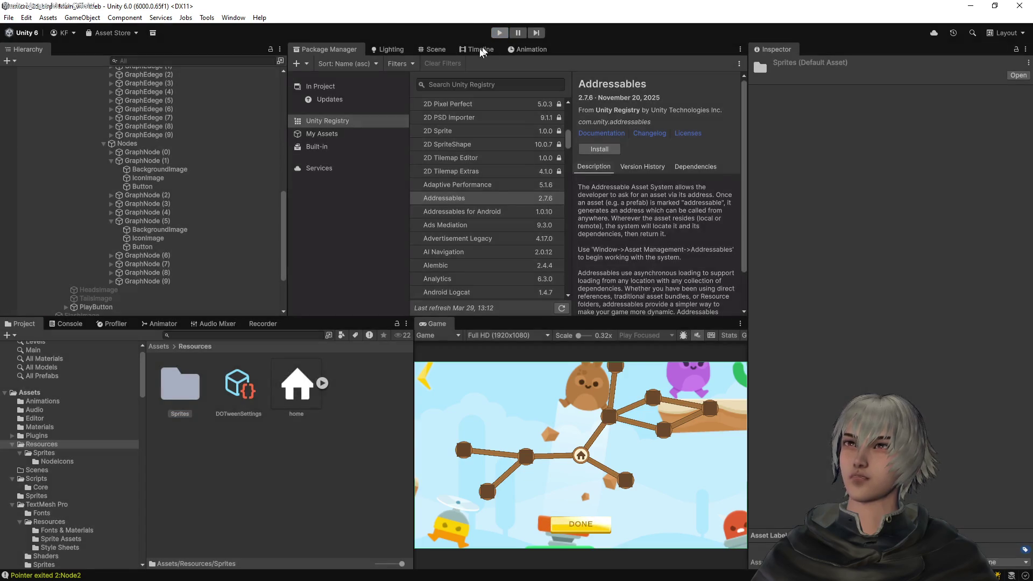
{"action": "key", "text": "alt+Tab"}
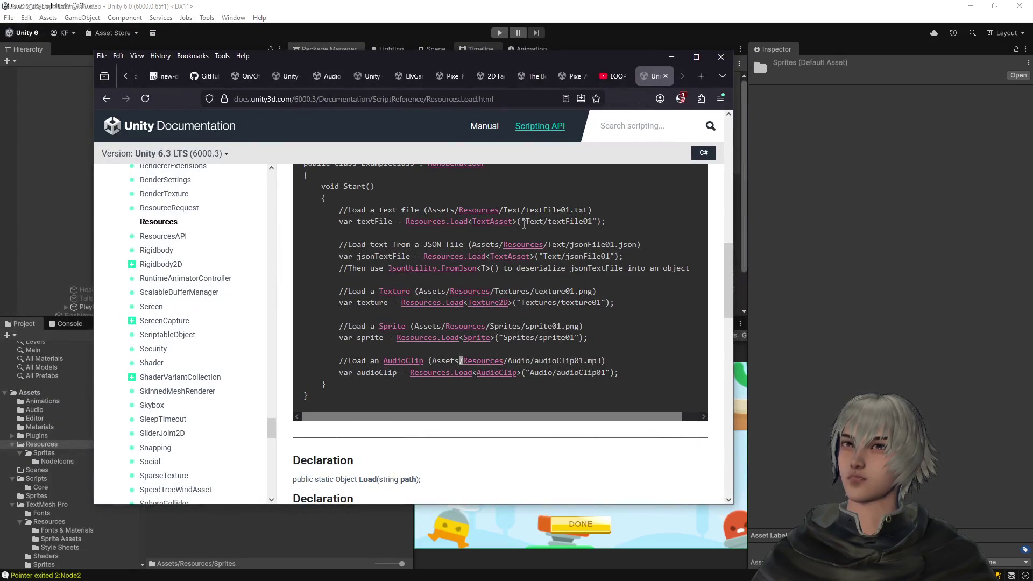
{"action": "left_click_drag", "start_coordinate": [524, 222], "coordinate": [531, 223]}
{"action": "double_click", "coordinate": [534, 221]}
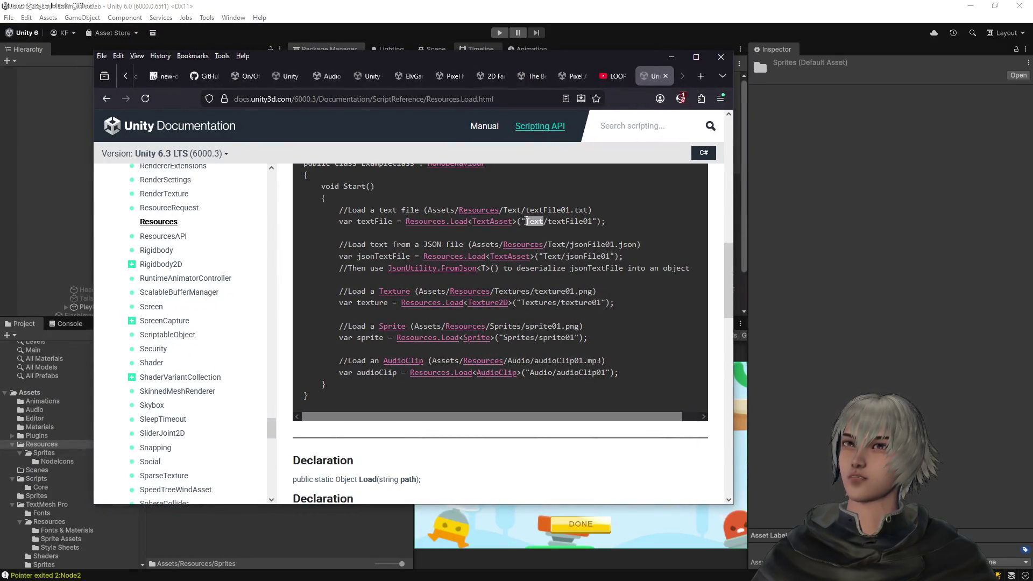
{"action": "left_click", "coordinate": [671, 56]}
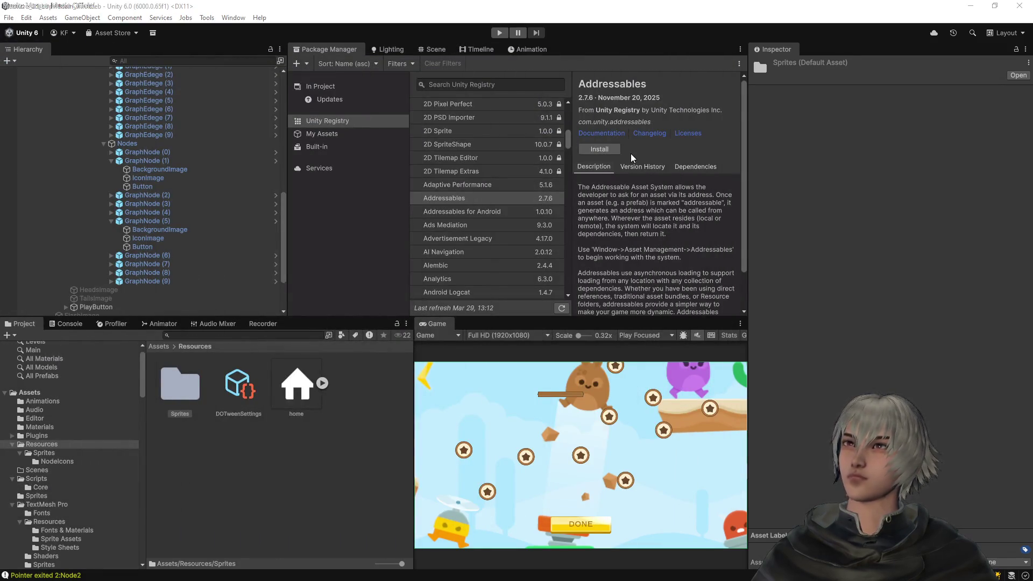
Remove the leading slash so NodeIconFolder reads "Sprites/NodeIcons/", and save GameConfig.cs
{"action": "key", "text": "alt+Tab"}
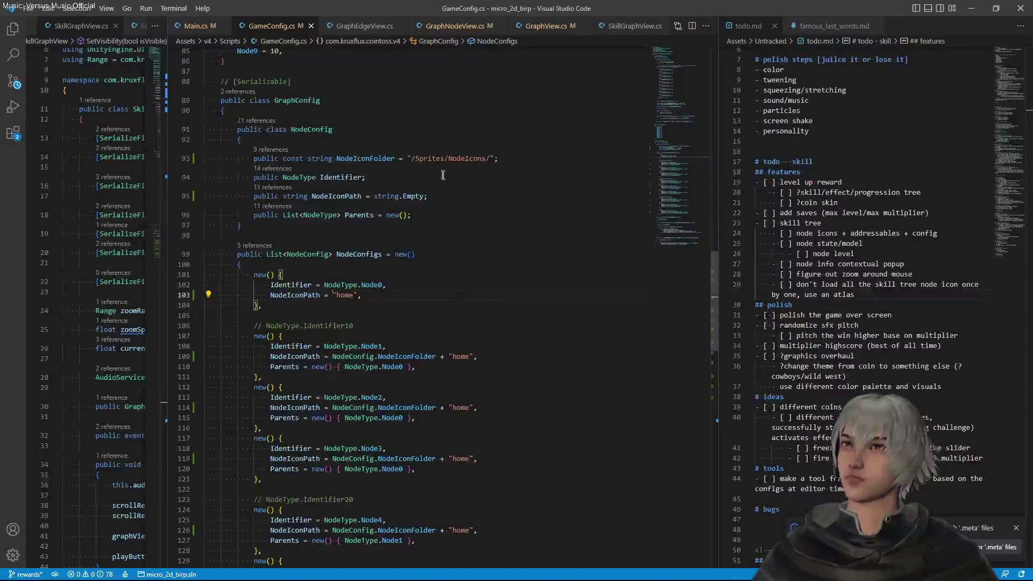
{"action": "left_click", "coordinate": [415, 158]}
{"action": "key", "text": "BackSpace"}
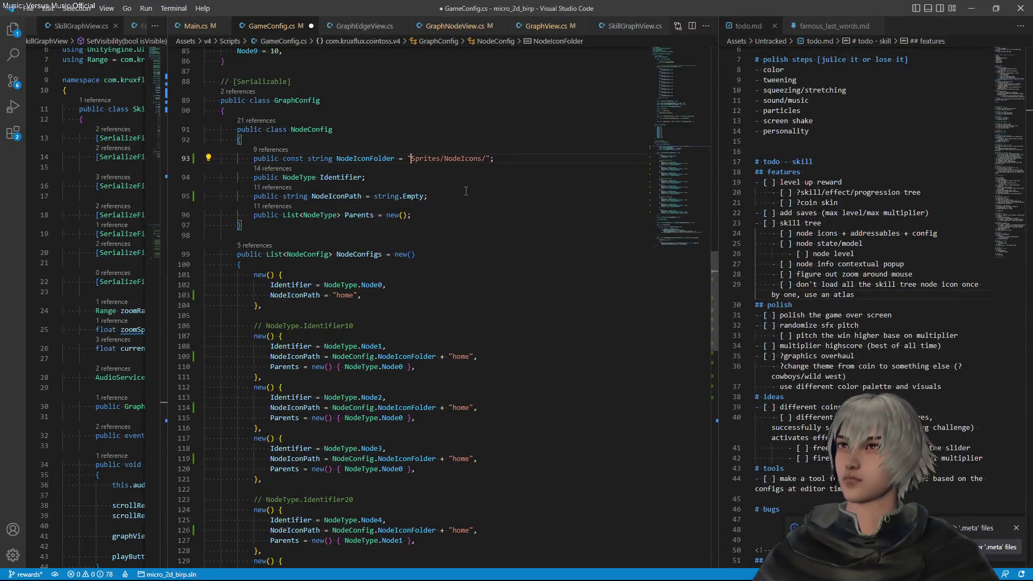
{"action": "key", "text": "ctrl+s"}
Copy Node1's icon path line over Node0's, restoring NodeIconFolder + "home", and return to Unity
{"action": "left_click_drag", "start_coordinate": [492, 359], "coordinate": [483, 340]}
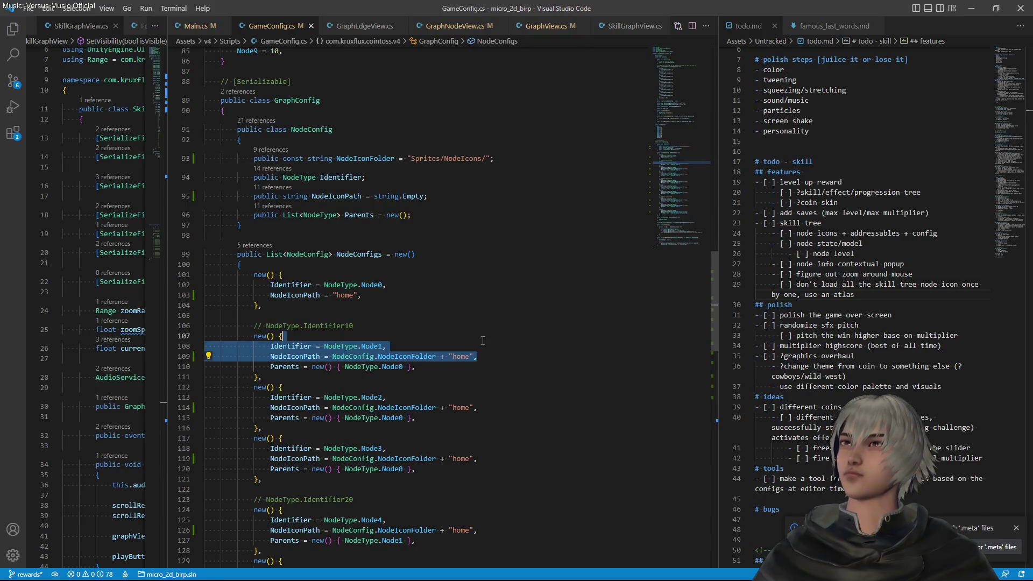
{"action": "left_click", "coordinate": [389, 286]}
{"action": "key", "text": "Down"}
{"action": "key", "text": "shift+Home"}
{"action": "type", "text": "NodeIconPath = NodeConfig.NodeIconFolder + \"home\","}
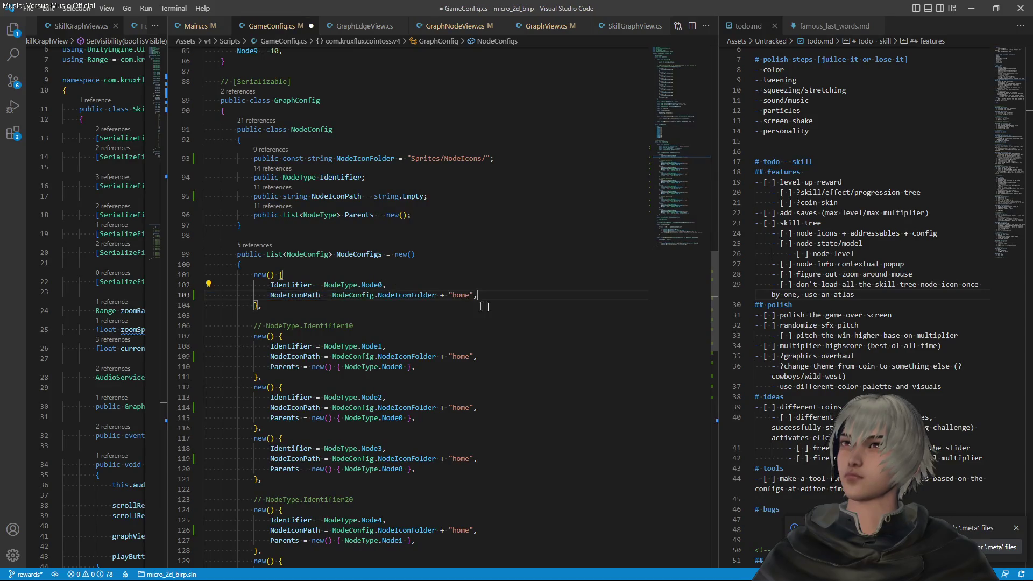
{"action": "left_click", "coordinate": [409, 159]}
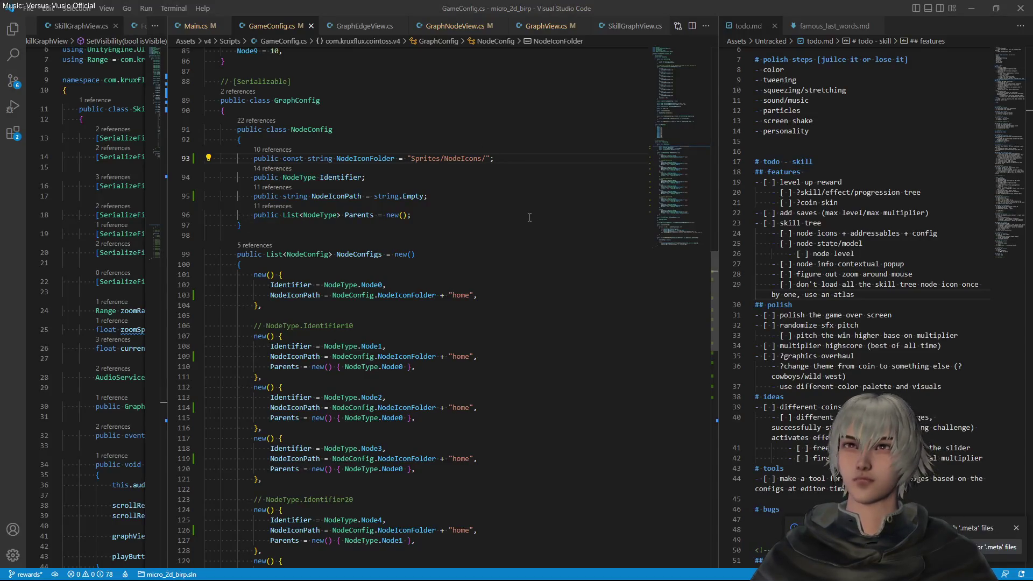
{"action": "key", "text": "alt+Tab"}
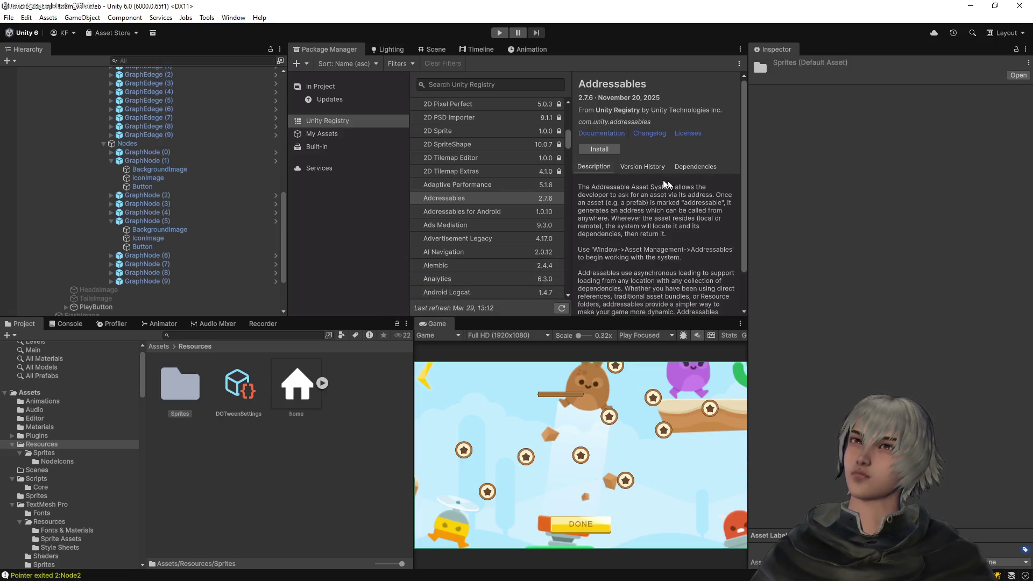
{"action": "left_click", "coordinate": [499, 33]}
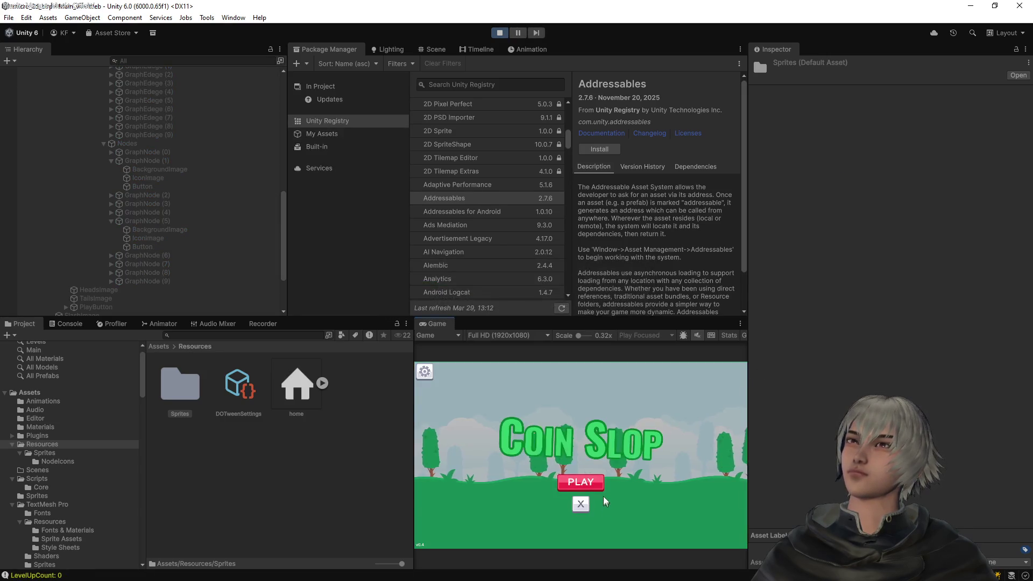
{"action": "left_click", "coordinate": [595, 486]}
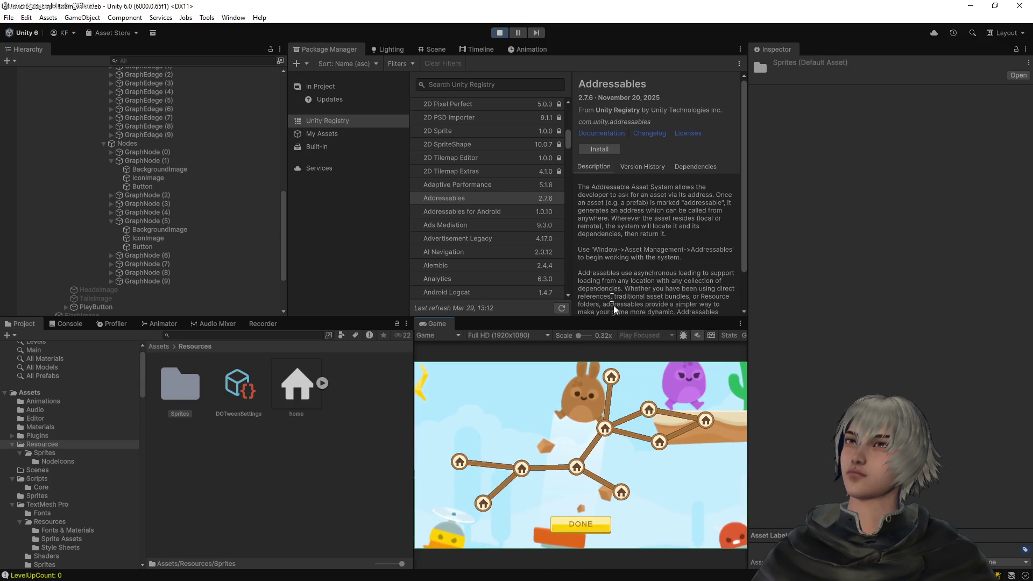
{"action": "left_click", "coordinate": [500, 34]}
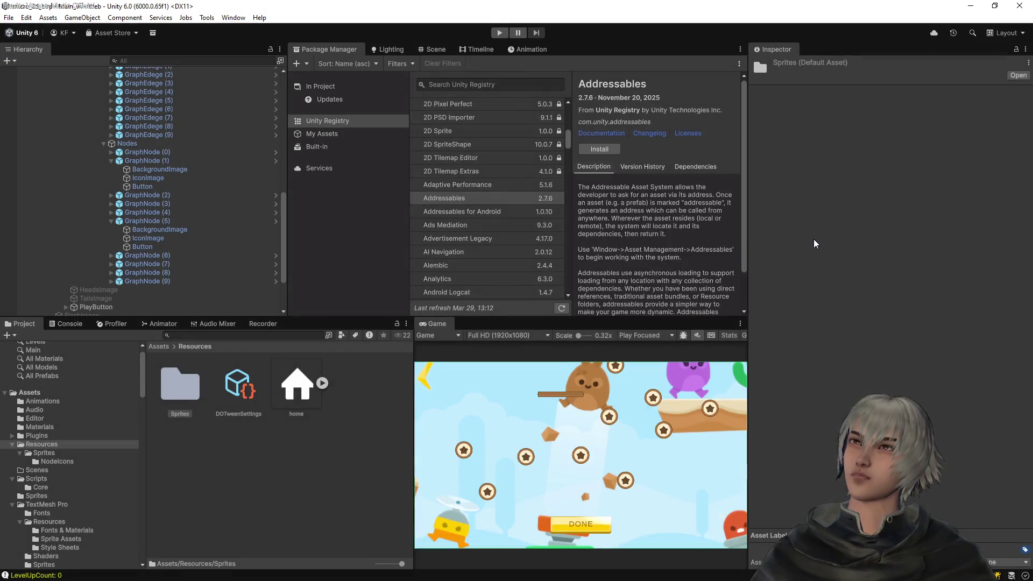
{"action": "key", "text": "alt+Tab"}
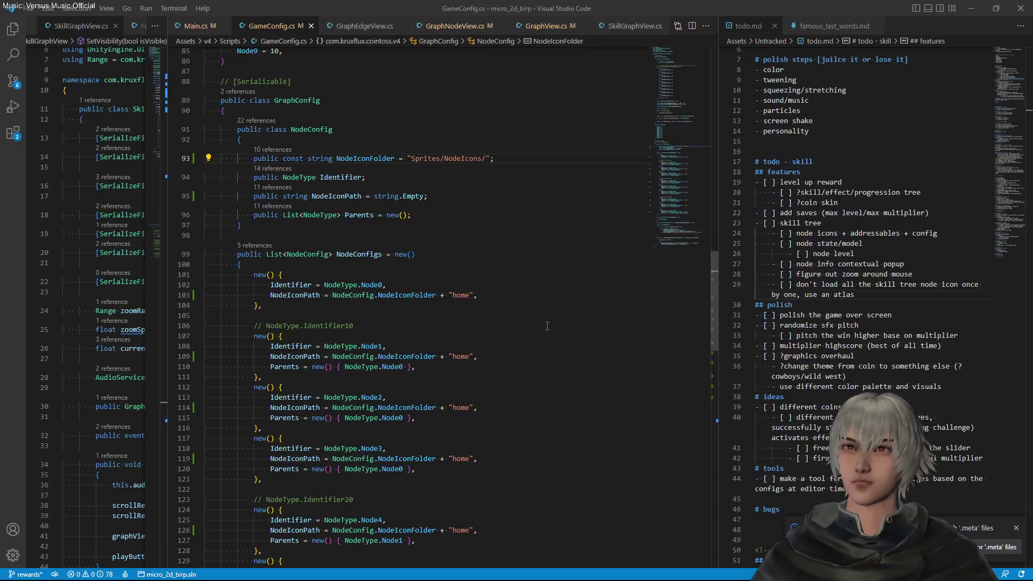
{"action": "key", "text": "alt+Tab"}
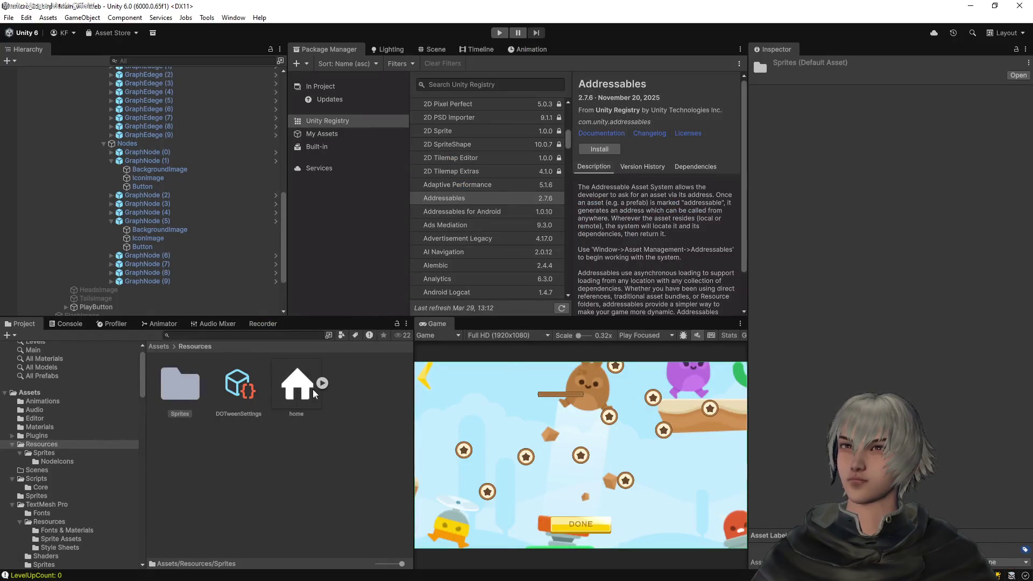
Delete the duplicate home.png from Assets/Resources
{"action": "left_click", "coordinate": [312, 388]}
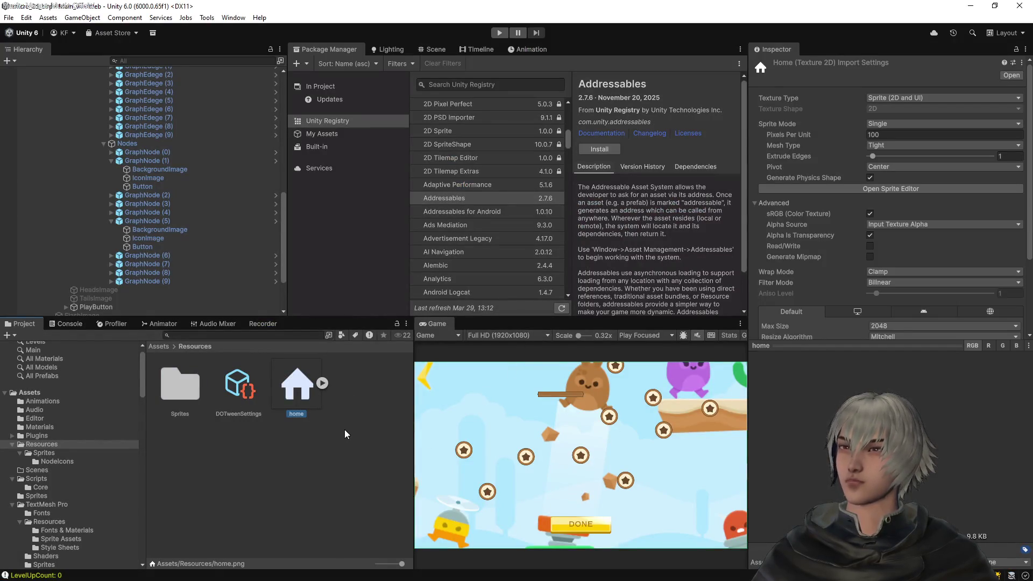
{"action": "key", "text": "Delete"}
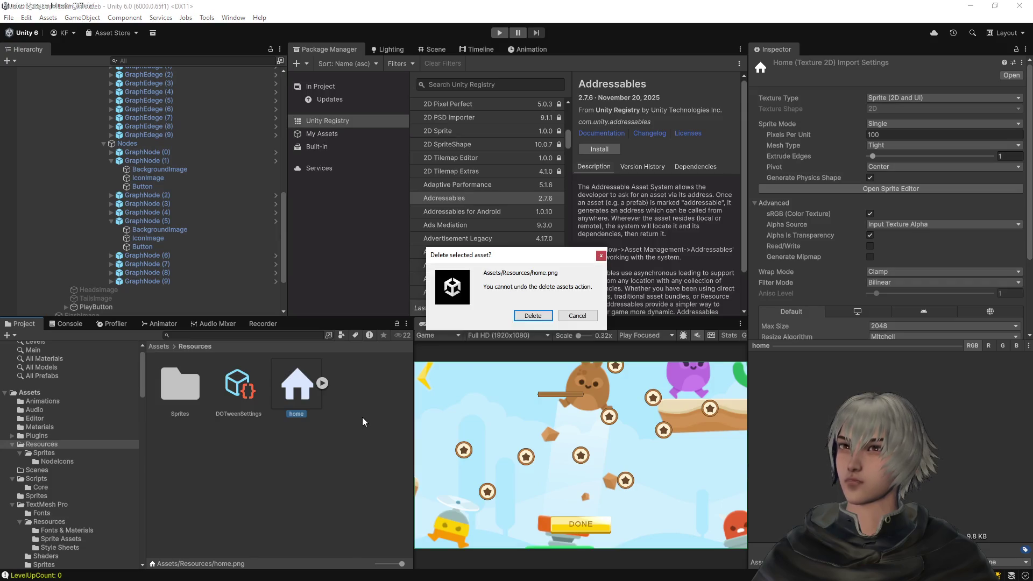
{"action": "left_click", "coordinate": [521, 317]}
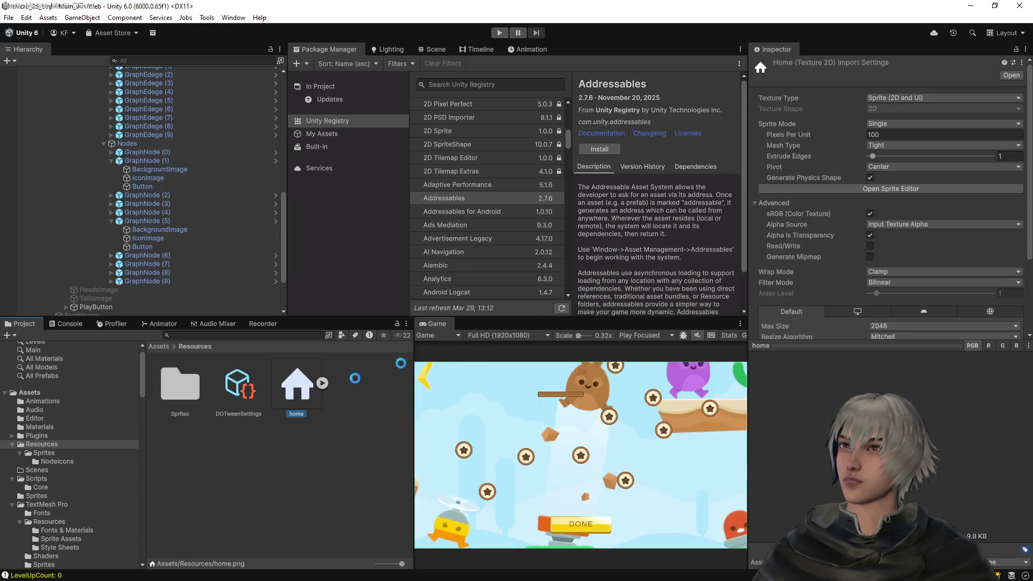
Browse into Sprites/NodeIcons and inspect the medal1 sprite before returning to VS Code
{"action": "double_click", "coordinate": [175, 396]}
{"action": "double_click", "coordinate": [175, 396]}
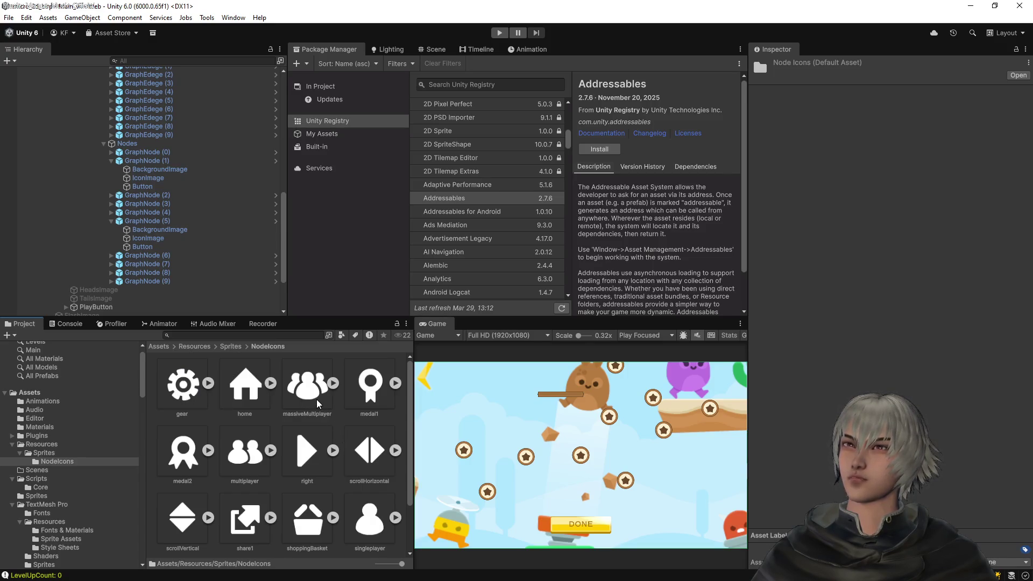
{"action": "left_click", "coordinate": [373, 396]}
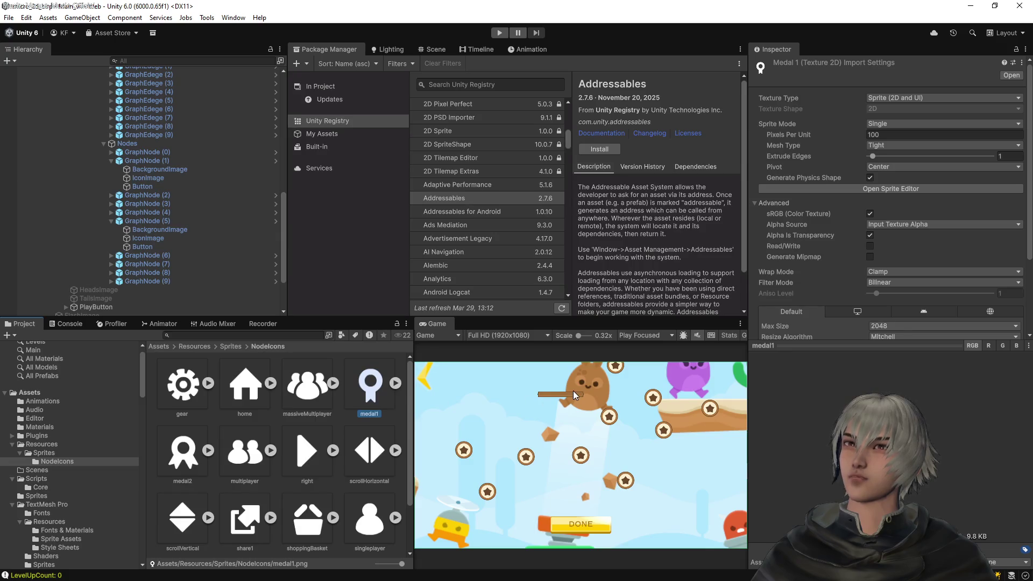
{"action": "key", "text": "alt+Tab"}
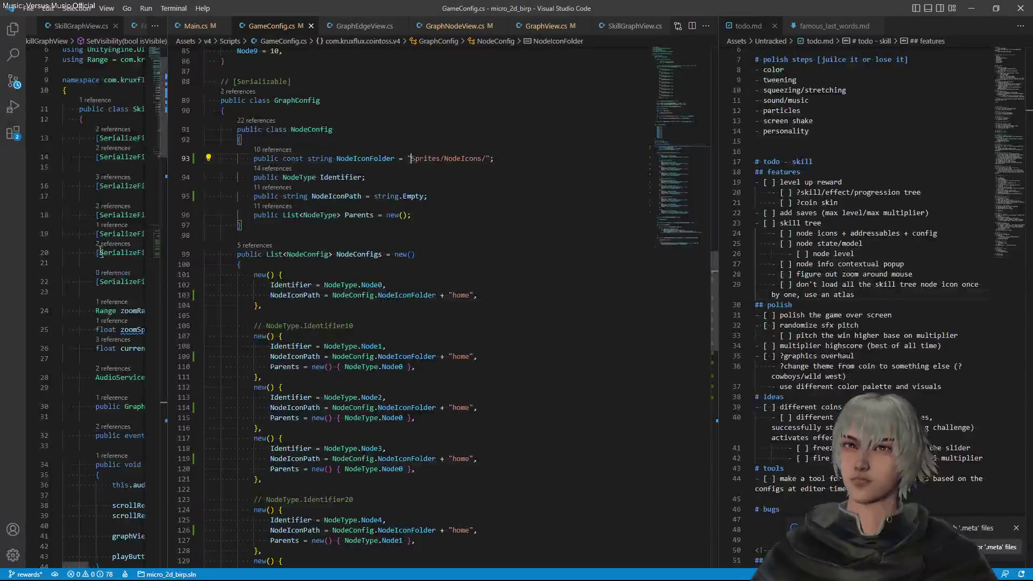
Expand Resources/Sprites/NodeIcons in the VS Code Explorer to list the icon files
{"action": "left_click", "coordinate": [13, 31]}
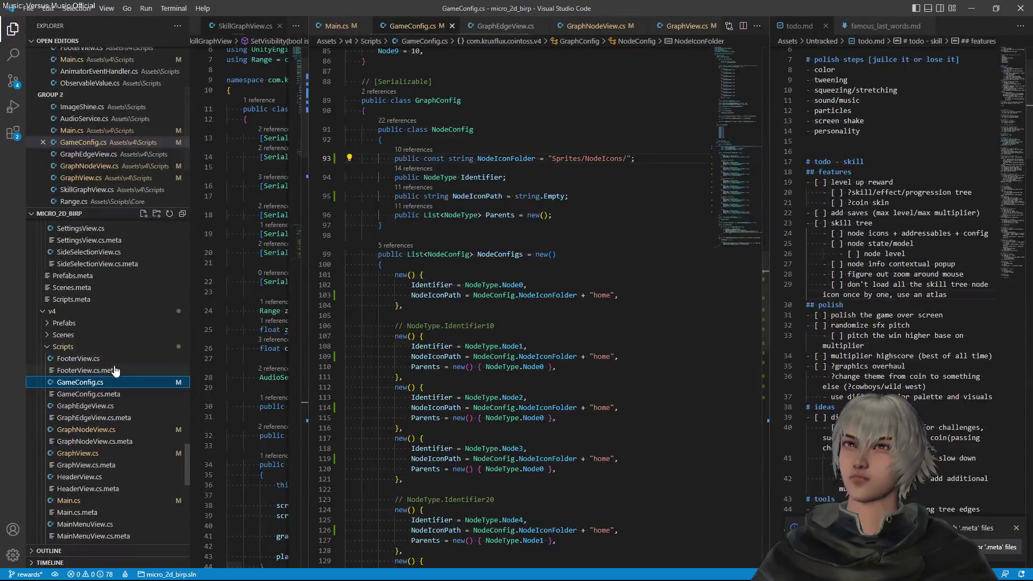
{"action": "scroll", "coordinate": [117, 367], "scroll_direction": "up", "scroll_amount": 10}
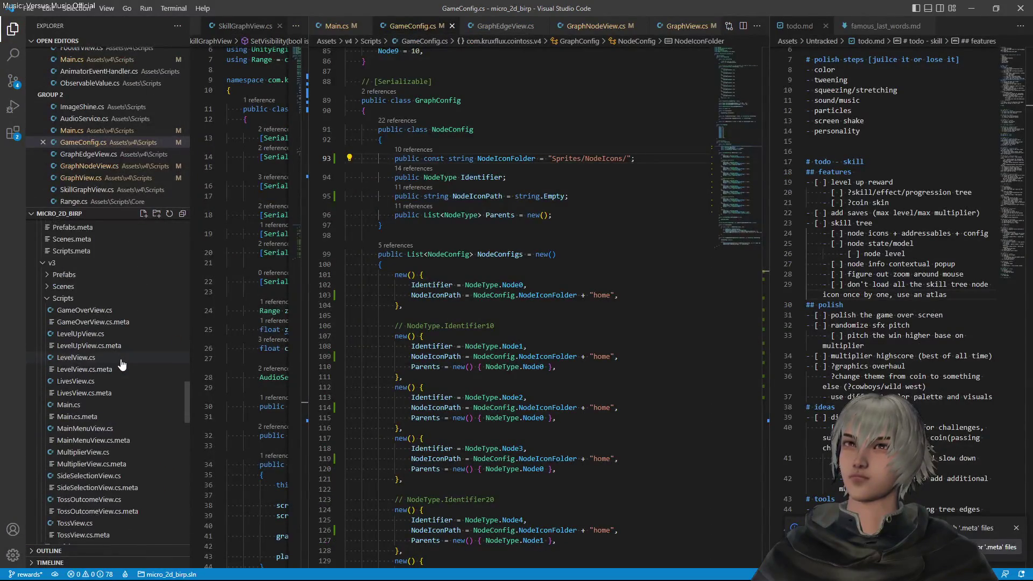
{"action": "scroll", "coordinate": [122, 365], "scroll_direction": "up", "scroll_amount": 10}
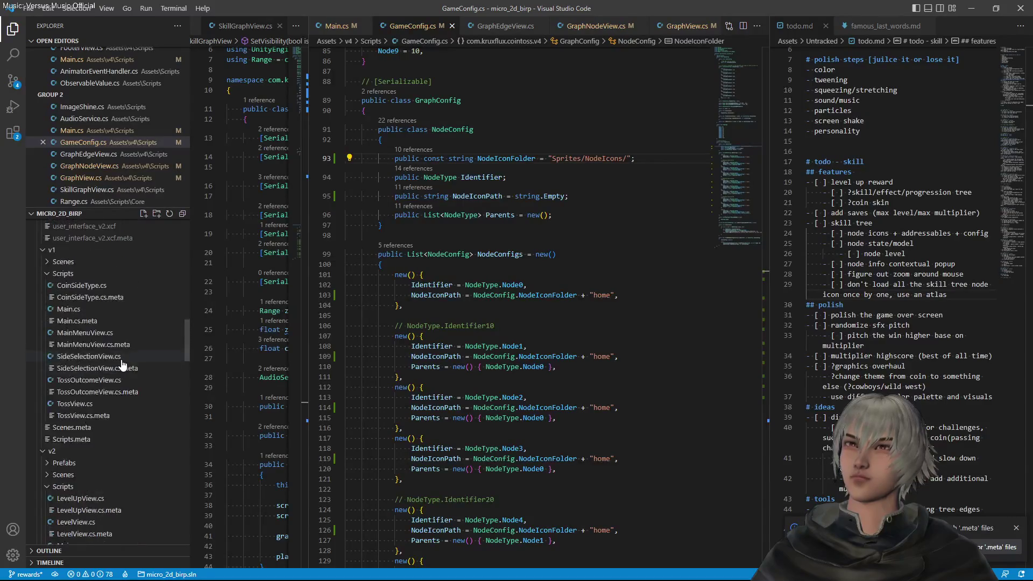
{"action": "scroll", "coordinate": [125, 365], "scroll_direction": "up", "scroll_amount": 10}
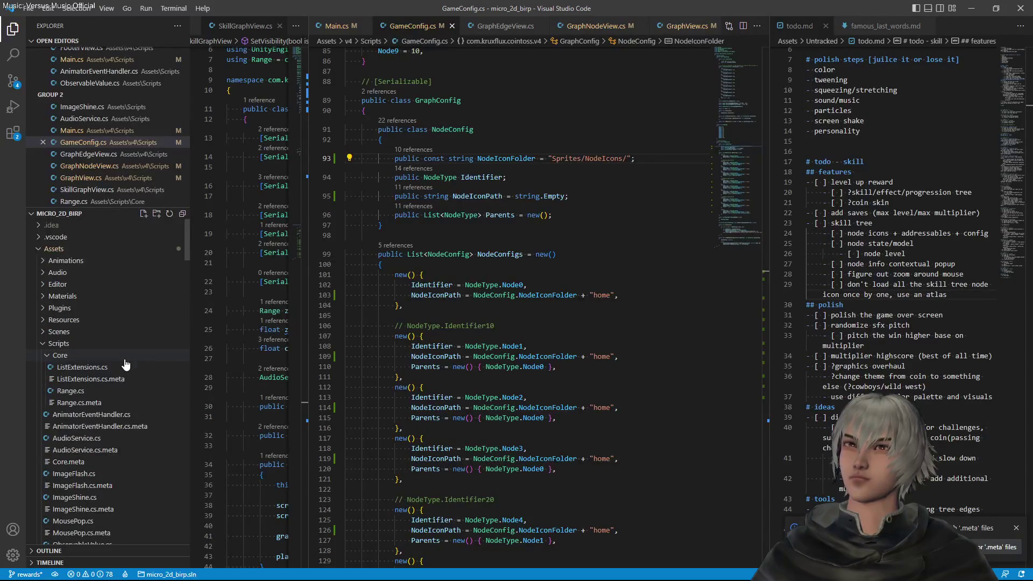
{"action": "scroll", "coordinate": [125, 365], "scroll_direction": "down", "scroll_amount": 2}
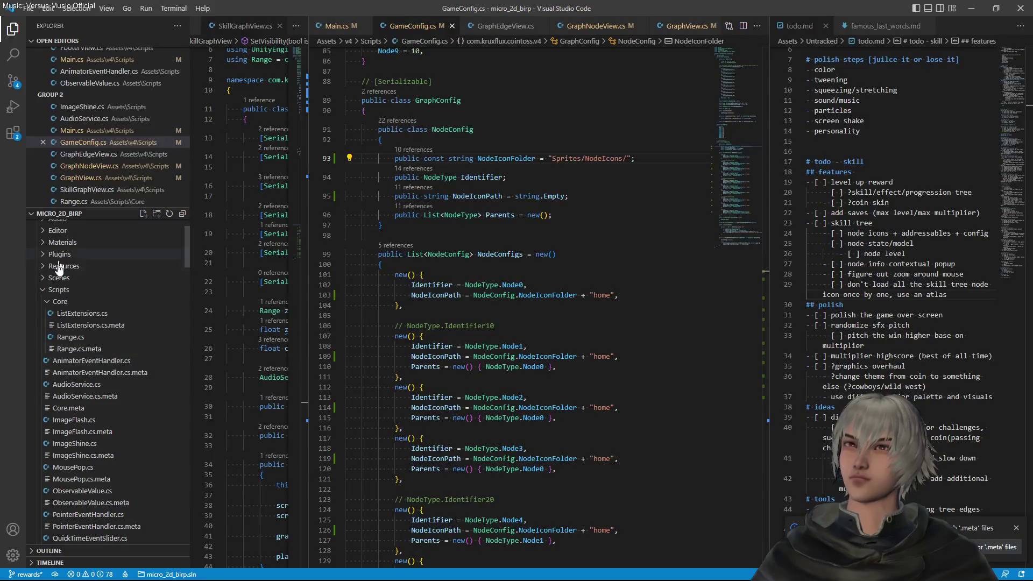
{"action": "left_click", "coordinate": [60, 268]}
{"action": "left_click", "coordinate": [62, 278]}
{"action": "left_click", "coordinate": [73, 290]}
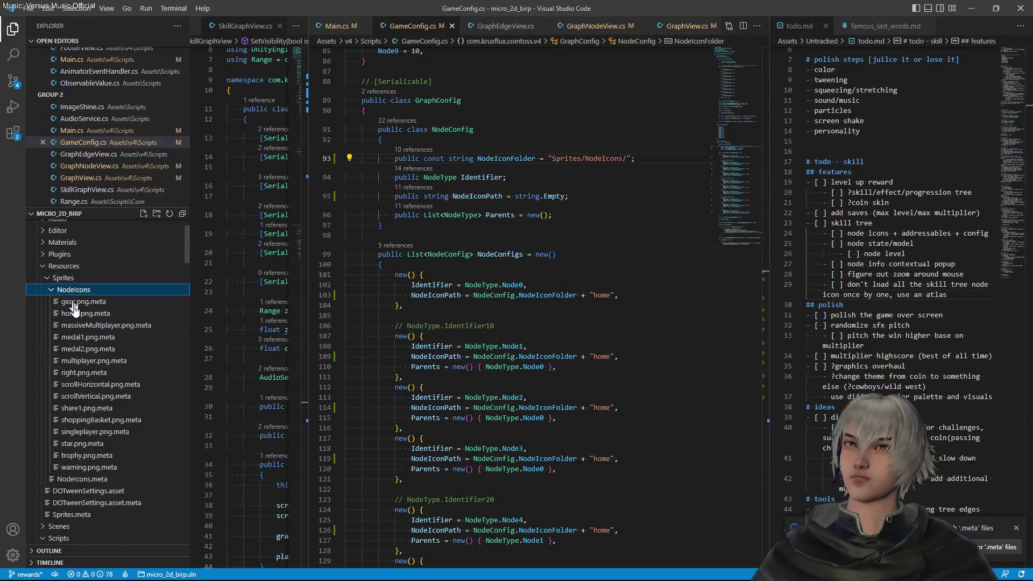
{"action": "scroll", "coordinate": [377, 323], "scroll_direction": "down", "scroll_amount": 2}
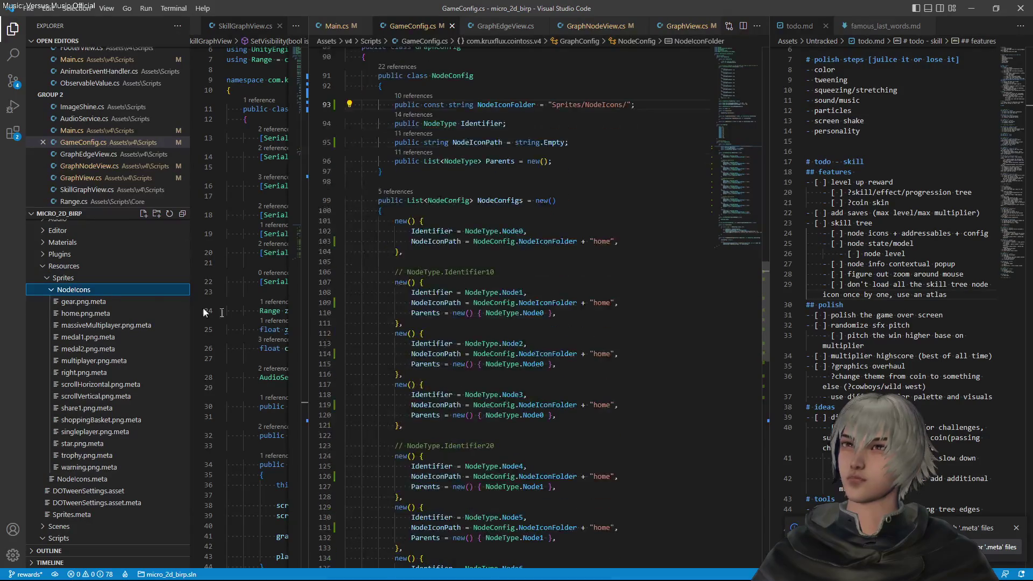
Copy the gear file name and paste it as Node1's icon, then save
{"action": "left_click", "coordinate": [85, 303]}
{"action": "key", "text": "F2"}
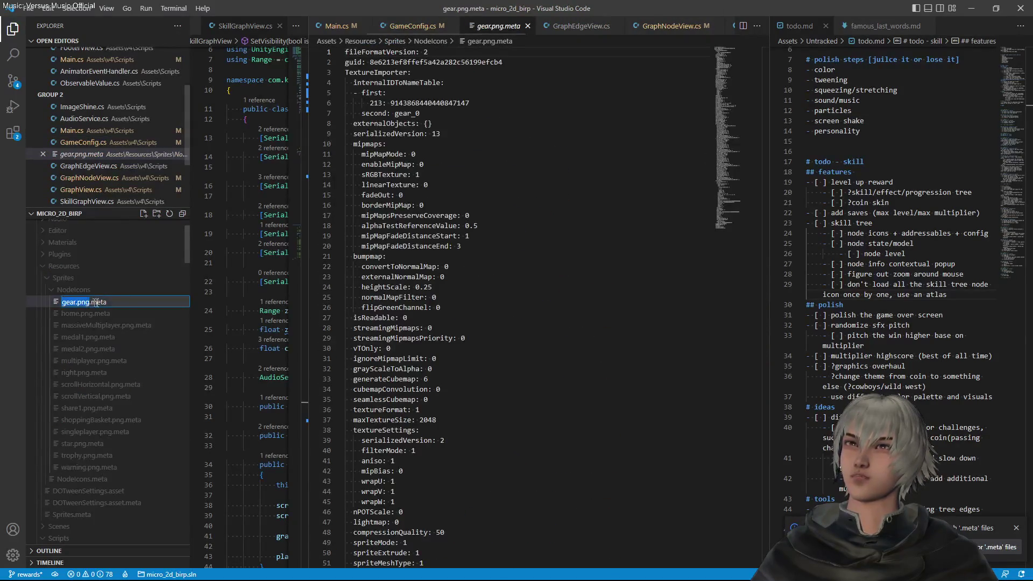
{"action": "left_click", "coordinate": [528, 26]}
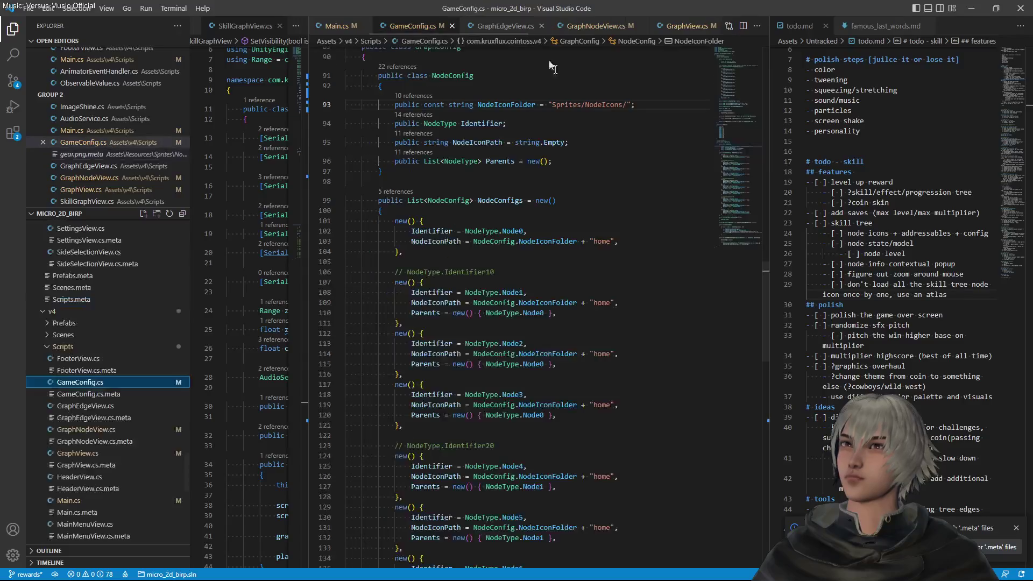
{"action": "double_click", "coordinate": [601, 303]}
{"action": "type", "text": "gear.png"}
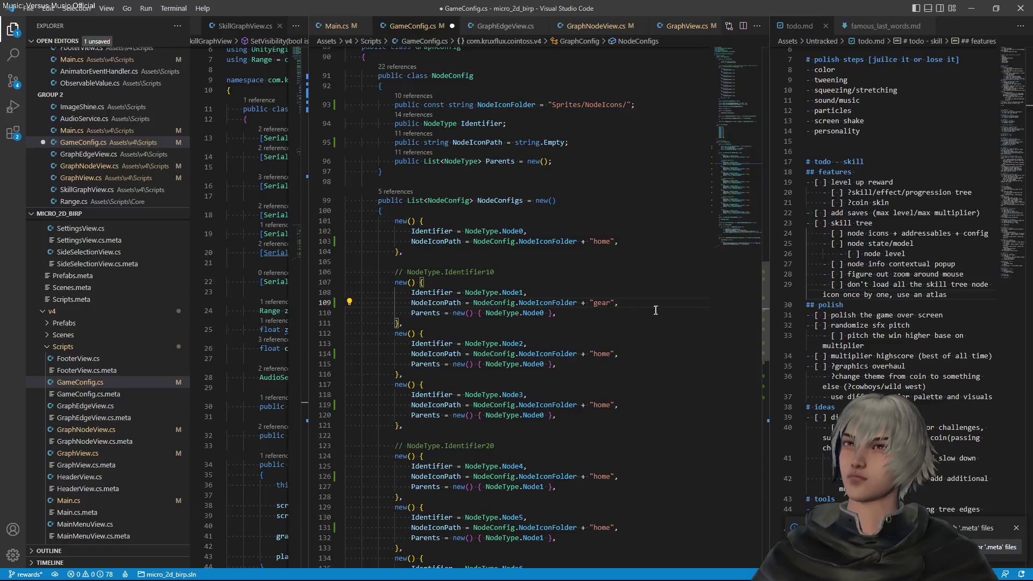
{"action": "key", "text": "ctrl+s"}
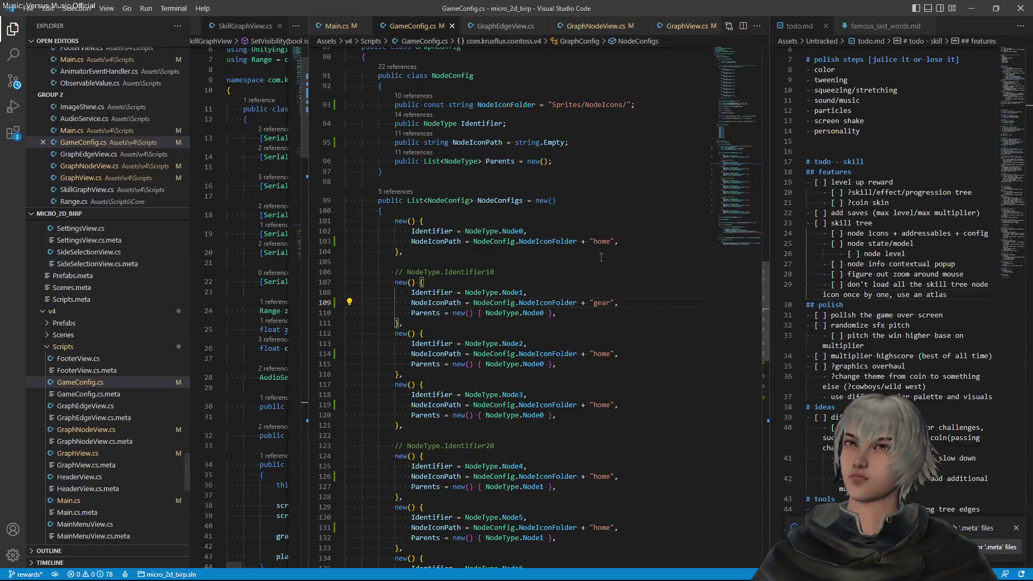
Copy the massiveMultiplayer name and paste it as Node6's icon, then save
{"action": "scroll", "coordinate": [107, 337], "scroll_direction": "up", "scroll_amount": 12}
{"action": "scroll", "coordinate": [129, 329], "scroll_direction": "up", "scroll_amount": 15}
{"action": "scroll", "coordinate": [134, 325], "scroll_direction": "up", "scroll_amount": 8}
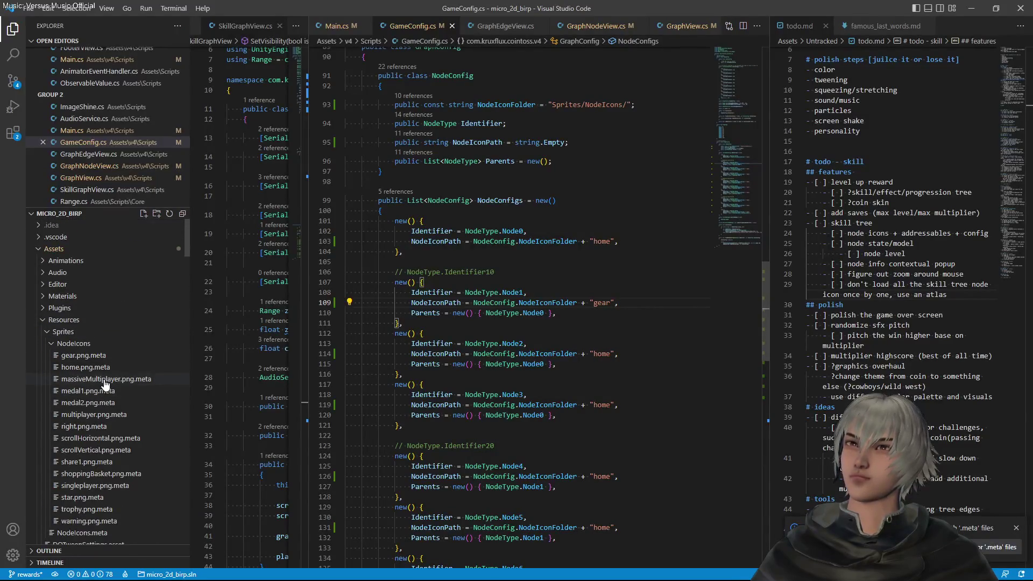
{"action": "left_click", "coordinate": [104, 381]}
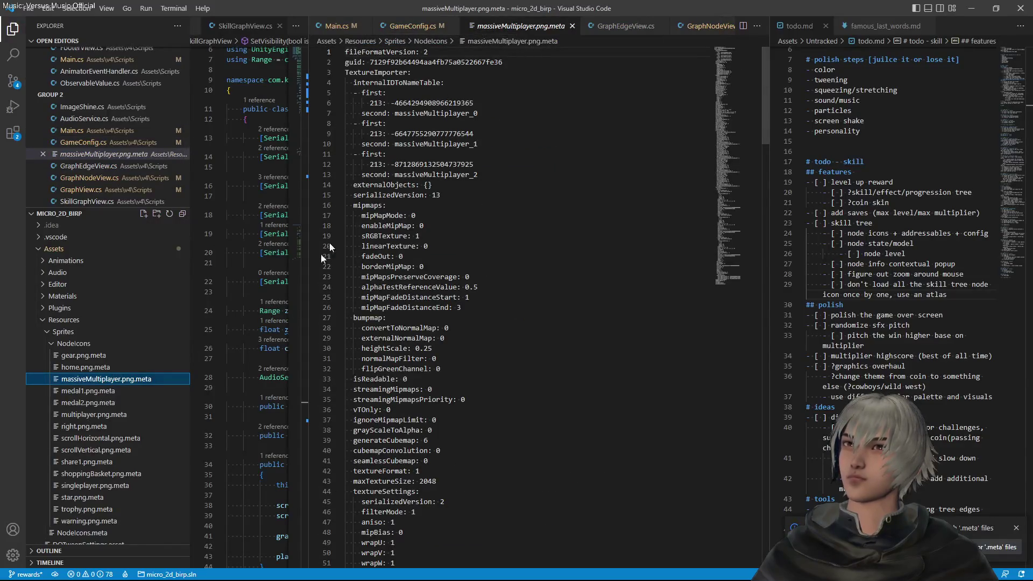
{"action": "key", "text": "F2"}
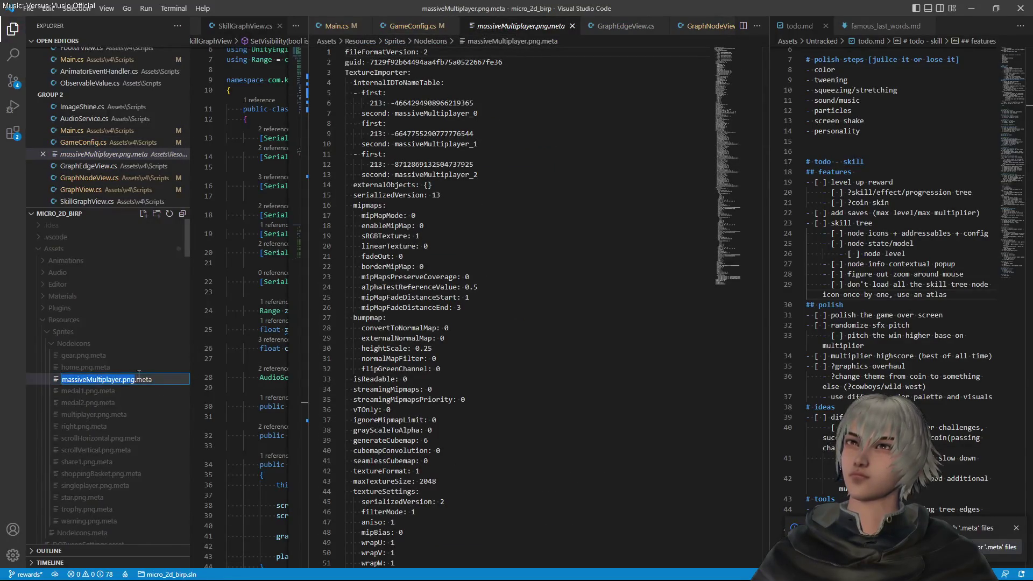
{"action": "left_click", "coordinate": [120, 380]}
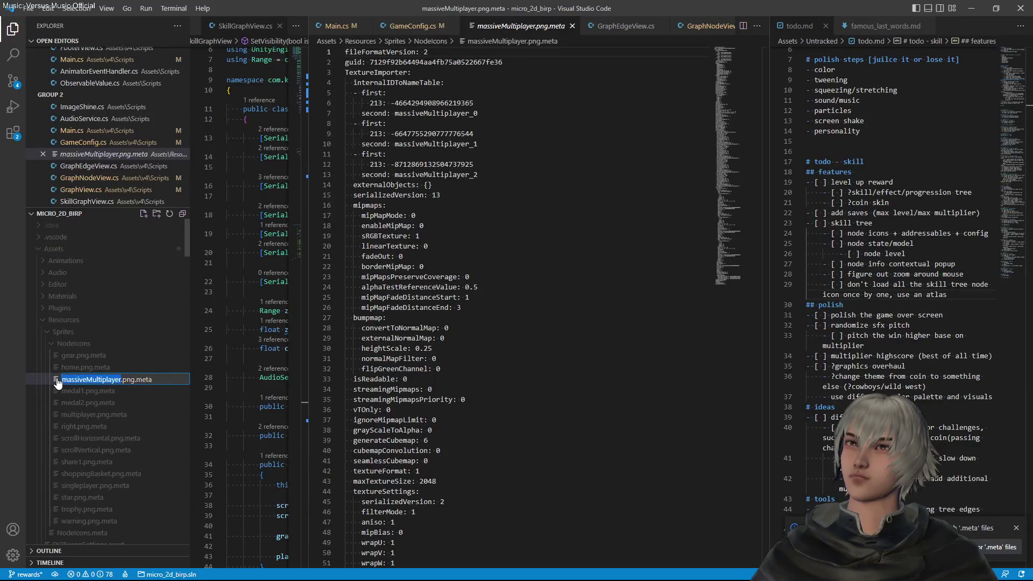
{"action": "left_click", "coordinate": [420, 26]}
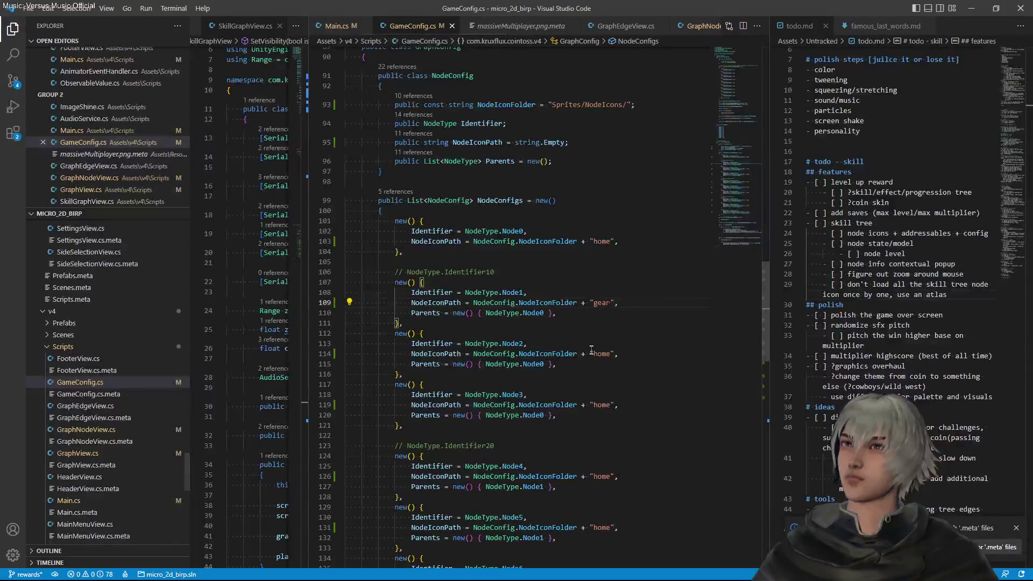
{"action": "double_click", "coordinate": [602, 352]}
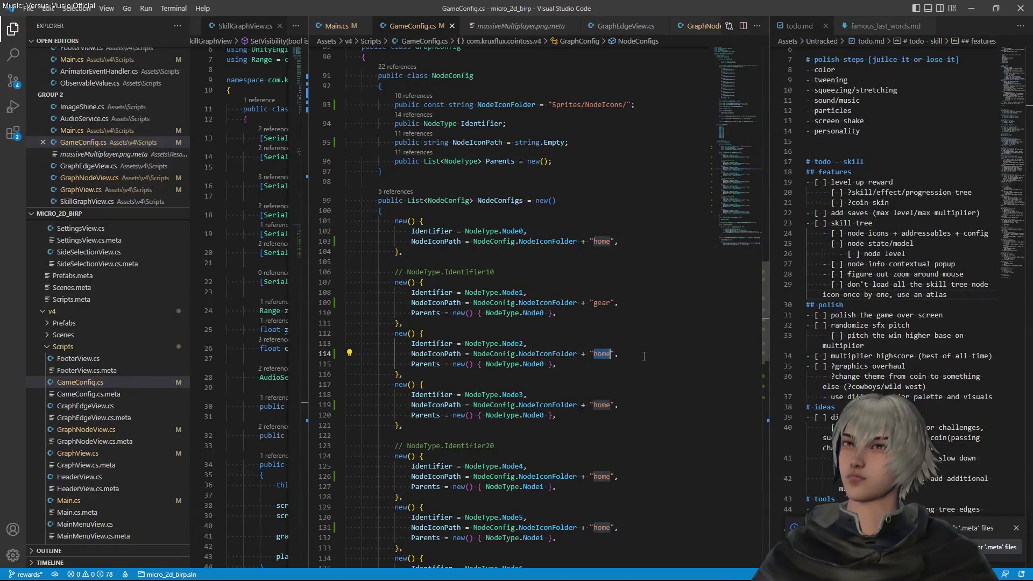
{"action": "scroll", "coordinate": [644, 356], "scroll_direction": "down", "scroll_amount": 5}
{"action": "double_click", "coordinate": [598, 444]}
{"action": "type", "text": "massiveMultiplayer"}
{"action": "key", "text": "ctrl+s"}
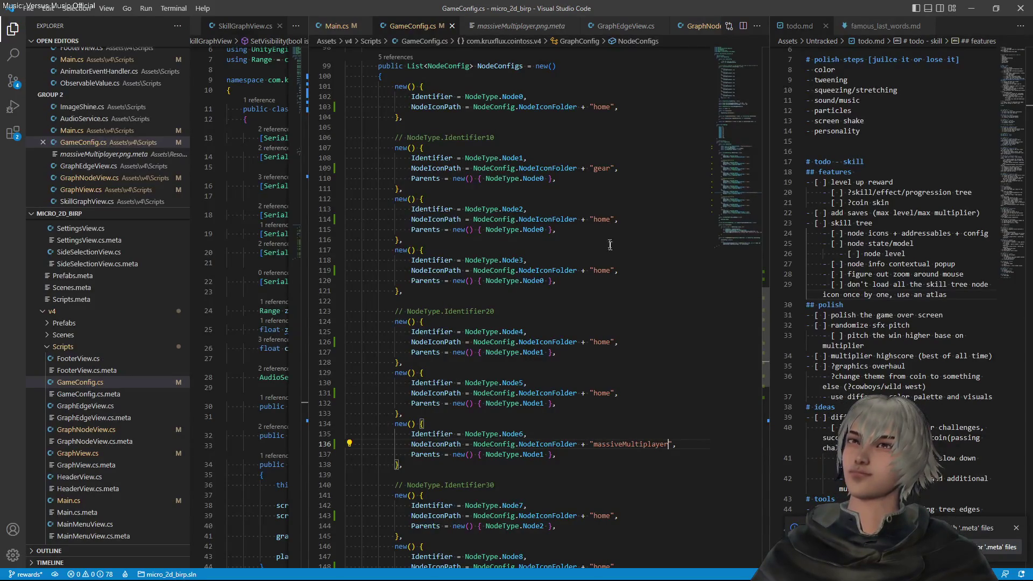
Set Node9's icon to massiveMultiplayer as well and save
{"action": "scroll", "coordinate": [642, 361], "scroll_direction": "down", "scroll_amount": 3}
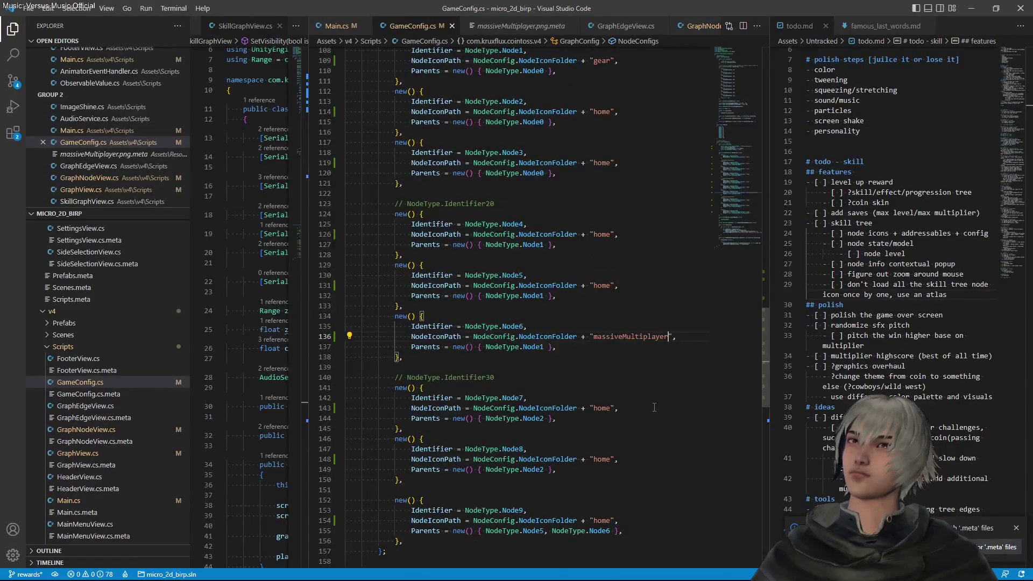
{"action": "scroll", "coordinate": [655, 407], "scroll_direction": "down", "scroll_amount": 4}
{"action": "double_click", "coordinate": [602, 412]}
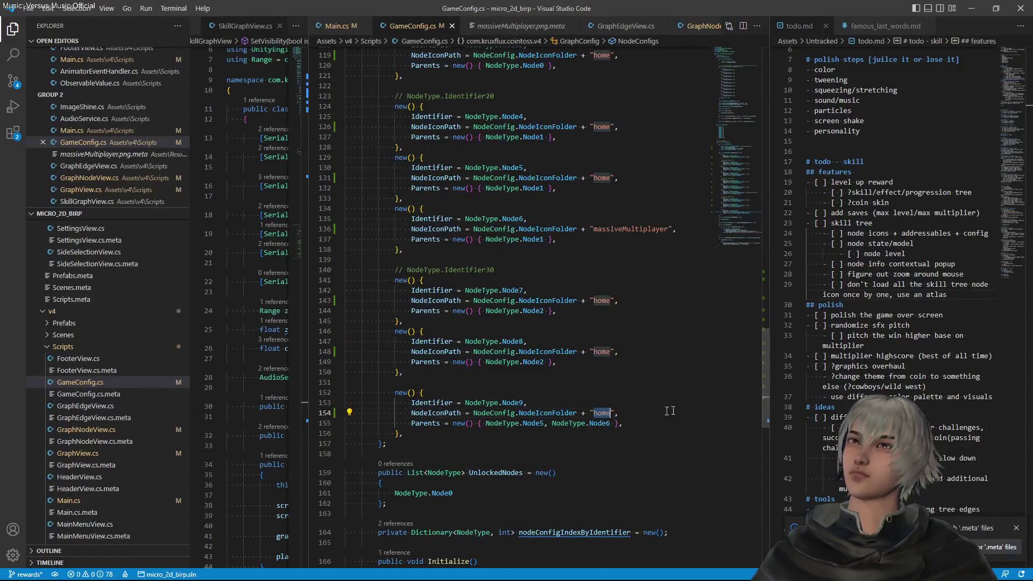
{"action": "type", "text": "massiveMultiplayer"}
{"action": "key", "text": "ctrl+s"}
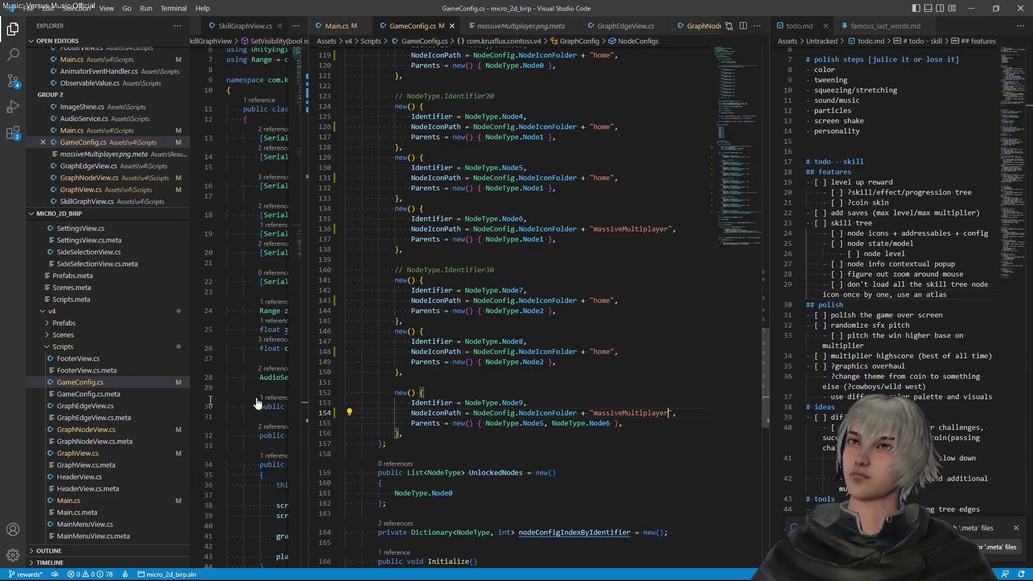
Change Node6's icon to multiplayer, trimming the .png extension, and save
{"action": "left_click", "coordinate": [521, 26]}
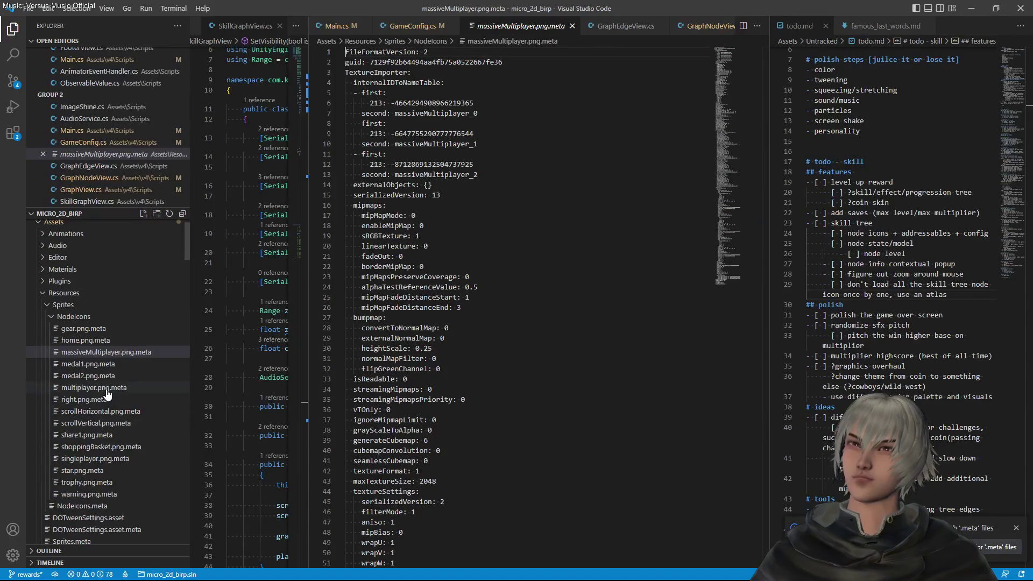
{"action": "left_click", "coordinate": [107, 388]}
{"action": "key", "text": "F2"}
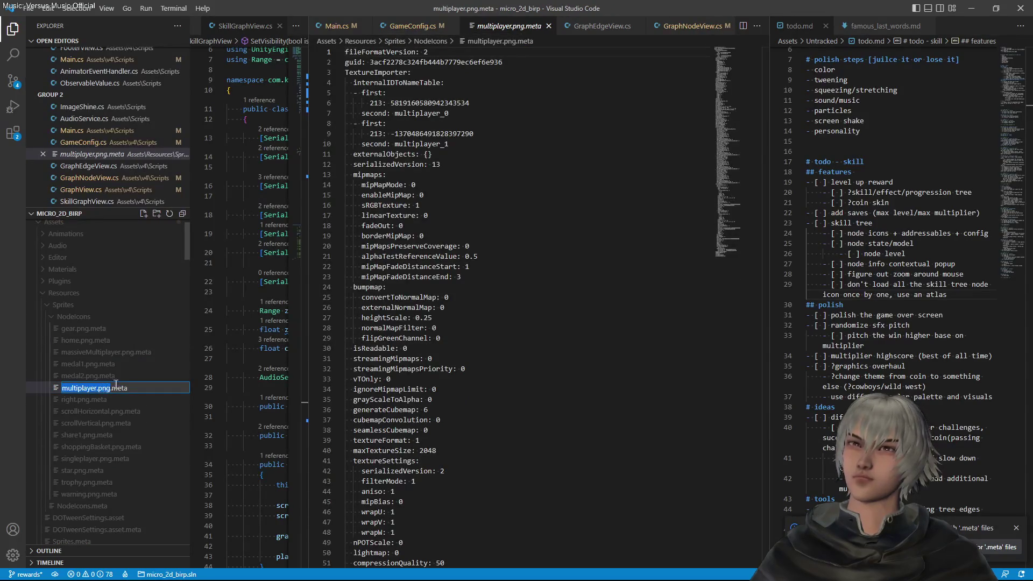
{"action": "left_click", "coordinate": [337, 26]}
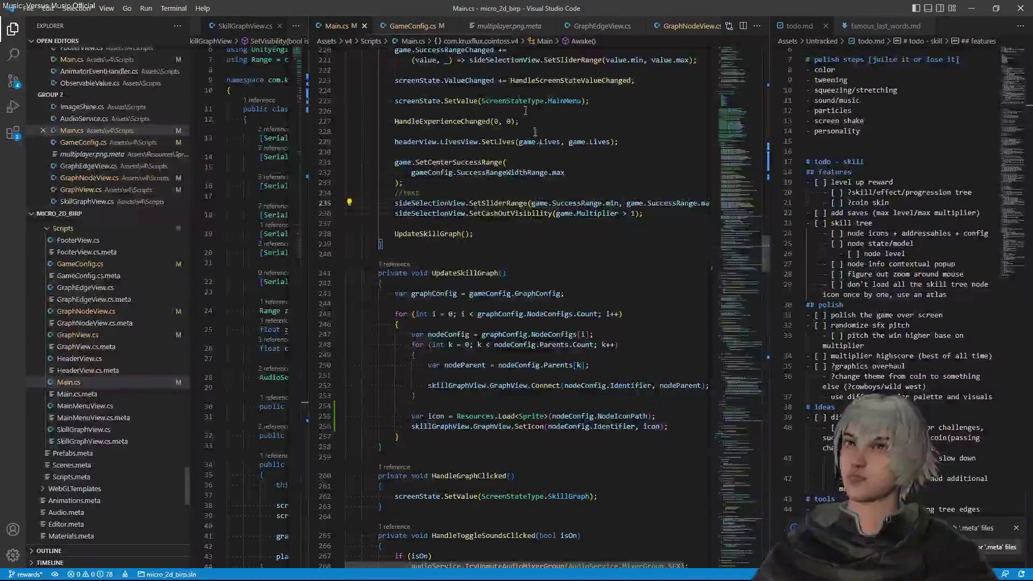
{"action": "left_click", "coordinate": [412, 26]}
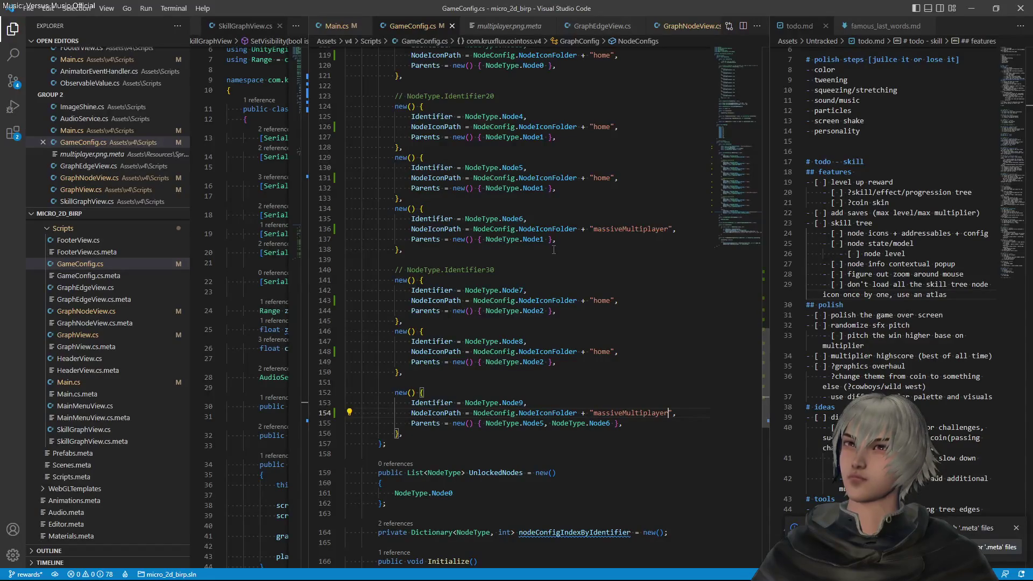
{"action": "scroll", "coordinate": [554, 250], "scroll_direction": "up", "scroll_amount": 3}
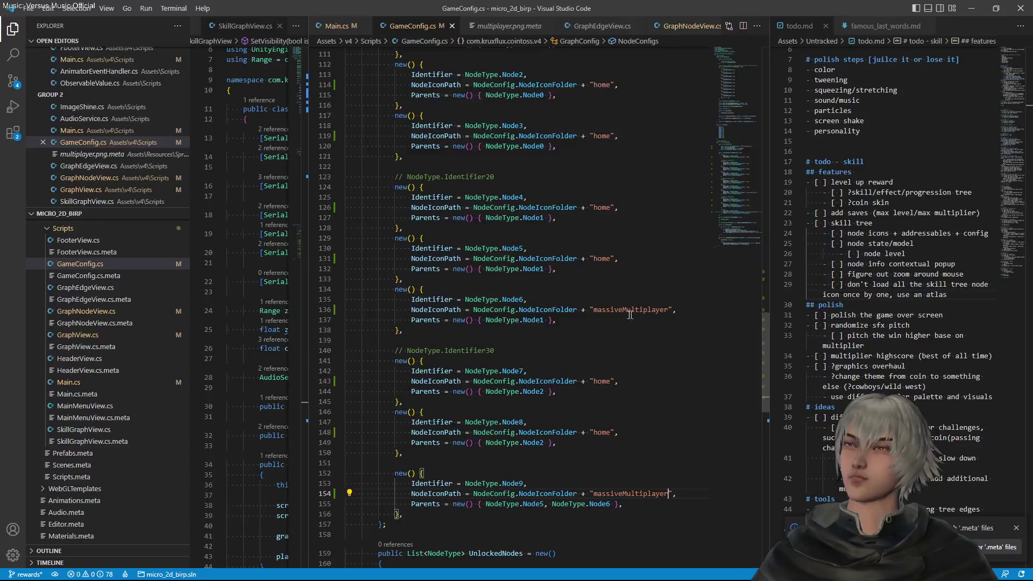
{"action": "double_click", "coordinate": [630, 311]}
{"action": "type", "text": "multiplayer.png"}
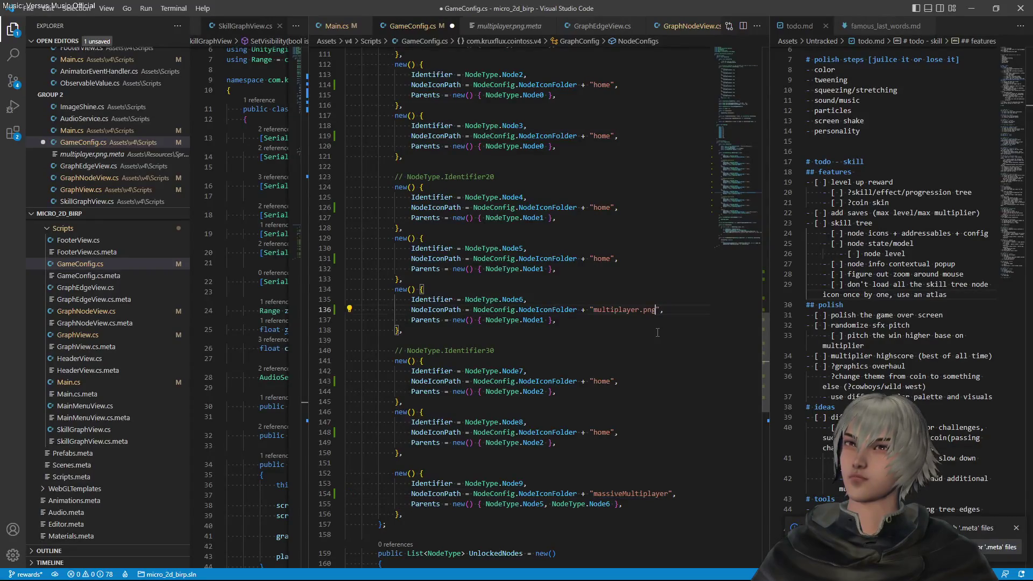
{"action": "left_click_drag", "start_coordinate": [639, 311], "coordinate": [658, 311]}
{"action": "key", "text": "BackSpace"}
{"action": "scroll", "coordinate": [644, 279], "scroll_direction": "up", "scroll_amount": 2}
{"action": "key", "text": "ctrl+s"}
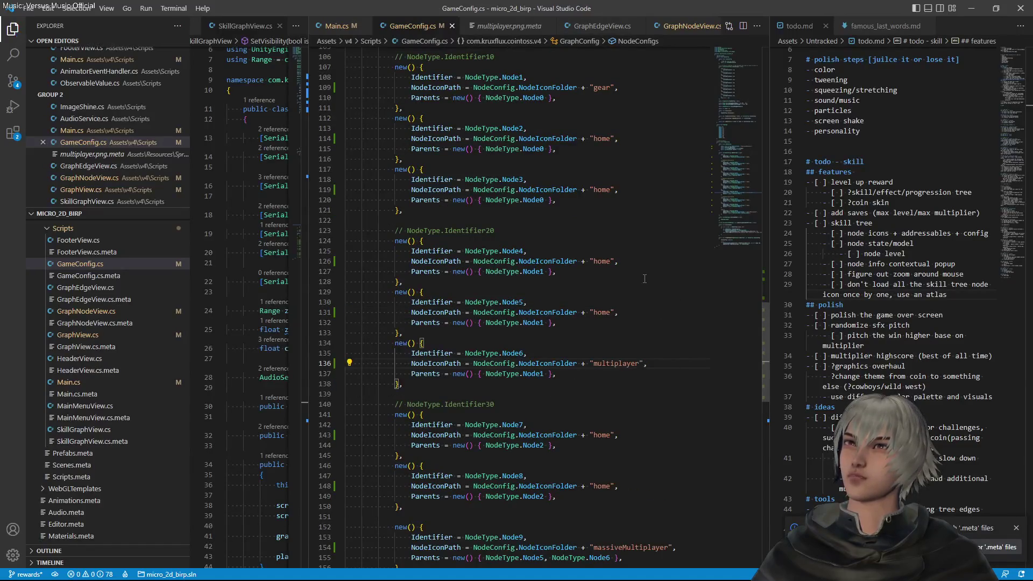
{"action": "scroll", "coordinate": [645, 279], "scroll_direction": "up", "scroll_amount": 1}
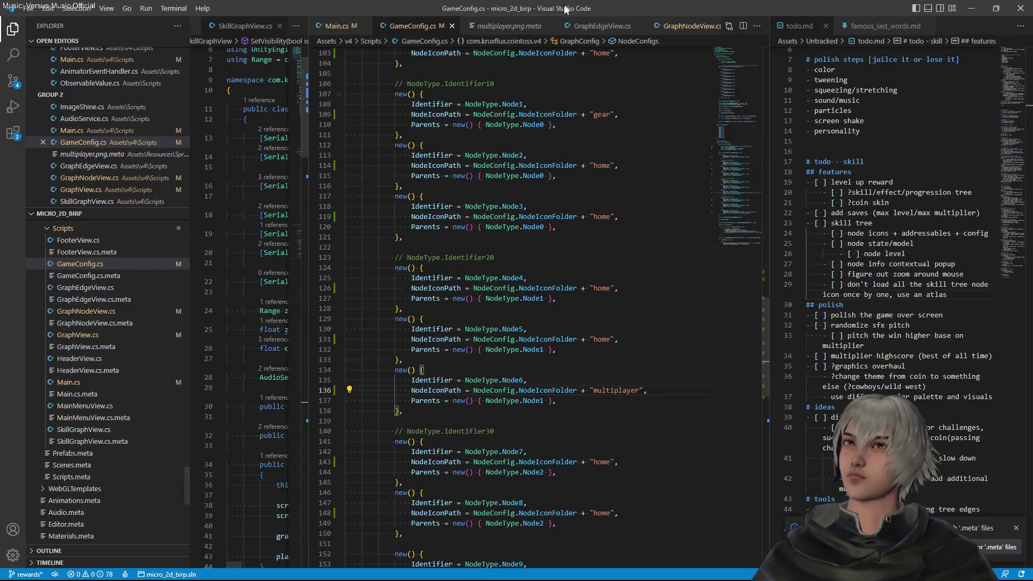
Copy the singleplayer icon name from its meta file
{"action": "left_click", "coordinate": [509, 27]}
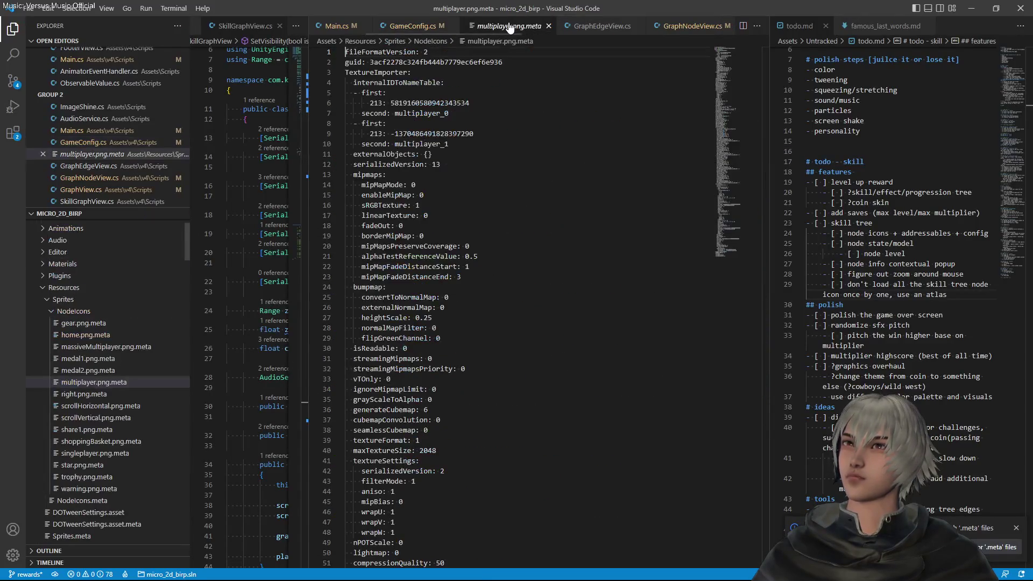
{"action": "left_click", "coordinate": [81, 455]}
{"action": "key", "text": "F2"}
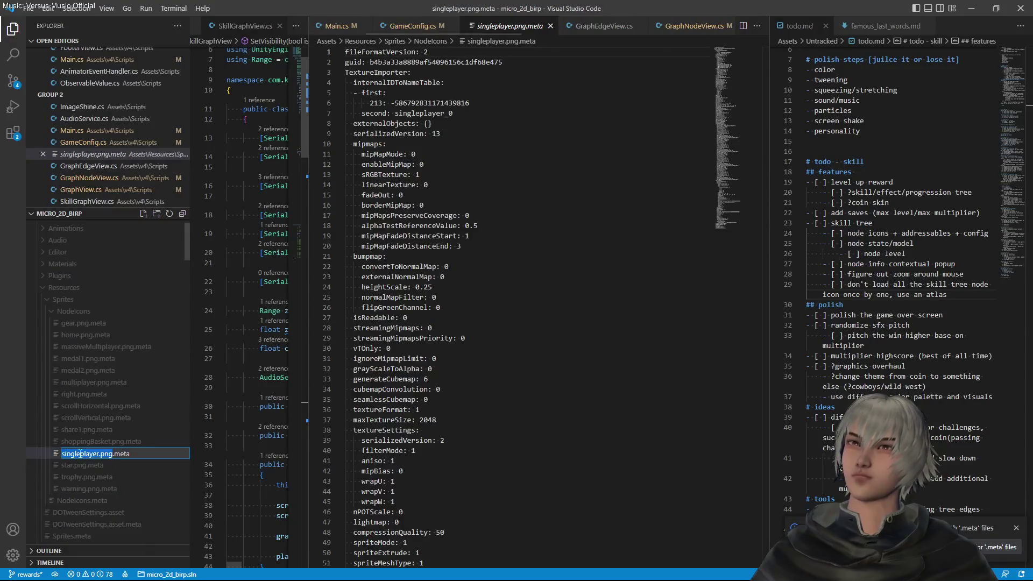
{"action": "left_click", "coordinate": [337, 25]}
{"action": "left_click", "coordinate": [412, 26]}
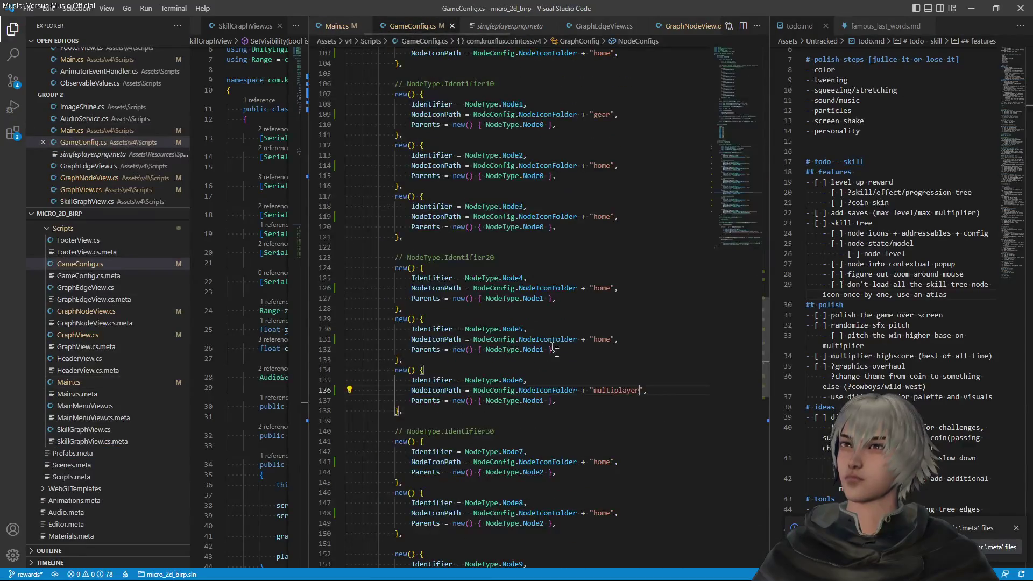
Paste singleplayer as Node2's icon name and save
{"action": "double_click", "coordinate": [602, 165]}
{"action": "type", "text": "singleplayer.png"}
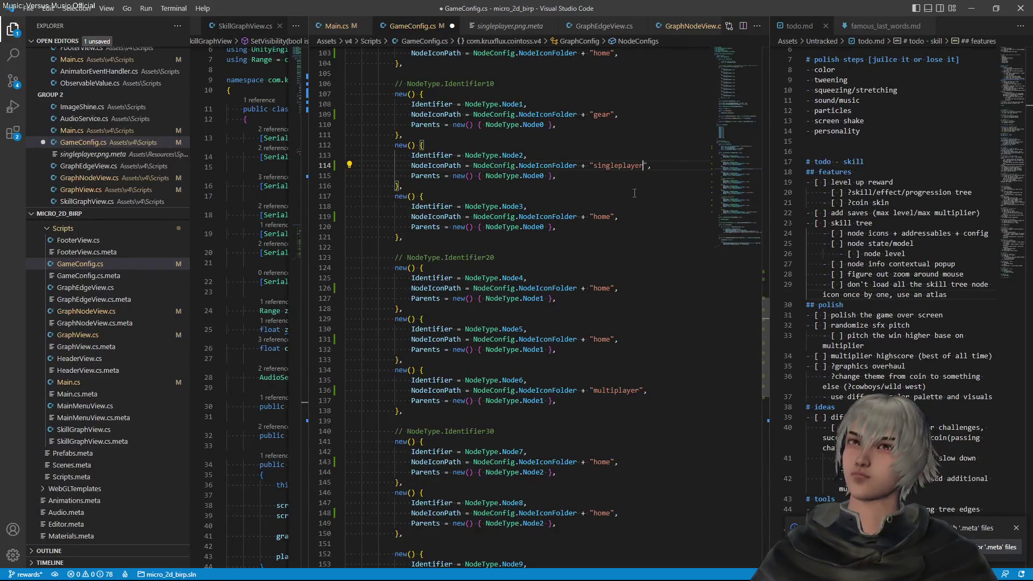
{"action": "key", "text": "ctrl+s"}
Copy the trophy name from its meta file and set it as Node3's icon, saved
{"action": "left_click", "coordinate": [93, 154]}
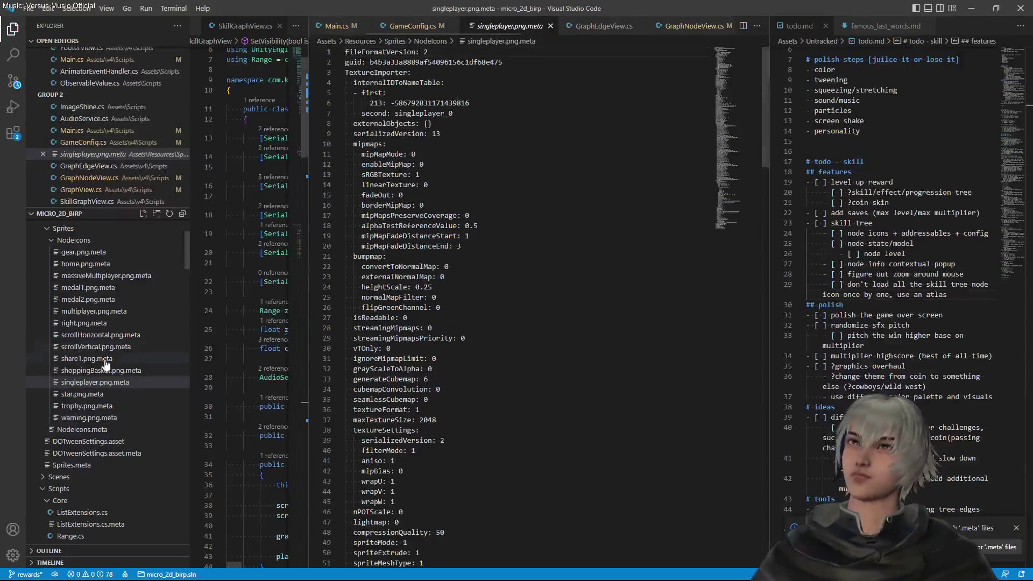
{"action": "left_click", "coordinate": [101, 410]}
{"action": "key", "text": "F2"}
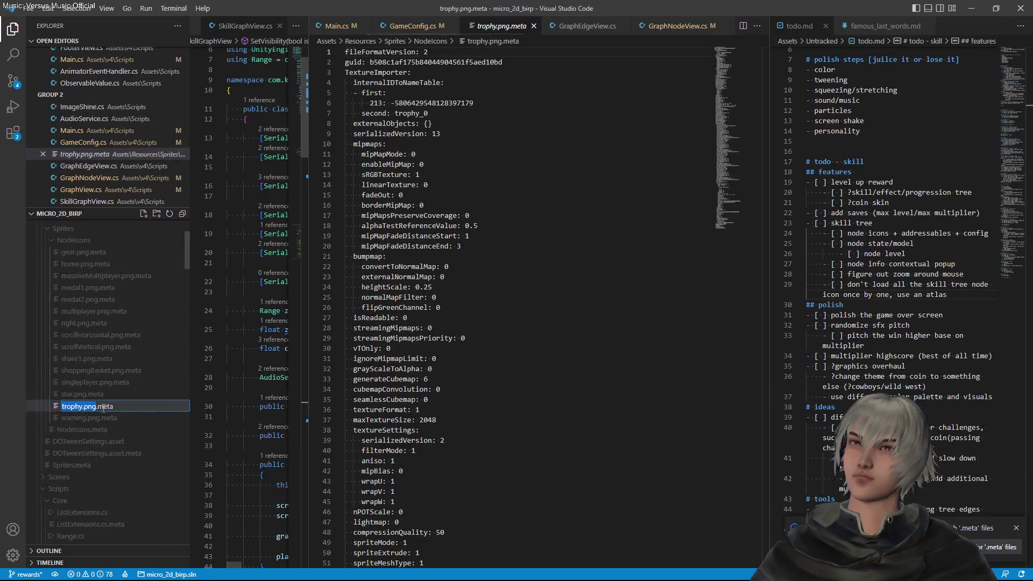
{"action": "left_click", "coordinate": [398, 26]}
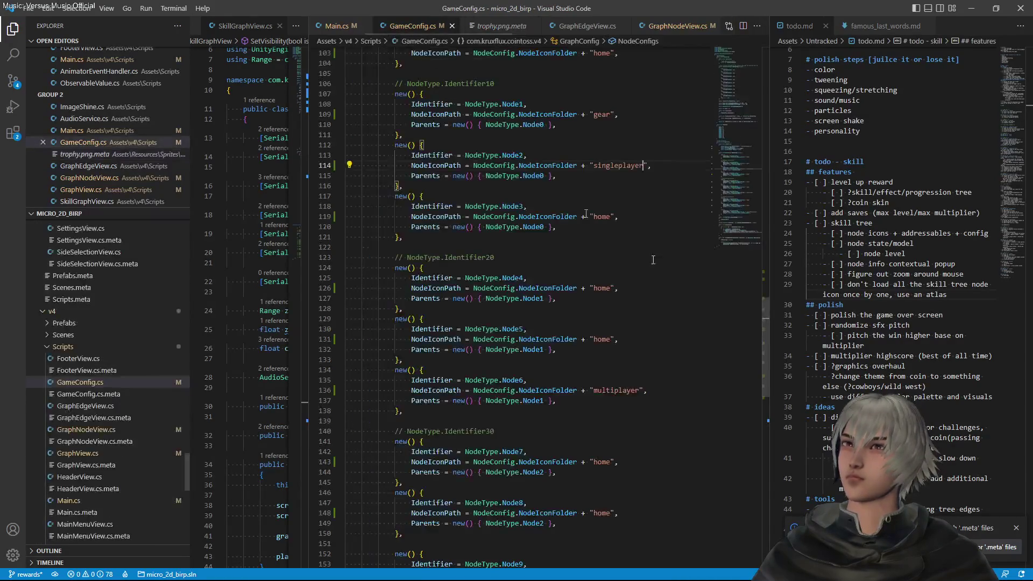
{"action": "scroll", "coordinate": [640, 326], "scroll_direction": "down", "scroll_amount": 1}
{"action": "scroll", "coordinate": [630, 321], "scroll_direction": "up", "scroll_amount": 3}
{"action": "double_click", "coordinate": [607, 271]}
{"action": "type", "text": "trophy.png"}
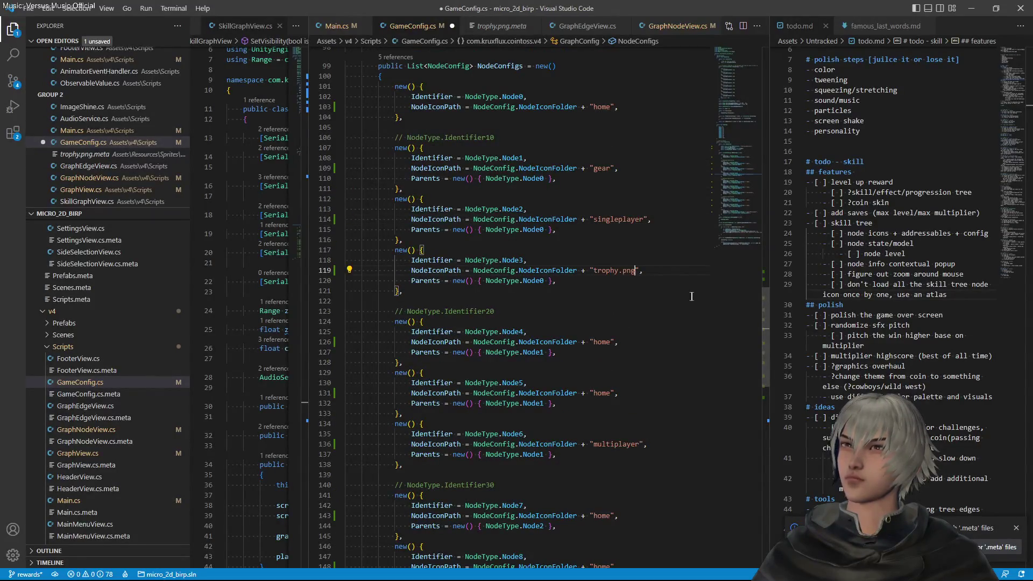
{"action": "key", "text": "ctrl+s"}
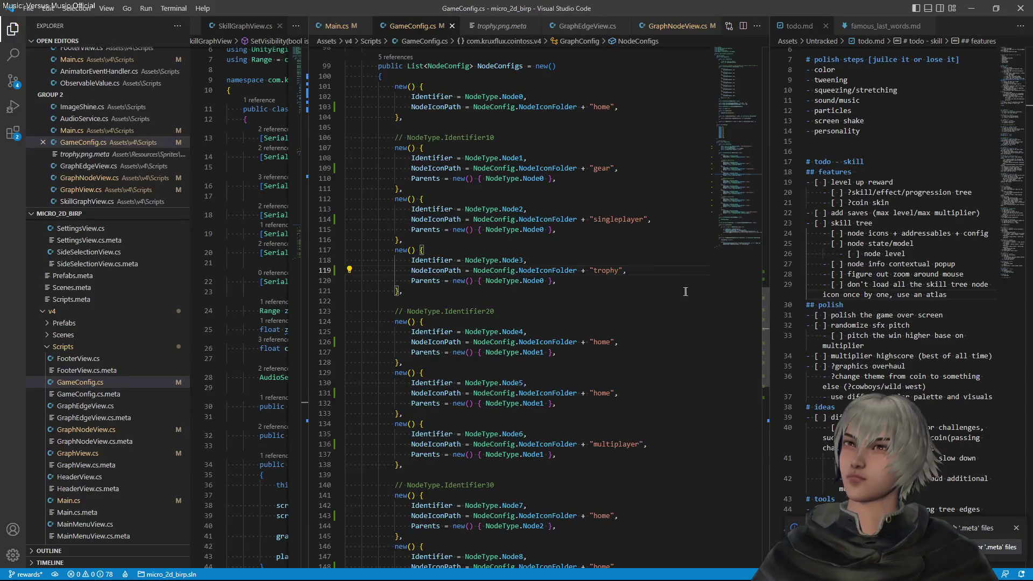
Copy the warning sprite name and set it as Node4's icon, saved
{"action": "key", "text": "ctrl+Tab"}
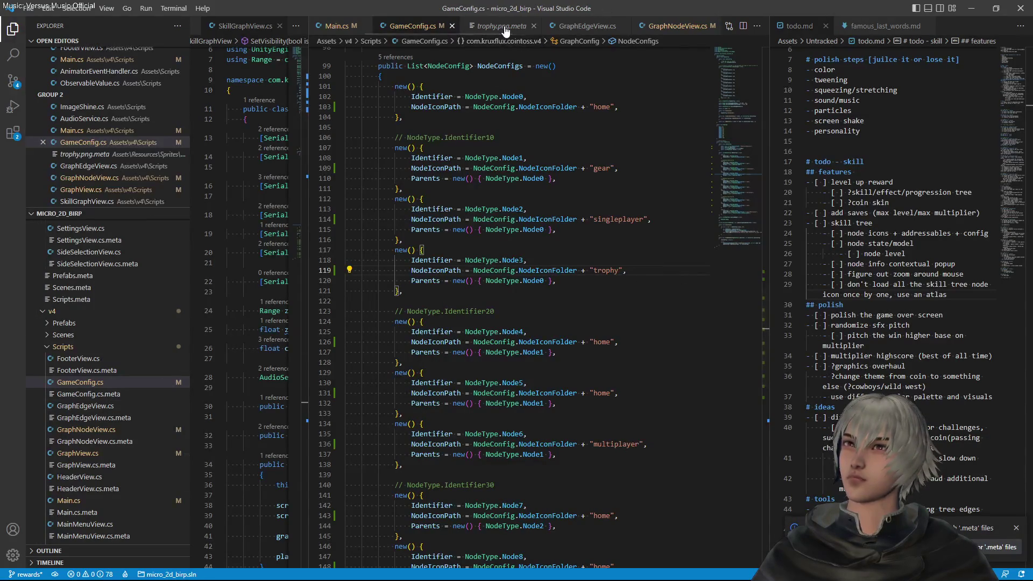
{"action": "left_click", "coordinate": [97, 393]}
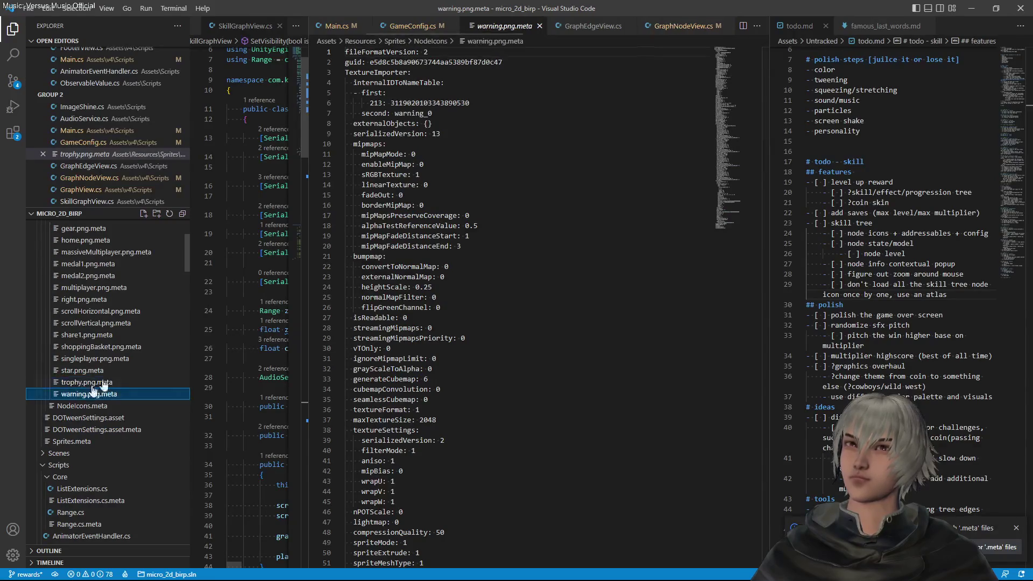
{"action": "left_click_drag", "start_coordinate": [394, 113], "coordinate": [424, 113]}
{"action": "key", "text": "ctrl+c"}
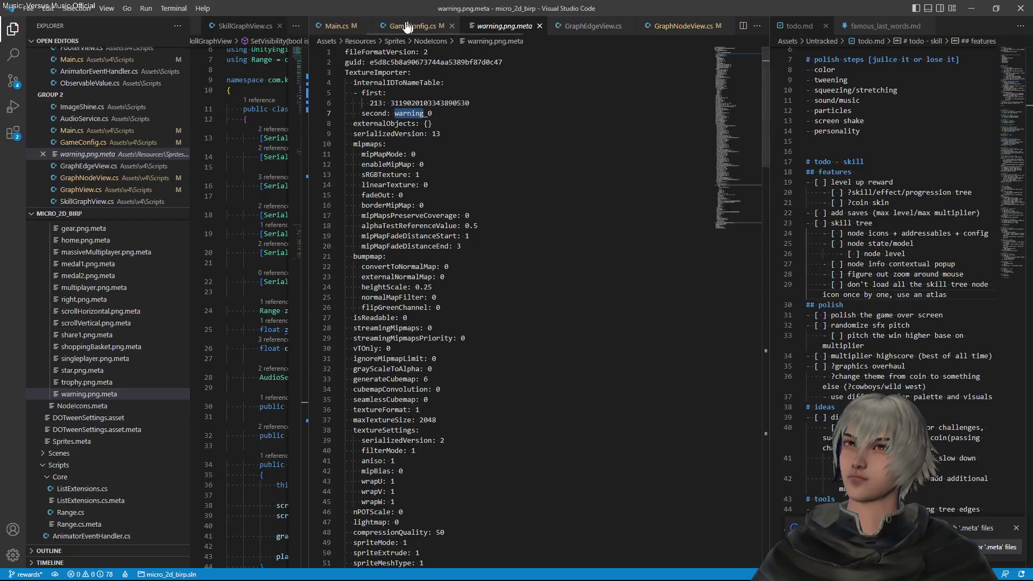
{"action": "left_click", "coordinate": [383, 26]}
{"action": "double_click", "coordinate": [603, 342]}
{"action": "key", "text": "ctrl+v"}
{"action": "key", "text": "ctrl+s"}
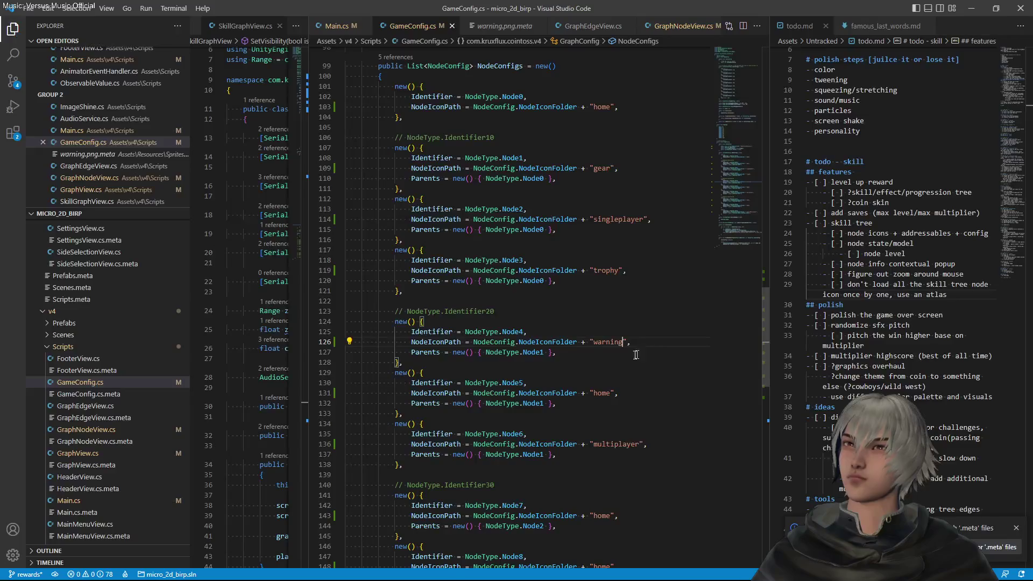
Open shoppingBasket.png.meta and select the shoppingBasket sprite name, then go to Unity
{"action": "left_click", "coordinate": [505, 27]}
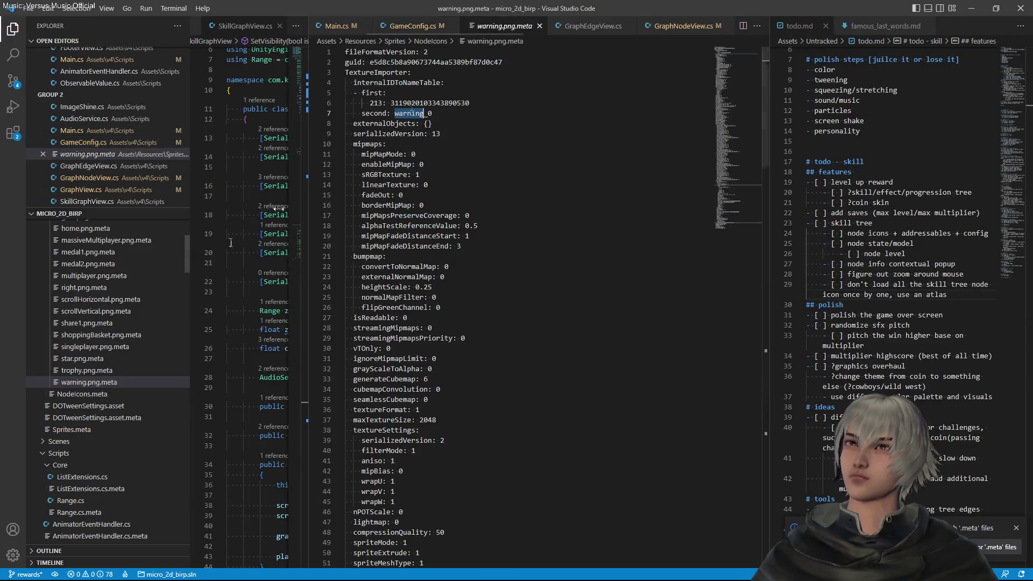
{"action": "left_click", "coordinate": [88, 336]}
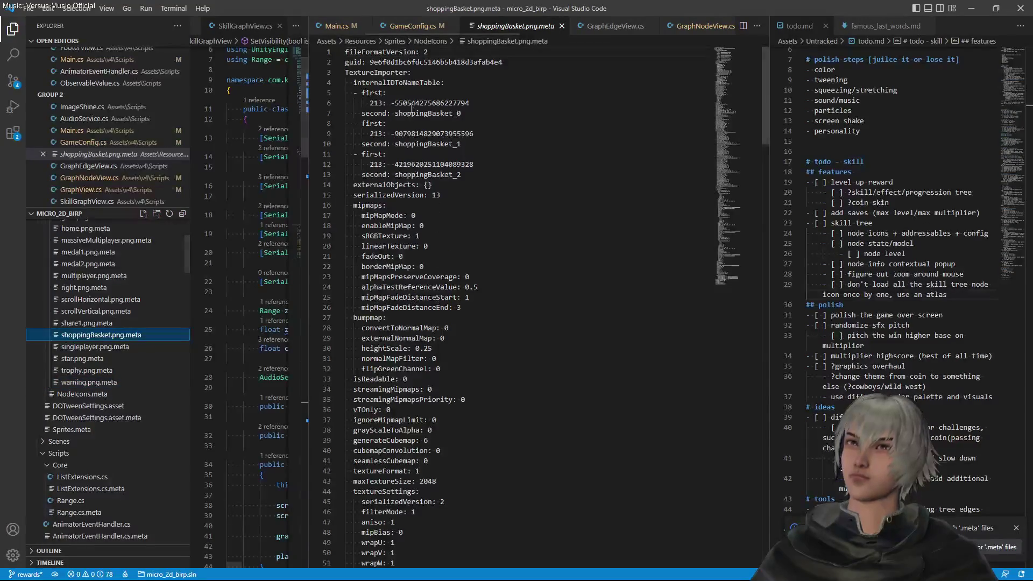
{"action": "left_click_drag", "start_coordinate": [395, 113], "coordinate": [455, 113]}
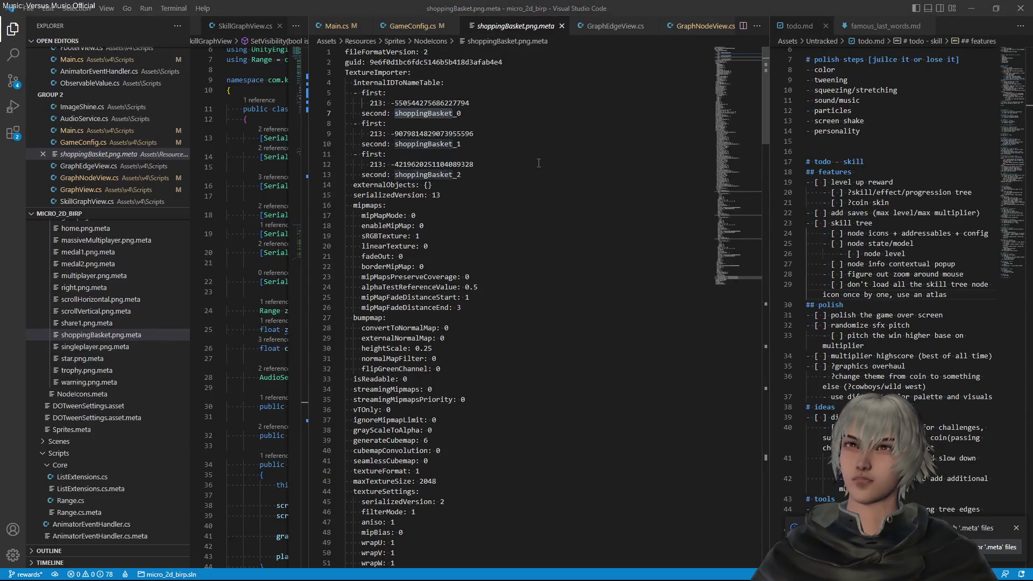
{"action": "key", "text": "alt+Tab"}
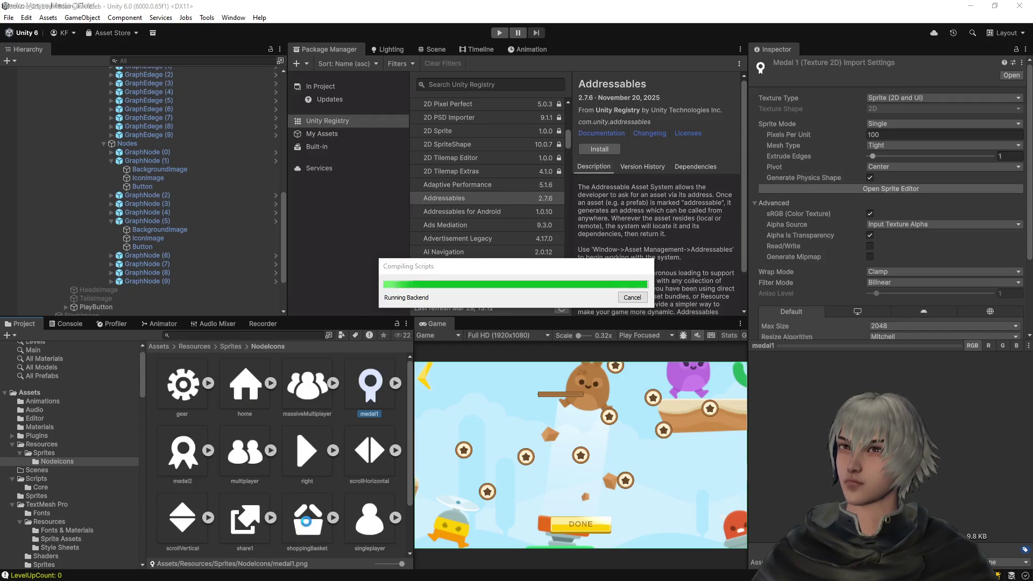
Check the shoppingBasket sprite's Single-mode import settings in Unity, then return to GameConfig.cs
{"action": "left_click", "coordinate": [308, 523]}
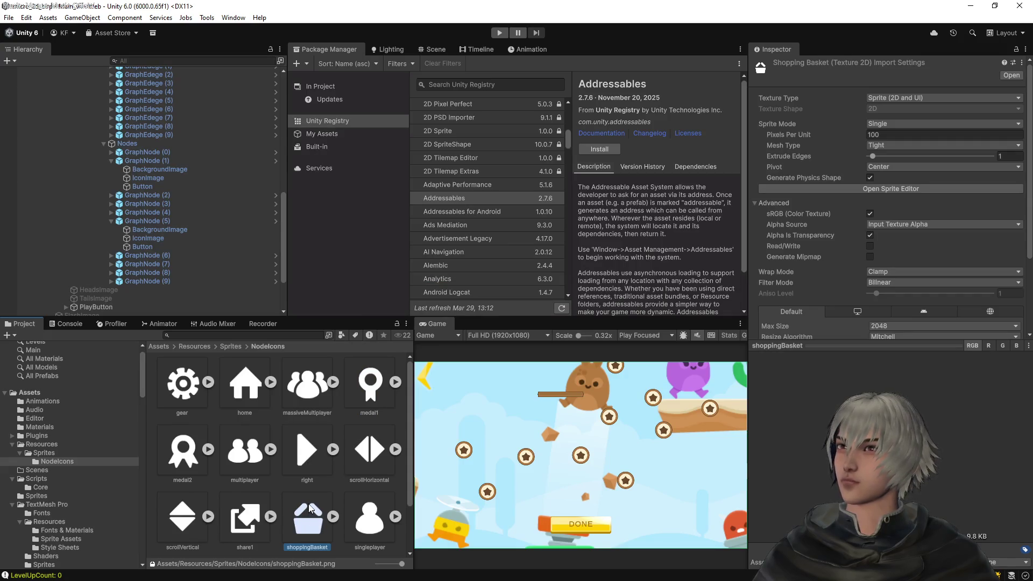
{"action": "key", "text": "alt+Tab"}
{"action": "left_click", "coordinate": [410, 26]}
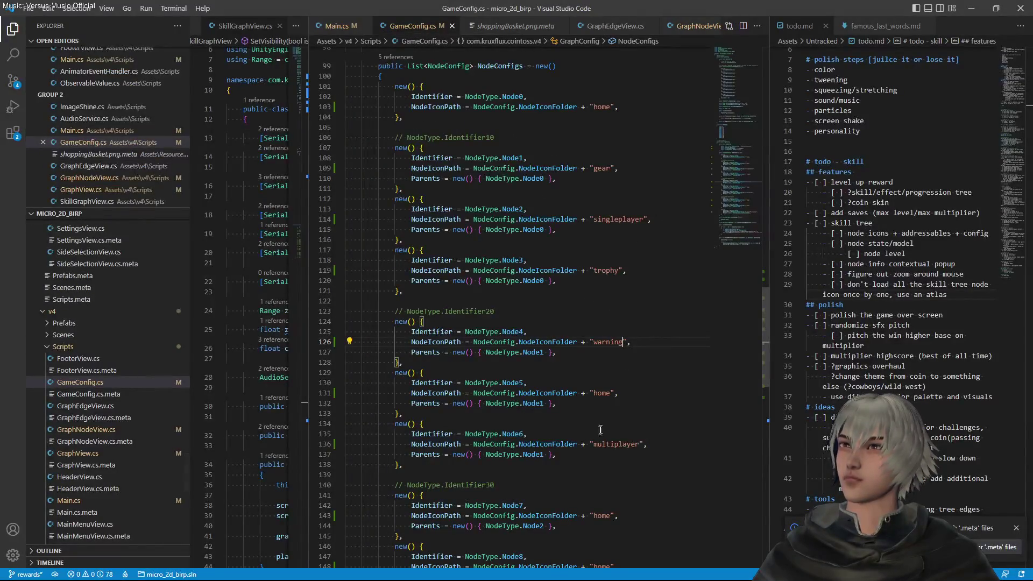
Replace Node5's 'home' icon name with shoppingBasket
{"action": "double_click", "coordinate": [598, 393]}
{"action": "type", "text": "shoppingBasket"}
{"action": "scroll", "coordinate": [635, 425], "scroll_direction": "down", "scroll_amount": 5}
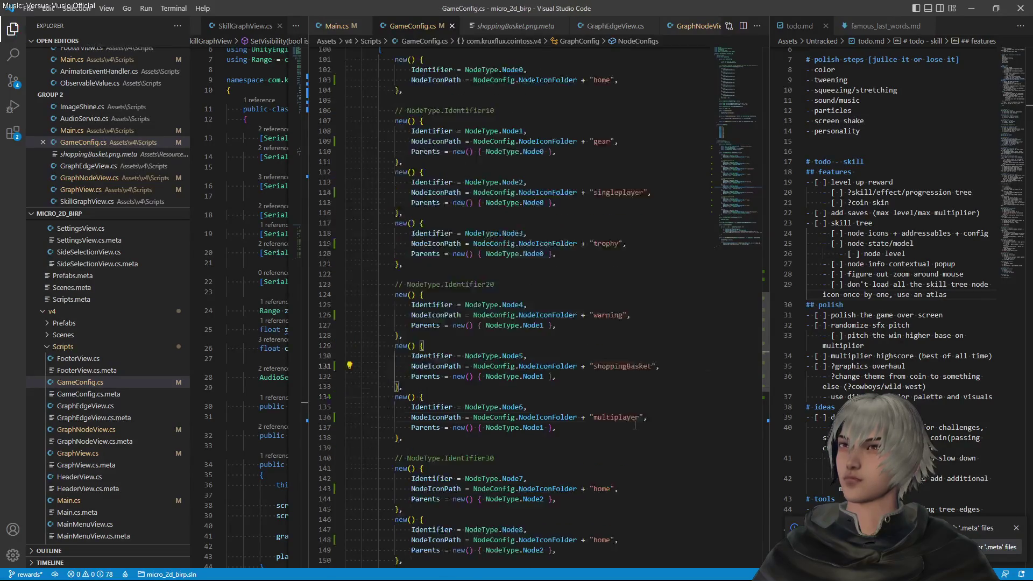
Copy the medal1 sprite name from its meta file
{"action": "left_click", "coordinate": [493, 25]}
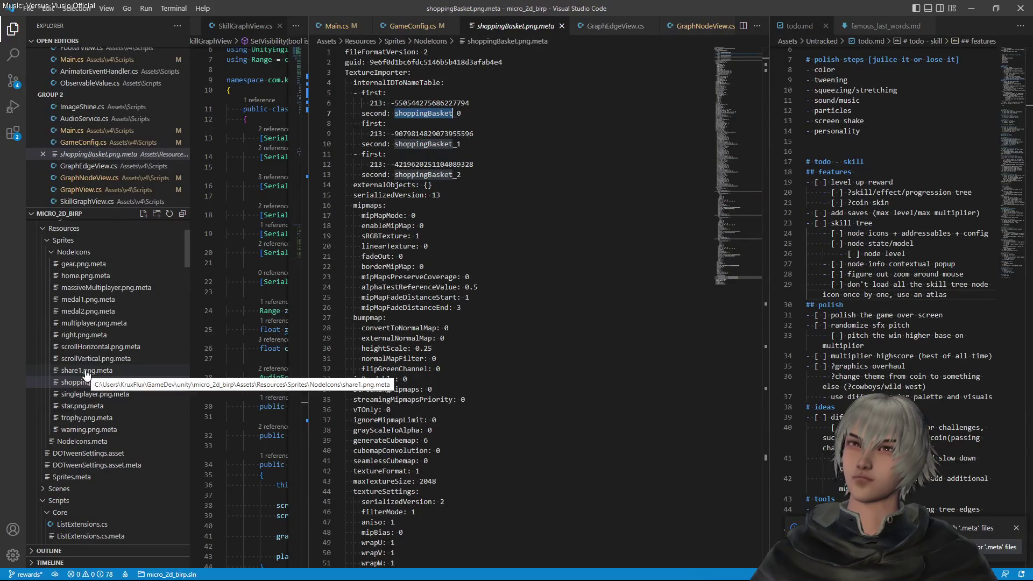
{"action": "left_click", "coordinate": [89, 300]}
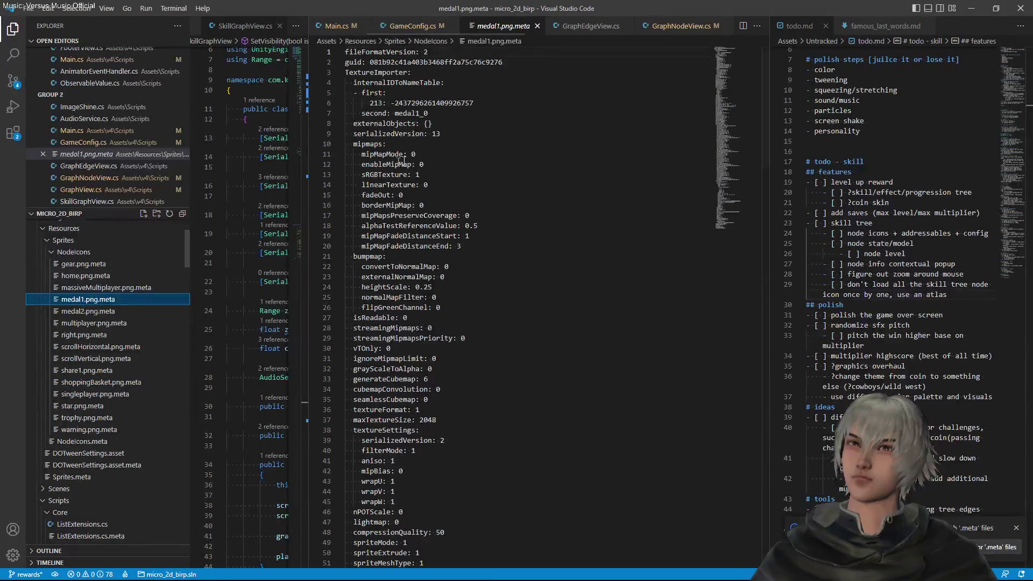
{"action": "left_click_drag", "start_coordinate": [395, 113], "coordinate": [421, 113]}
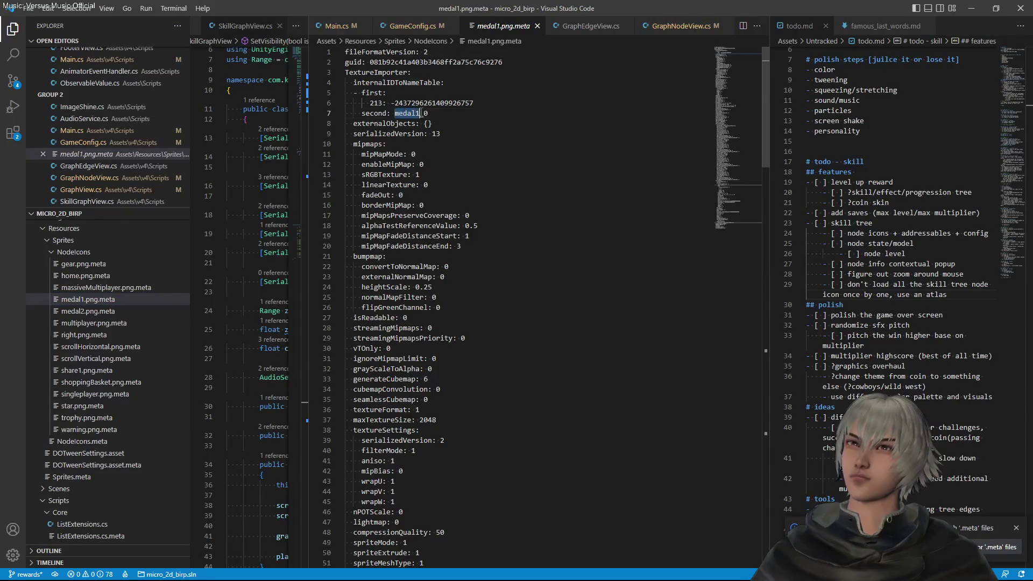
{"action": "left_click", "coordinate": [414, 26]}
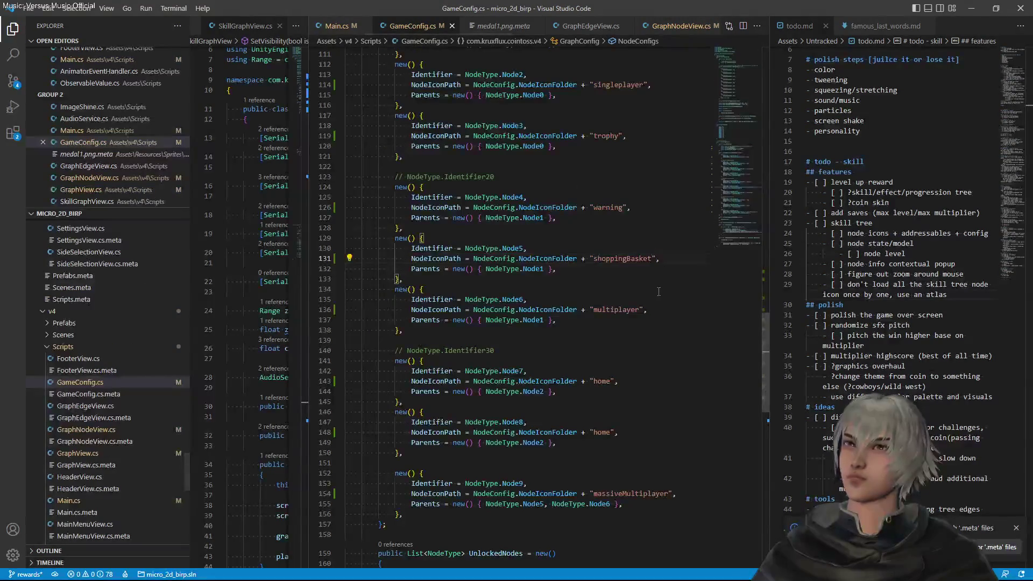
Keep line 119's trophy icon name after undoing a mistaken medal1 edit, and save
{"action": "scroll", "coordinate": [586, 352], "scroll_direction": "up", "scroll_amount": 3}
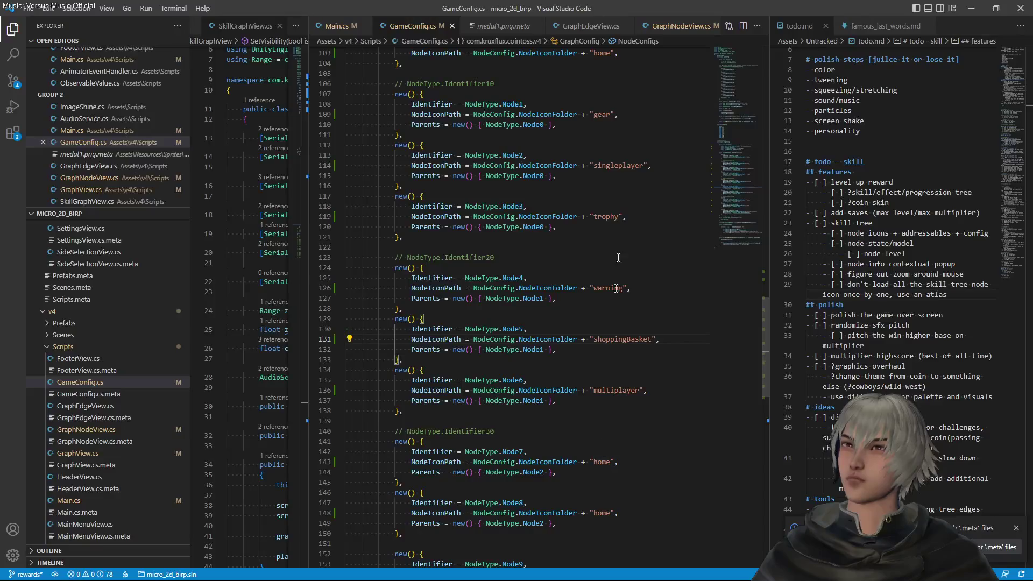
{"action": "double_click", "coordinate": [606, 217]}
{"action": "type", "text": "medal1"}
{"action": "key", "text": "ctrl+z"}
{"action": "left_click", "coordinate": [595, 215]}
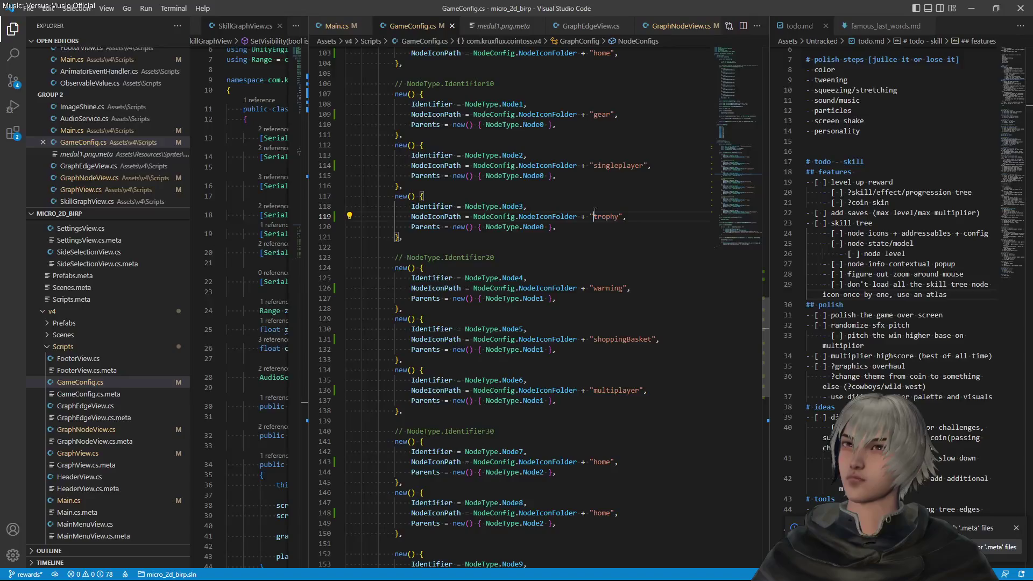
{"action": "type", "text": "medal1"}
{"action": "key", "text": "ctrl+BackSpace"}
{"action": "key", "text": "ctrl+s"}
Set Node7's icon to medal1 and Node8's to medal2, save GameConfig.cs, and go to Unity
{"action": "double_click", "coordinate": [600, 463]}
{"action": "type", "text": "medal1"}
{"action": "double_click", "coordinate": [603, 512]}
{"action": "type", "text": "medal2"}
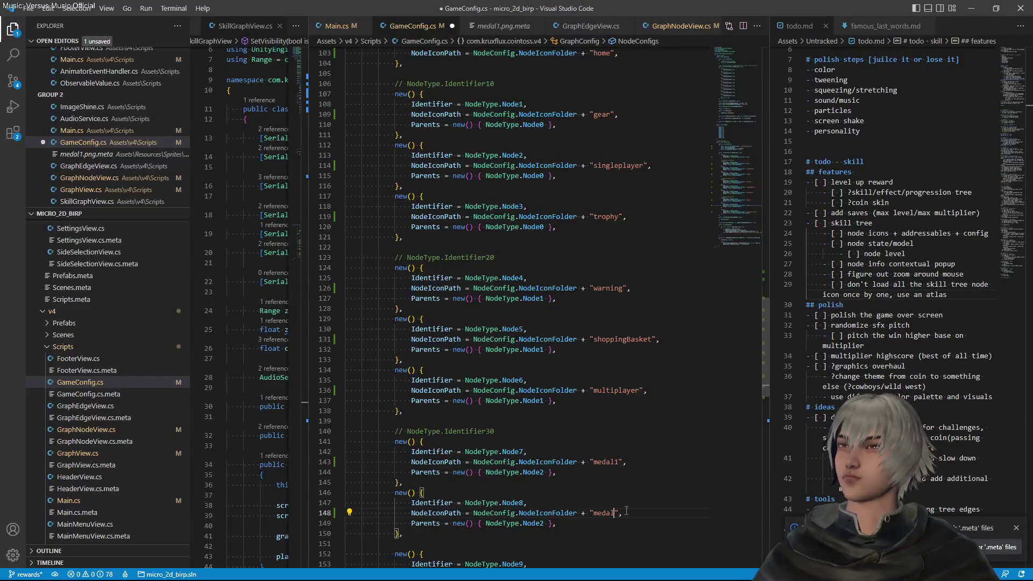
{"action": "key", "text": "ctrl+s"}
{"action": "scroll", "coordinate": [606, 212], "scroll_direction": "up", "scroll_amount": 5}
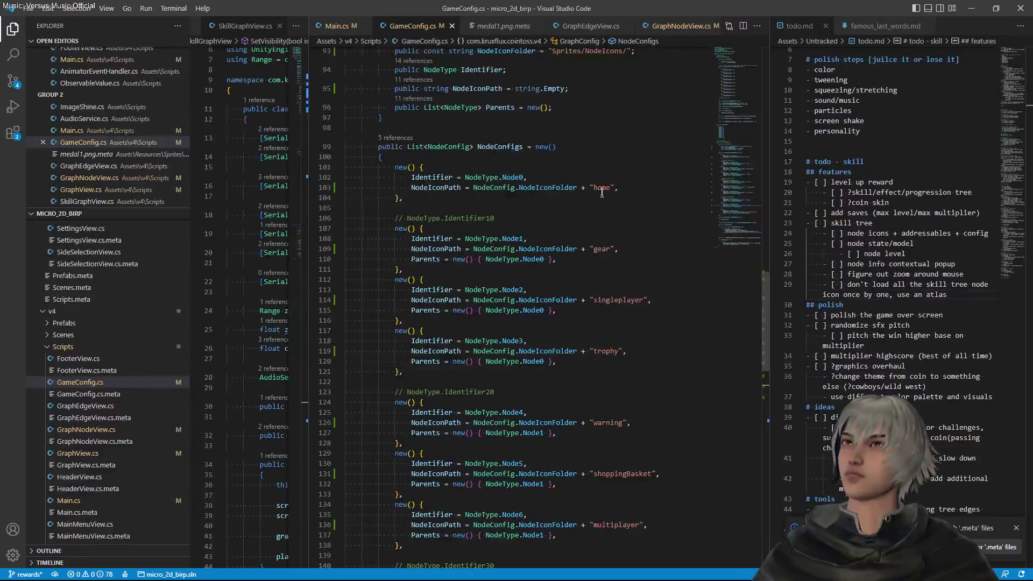
{"action": "scroll", "coordinate": [607, 213], "scroll_direction": "down", "scroll_amount": 3}
{"action": "scroll", "coordinate": [607, 213], "scroll_direction": "down", "scroll_amount": 7}
{"action": "scroll", "coordinate": [611, 232], "scroll_direction": "up", "scroll_amount": 4}
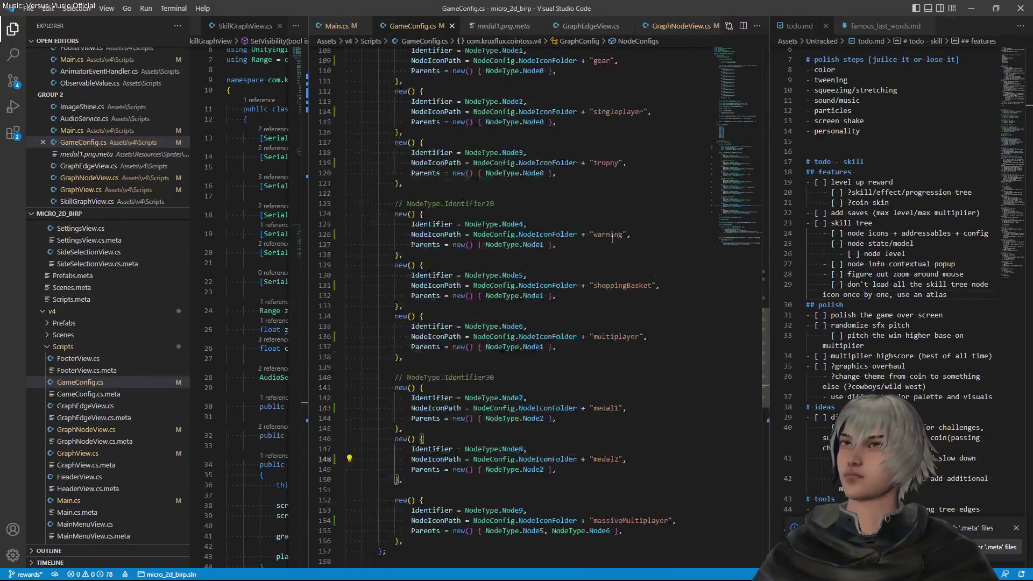
{"action": "key", "text": "alt+Tab"}
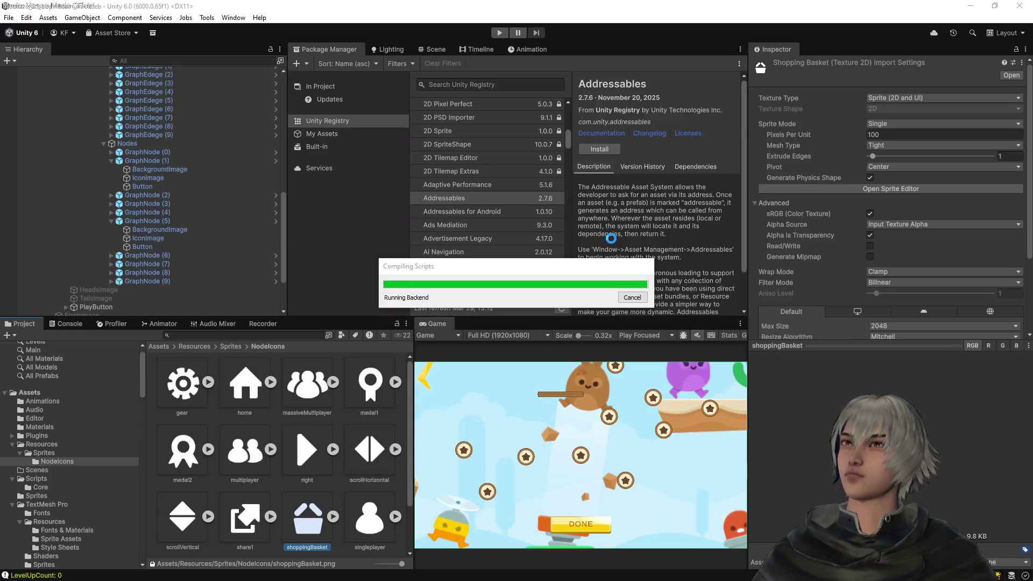
Show the Scene view and start the game in Play mode after scripts reload
{"action": "left_click", "coordinate": [436, 47]}
{"action": "left_click", "coordinate": [498, 34]}
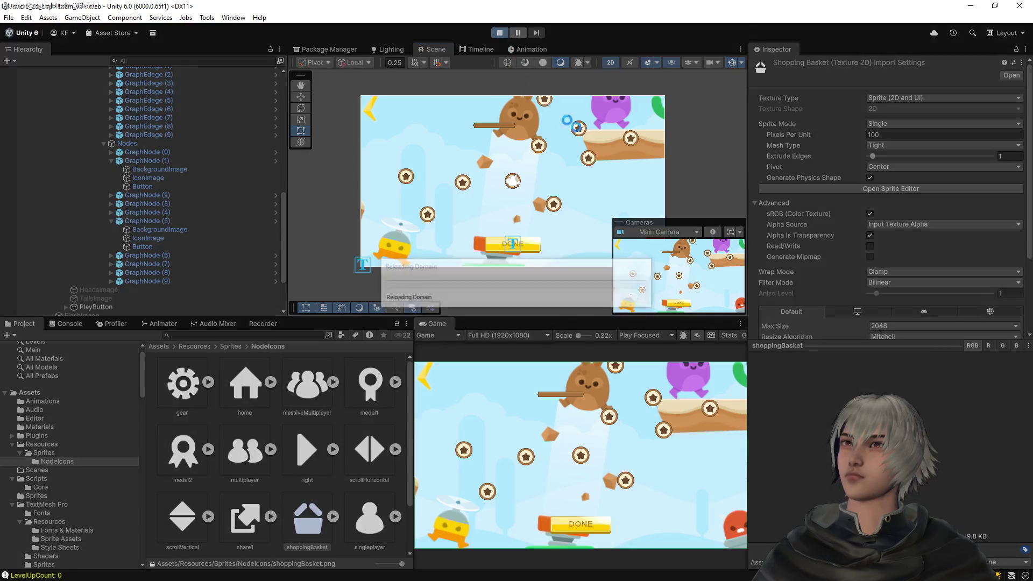
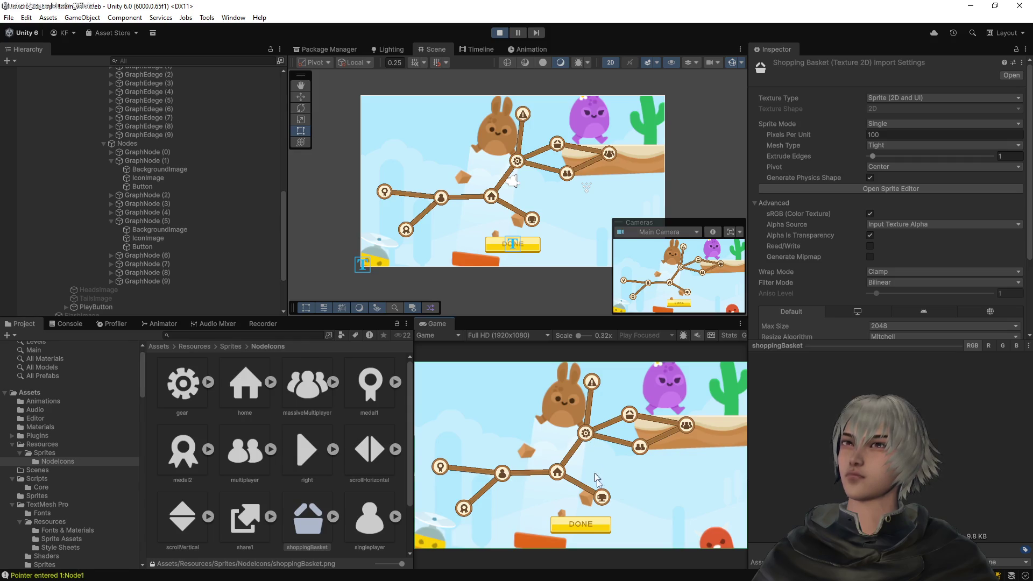
Stop Play mode and move the gear icon name from Node1 to Node3, cutting out Node3's trophy
{"action": "left_click", "coordinate": [499, 33]}
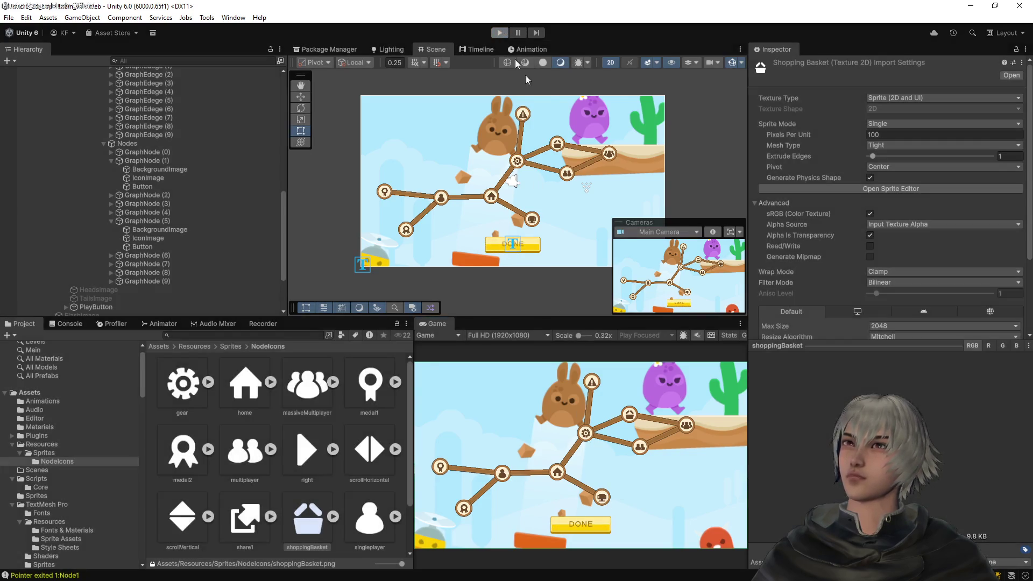
{"action": "key", "text": "alt+Tab"}
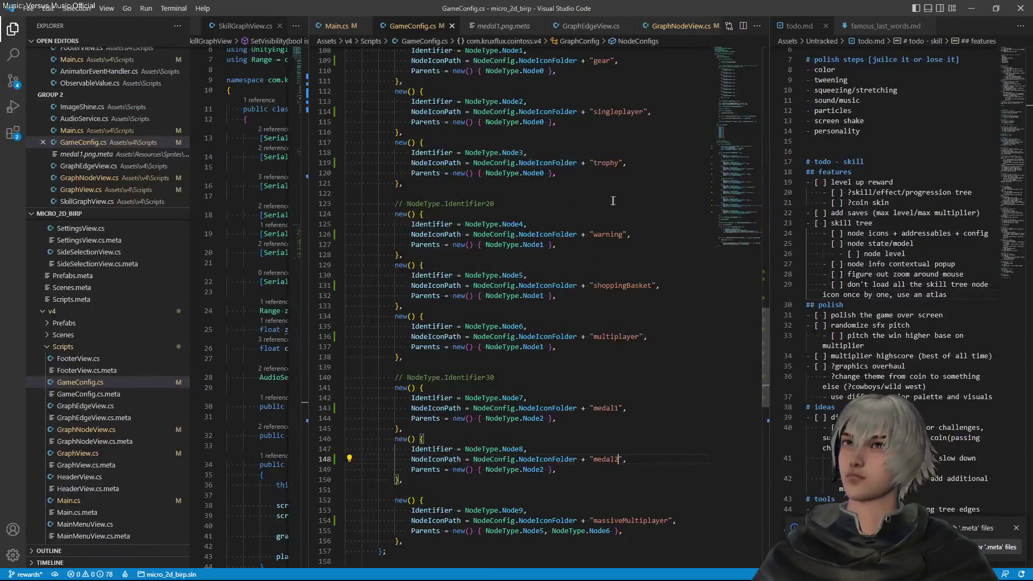
{"action": "scroll", "coordinate": [613, 201], "scroll_direction": "up", "scroll_amount": 3}
{"action": "double_click", "coordinate": [601, 141]}
{"action": "key", "text": "ctrl+c"}
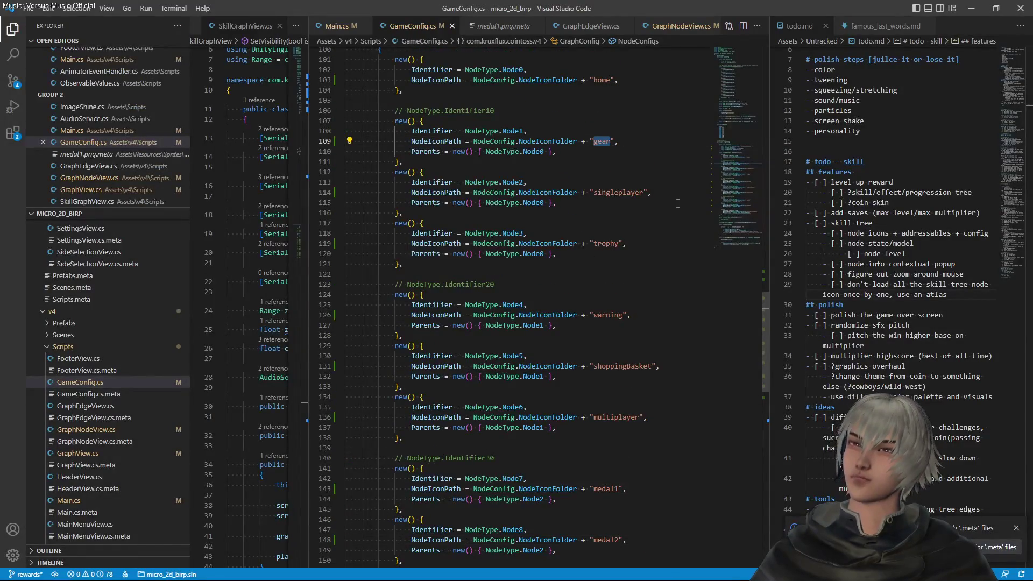
{"action": "key", "text": "BackSpace"}
{"action": "left_click", "coordinate": [594, 246]}
{"action": "key", "text": "ctrl+v"}
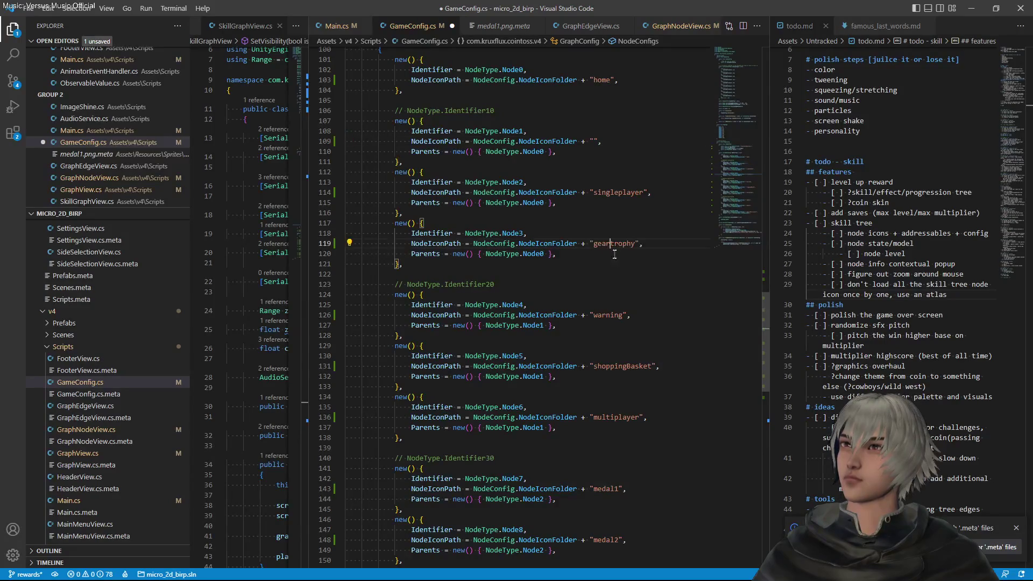
{"action": "left_click_drag", "start_coordinate": [610, 246], "coordinate": [637, 246]}
{"action": "key", "text": "ctrl+x"}
Give Node2 the trophy icon and Node1 singleplayer, then save GameConfig.cs
{"action": "left_click", "coordinate": [594, 192]}
{"action": "key", "text": "ctrl+v"}
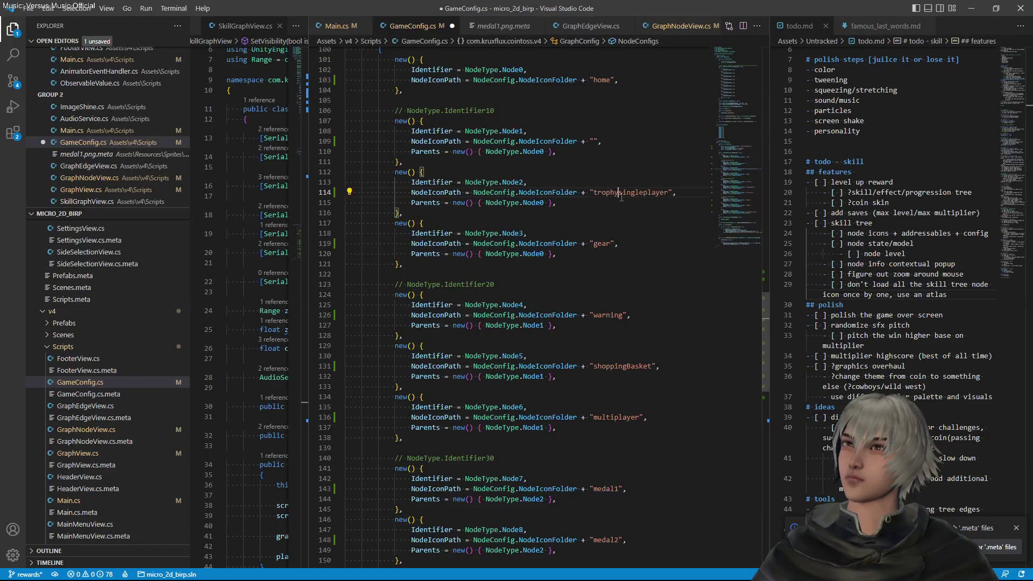
{"action": "left_click_drag", "start_coordinate": [619, 192], "coordinate": [671, 192]}
{"action": "key", "text": "BackSpace"}
{"action": "left_click", "coordinate": [594, 141]}
{"action": "key", "text": "ctrl+v"}
{"action": "key", "text": "ctrl+s"}
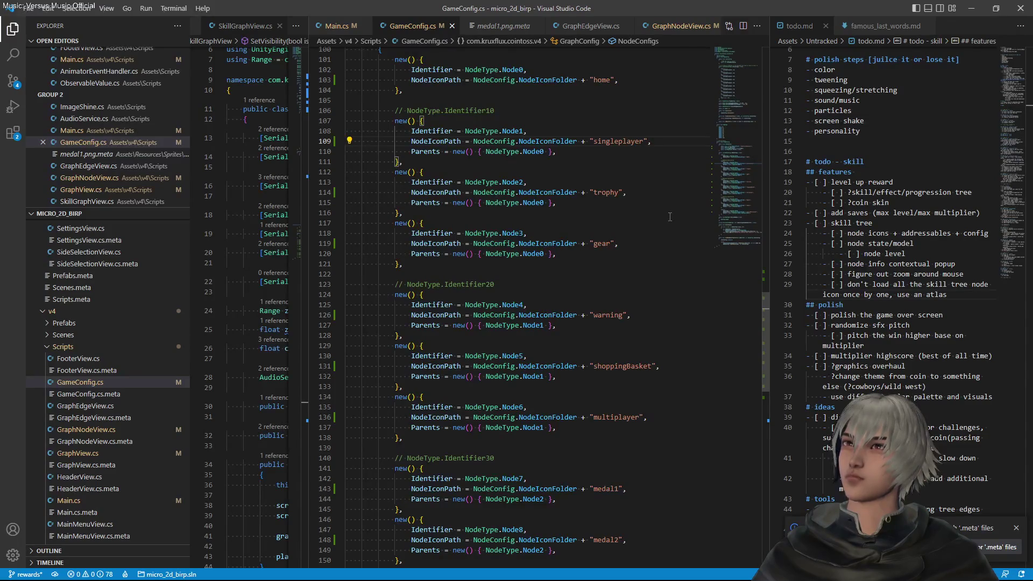
{"action": "key", "text": "alt+Tab"}
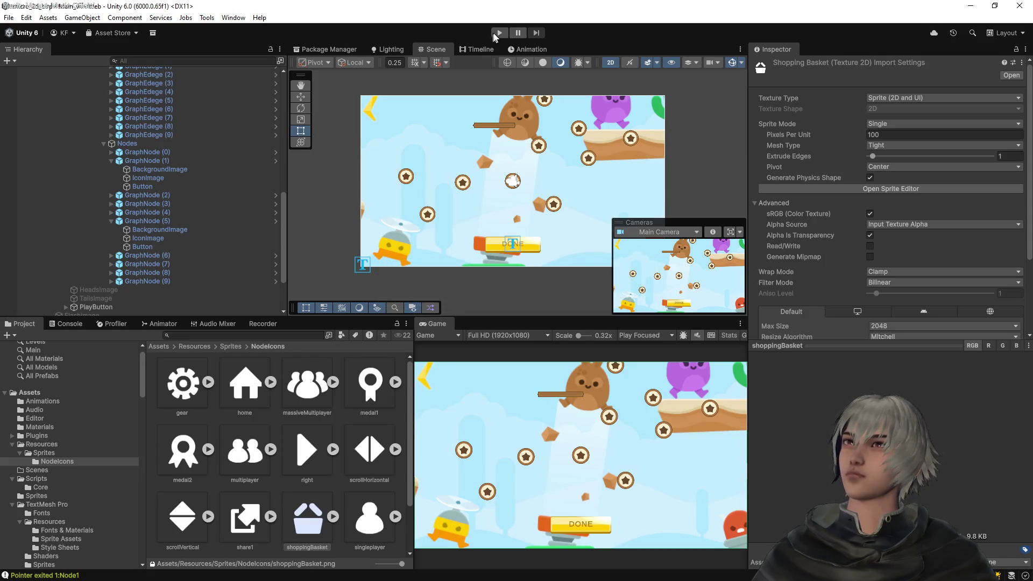
Play-test the game and pan the skill tree map to check the reassigned node icons
{"action": "left_click", "coordinate": [500, 33]}
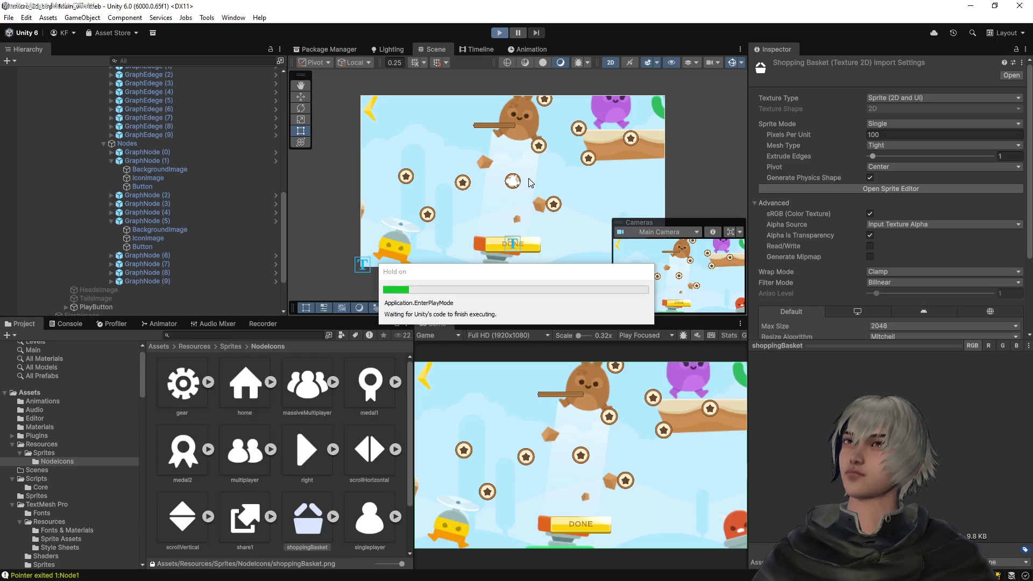
{"action": "left_click", "coordinate": [591, 495]}
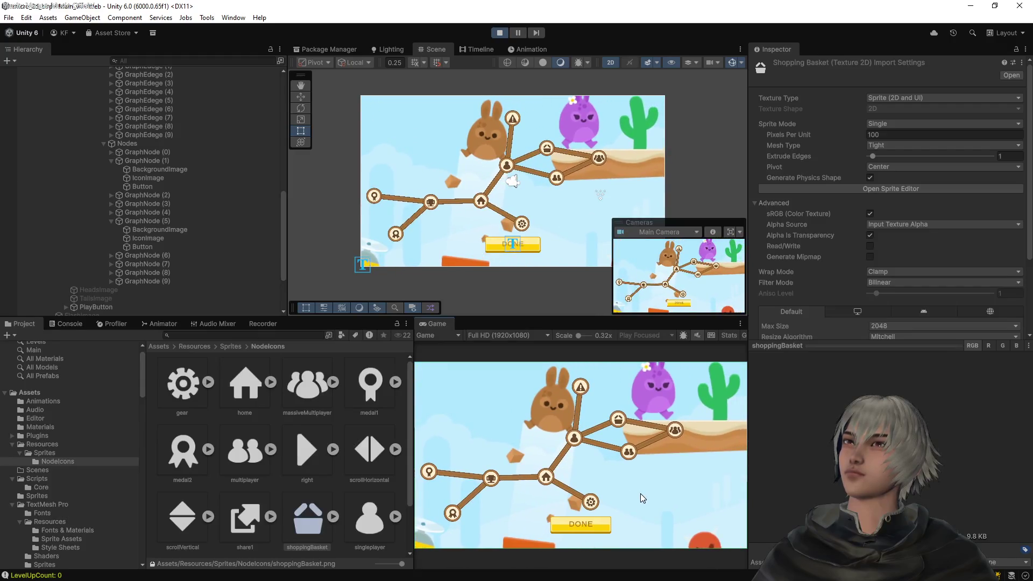
{"action": "left_click_drag", "start_coordinate": [640, 493], "coordinate": [668, 480]}
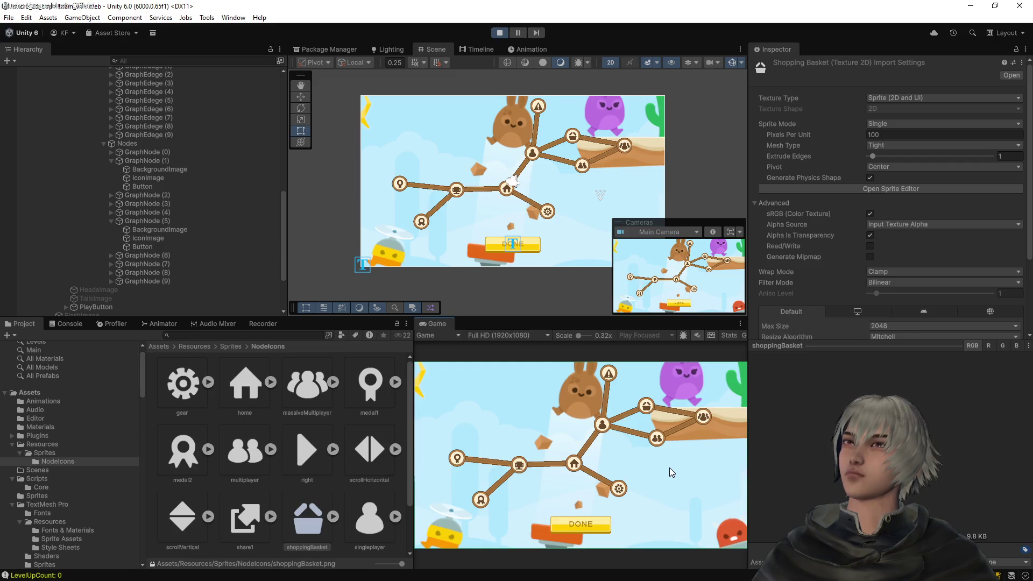
{"action": "mouse_move", "coordinate": [669, 467]}
{"action": "left_mouse_down"}
{"action": "mouse_move", "coordinate": [615, 454]}
{"action": "mouse_move", "coordinate": [666, 466]}
{"action": "left_mouse_up"}
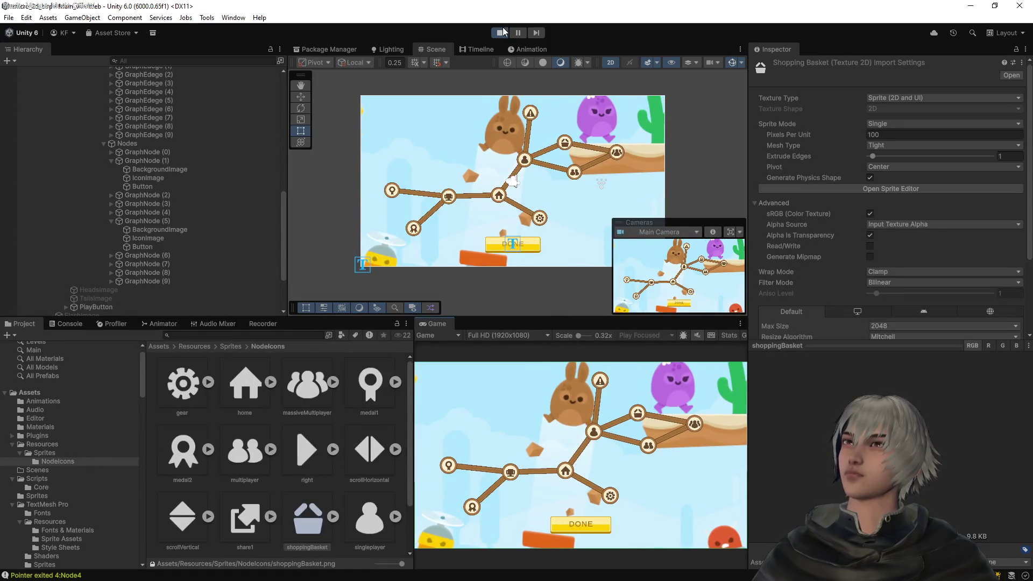
{"action": "left_click_drag", "start_coordinate": [558, 442], "coordinate": [586, 441]}
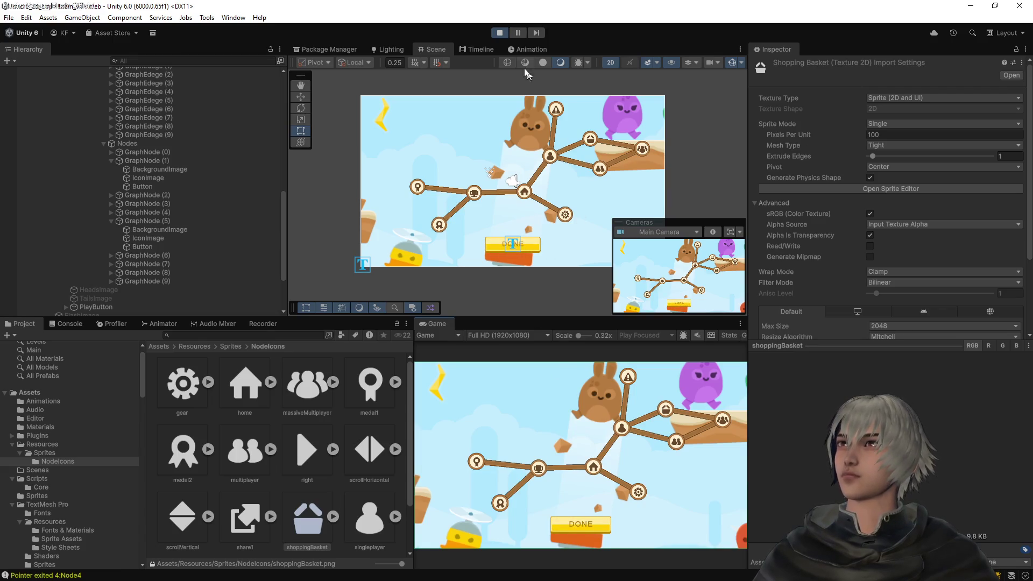
{"action": "left_click", "coordinate": [499, 34]}
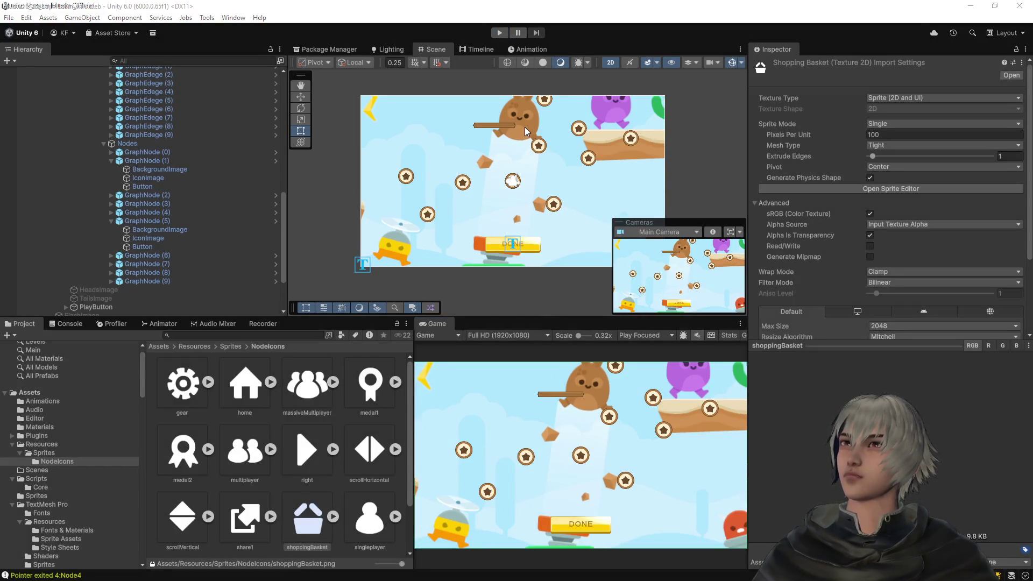
{"action": "key", "text": "alt+Tab"}
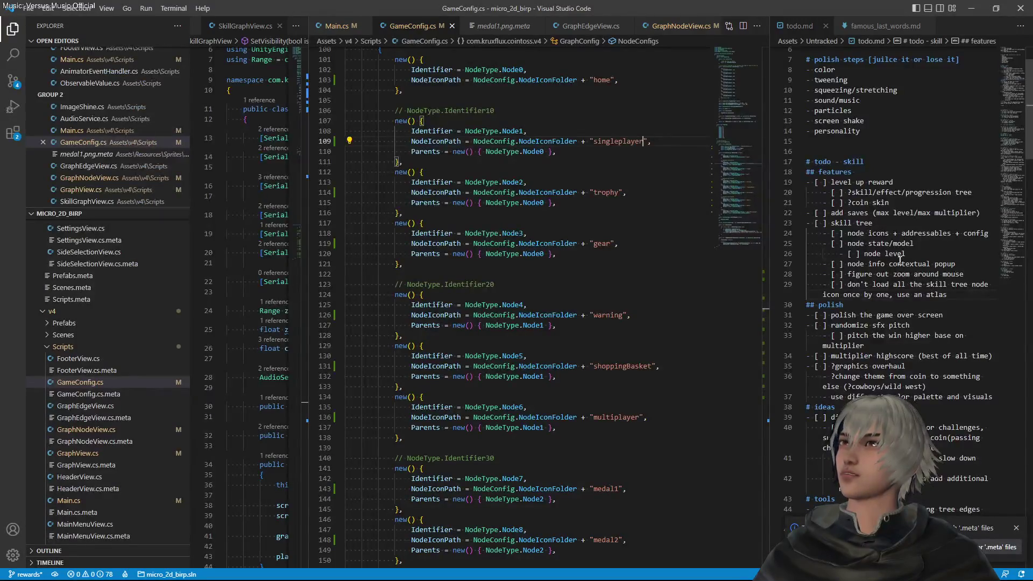
Widen todo.md and strike through 'addressables' in the node icons task
{"action": "scroll", "coordinate": [899, 267], "scroll_direction": "down", "scroll_amount": 1}
{"action": "scroll", "coordinate": [898, 269], "scroll_direction": "up", "scroll_amount": 1}
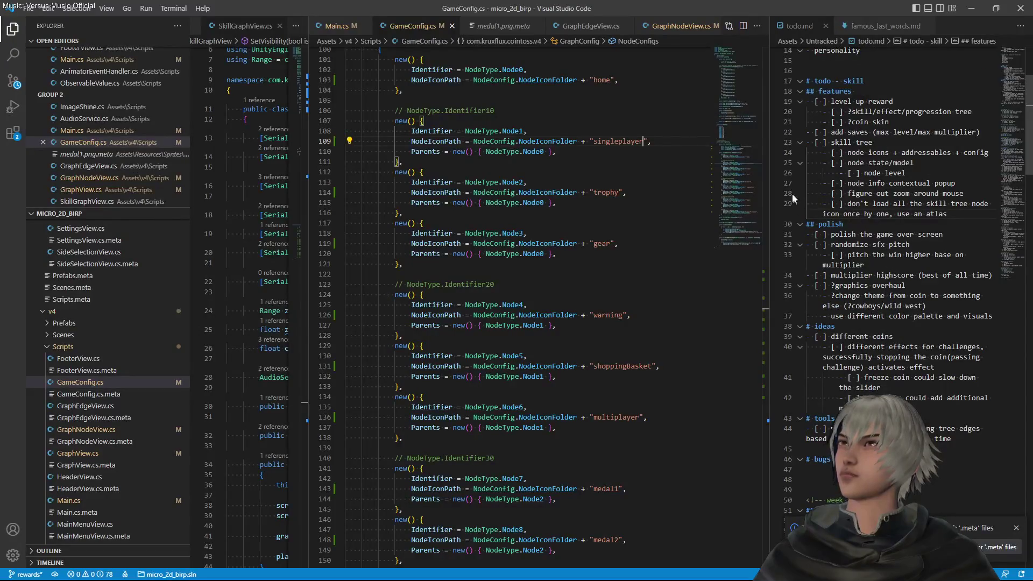
{"action": "left_click_drag", "start_coordinate": [770, 172], "coordinate": [650, 172]}
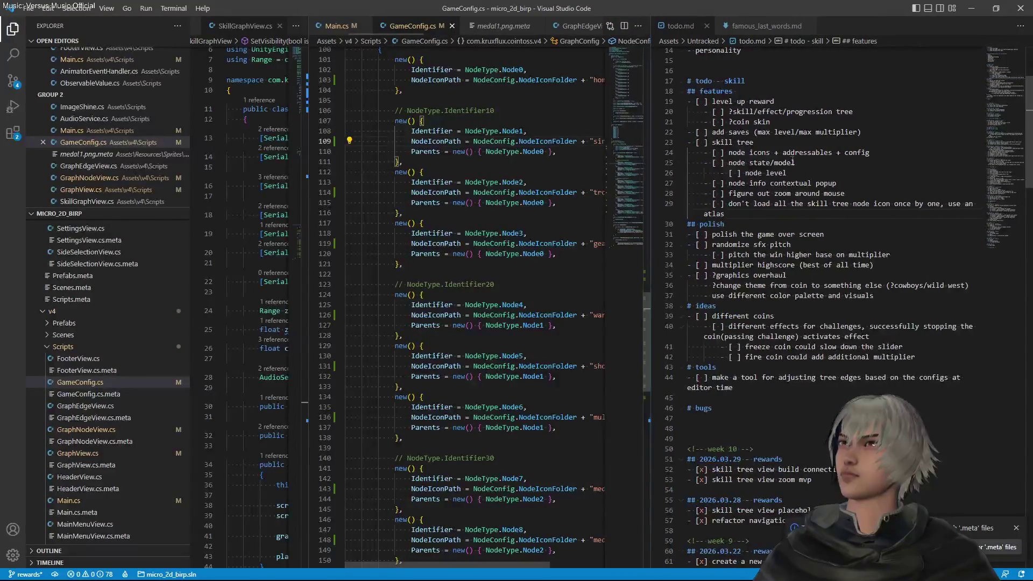
{"action": "left_click", "coordinate": [783, 152]}
{"action": "type", "text": "!!"}
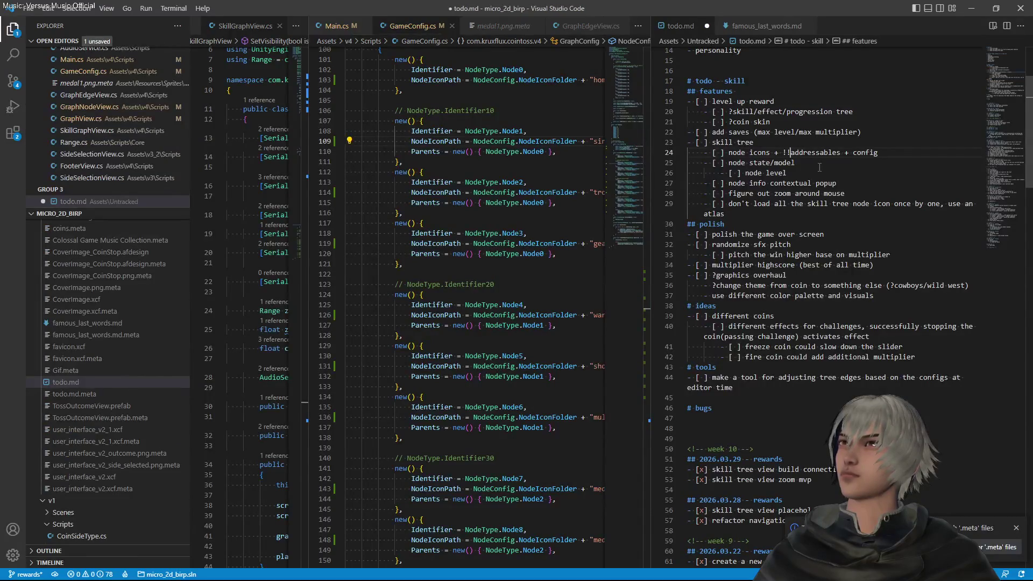
{"action": "key", "text": "BackSpace"}
{"action": "key", "text": "BackSpace"}
{"action": "type", "text": "~~"}
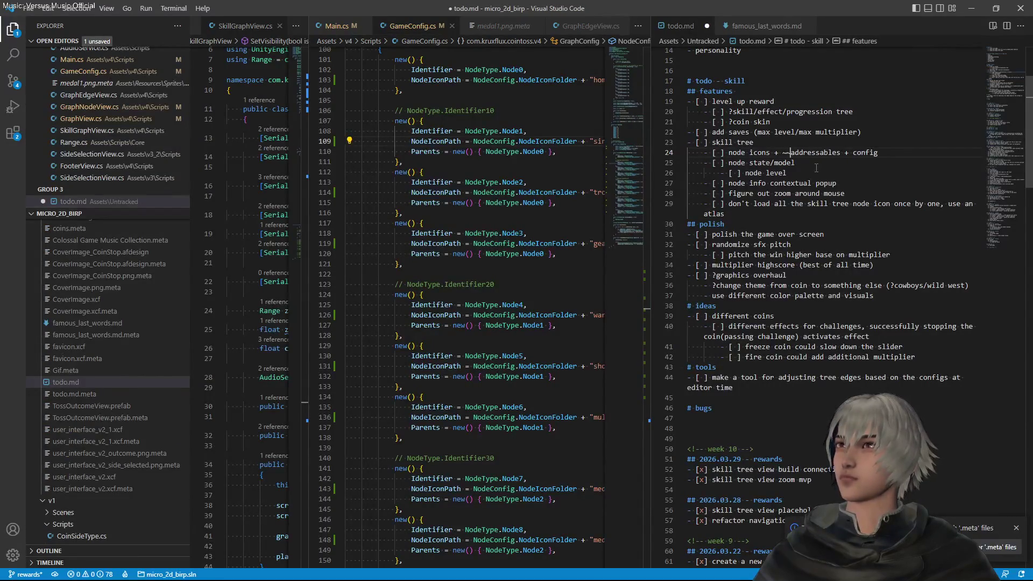
{"action": "left_click", "coordinate": [840, 152]}
{"action": "type", "text": "~~"}
Move the node icons task under 2026.03.29 rewards, mark it [x] and save
{"action": "left_click", "coordinate": [890, 152]}
{"action": "left_click", "coordinate": [773, 152], "text": "shift"}
{"action": "key", "text": "ctrl+shift+Left"}
{"action": "key", "text": "ctrl+shift+Left"}
{"action": "key", "text": "ctrl+shift+Left"}
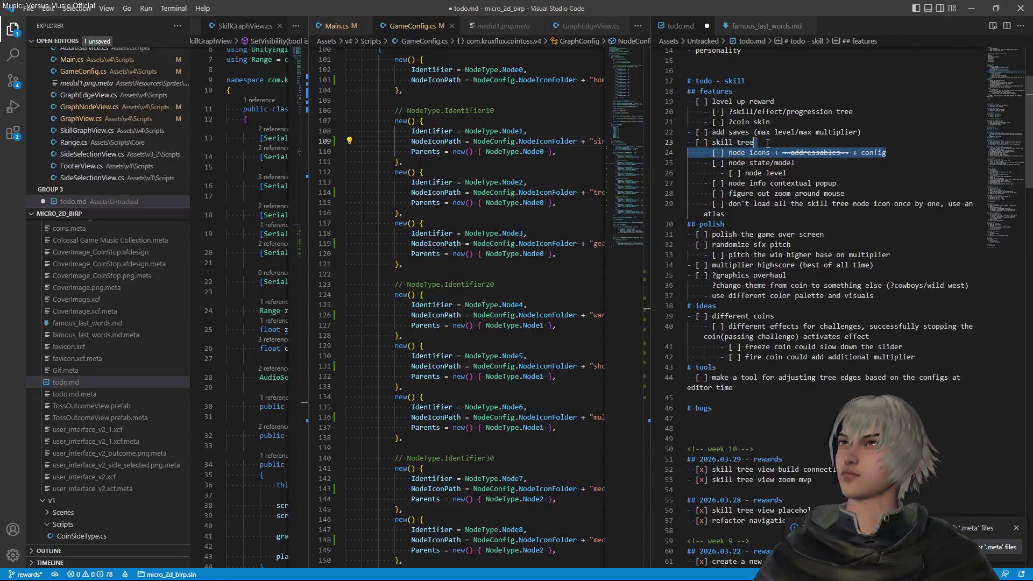
{"action": "key", "text": "BackSpace"}
{"action": "left_click", "coordinate": [704, 459]}
{"action": "key", "text": "ctrl+v"}
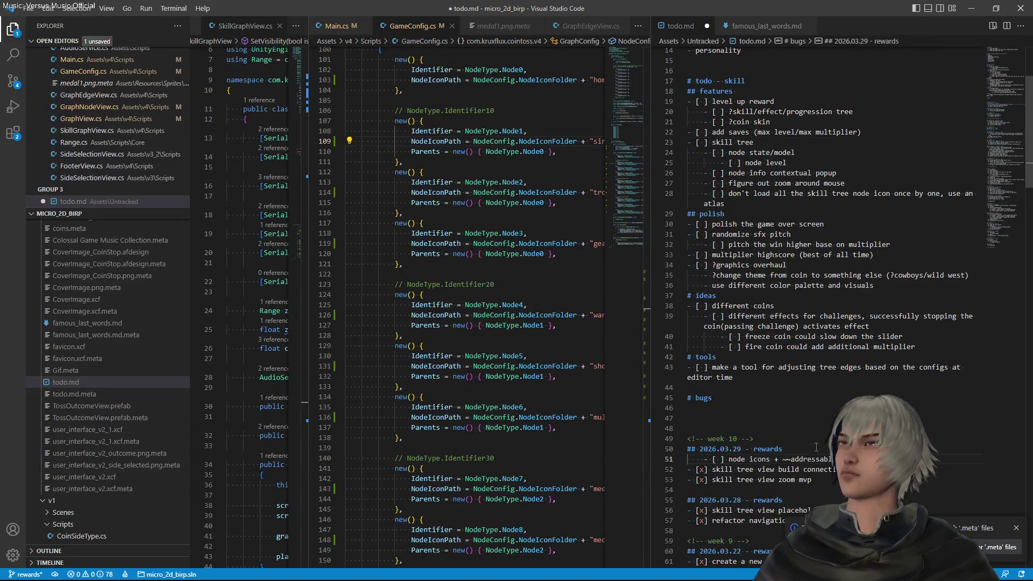
{"action": "key", "text": "shift+Tab"}
{"action": "left_click", "coordinate": [701, 459]}
{"action": "key", "text": "Delete"}
{"action": "type", "text": "x"}
{"action": "key", "text": "ctrl+s"}
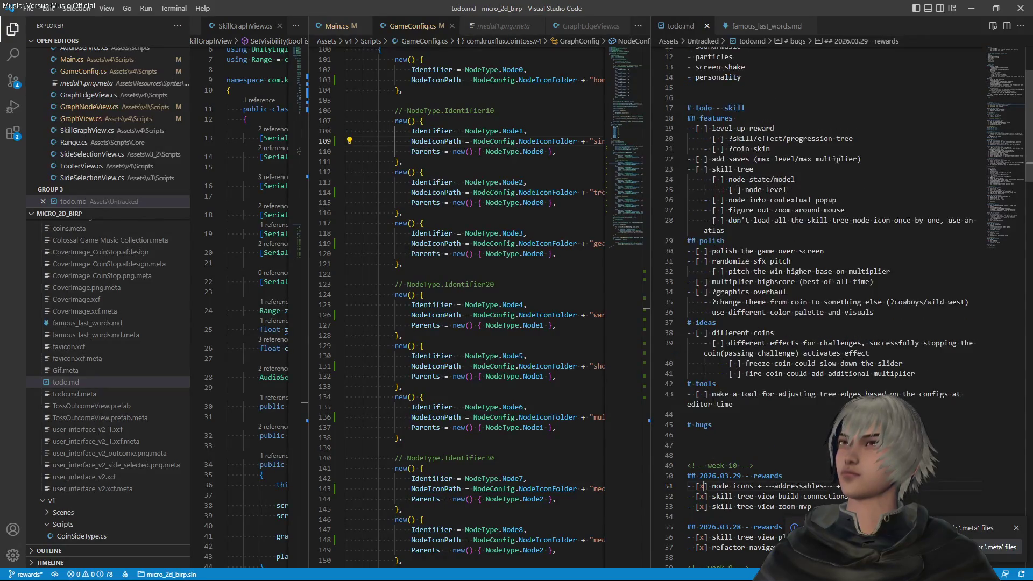
Move 'node info contextual popup' above node state/model, save, and show source control changes
{"action": "scroll", "coordinate": [839, 363], "scroll_direction": "up", "scroll_amount": 2}
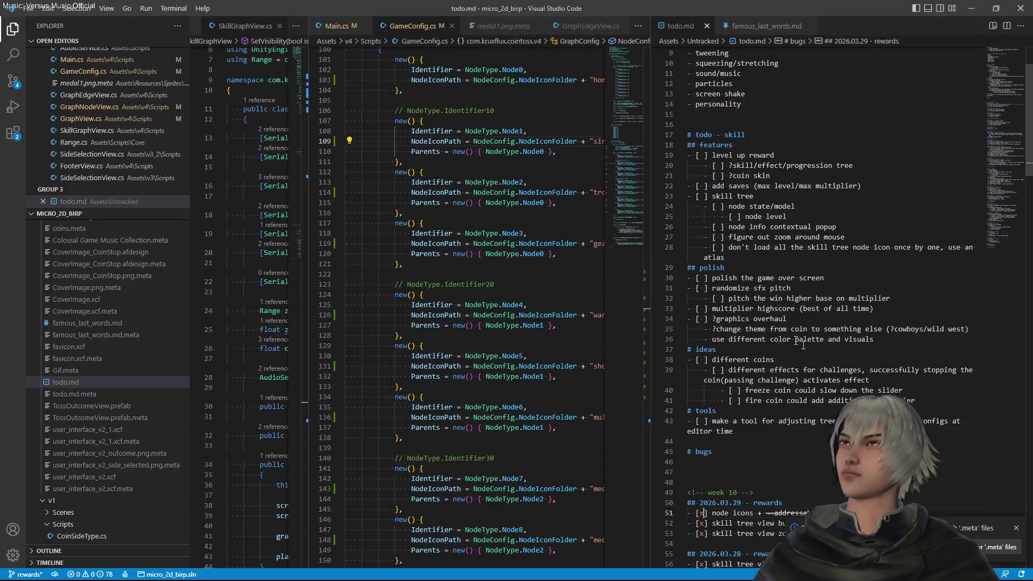
{"action": "left_click", "coordinate": [764, 206]}
{"action": "left_click", "coordinate": [791, 227]}
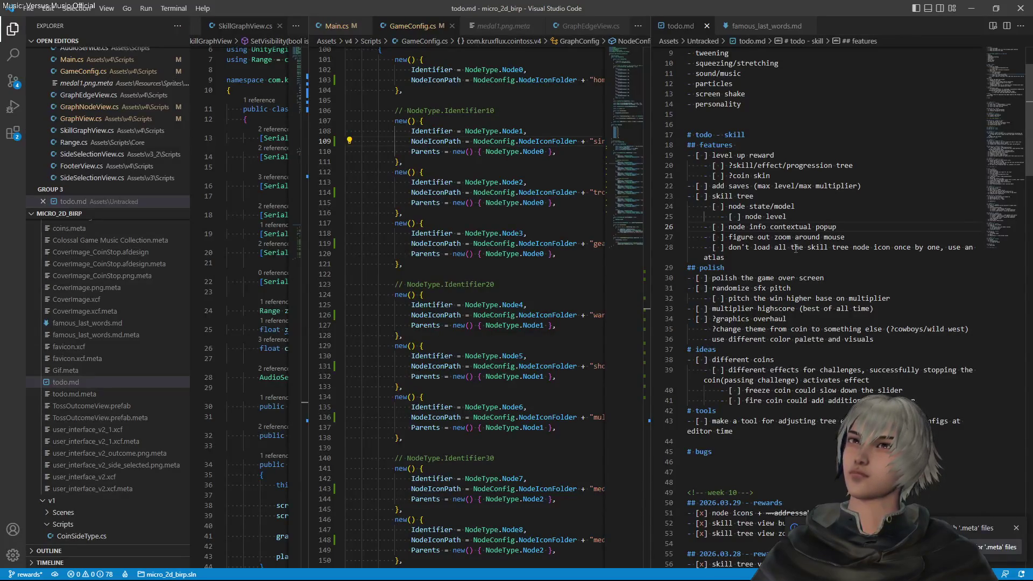
{"action": "key", "text": "alt+Up"}
{"action": "key", "text": "alt+Up"}
{"action": "key", "text": "ctrl+s"}
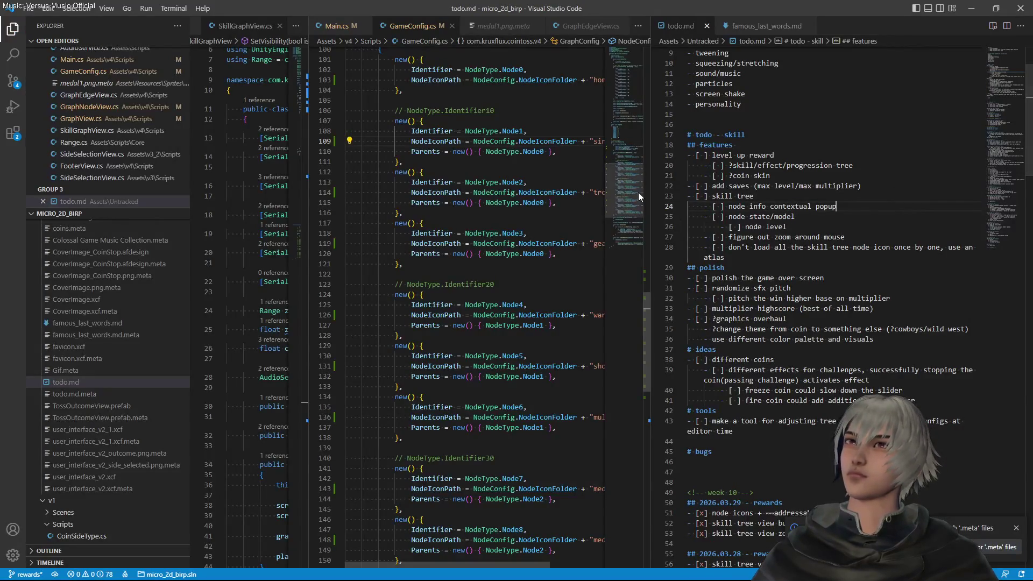
{"action": "key", "text": "ctrl+shift+g"}
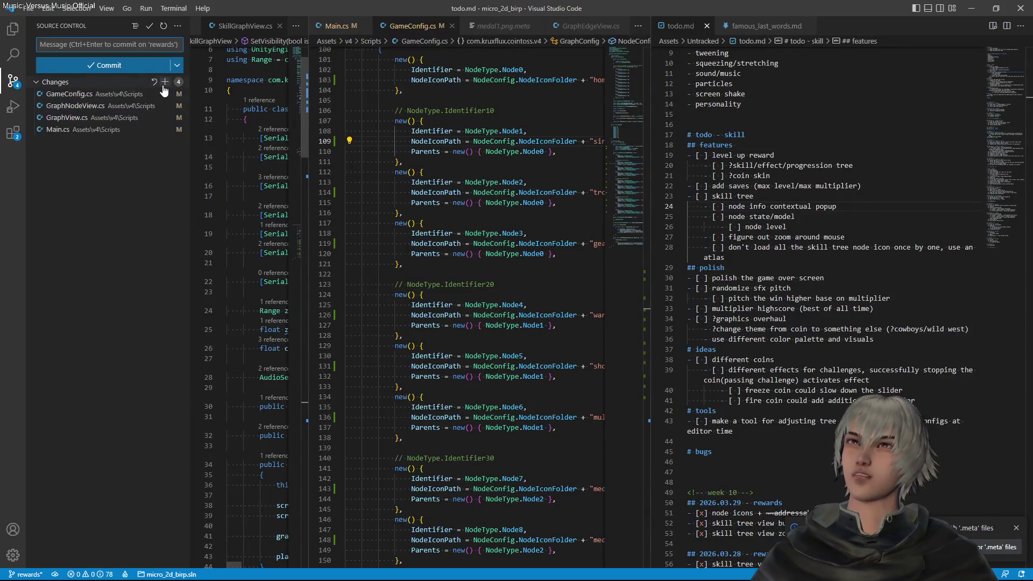
Commit the four changed scripts as 'quick and dirty node icon loading' and widen GameConfig.cs
{"action": "left_click", "coordinate": [167, 82]}
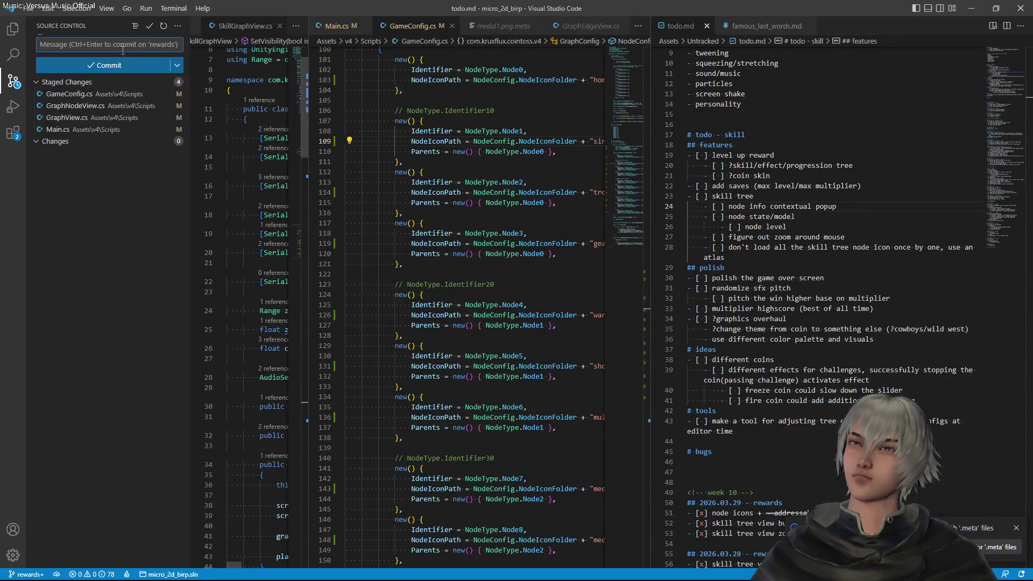
{"action": "type", "text": "quick and dirty"}
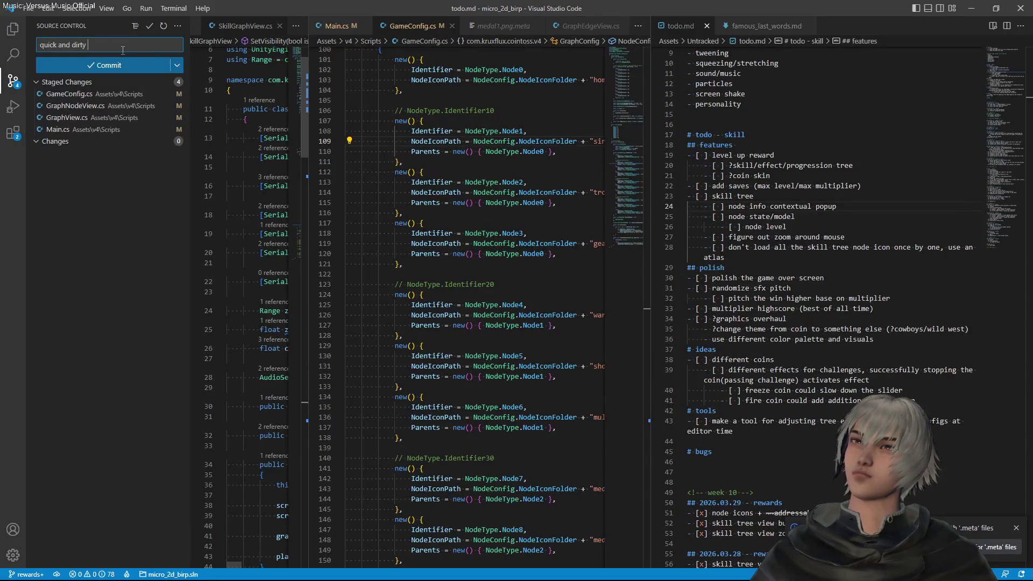
{"action": "type", "text": "no"}
{"action": "type", "text": "de ico"}
{"action": "type", "text": "n loading"}
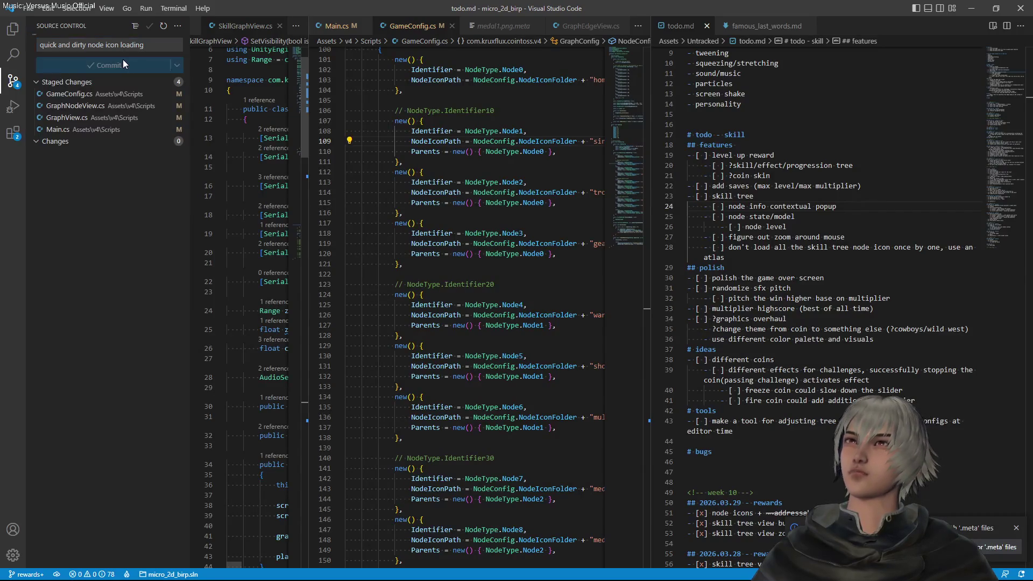
{"action": "left_click", "coordinate": [123, 60]}
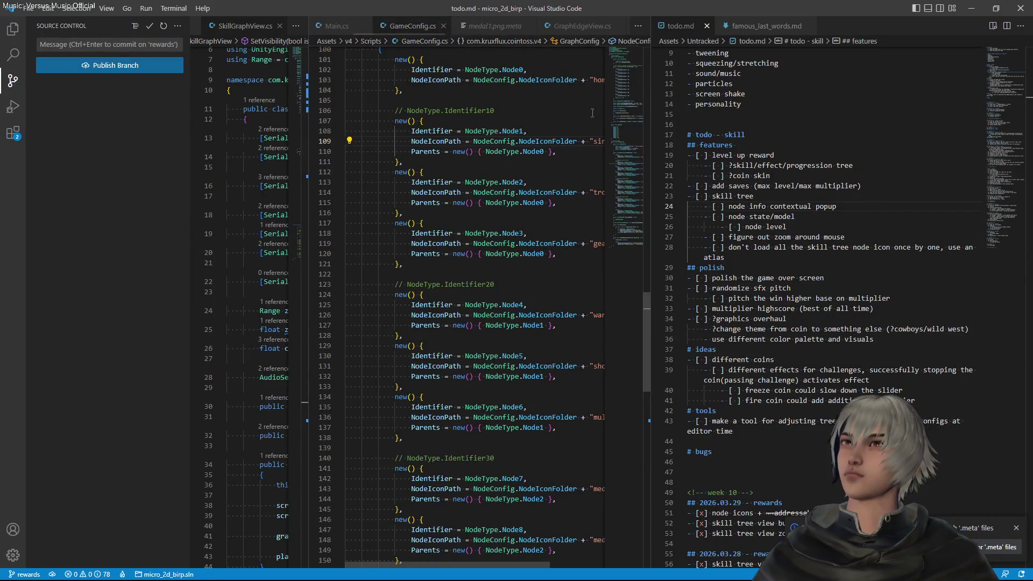
{"action": "left_click_drag", "start_coordinate": [649, 110], "coordinate": [698, 110]}
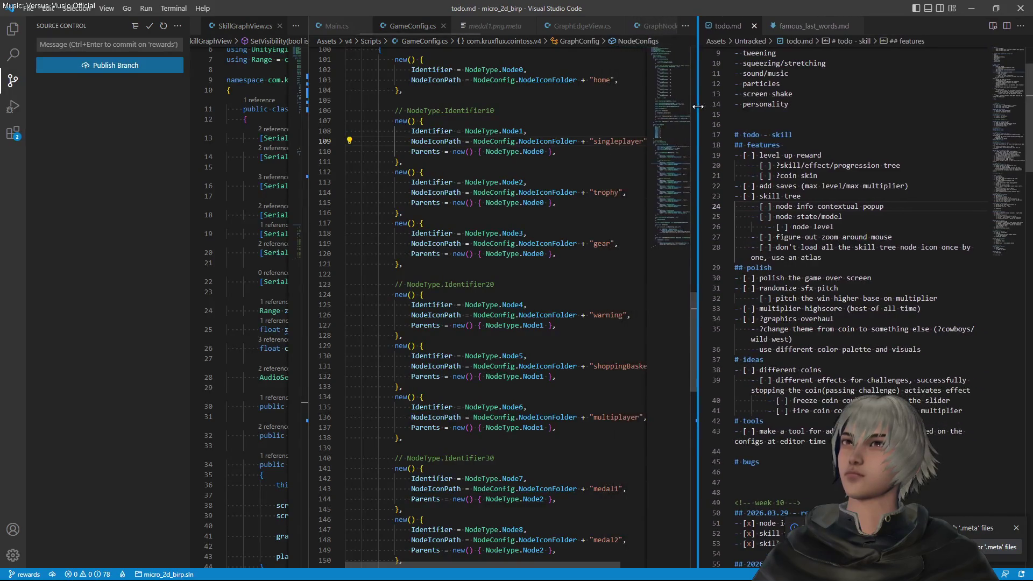
{"action": "mouse_move", "coordinate": [519, 243]}
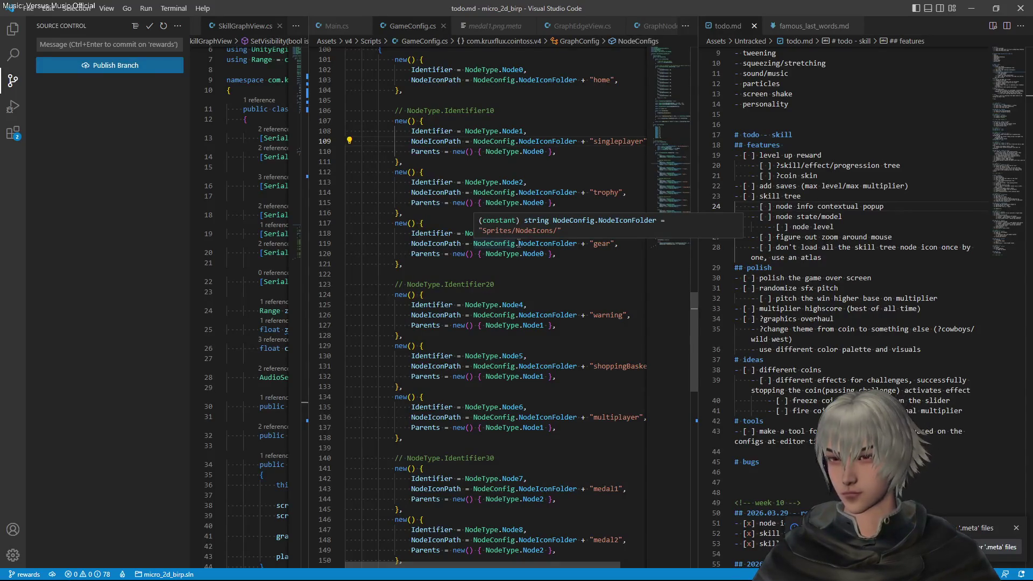
Undo an accidental overwrite of 'rewards' on line 50 of todo.md
{"action": "scroll", "coordinate": [816, 254], "scroll_direction": "down", "scroll_amount": 8}
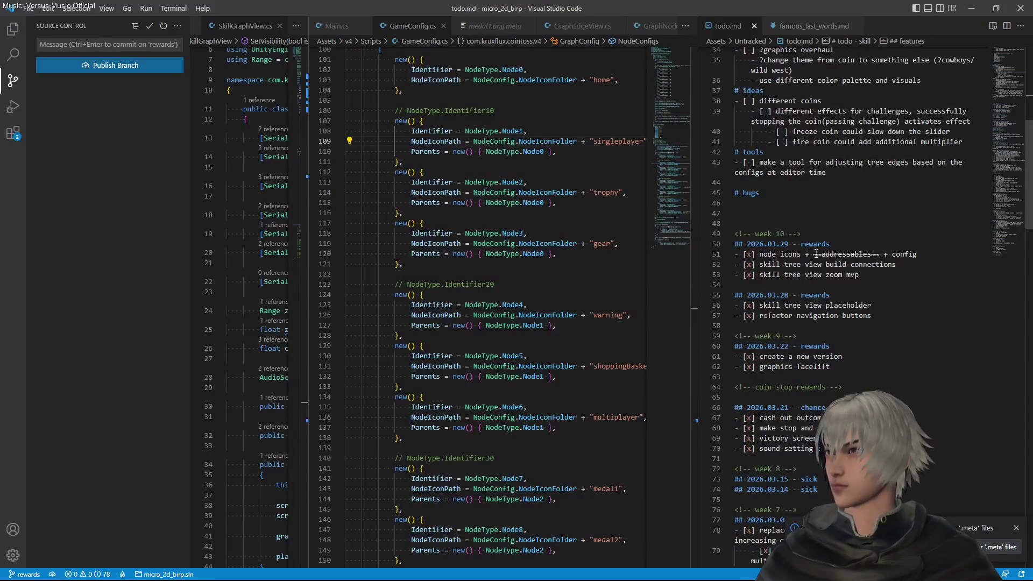
{"action": "double_click", "coordinate": [819, 245]}
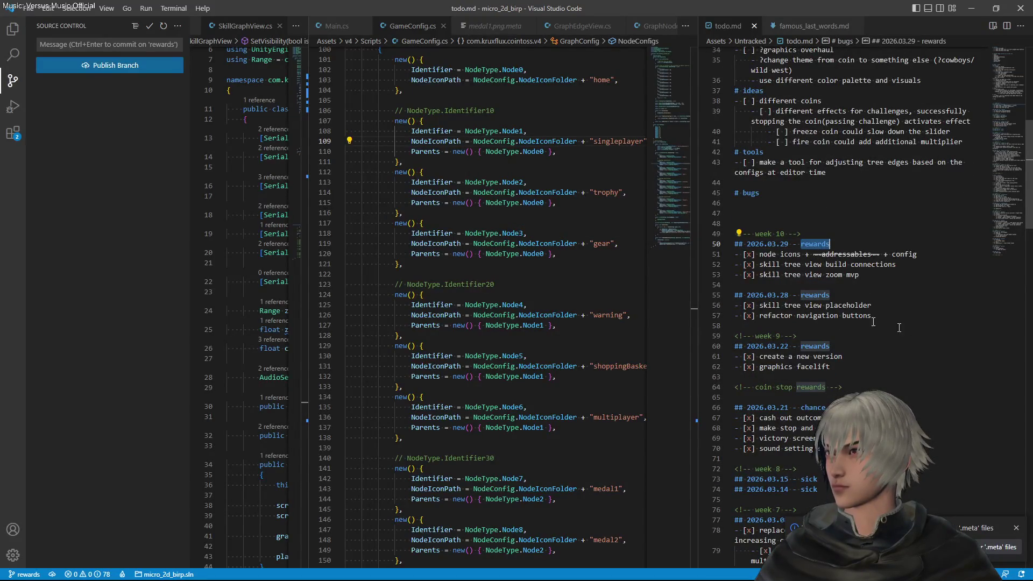
{"action": "type", "text": "ski"}
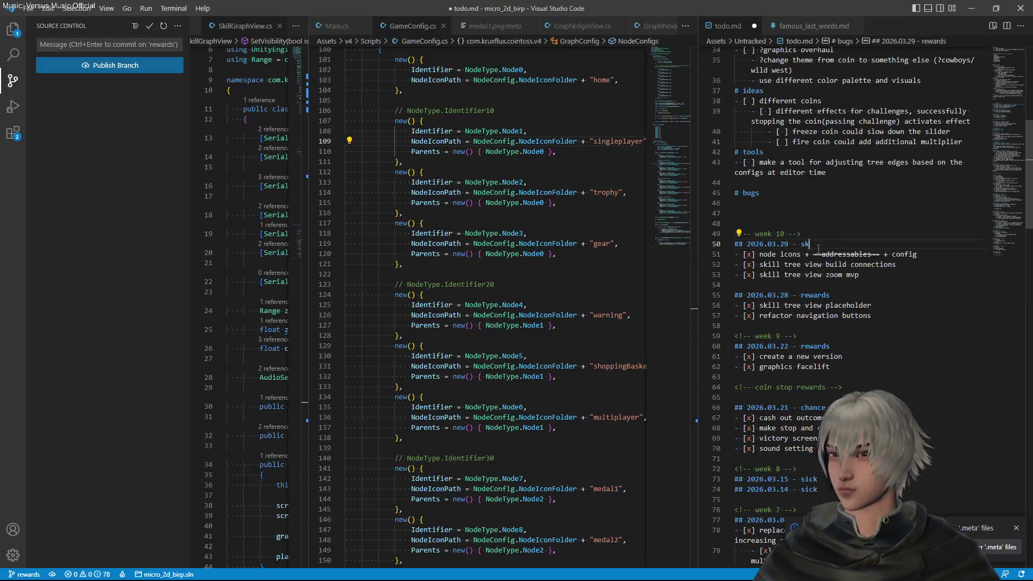
{"action": "key", "text": "ctrl+z"}
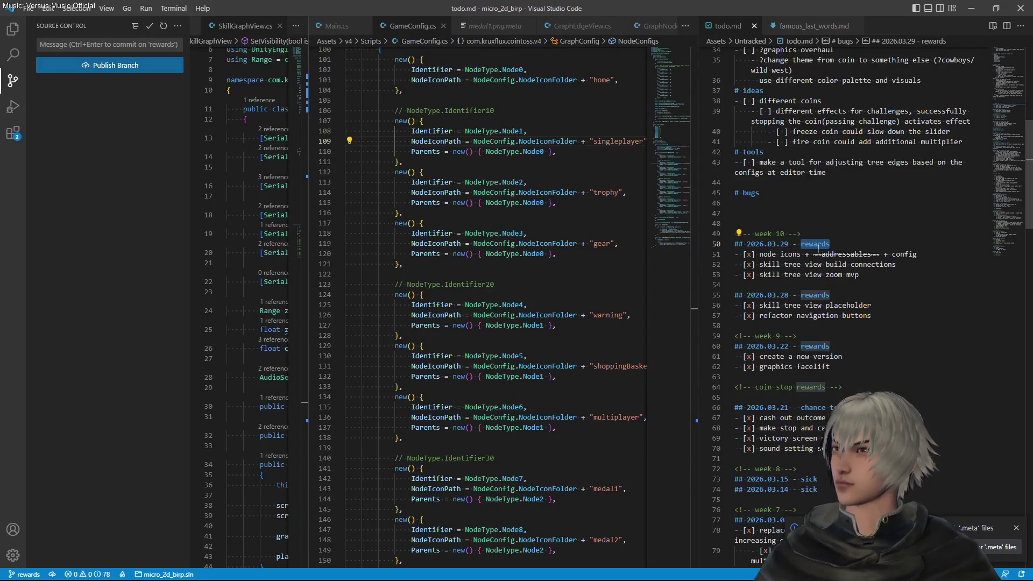
{"action": "scroll", "coordinate": [828, 226], "scroll_direction": "up", "scroll_amount": 8}
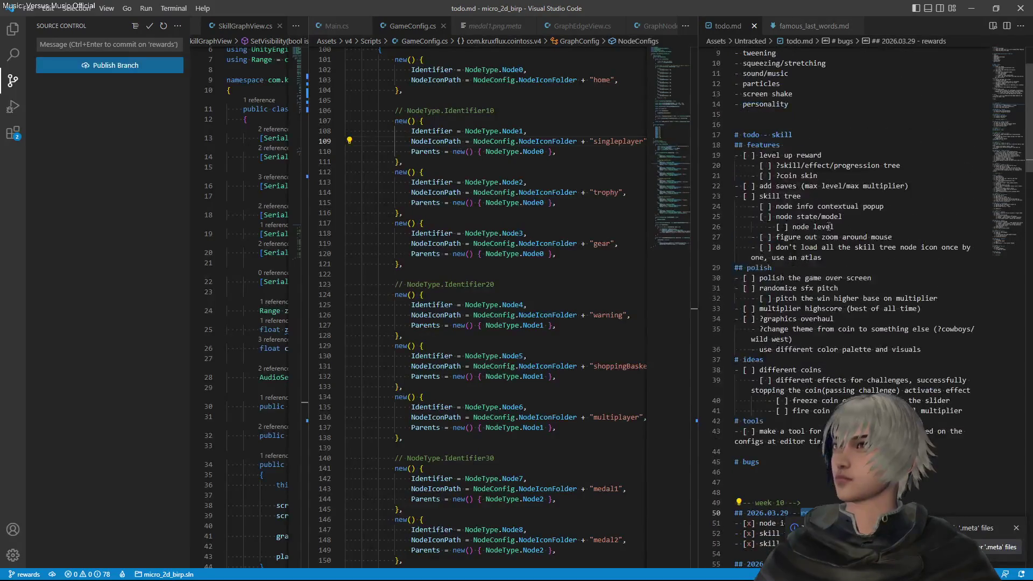
{"action": "left_click", "coordinate": [816, 257]}
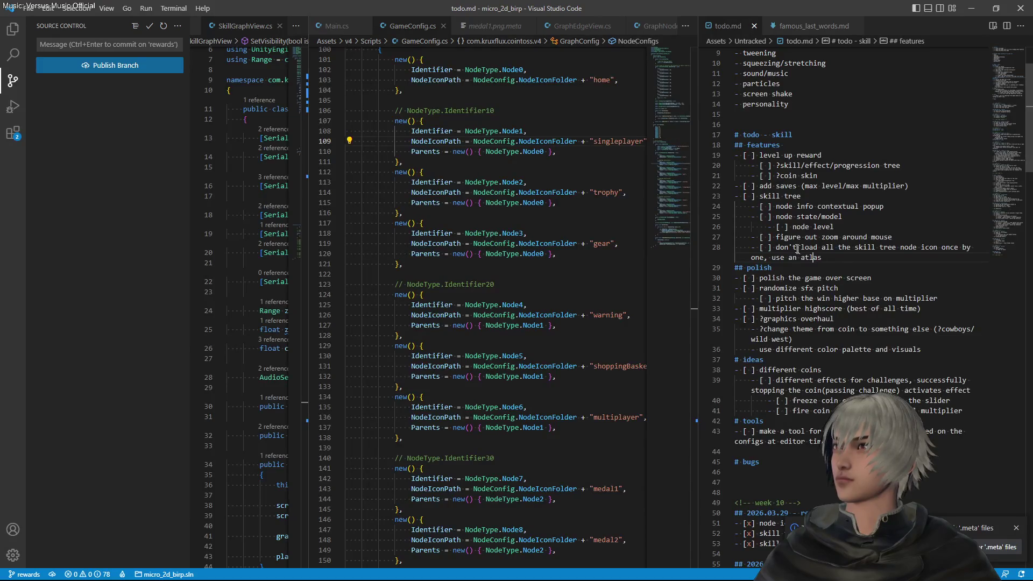
Move the 'node info contextual popup' task under '## 2026.03.29 - rewards' and save todo.md
{"action": "left_click", "coordinate": [788, 216]}
{"action": "scroll", "coordinate": [843, 207], "scroll_direction": "down", "scroll_amount": 3}
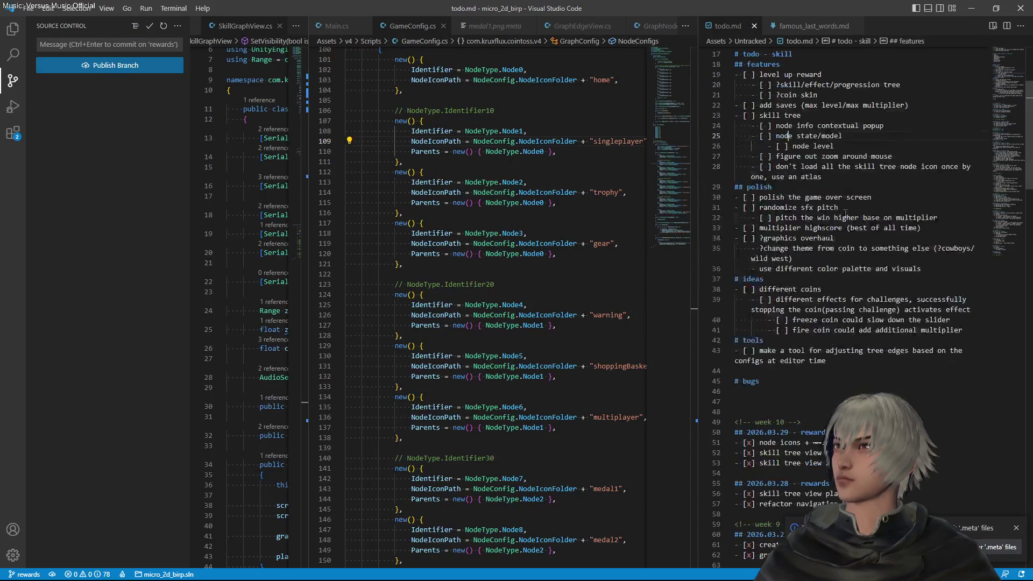
{"action": "left_click_drag", "start_coordinate": [885, 127], "coordinate": [884, 120]}
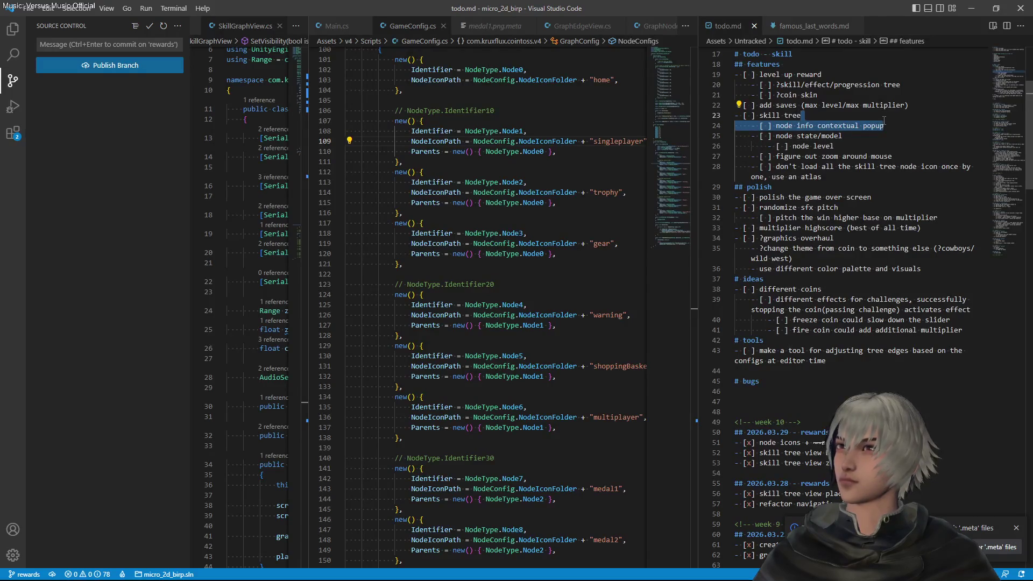
{"action": "key", "text": "BackSpace"}
{"action": "left_click", "coordinate": [856, 422]}
{"action": "key", "text": "ctrl+v"}
{"action": "key", "text": "shift+Tab"}
{"action": "key", "text": "ctrl+s"}
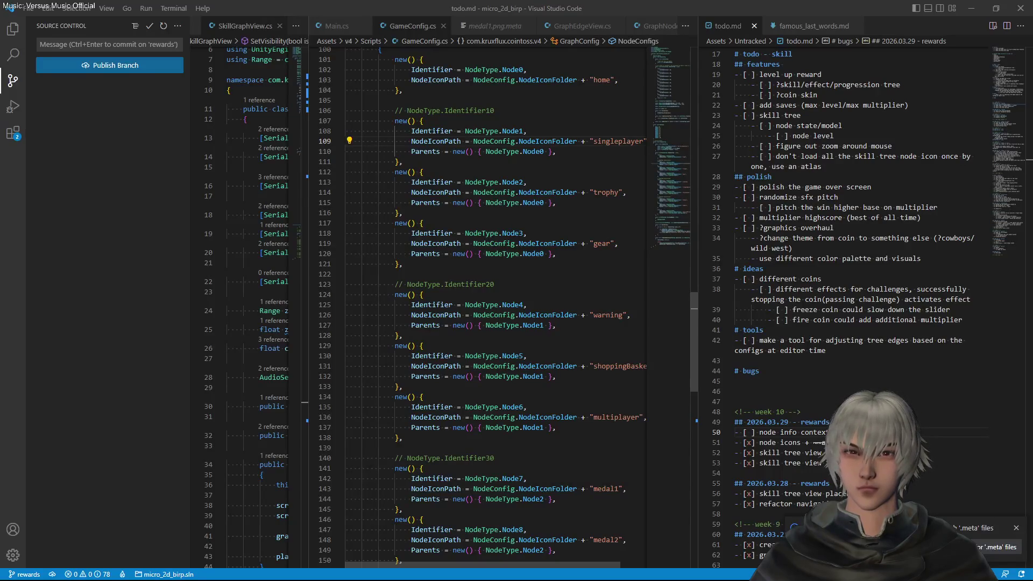
{"action": "key", "text": "alt+Tab"}
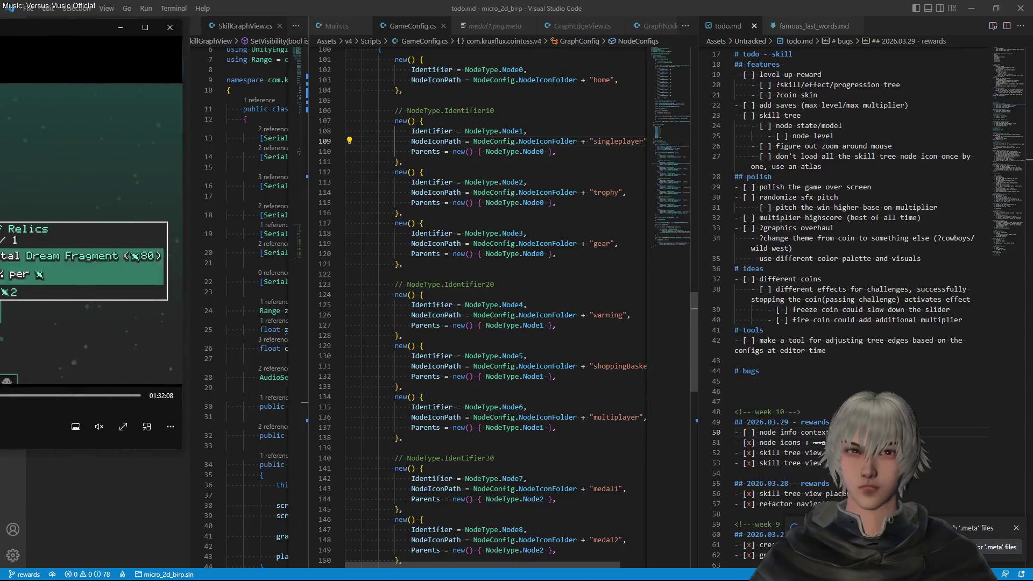
Watch the reference video's skill tree popups, pause at 13:39, and minimize the player
{"action": "left_click_drag", "start_coordinate": [428, 72], "coordinate": [369, 71]}
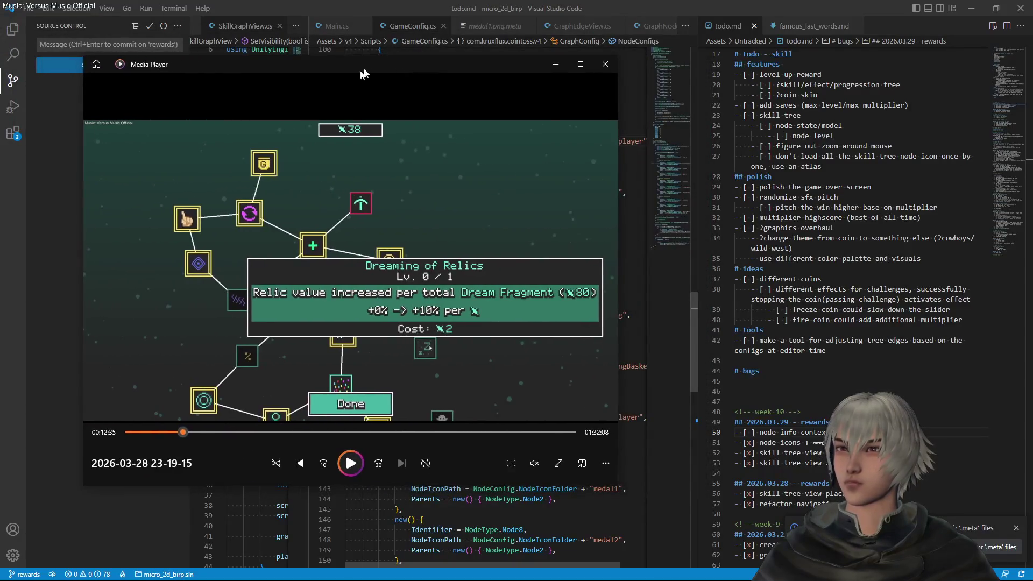
{"action": "left_click", "coordinate": [351, 471]}
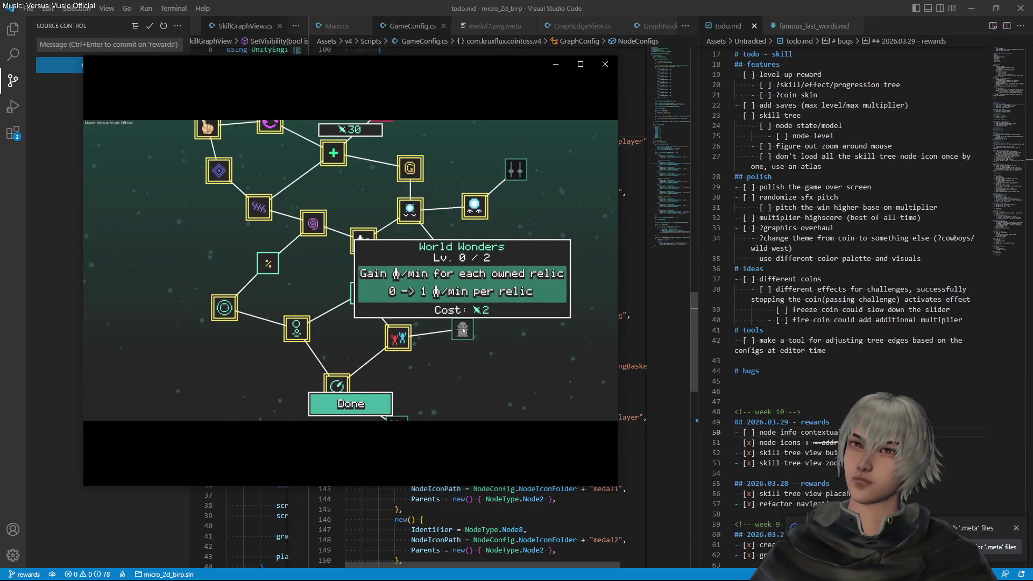
{"action": "mouse_move", "coordinate": [433, 290]}
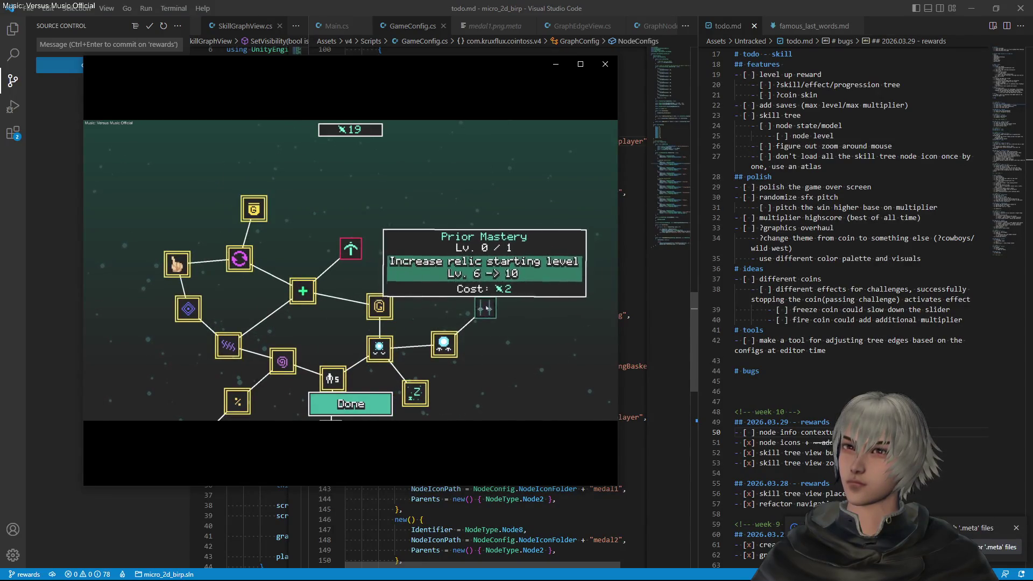
{"action": "mouse_move", "coordinate": [401, 291]}
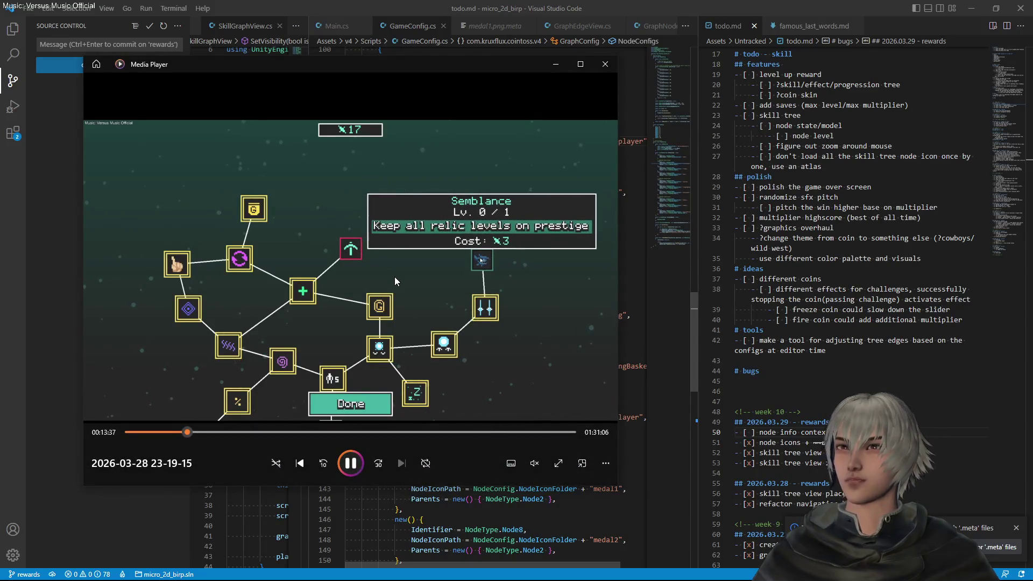
{"action": "left_click", "coordinate": [352, 463]}
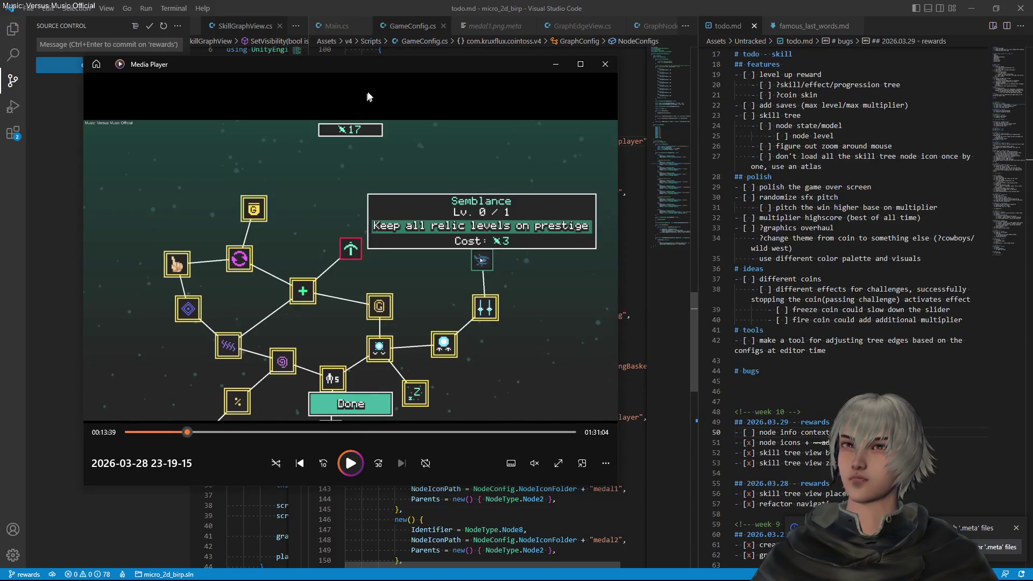
{"action": "left_click", "coordinate": [556, 64]}
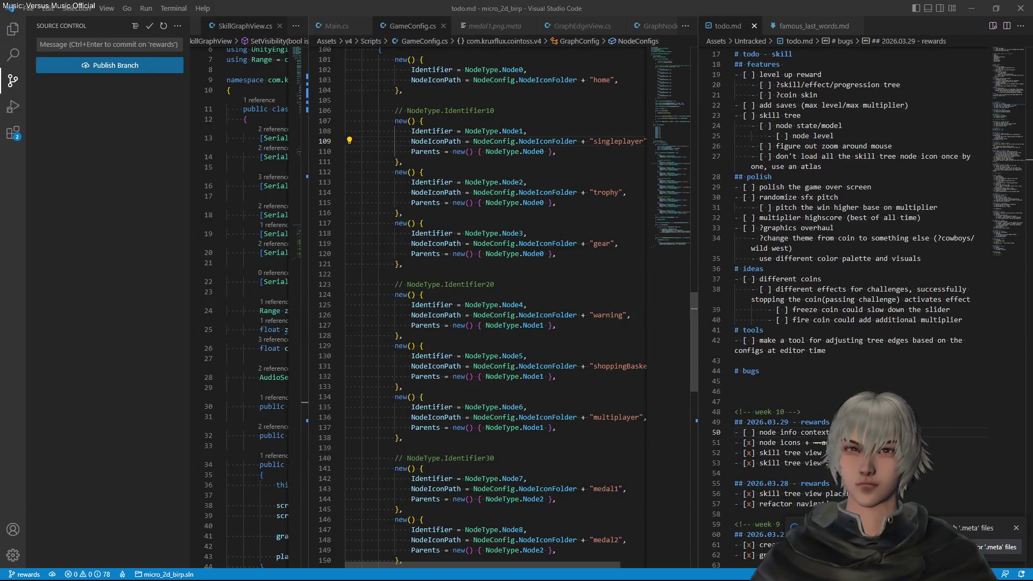
Highlight every Node0 occurrence in GameConfig.cs to see which nodes use it as parent
{"action": "left_click", "coordinate": [617, 202]}
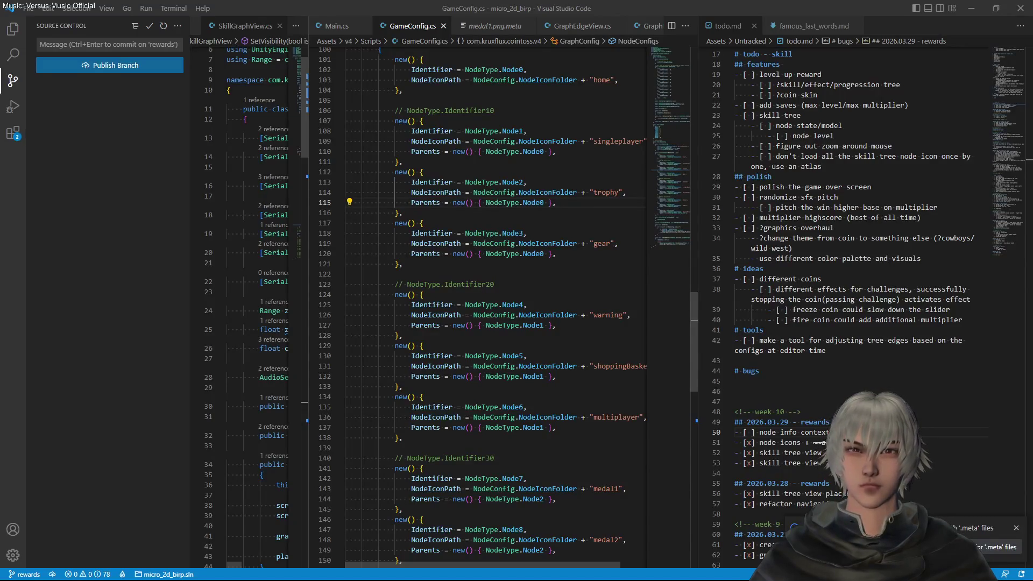
{"action": "left_click", "coordinate": [545, 255]}
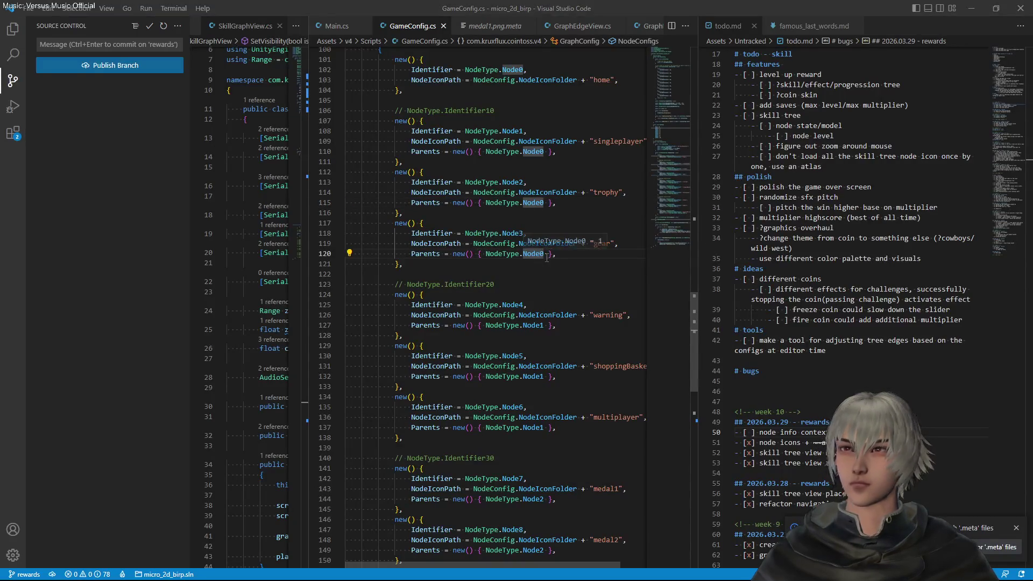
{"action": "key", "text": "alt+Tab"}
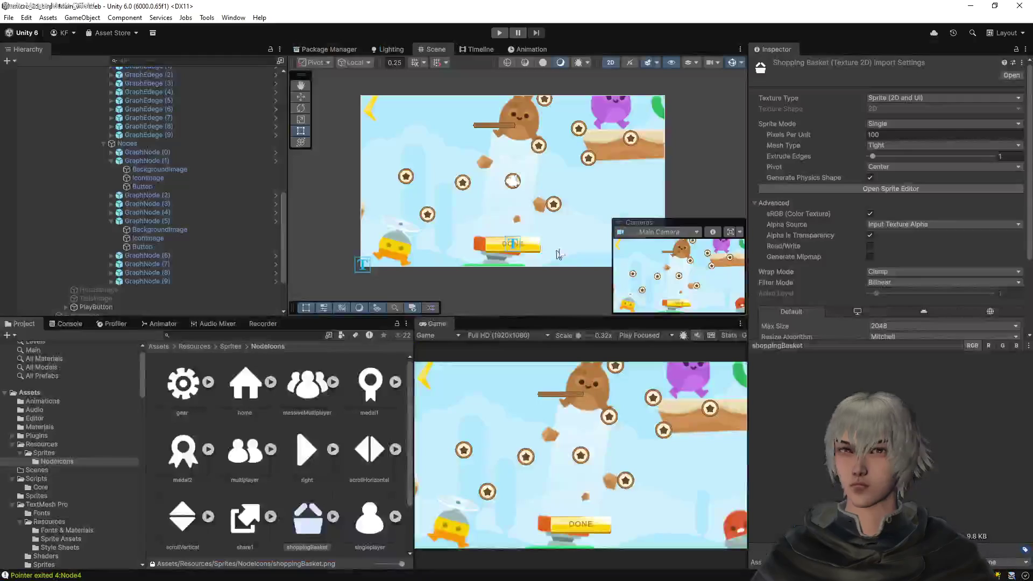
Open the Graph prefab in Prefab Mode and collapse its Edges and Nodes children
{"action": "left_click", "coordinate": [106, 210]}
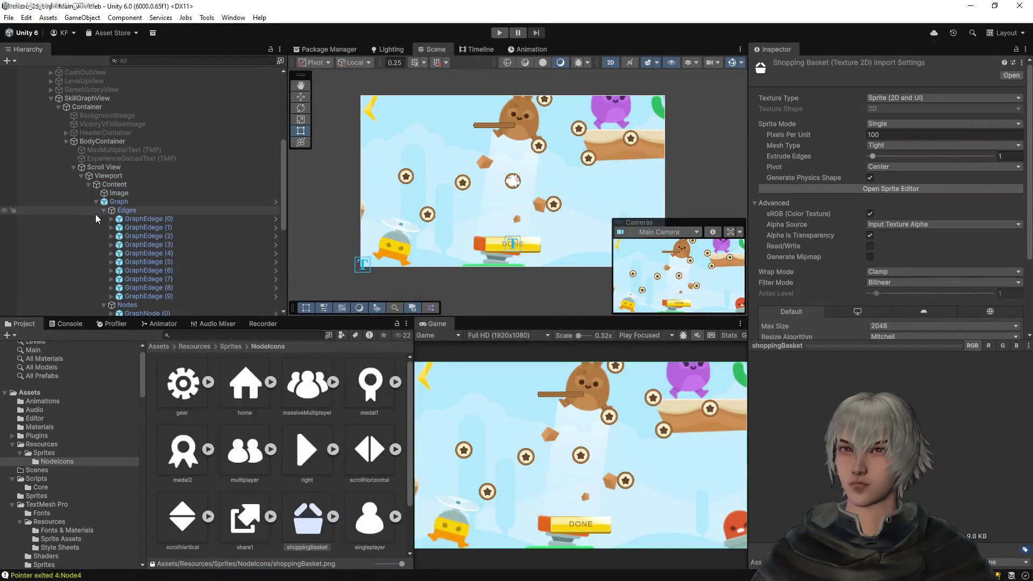
{"action": "left_click", "coordinate": [114, 202]}
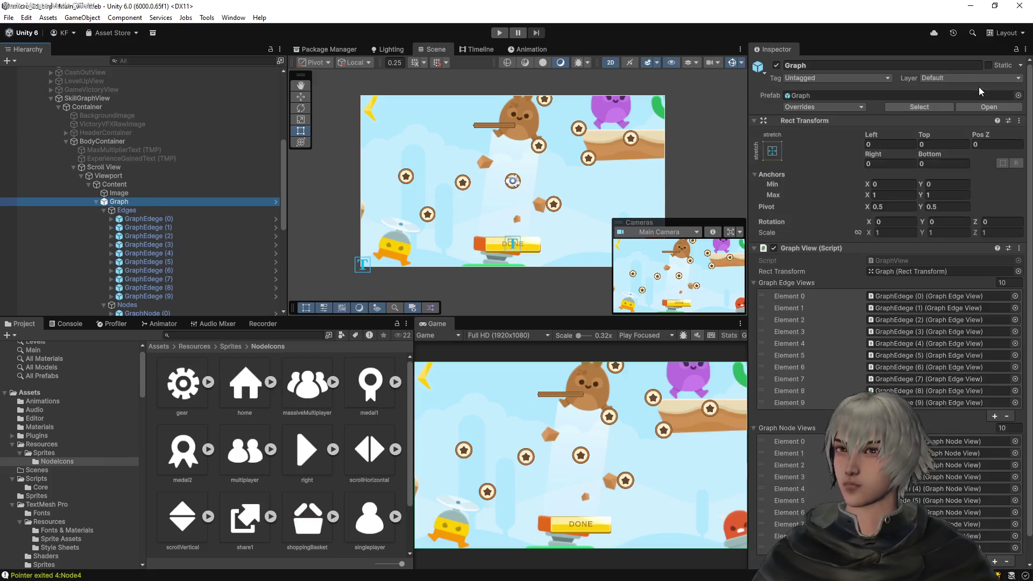
{"action": "double_click", "coordinate": [114, 202]}
{"action": "left_click", "coordinate": [43, 102]}
{"action": "left_click", "coordinate": [43, 110]}
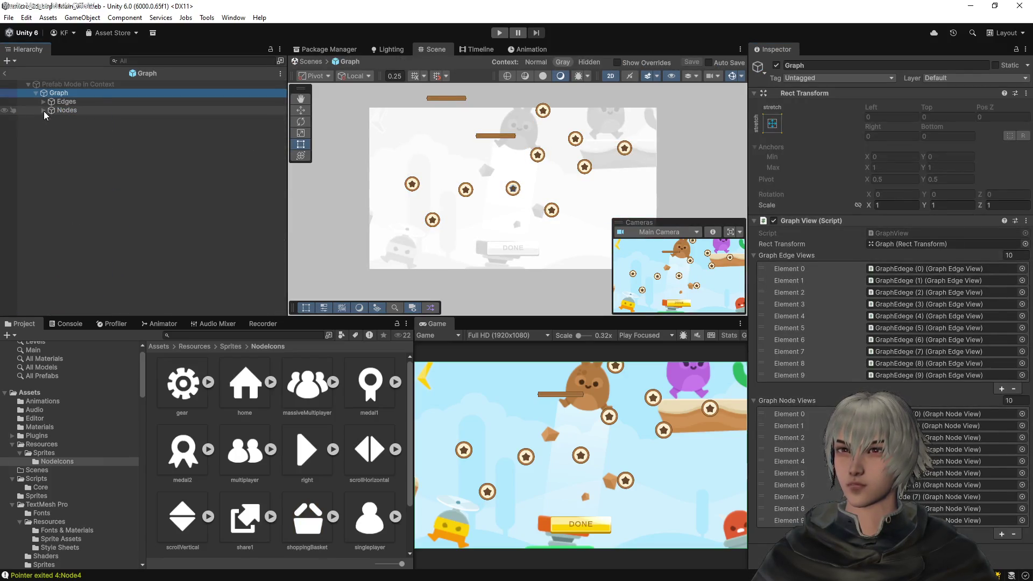
Create an empty child object under Graph named NodeInfoView
{"action": "right_click", "coordinate": [66, 95]}
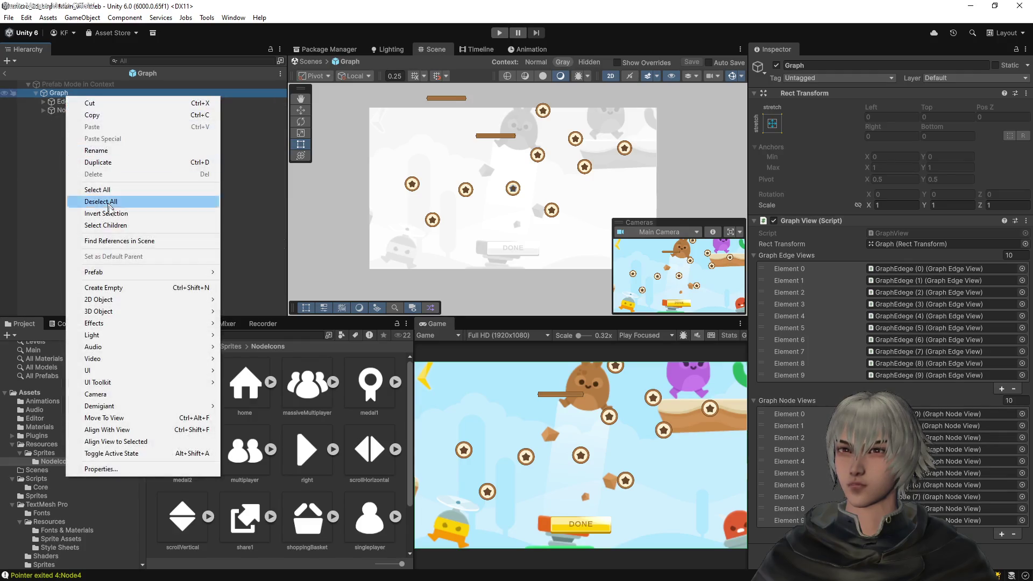
{"action": "left_click", "coordinate": [117, 291]}
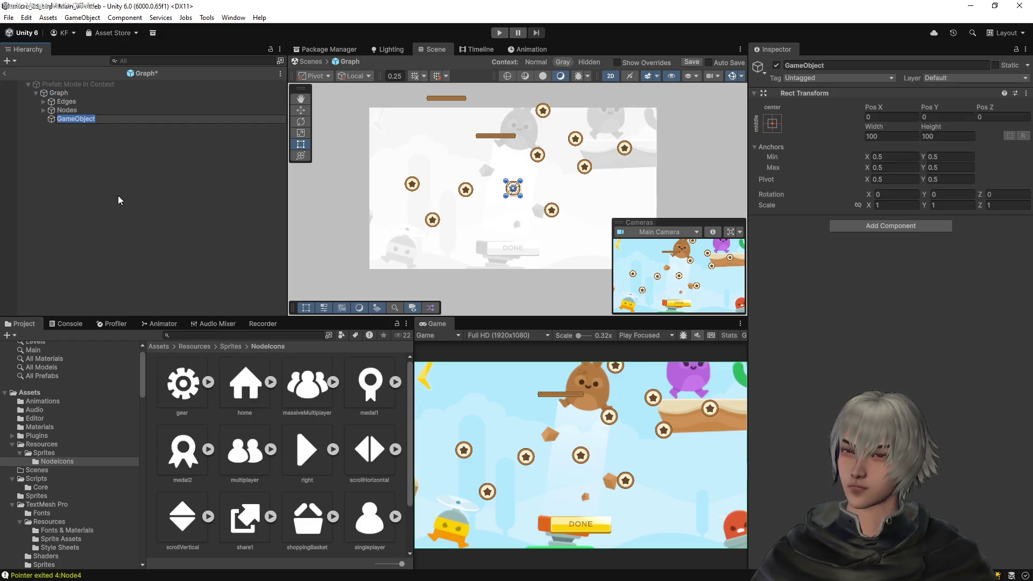
{"action": "type", "text": "Skill"}
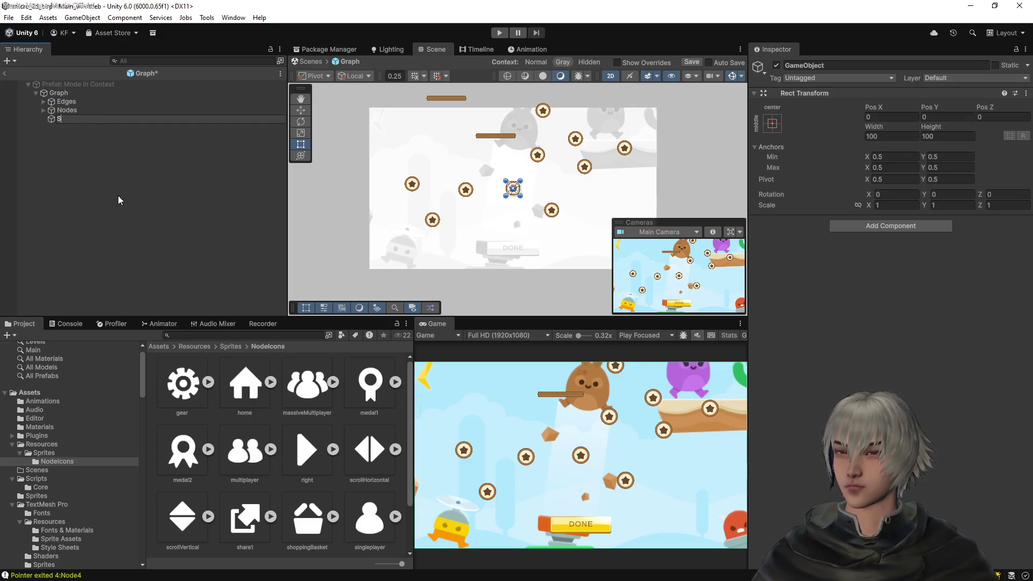
{"action": "key", "text": "BackSpace"}
{"action": "key", "text": "BackSpace"}
{"action": "key", "text": "BackSpace"}
{"action": "type", "text": "NodeInfor"}
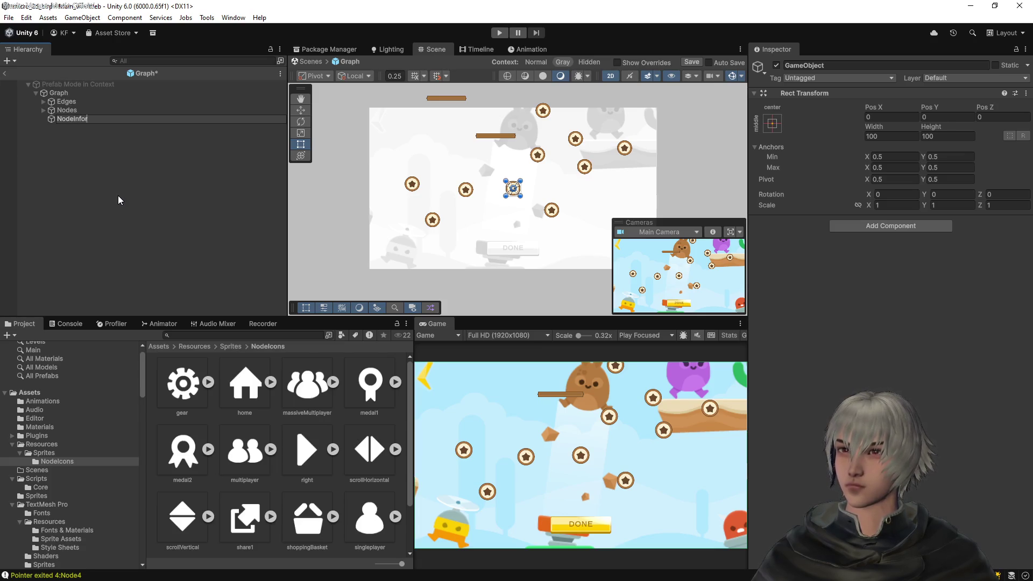
{"action": "type", "text": "View"}
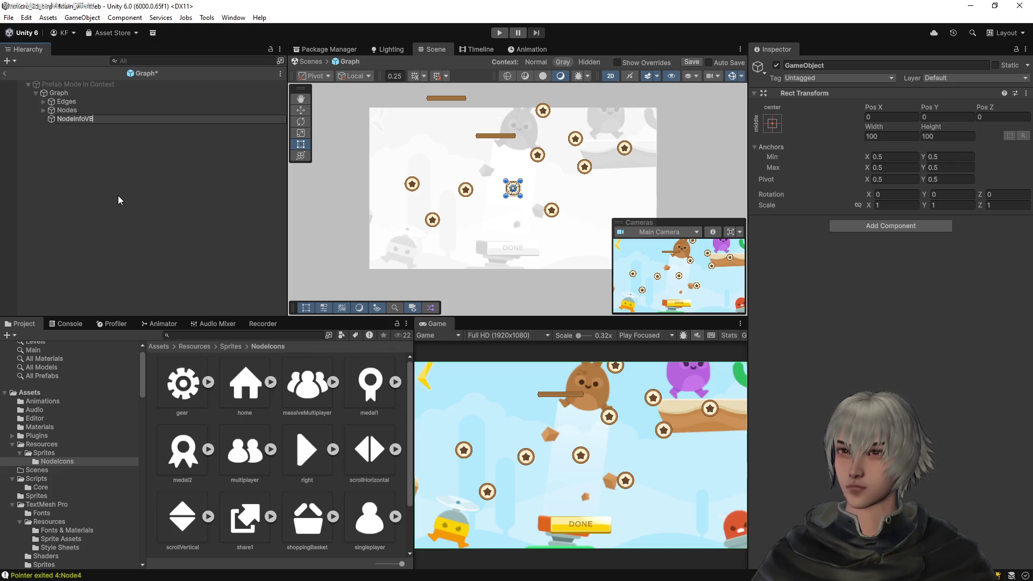
{"action": "key", "text": "Return"}
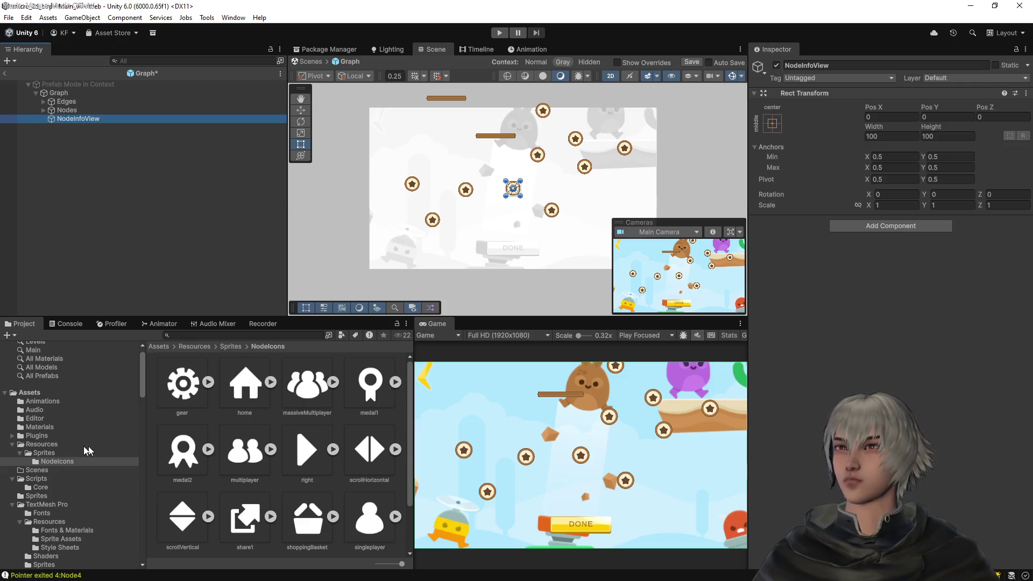
{"action": "scroll", "coordinate": [53, 456], "scroll_direction": "down", "scroll_amount": 3}
Duplicate the GraphNodeView script in v4/Scripts as GraphNodeInfoView
{"action": "scroll", "coordinate": [60, 467], "scroll_direction": "down", "scroll_amount": 10}
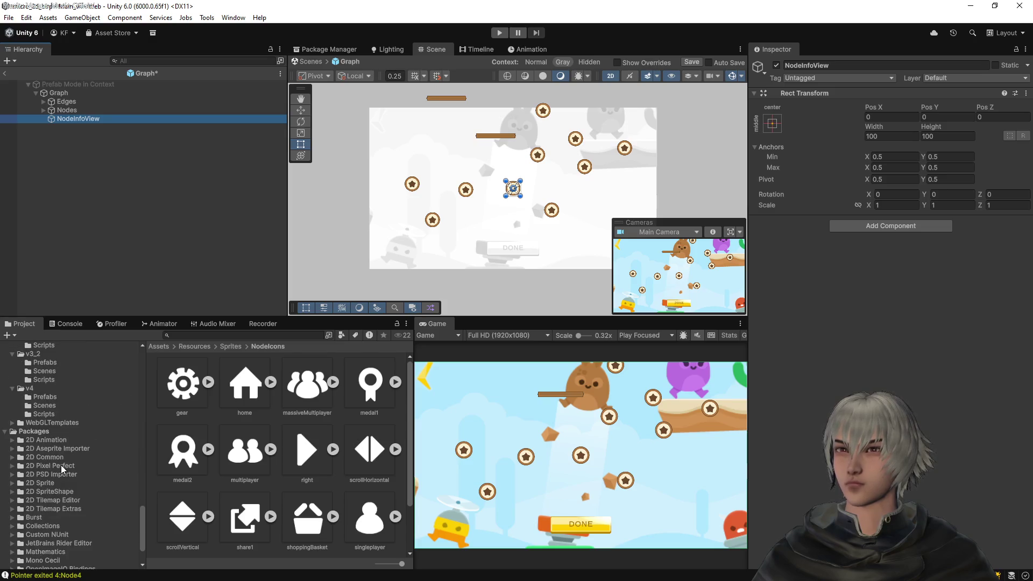
{"action": "left_click", "coordinate": [53, 416]}
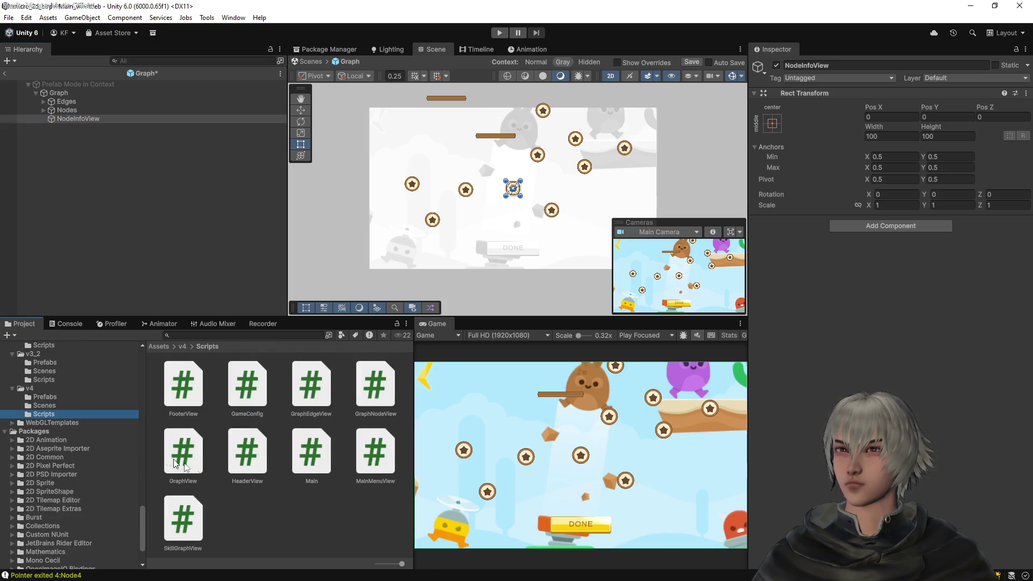
{"action": "left_click", "coordinate": [377, 386]}
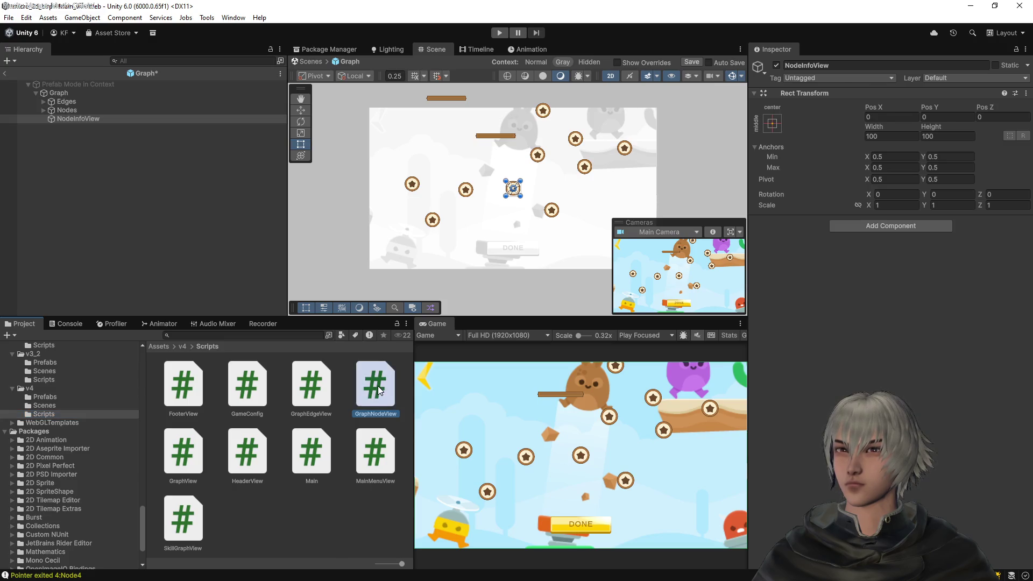
{"action": "key", "text": "ctrl+d"}
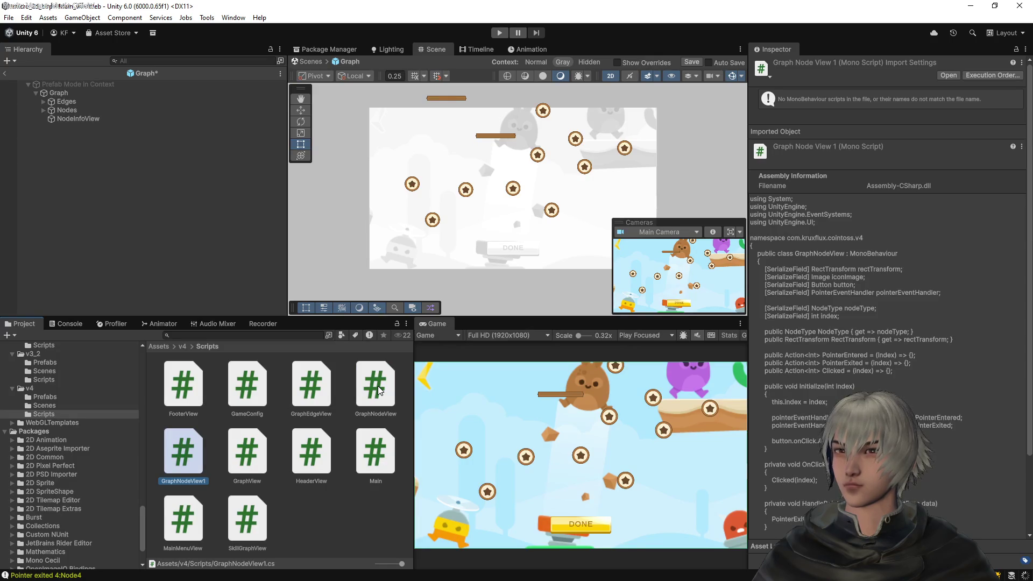
{"action": "key", "text": "F2"}
{"action": "key", "text": "BackSpace"}
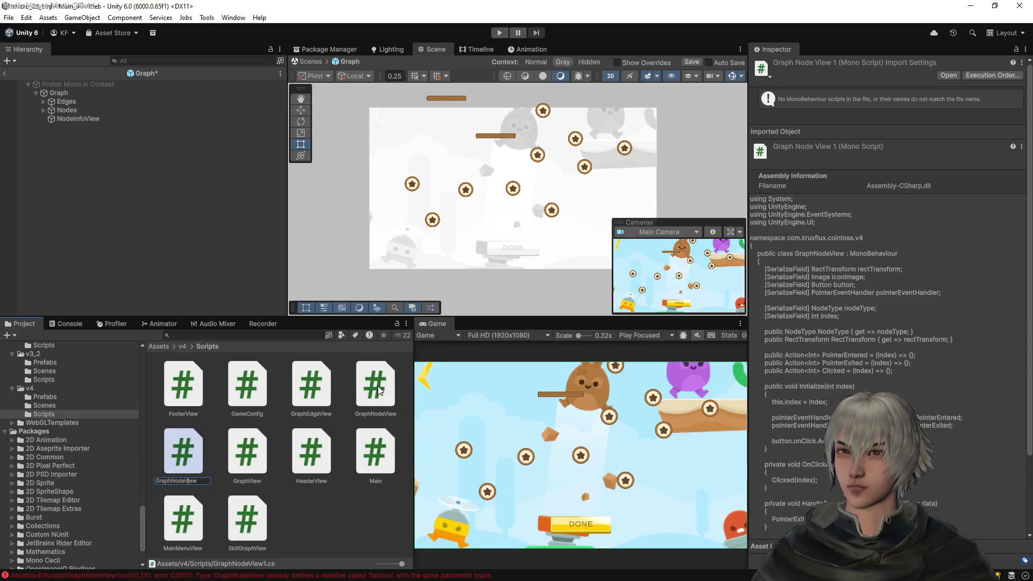
{"action": "type", "text": "Info"}
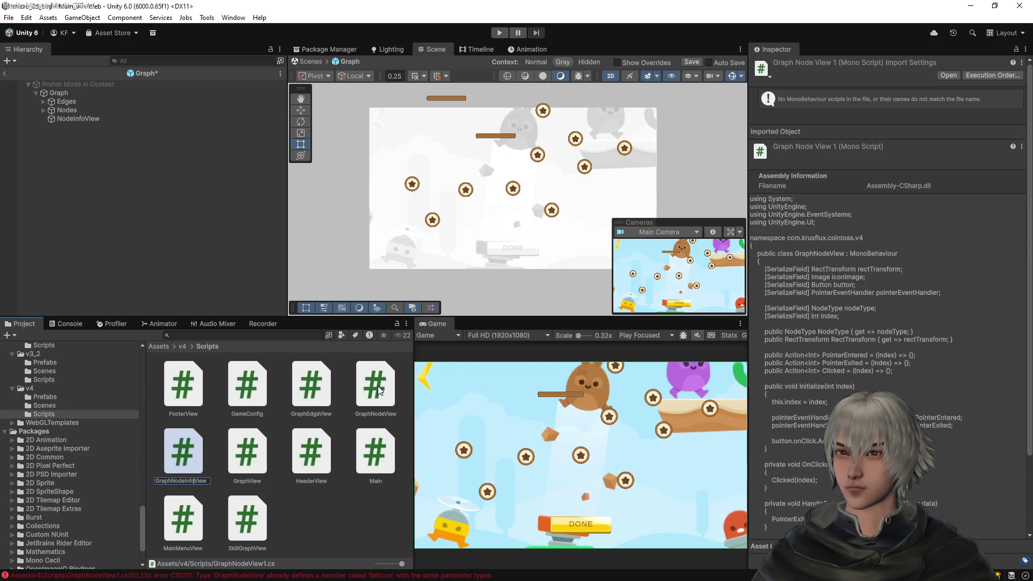
{"action": "key", "text": "Return"}
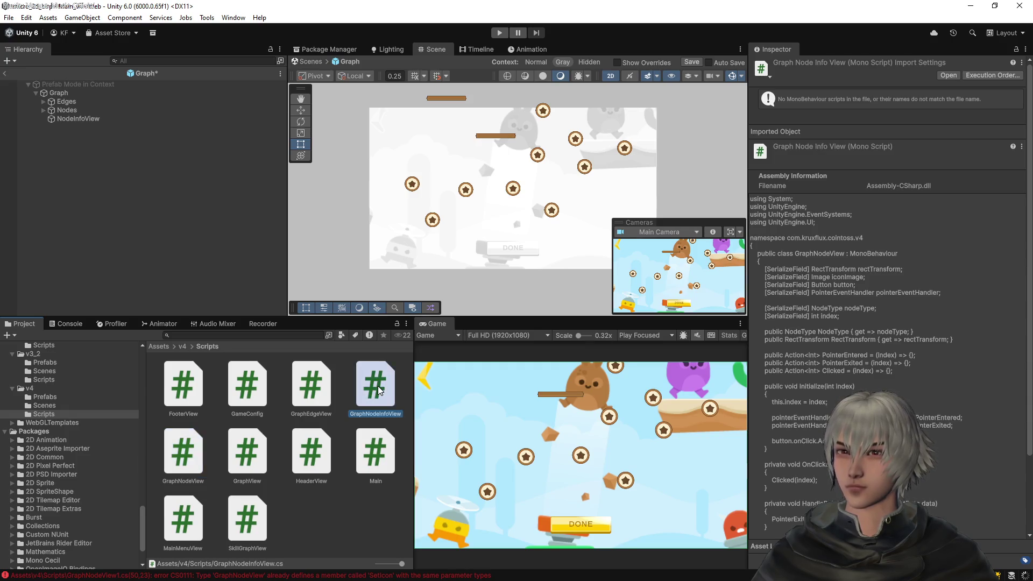
Rename the NodeInfoView object to GraphNodeInfoView and open the GraphNodeInfoView script
{"action": "left_click", "coordinate": [91, 119]}
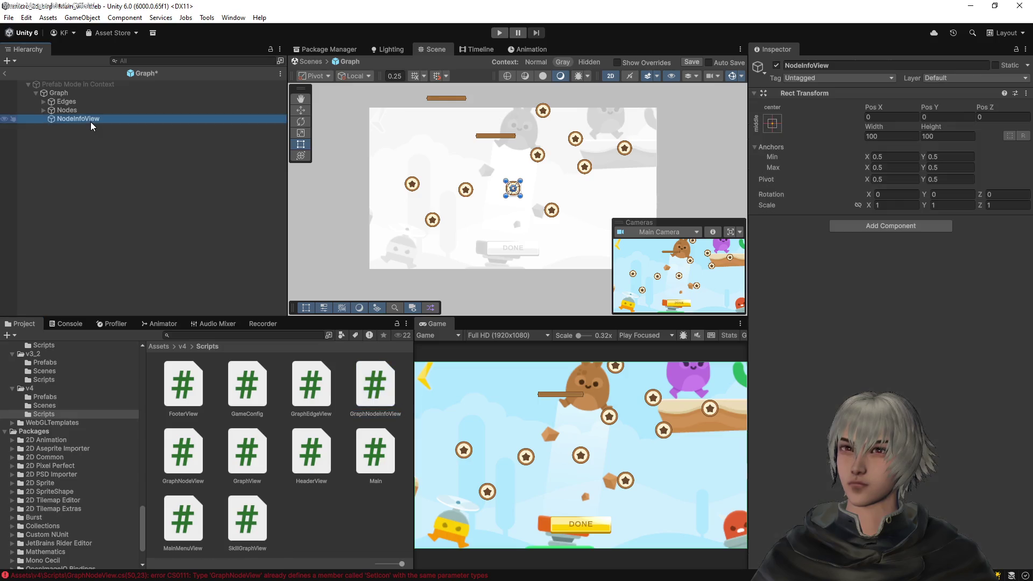
{"action": "key", "text": "F2"}
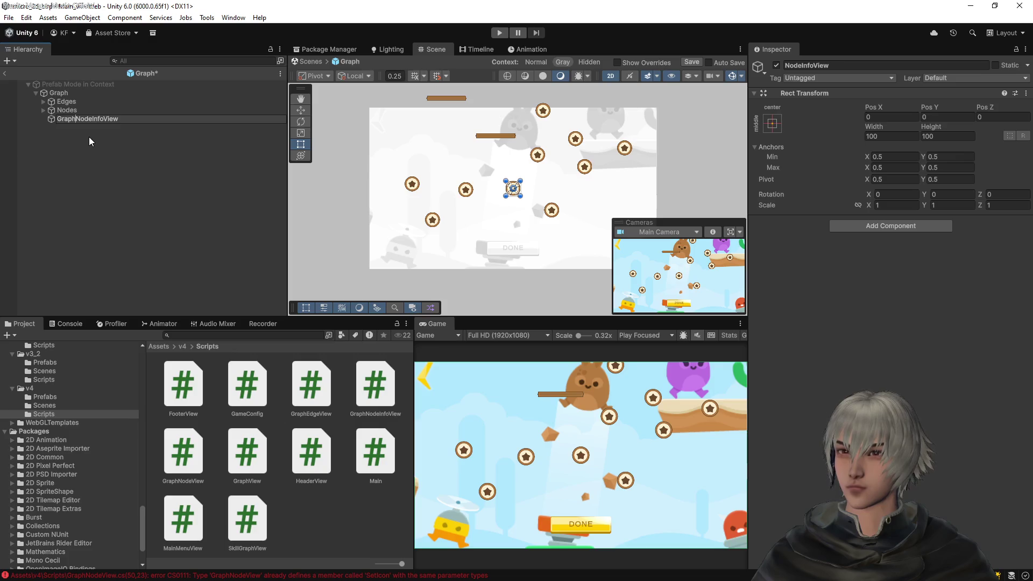
{"action": "type", "text": "ph"}
{"action": "key", "text": "Return"}
{"action": "left_click_drag", "start_coordinate": [385, 395], "coordinate": [784, 302]}
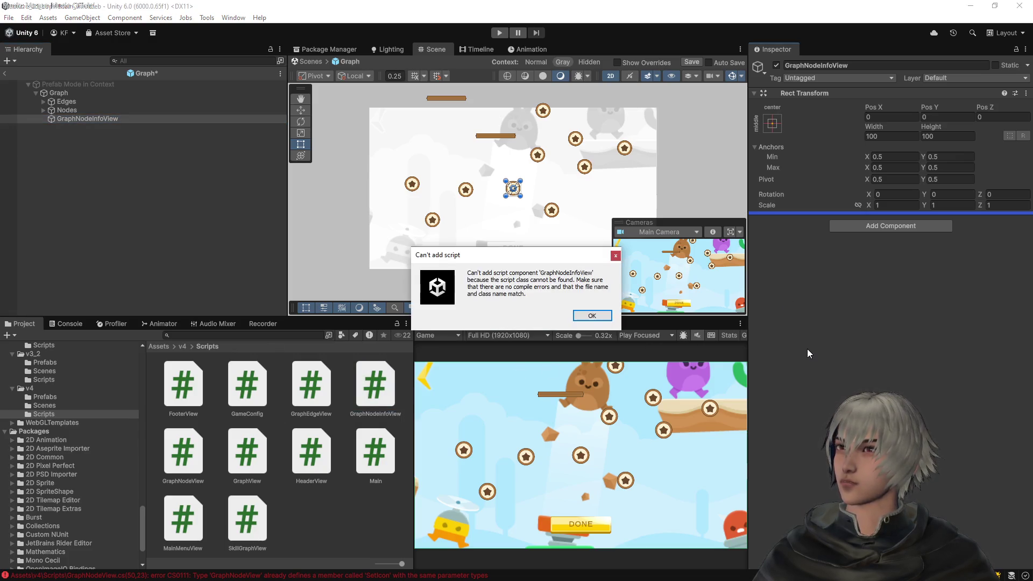
{"action": "left_click", "coordinate": [601, 319]}
{"action": "double_click", "coordinate": [382, 392]}
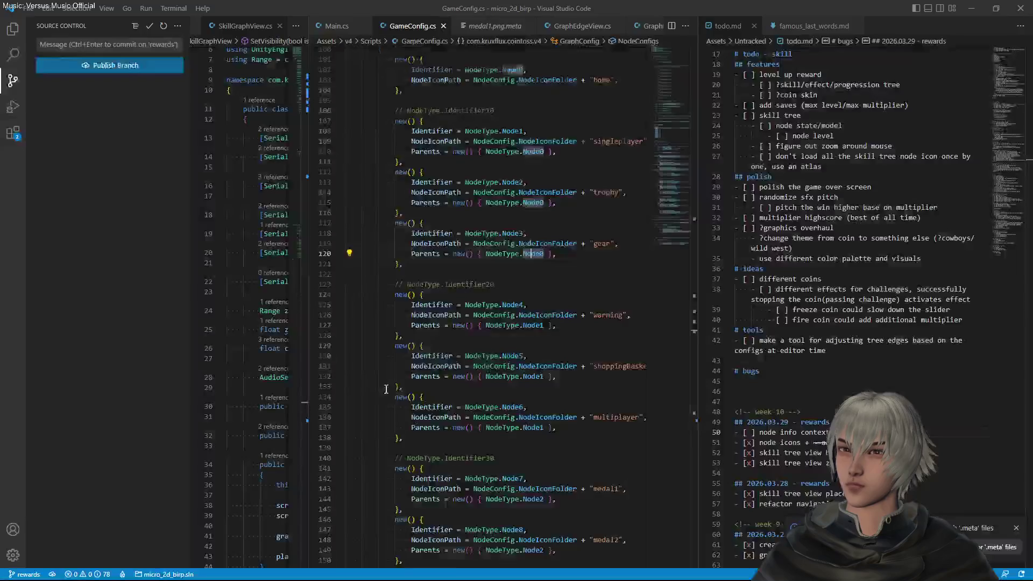
Rename the class in GraphNodeInfoView.cs to GraphInfoNodeView and save it
{"action": "left_click", "coordinate": [436, 132]}
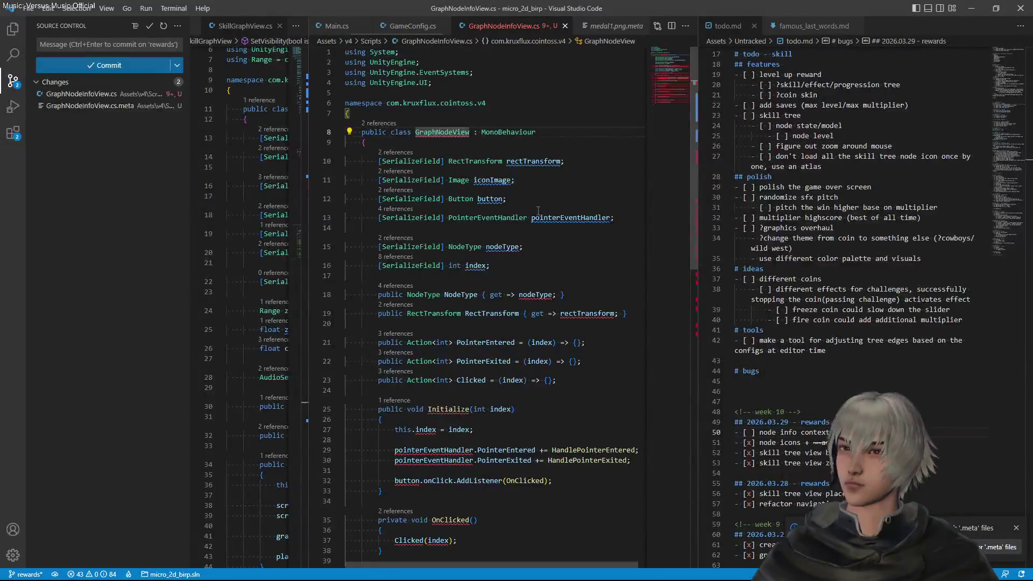
{"action": "type", "text": "Info"}
{"action": "key", "text": "End"}
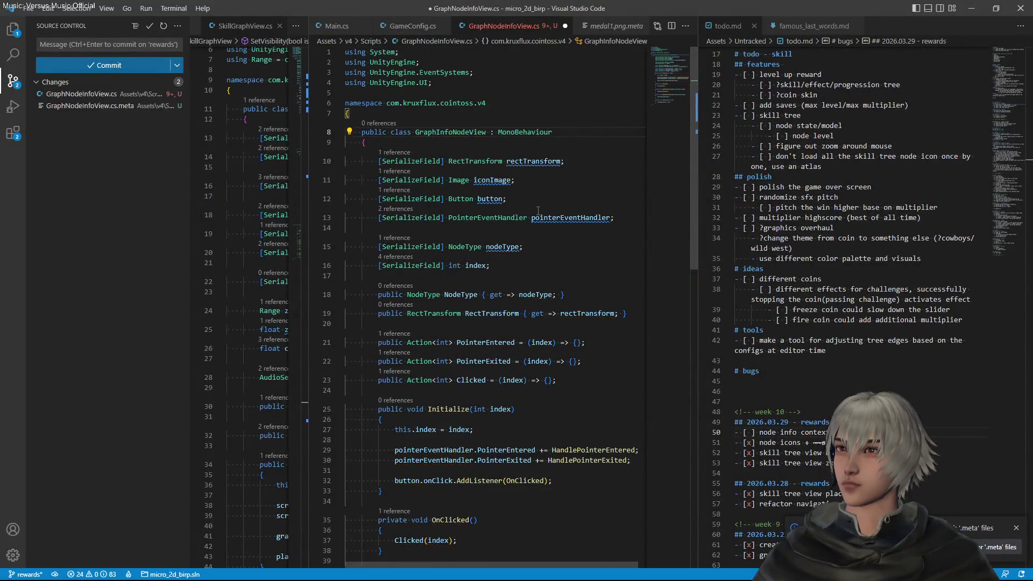
{"action": "key", "text": "ctrl+s"}
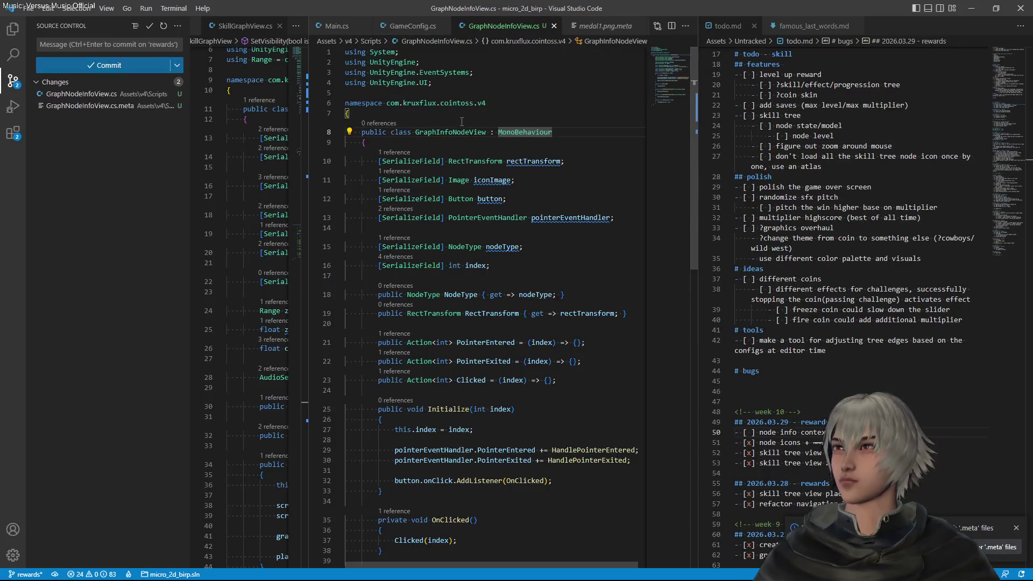
{"action": "left_click", "coordinate": [459, 131]}
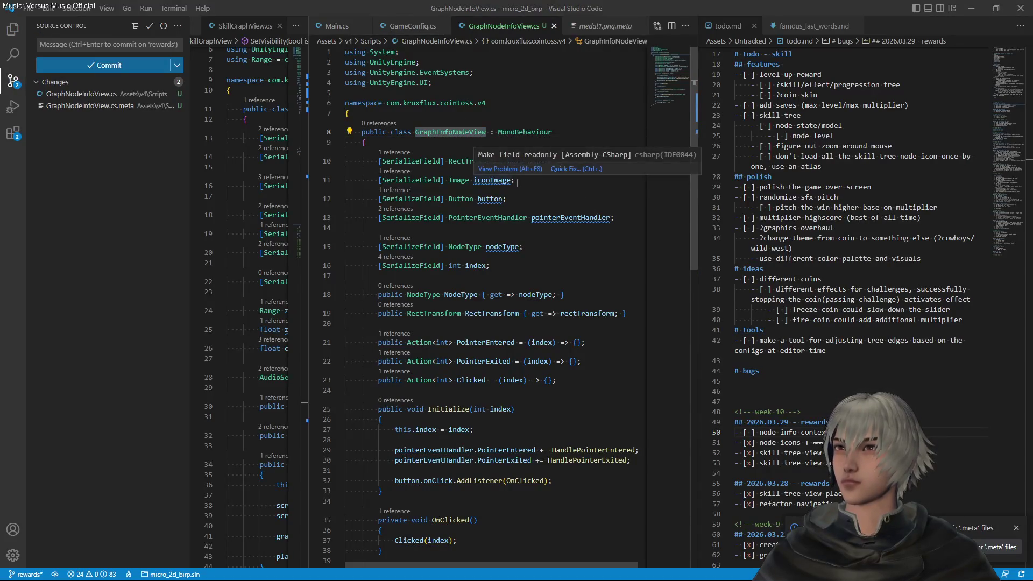
{"action": "key", "text": "alt+Tab"}
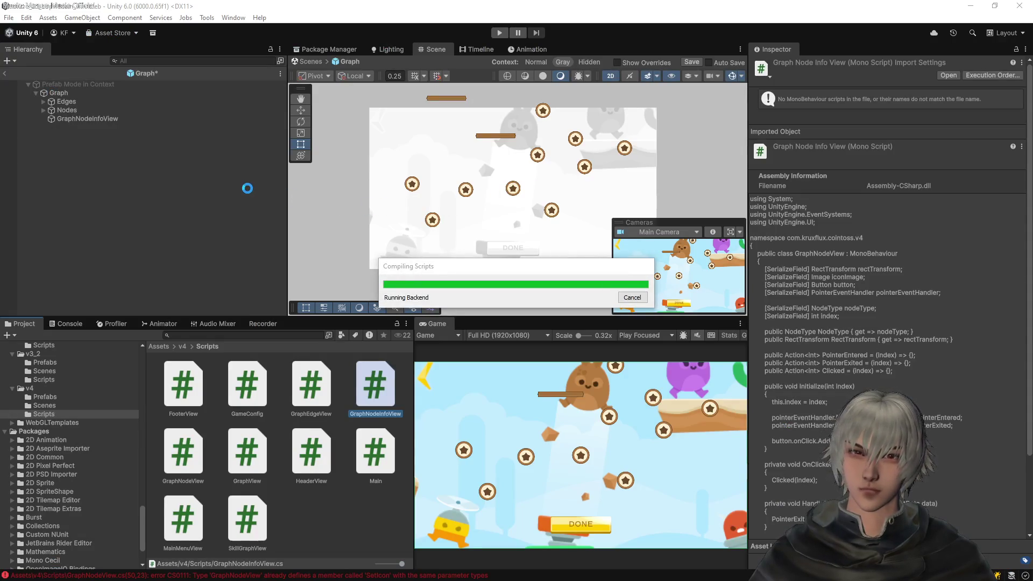
After recompiling finishes, reselect GraphNodeInfoView in the Graph prefab hierarchy
{"action": "left_click", "coordinate": [102, 122]}
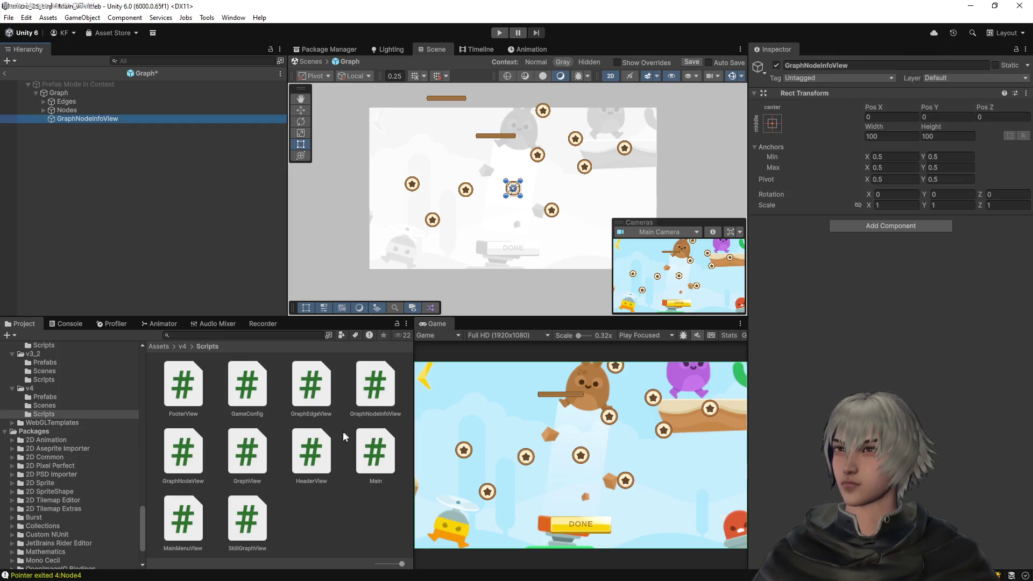